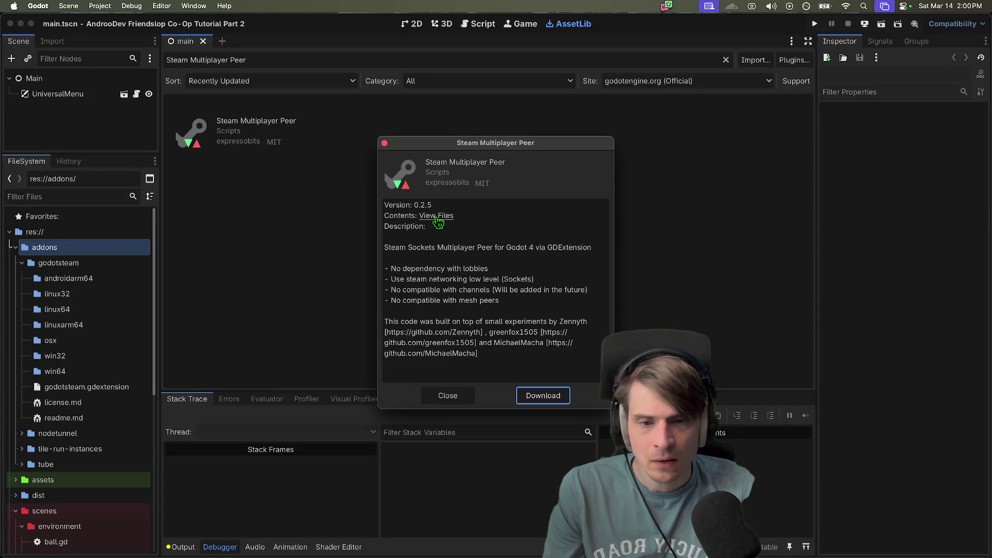
# Open the Steam Multiplayer Peer asset's source files from its AssetLib entry with View Files.
pyautogui.click(437, 217)
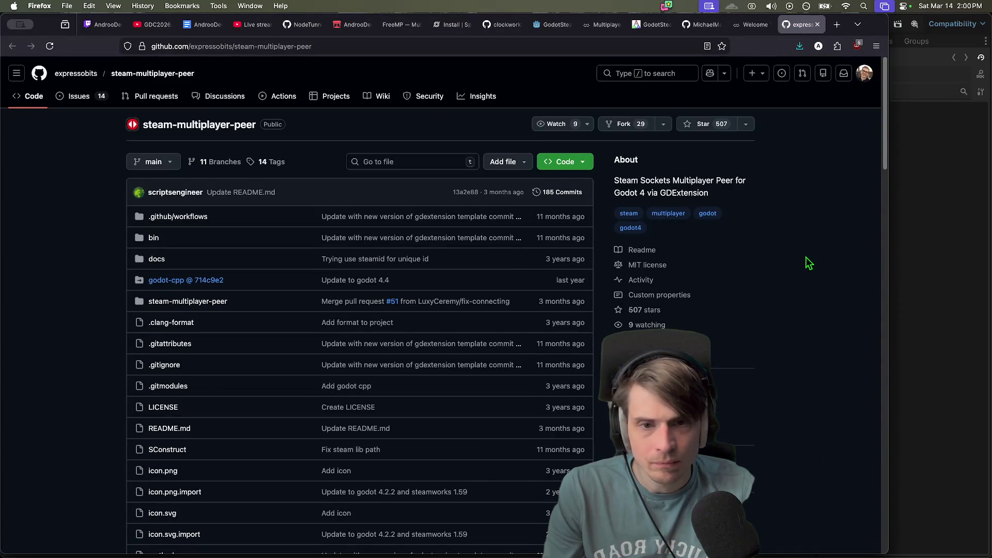
# Read the README's note that development is paused and highlight its GodotSteam recommendation.
pyautogui.scroll(-10, 472, 288)
pyautogui.scroll(5, 472, 290)
pyautogui.scroll(-1, 472, 289)
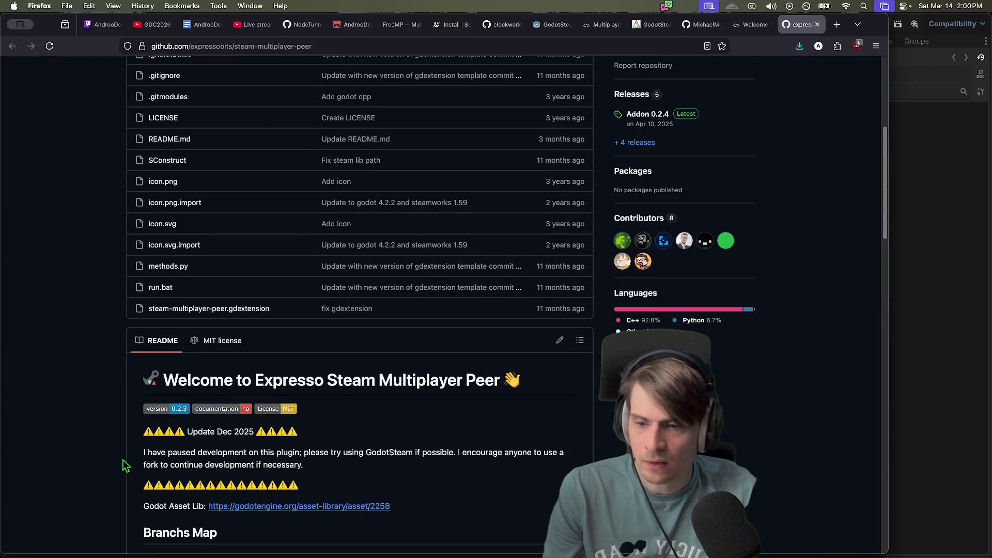
pyautogui.moveTo(123, 459); pyautogui.dragTo(265, 461)
pyautogui.doubleClick(374, 453)
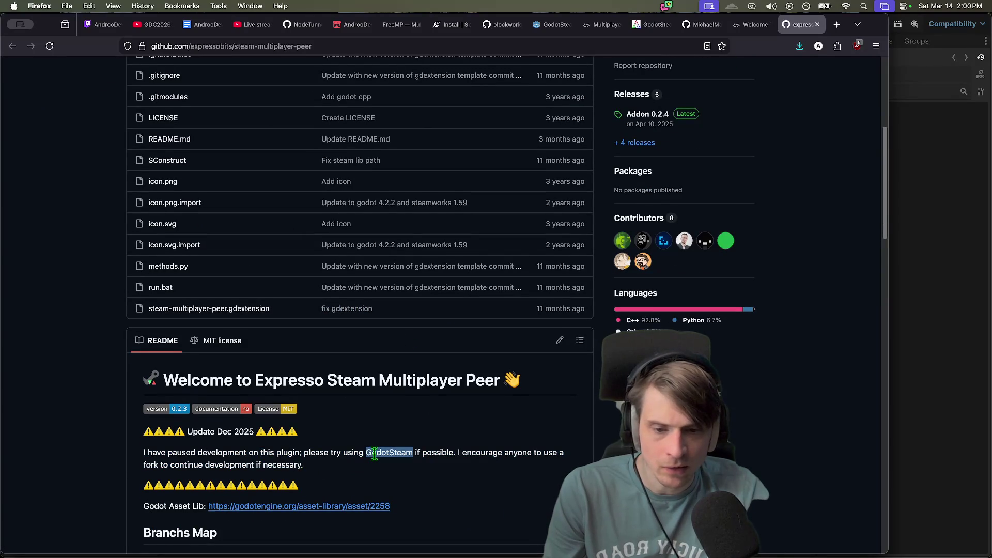
# Return from the asset page to the README, then move to the godotsteam.com tab.
pyautogui.scroll(-2, 374, 453)
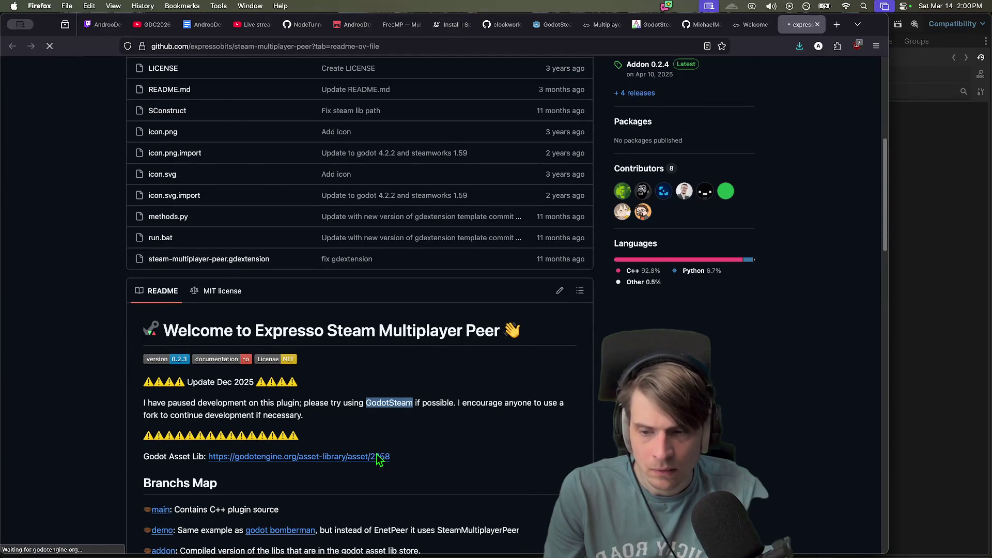
pyautogui.press('super+Left')
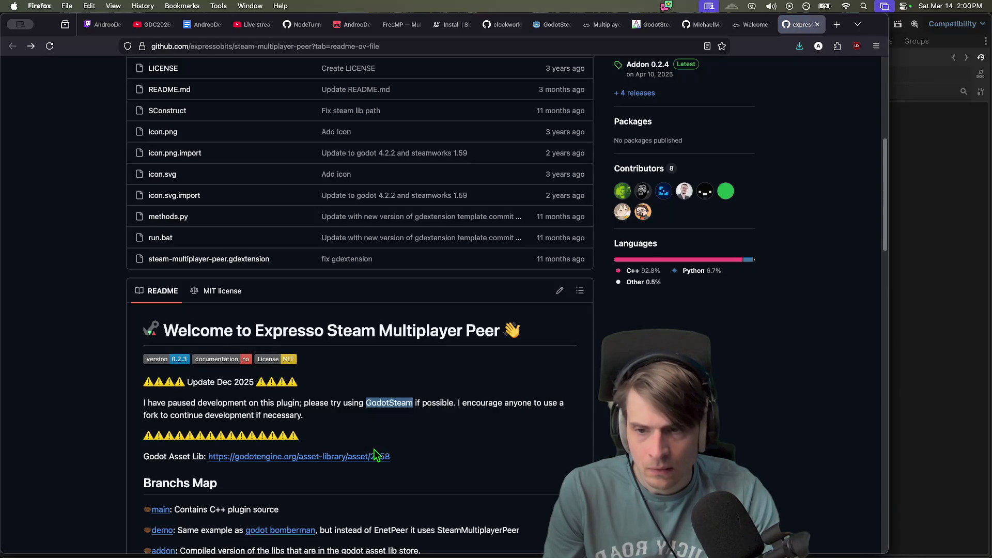
pyautogui.scroll(-5, 374, 452)
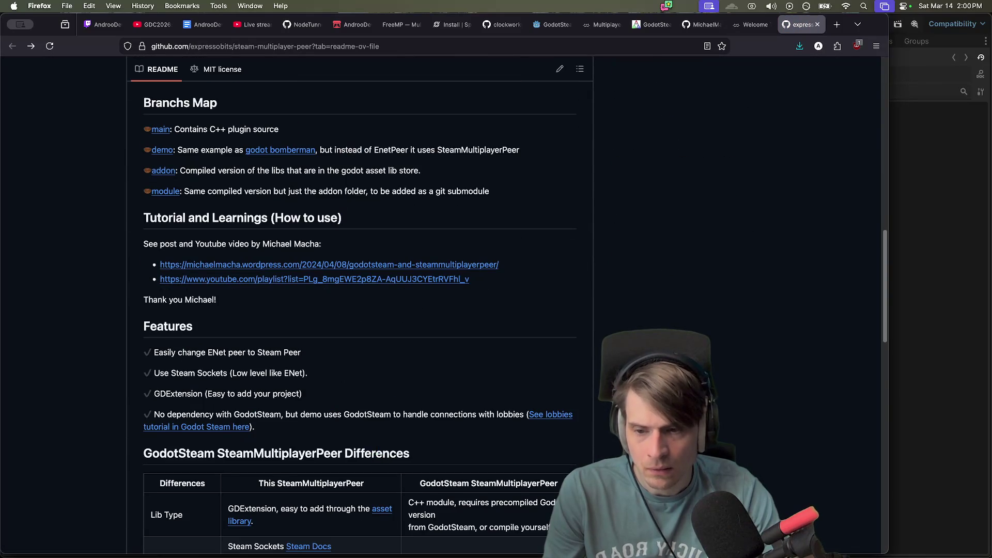
pyautogui.scroll(-7, 360, 310)
pyautogui.scroll(7, 560, 457)
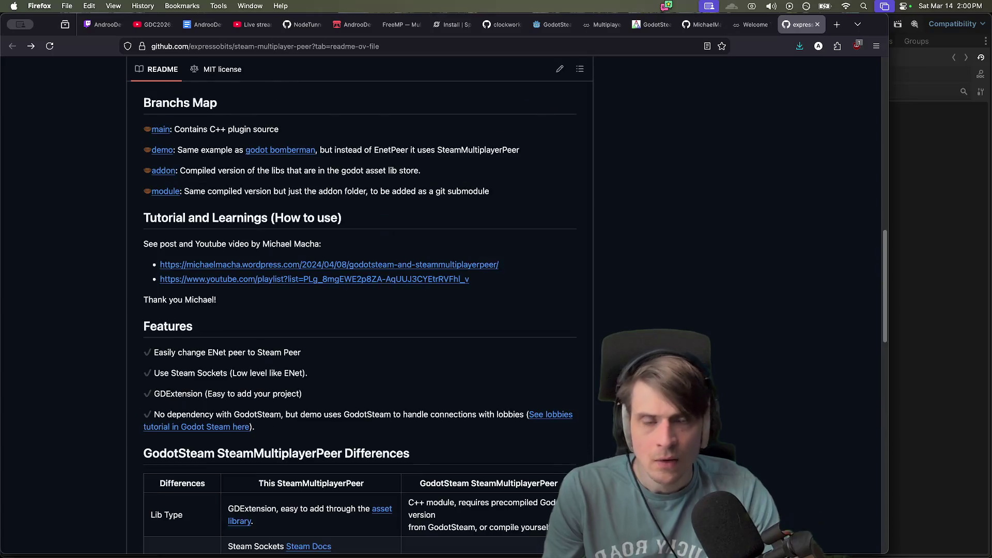
pyautogui.hotkey('ctrl', 'shift', 'Tab')
pyautogui.hotkey('ctrl', 'shift', 'Tab')
pyautogui.hotkey('ctrl', 'Tab')
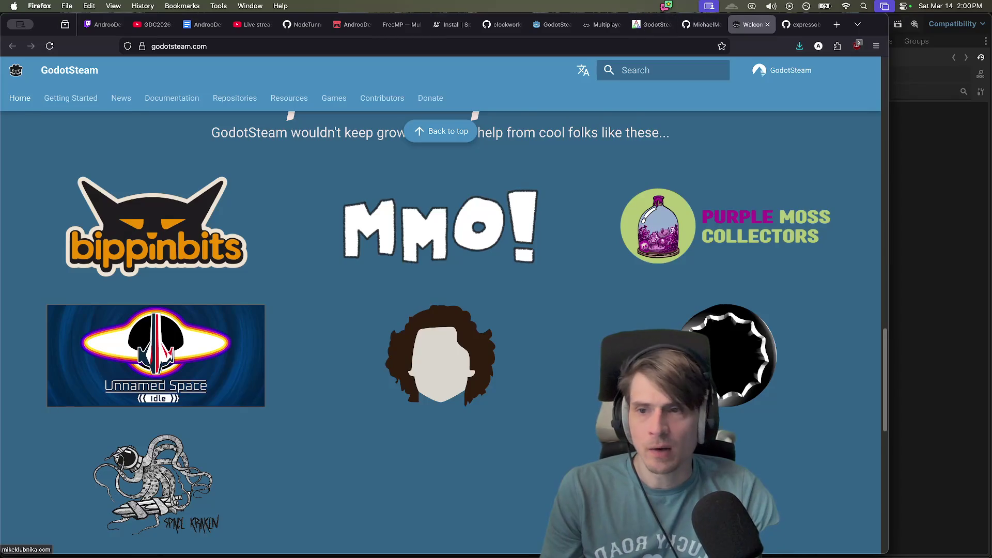
# Open the 'Godot 4 Steam Multiplayer: New' video from the MultiplayerPeer tutorial page's Video Tutorials.
pyautogui.hotkey('ctrl', 'shift', 'Tab')
pyautogui.hotkey('ctrl', 'shift', 'Tab')
pyautogui.hotkey('ctrl', 'shift', 'Tab')
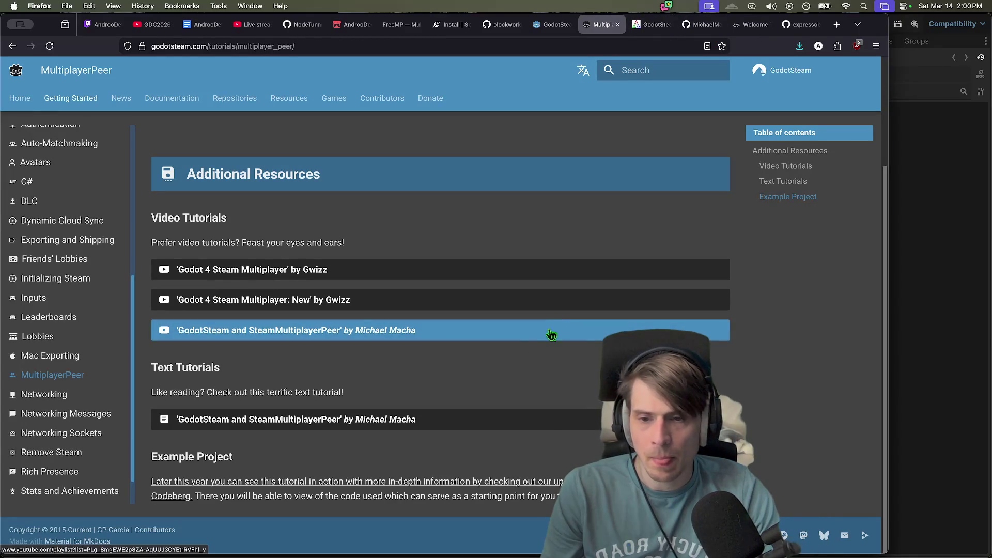
pyautogui.rightClick(71, 386)
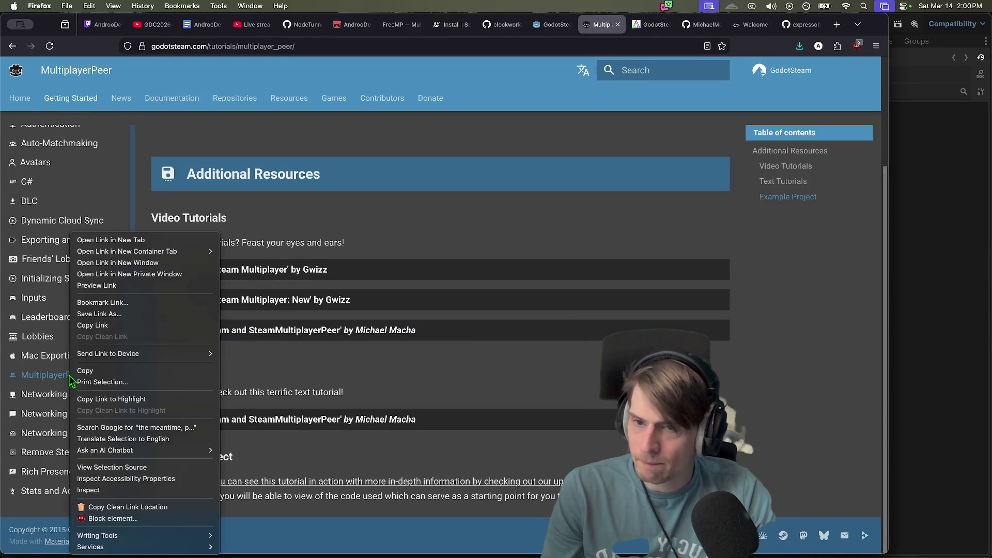
pyautogui.click(46, 385)
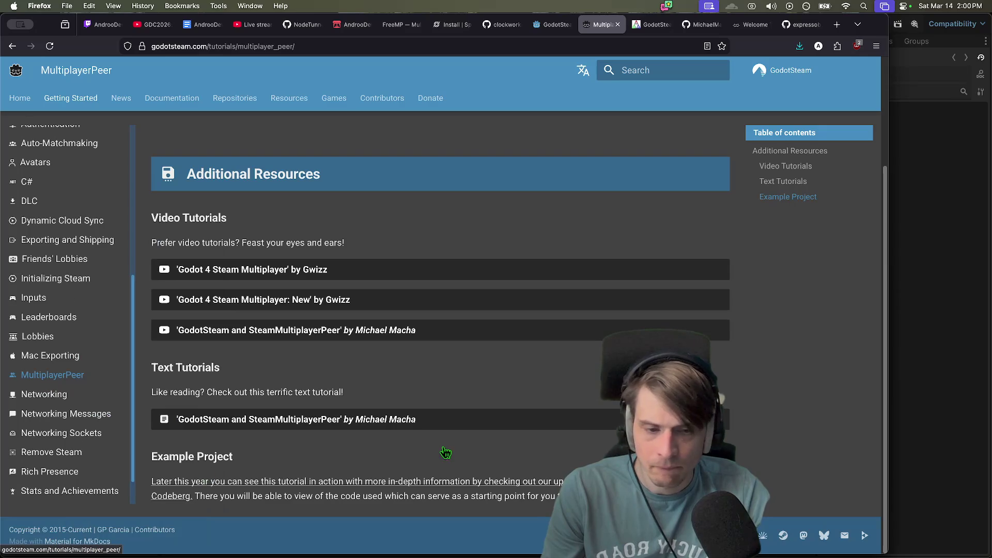
pyautogui.press('super+Left')
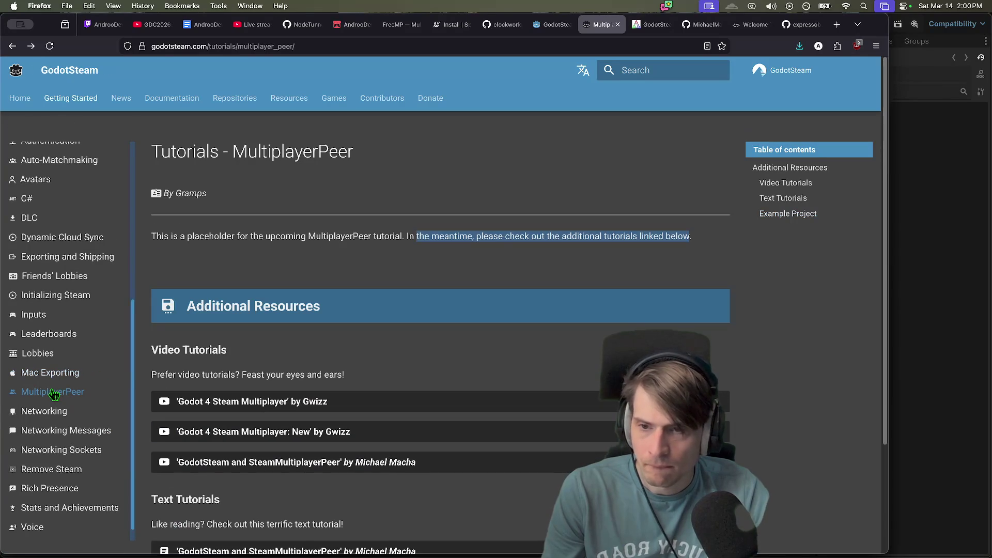
pyautogui.doubleClick(315, 155)
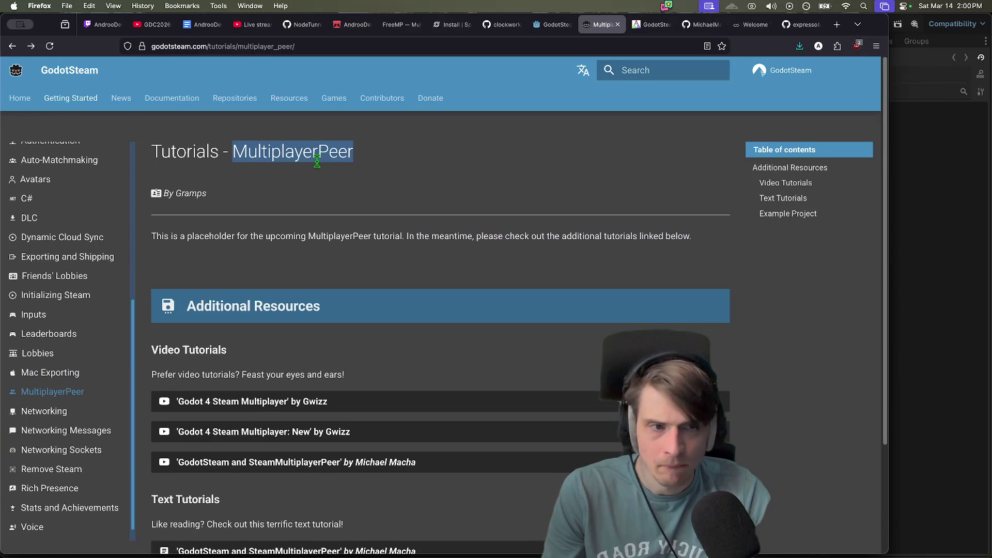
pyautogui.scroll(-1, 375, 312)
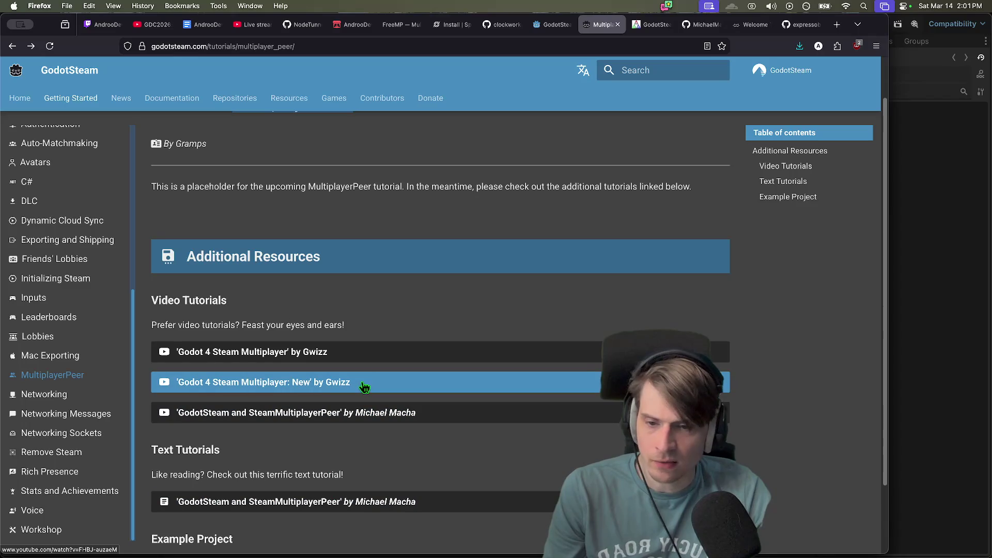
pyautogui.click(258, 381)
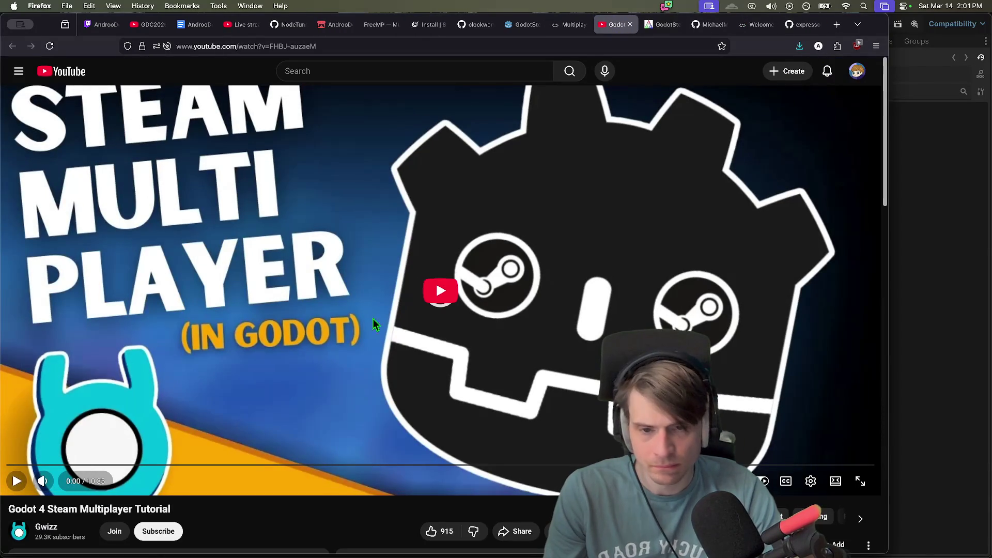
# Look through the video player's settings and its Playback speed choices.
pyautogui.scroll(-3, 374, 324)
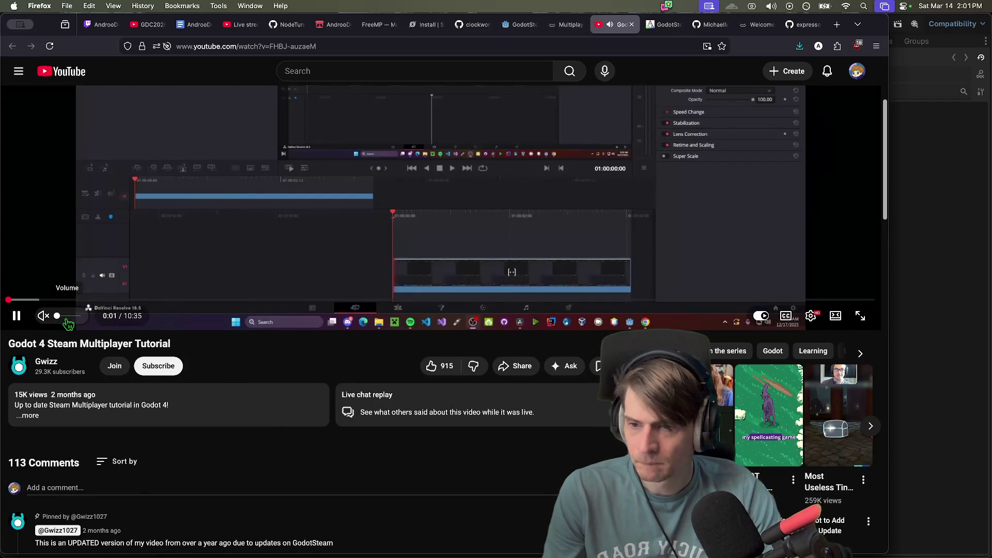
pyautogui.scroll(2, 251, 379)
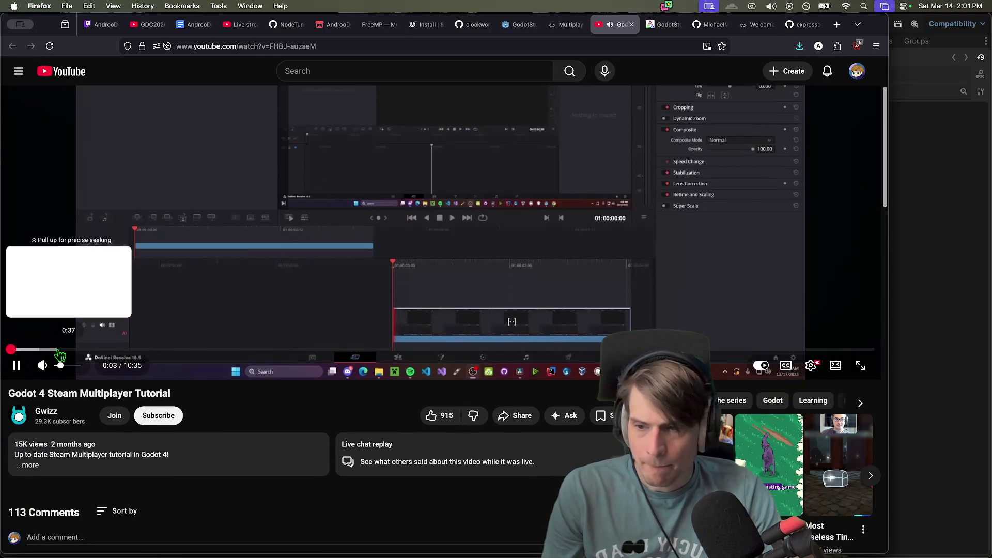
pyautogui.click(804, 367)
pyautogui.scroll(-1, 827, 320)
pyautogui.click(796, 310)
pyautogui.scroll(-3, 794, 340)
pyautogui.scroll(4, 813, 310)
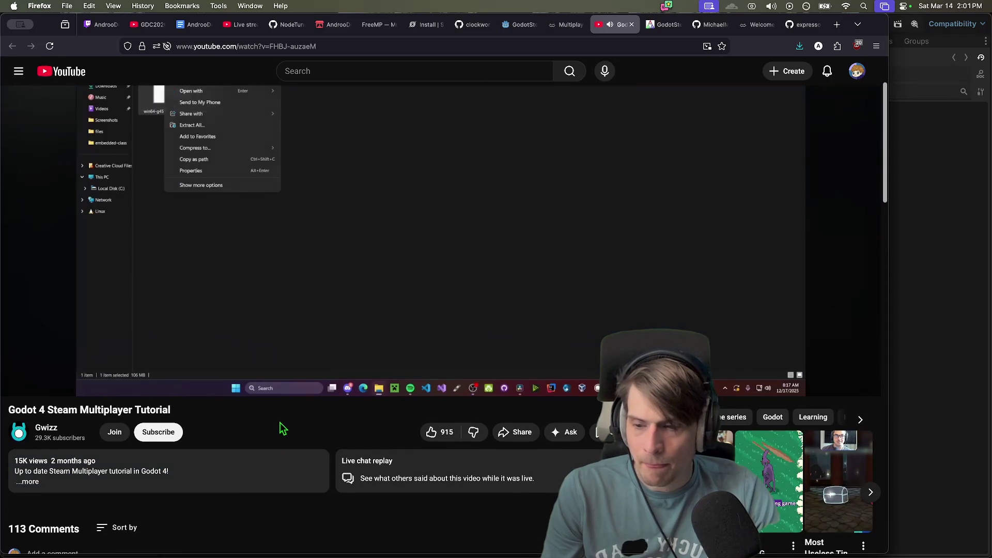
pyautogui.scroll(-5, 281, 428)
pyautogui.scroll(10, 281, 428)
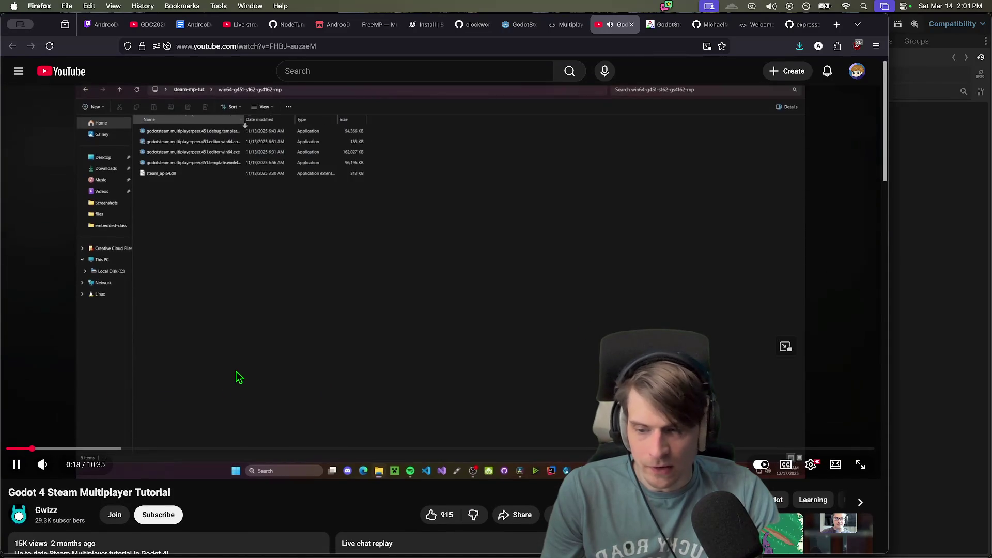
pyautogui.scroll(-2, 232, 451)
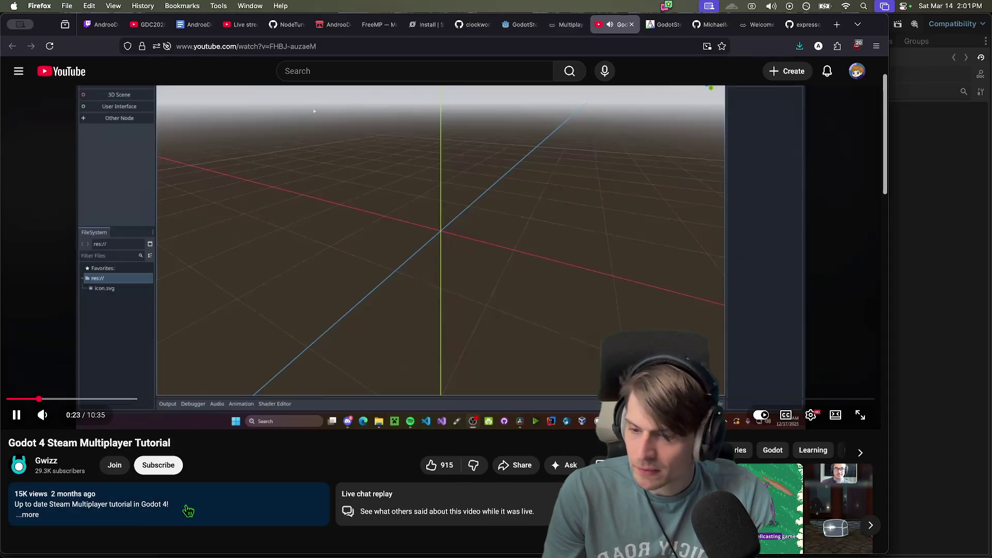
# Expand the description, then seek back and pause at 0:06 on the 4.16.2 release downloads.
pyautogui.click(189, 512)
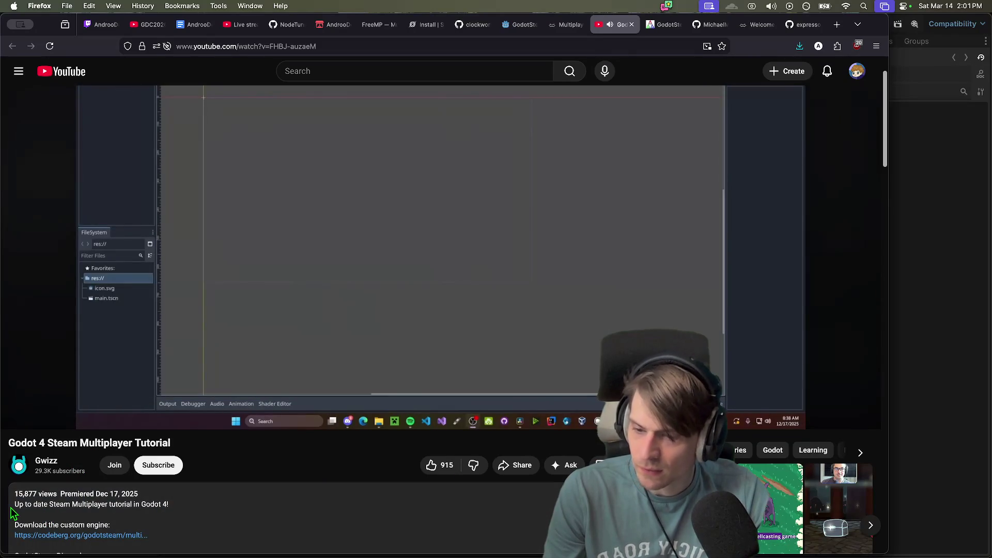
pyautogui.tripleClick(37, 507)
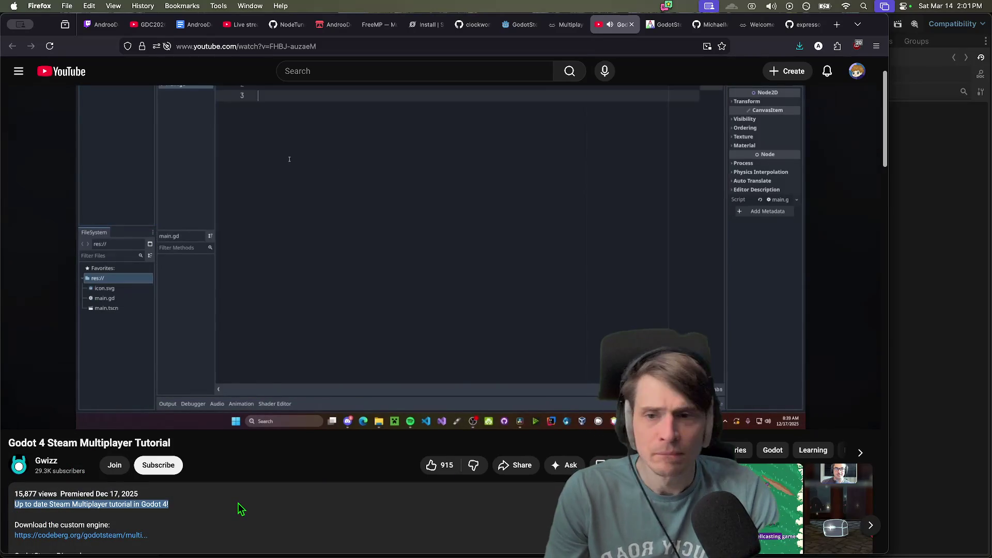
pyautogui.scroll(2, 241, 509)
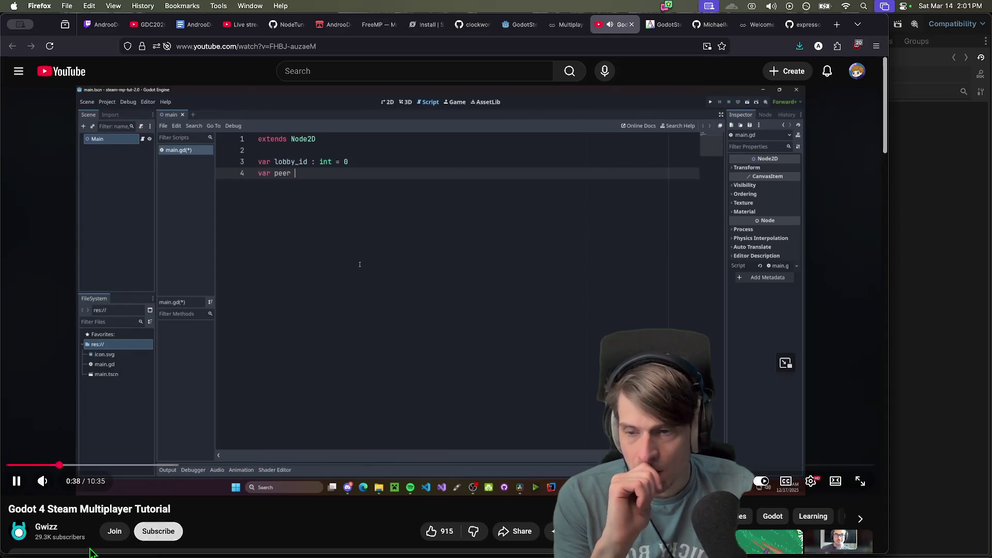
pyautogui.click(26, 465)
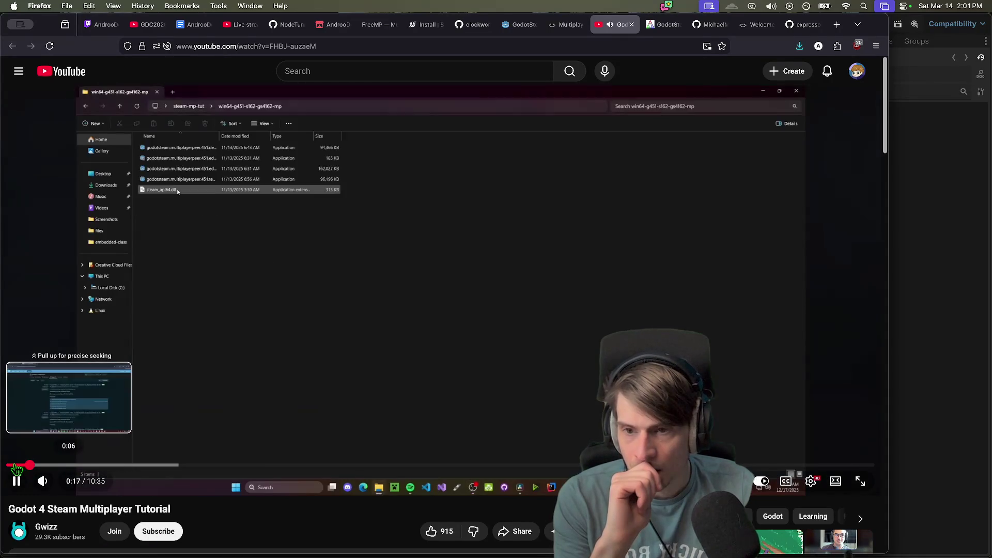
pyautogui.click(17, 467)
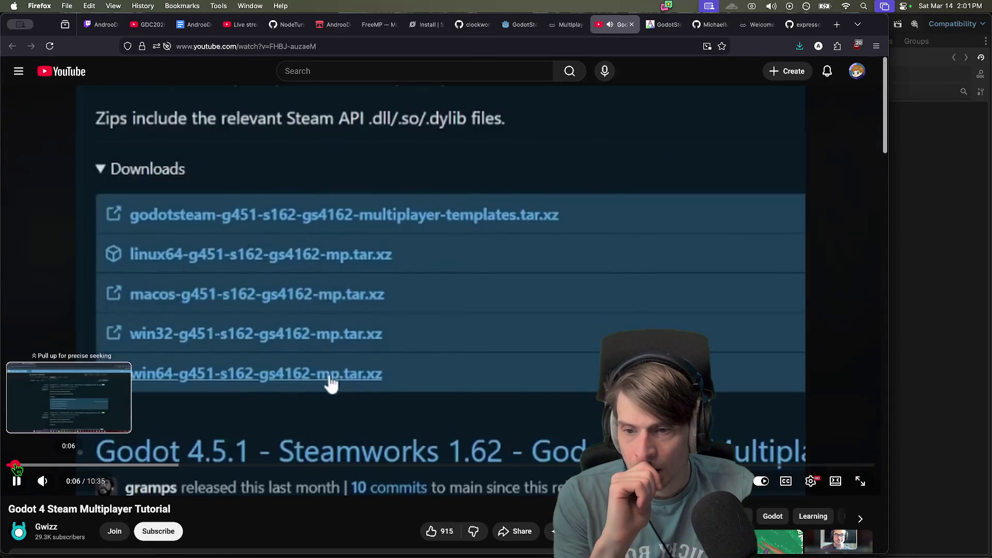
pyautogui.click(7, 466)
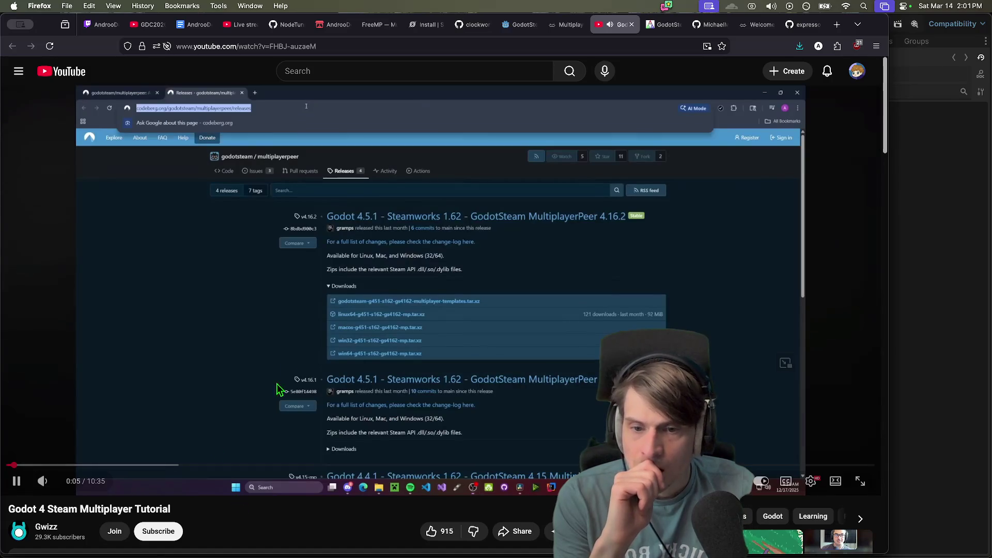
pyautogui.click(266, 236)
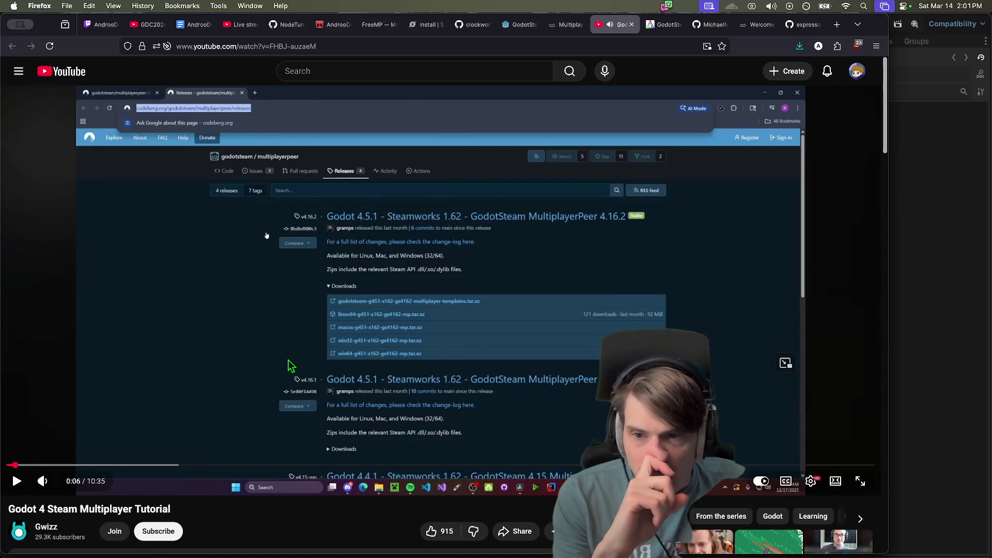
pyautogui.press('super+Tab')
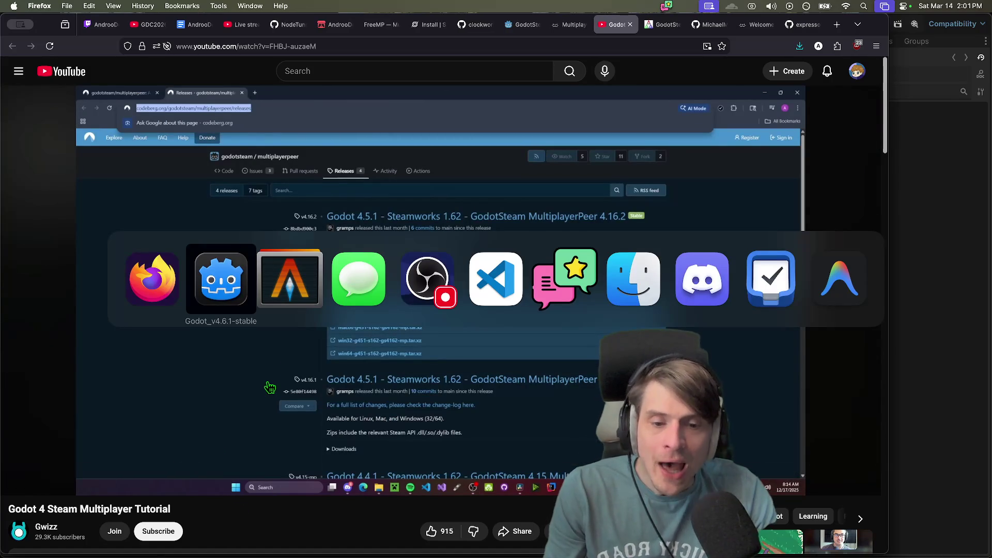
# Check the Downloads folder in Finder, then open the description's codeberg.org download link.
pyautogui.press('super+shift+Tab')
pyautogui.moveTo(294, 524)
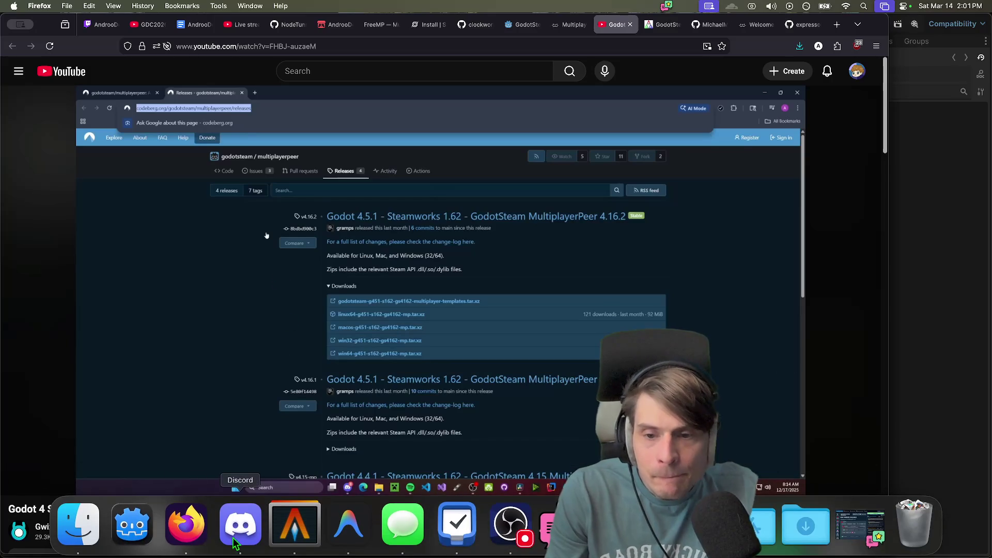
pyautogui.click(78, 550)
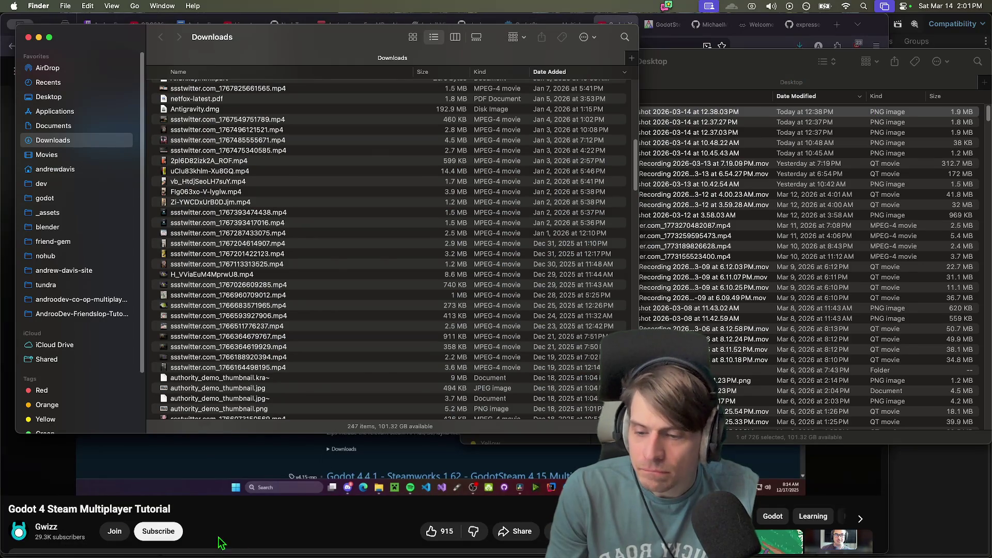
pyautogui.click(219, 542)
pyautogui.scroll(-3, 222, 540)
pyautogui.click(130, 486)
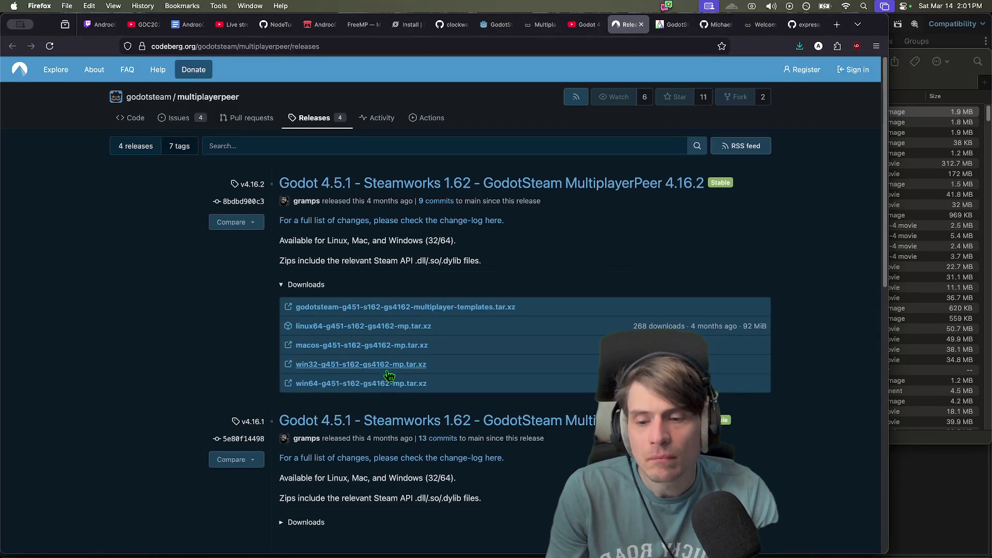
# Download macos-g451-s162-gs4162-mp.tar.xz from Codeberg and save it to Downloads.
pyautogui.click(388, 345)
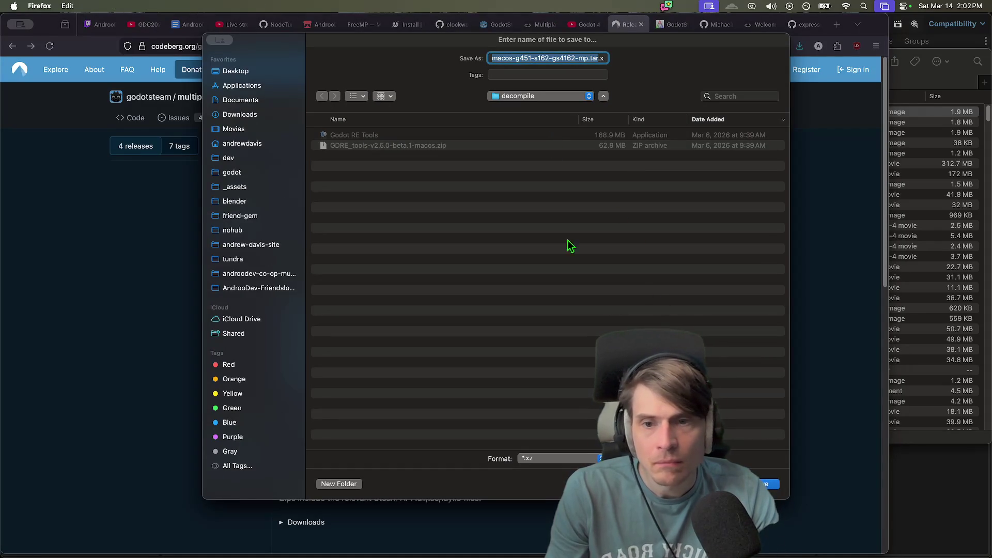
pyautogui.click(275, 88)
pyautogui.click(273, 99)
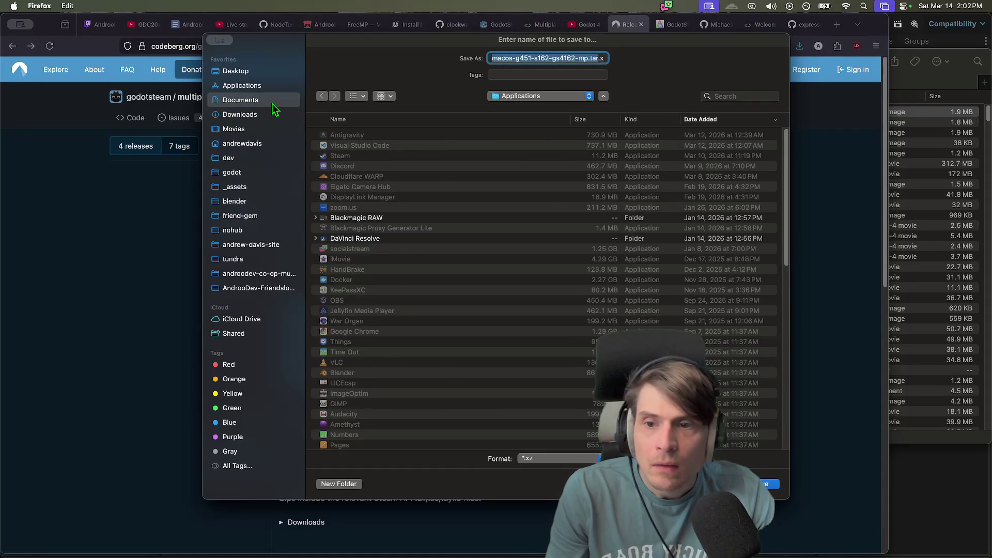
pyautogui.click(269, 114)
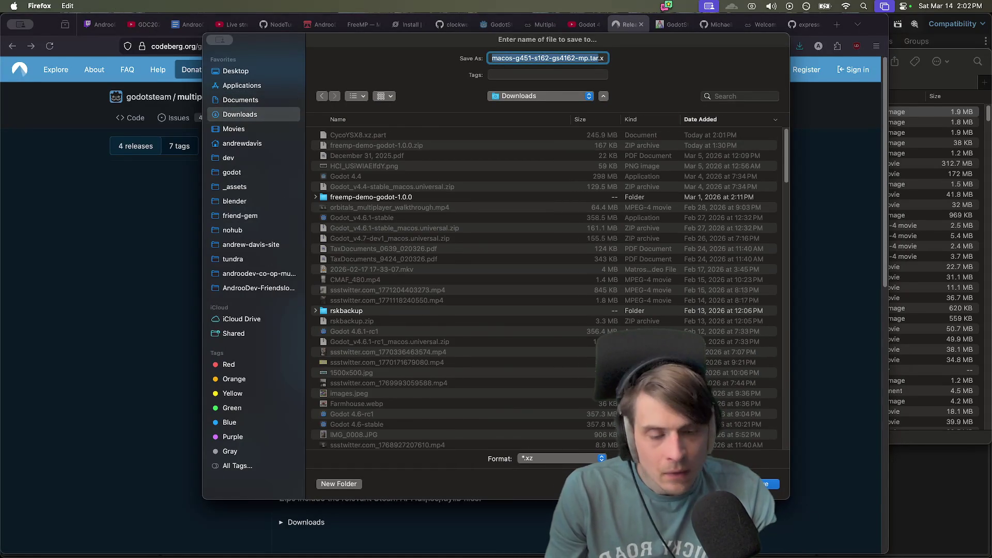
pyautogui.click(772, 485)
pyautogui.click(940, 80)
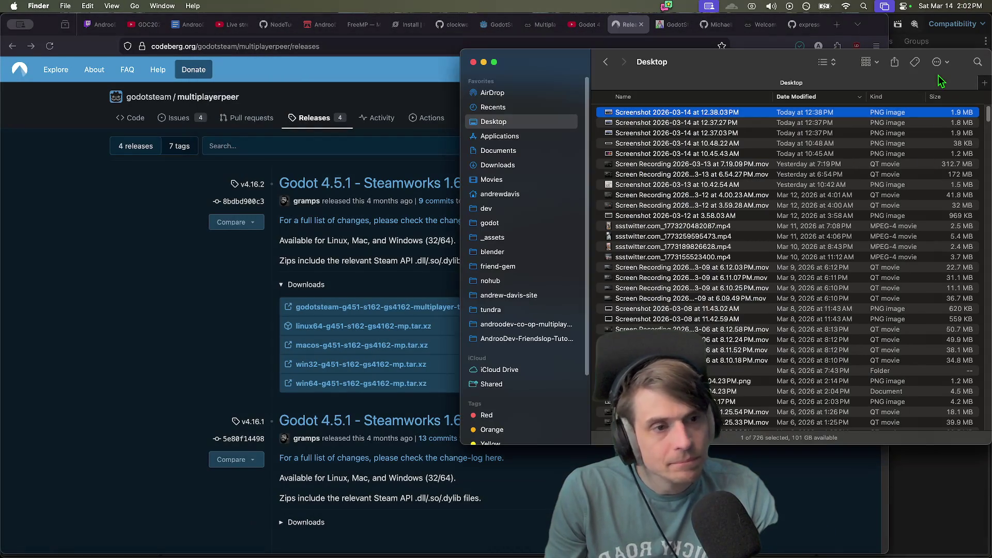
# Extract the downloaded macos-g451-s162-gs4162-mp.tar.xz archive in Downloads and preview the result.
pyautogui.click(509, 164)
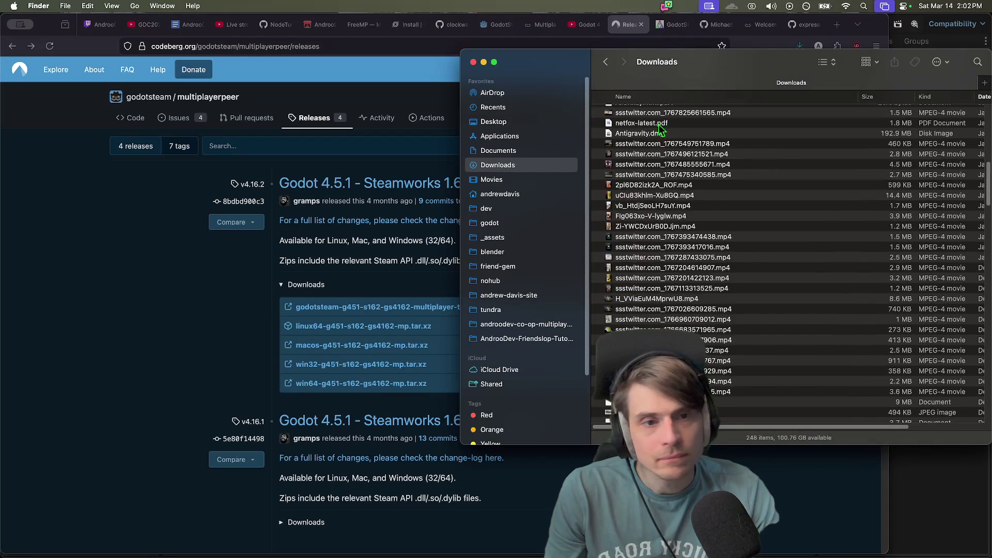
pyautogui.click(666, 114)
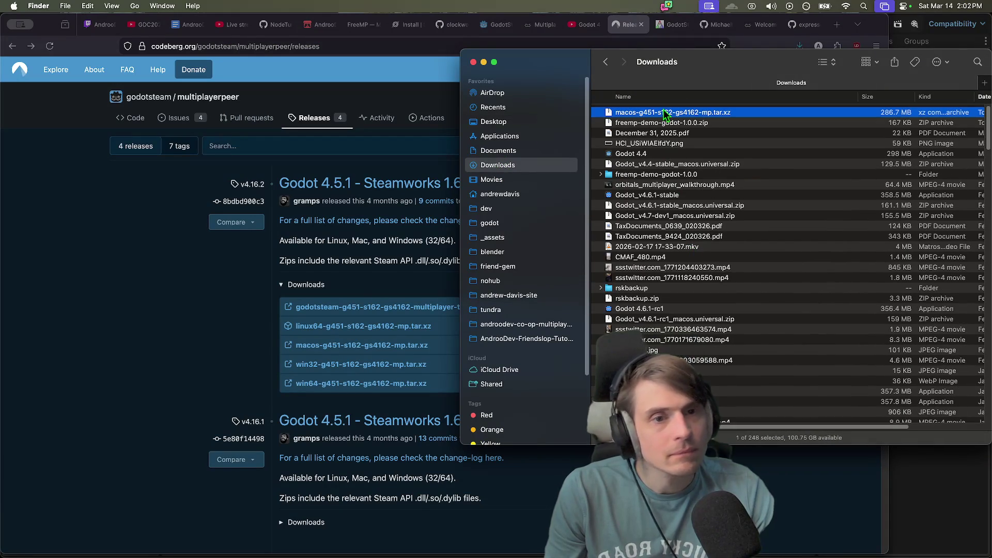
pyautogui.doubleClick(666, 113)
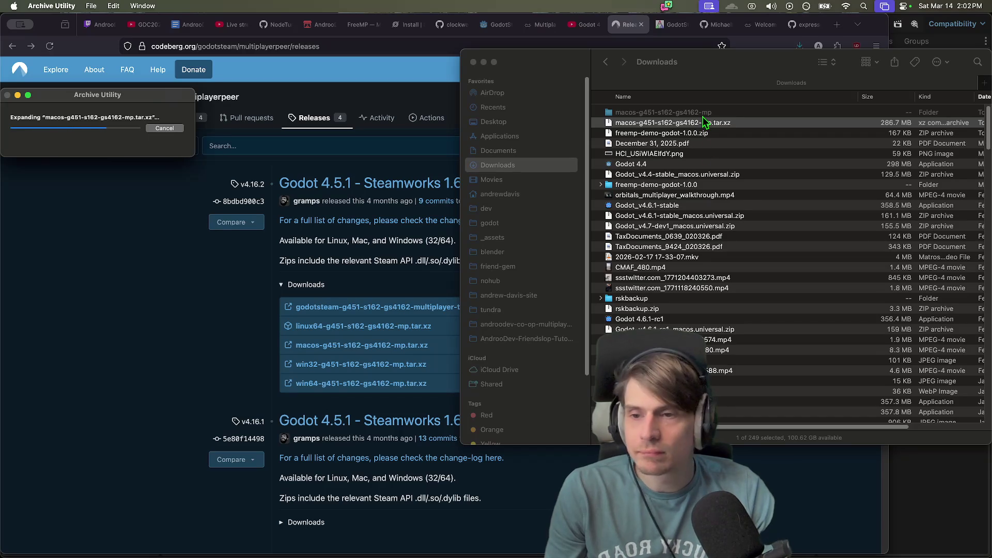
pyautogui.press('space')
pyautogui.press('space')
pyautogui.press('space')
pyautogui.press('space')
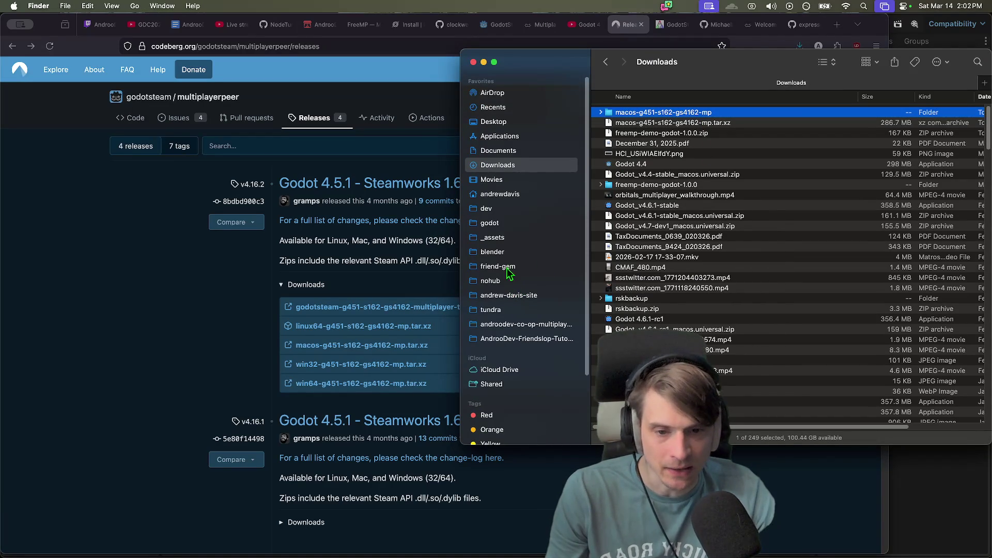
# Open the AndrooDev-Friendslop-Co-Op-Tutorial-Part-2 project folder, then return to the tutorial video in Firefox.
pyautogui.click(523, 339)
pyautogui.doubleClick(639, 130)
pyautogui.moveTo(709, 74); pyautogui.dragTo(575, 78)
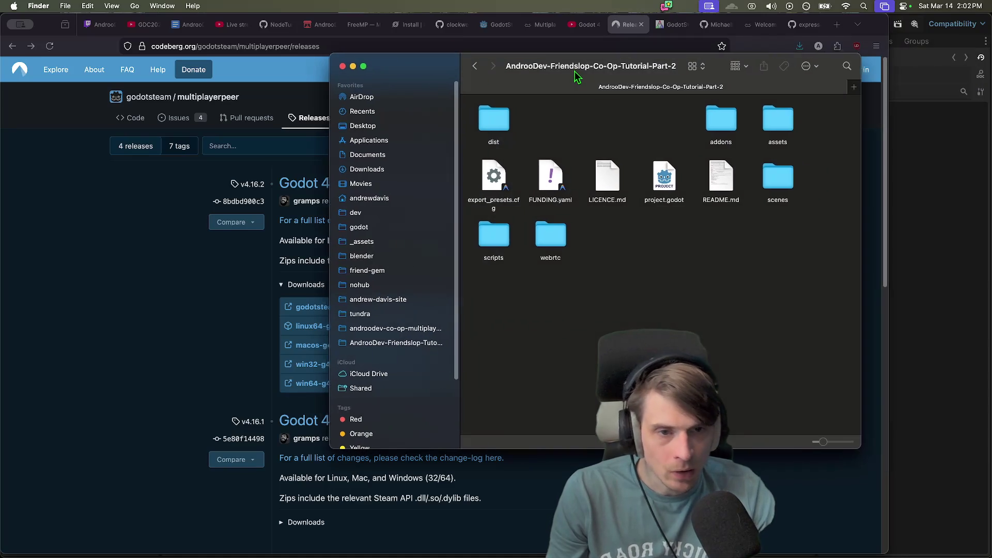
pyautogui.press('super+Tab')
pyautogui.press('super+Tab')
pyautogui.press('super+Tab')
pyautogui.click(584, 25)
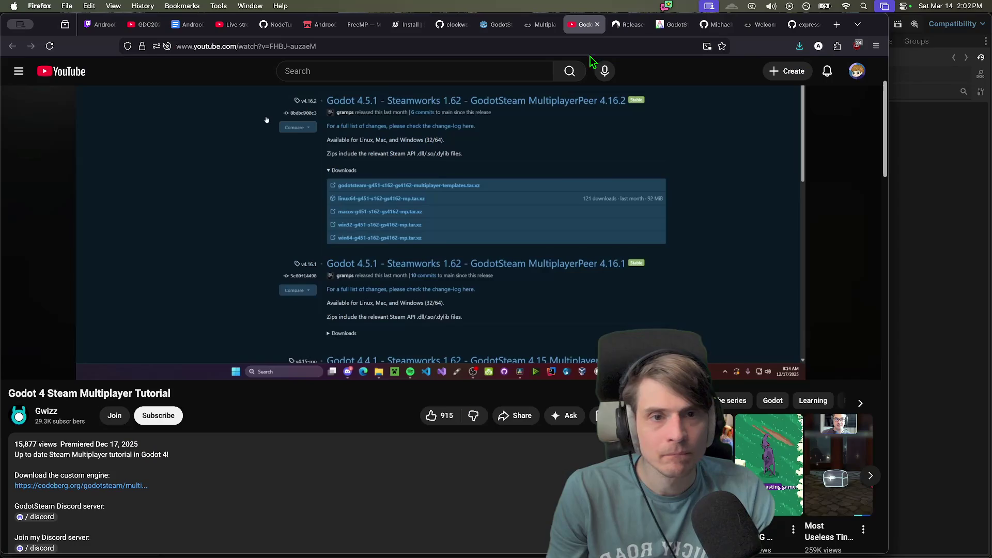
# Step through the tutorial's opening, pausing on the file listing, project manager and new project dialog.
pyautogui.click(223, 322)
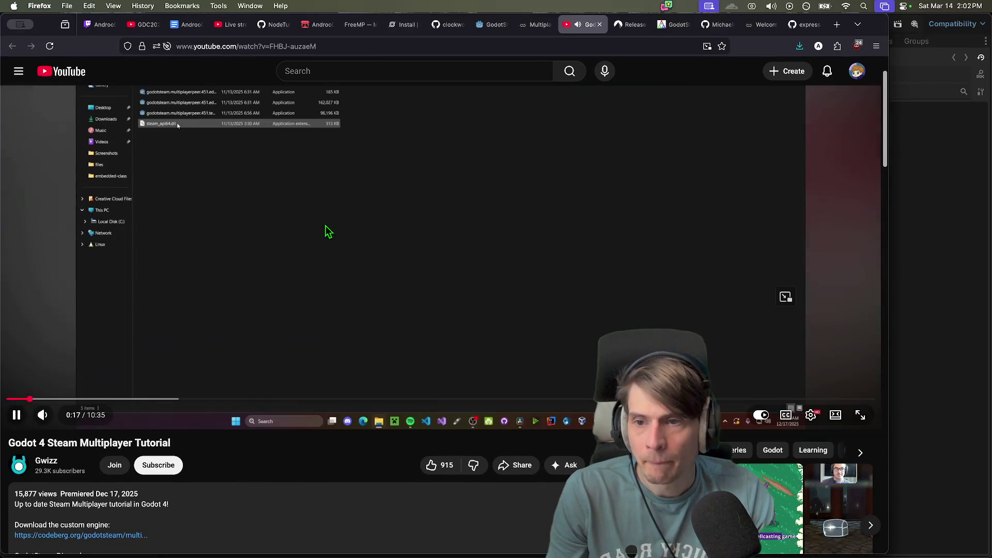
pyautogui.click(328, 231)
pyautogui.click(441, 323)
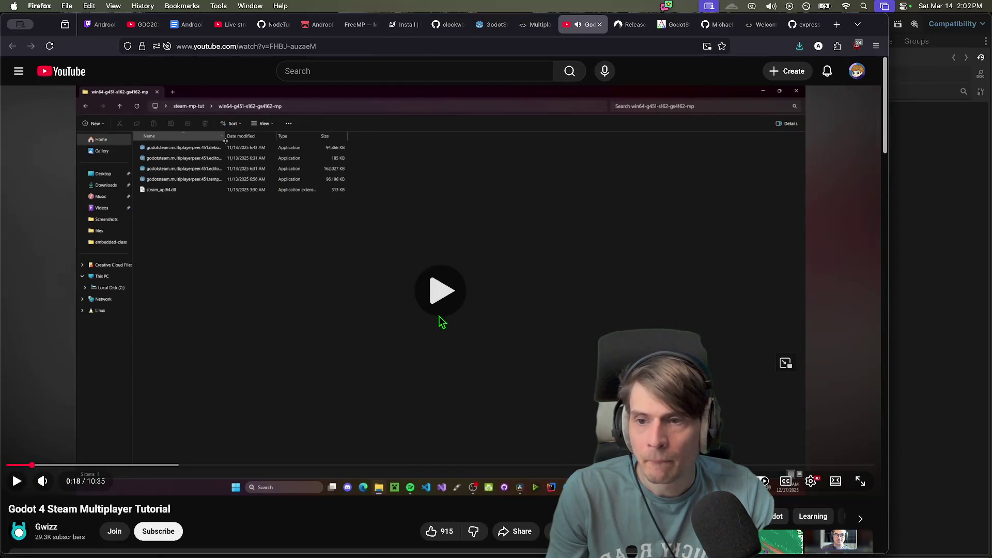
pyautogui.click(586, 331)
pyautogui.click(585, 329)
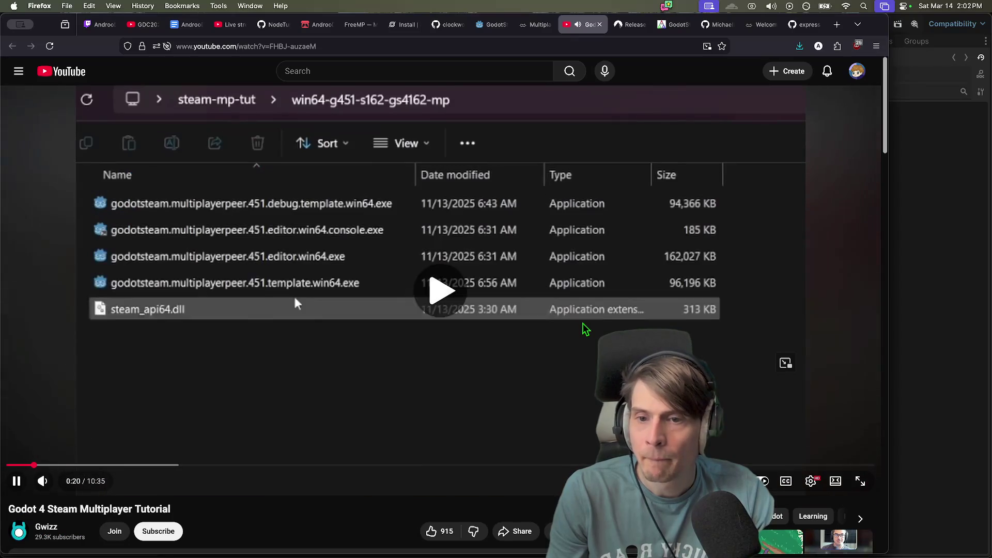
pyautogui.click(585, 329)
pyautogui.click(586, 329)
pyautogui.click(586, 330)
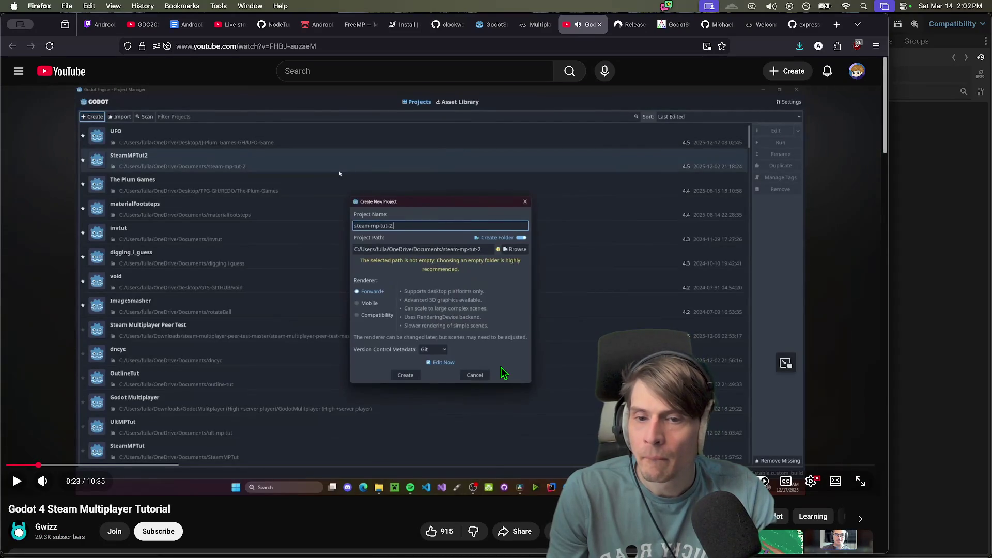
pyautogui.click(502, 369)
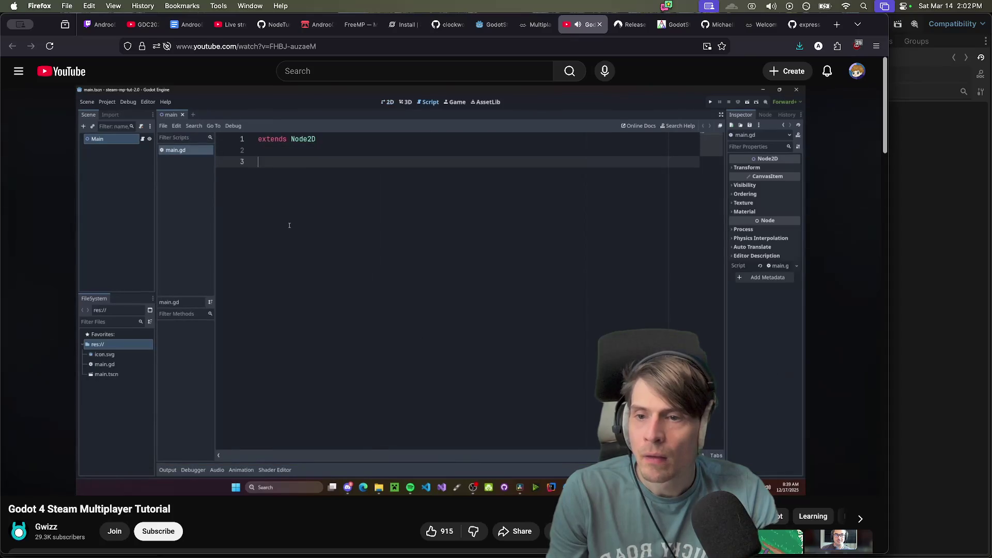
pyautogui.click(45, 466)
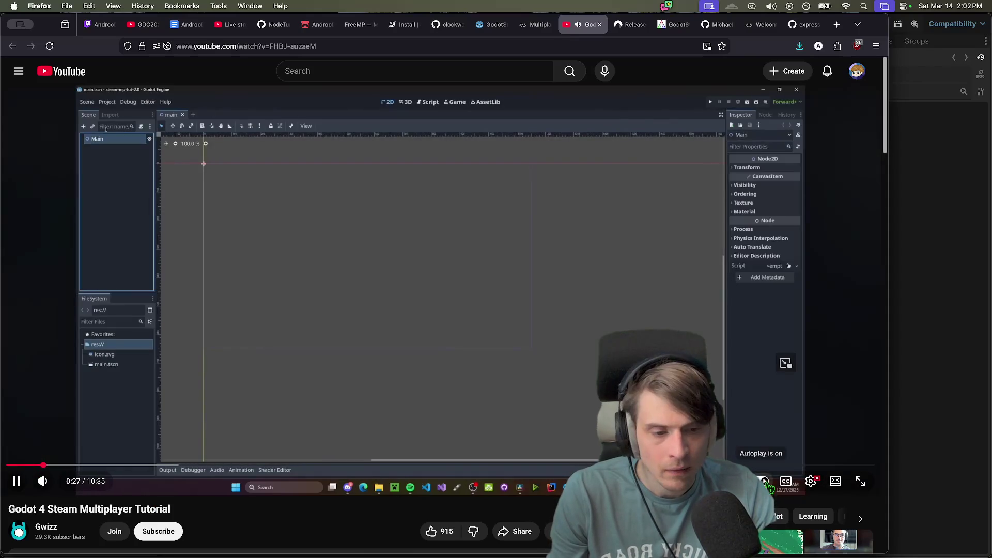
pyautogui.click(811, 481)
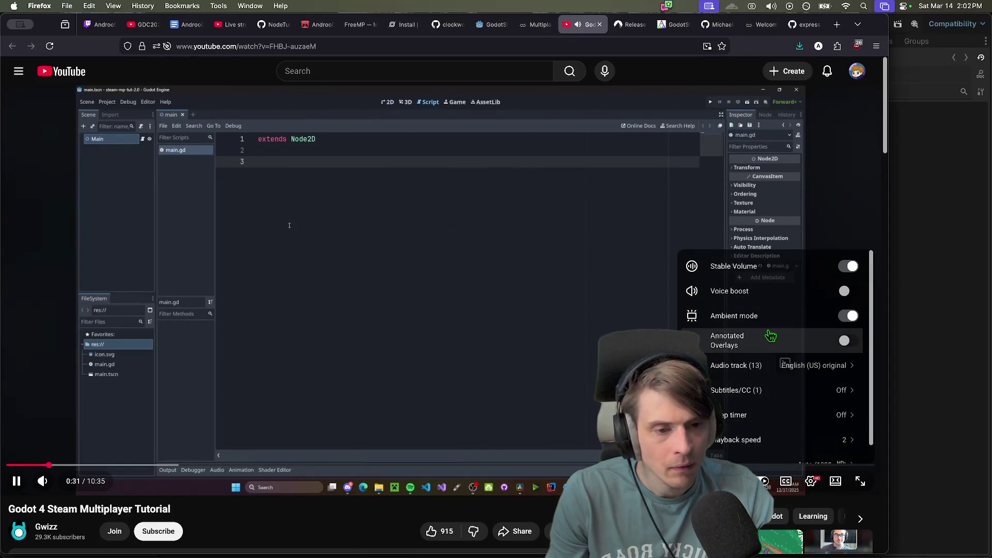
pyautogui.click(497, 368)
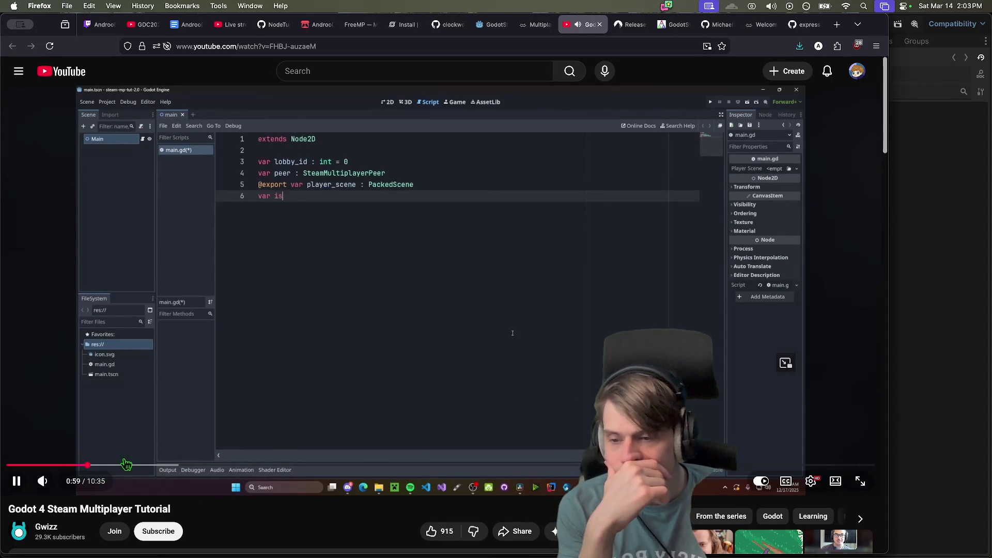
# Skip ahead through the host_lobby code to roughly 4:28 of the tutorial.
pyautogui.click(133, 464)
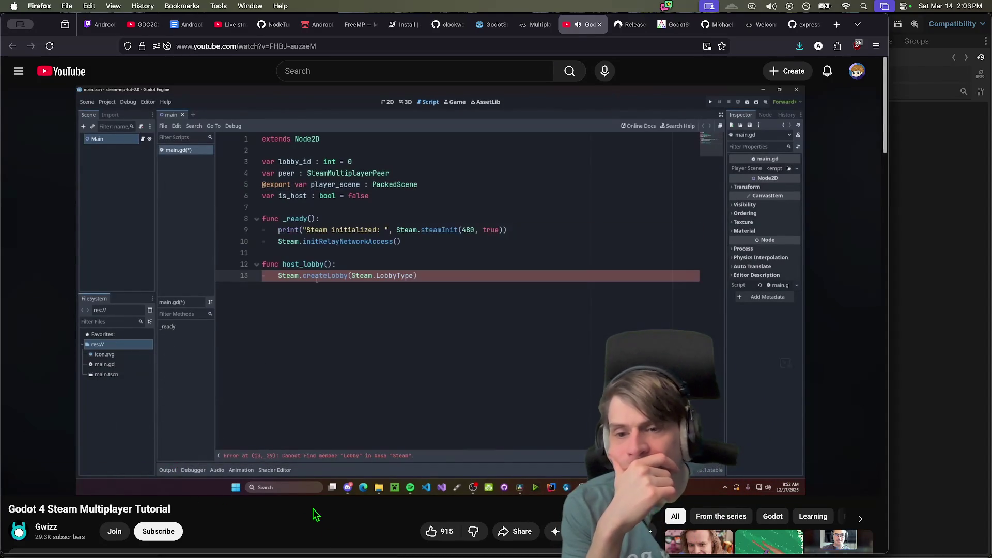
pyautogui.press('space')
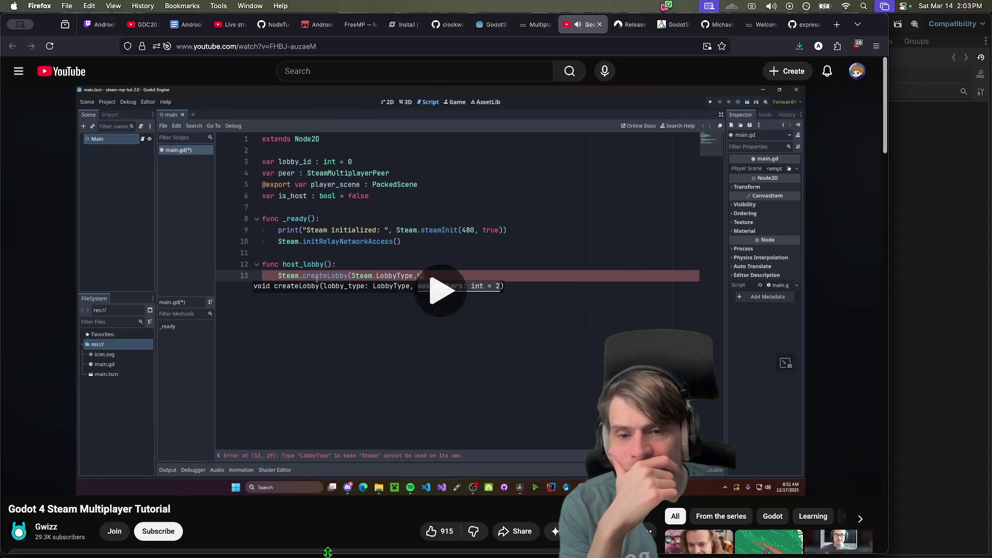
pyautogui.press('space')
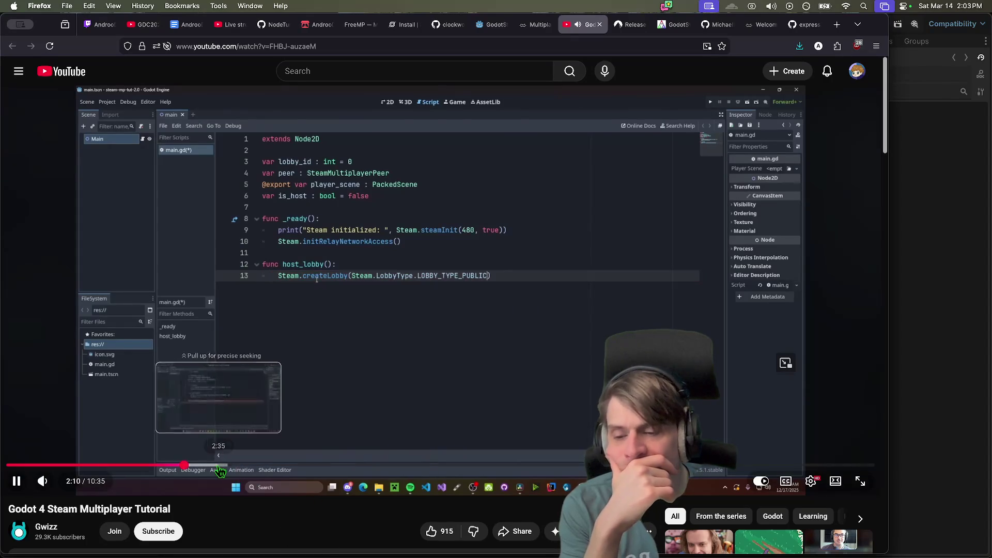
pyautogui.click(253, 465)
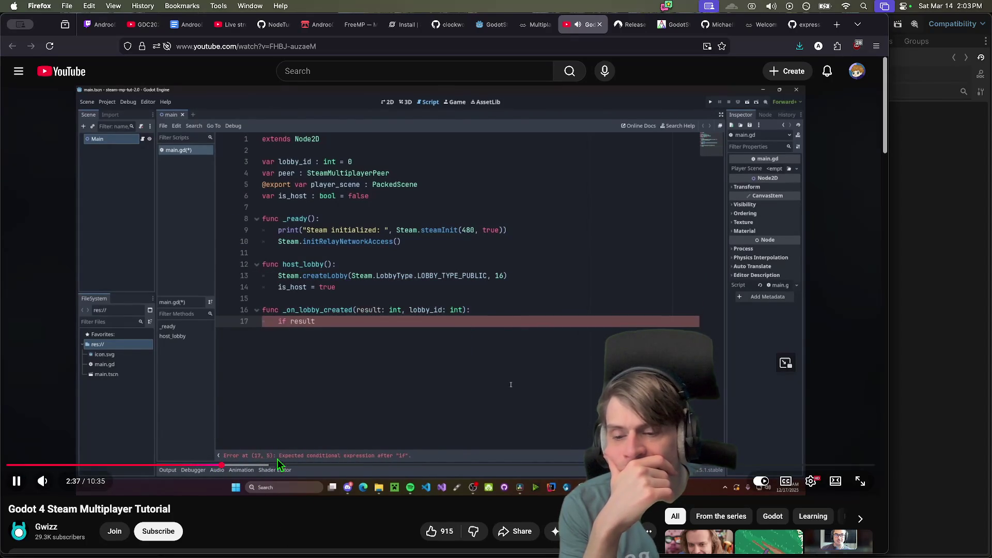
pyautogui.click(283, 465)
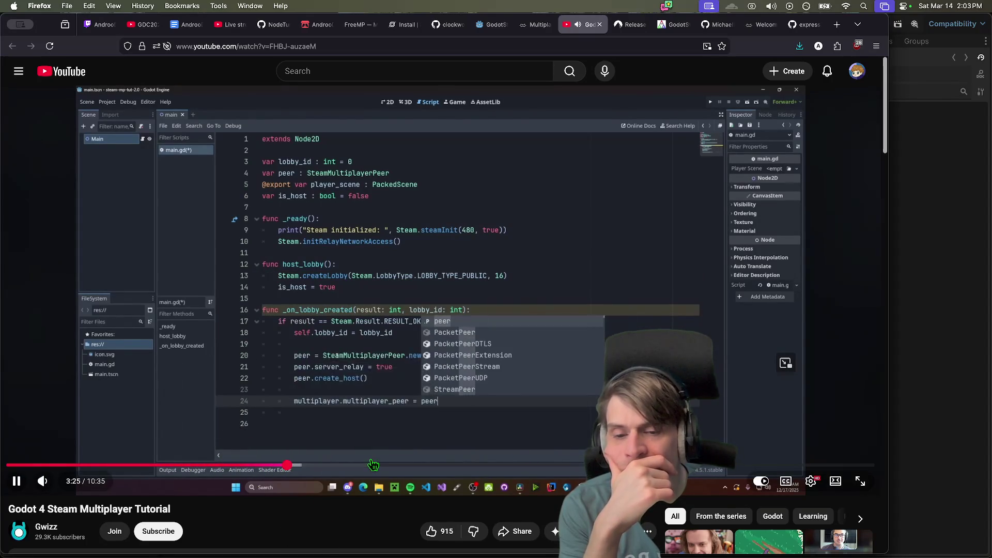
pyautogui.click(373, 465)
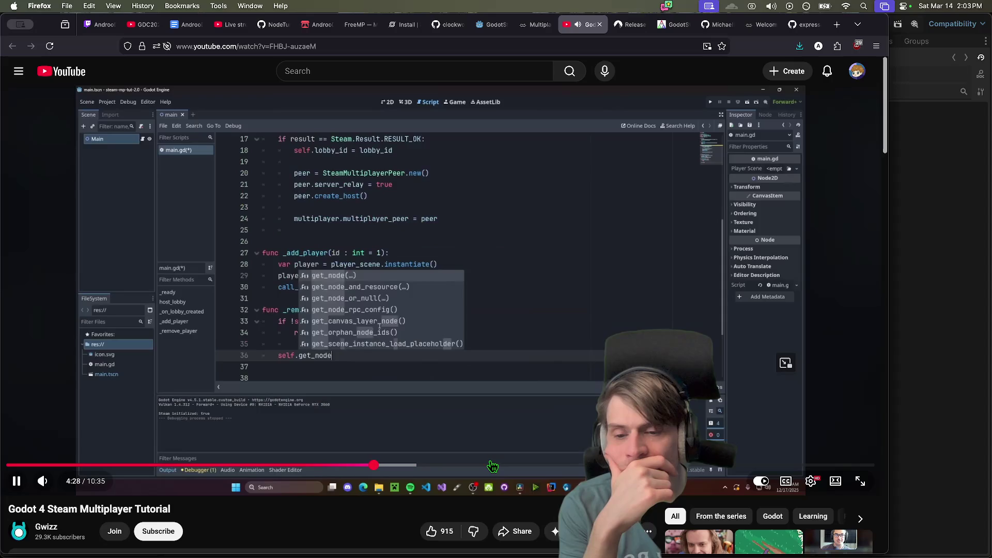
pyautogui.scroll(-2, 431, 470)
pyautogui.scroll(-5, 431, 471)
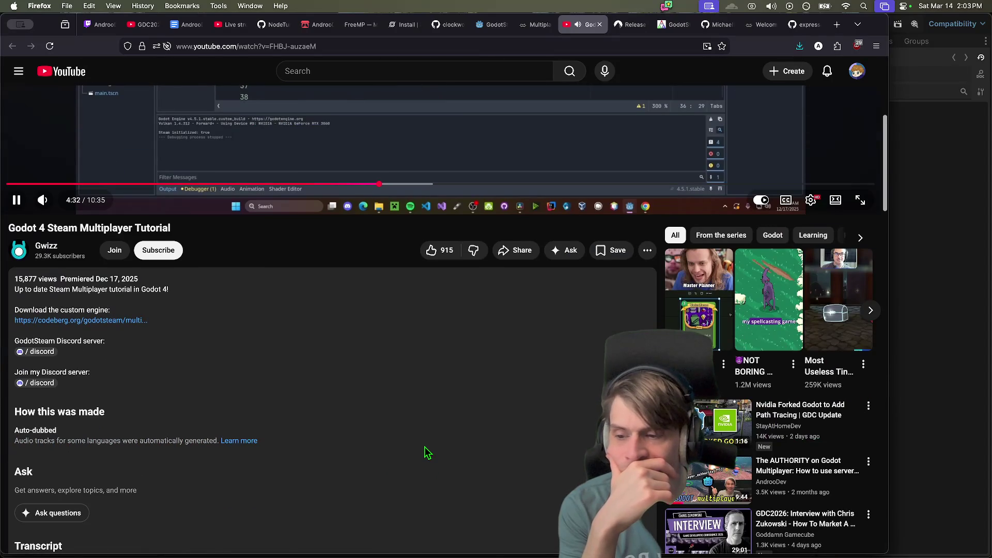
pyautogui.scroll(5, 427, 460)
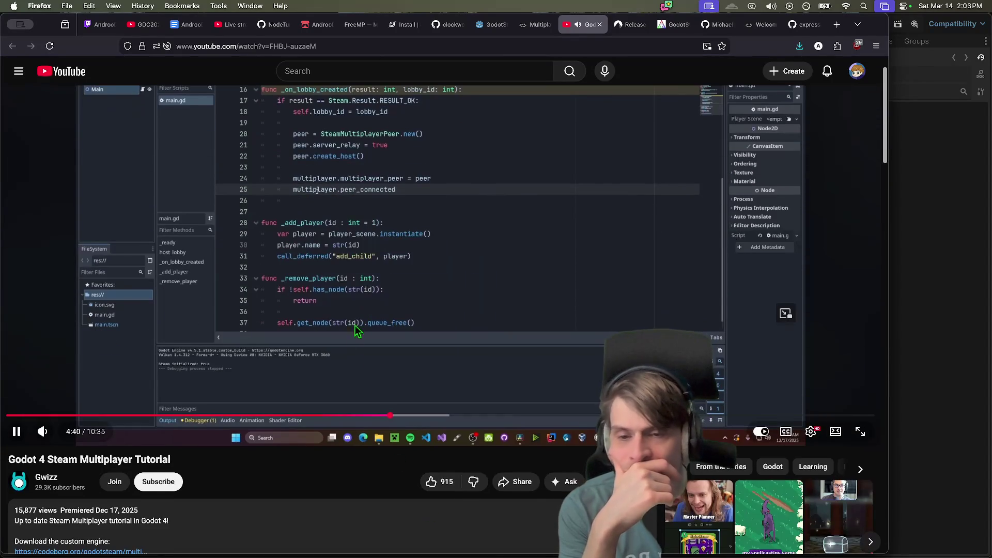
pyautogui.scroll(1, 432, 488)
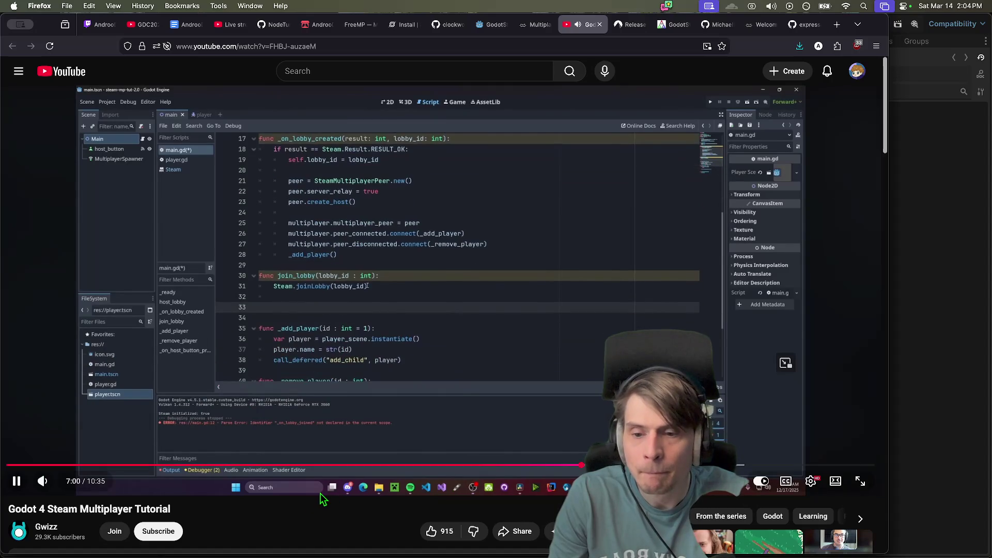
# Watch the tutorial up to the join_lobby code at 7:00, then switch to Finder.
pyautogui.press('super+Tab')
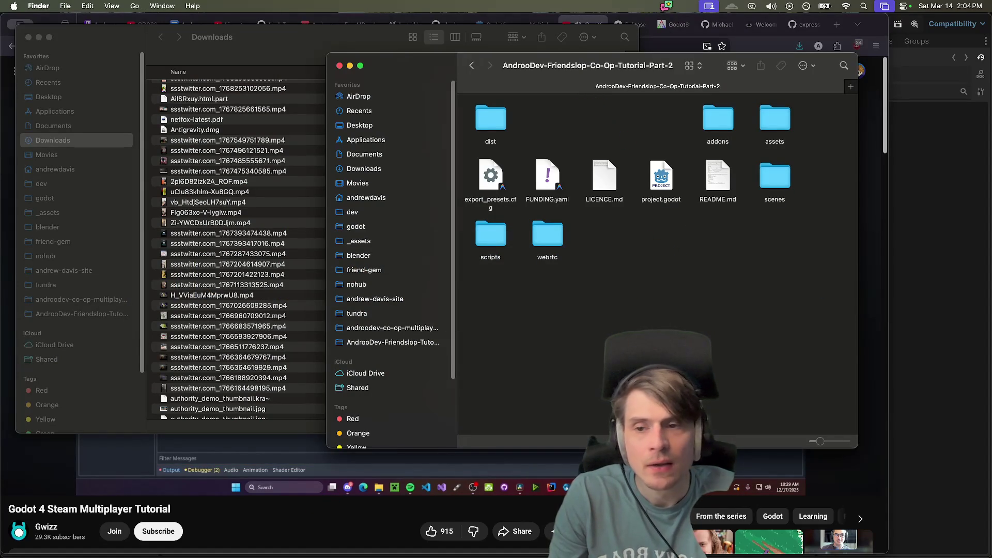
# Open the macos-g451-s162-gs4162-mp folder and extract macos_editor.zip into the GodotSteamMultiplayerPeer app.
pyautogui.click(260, 116)
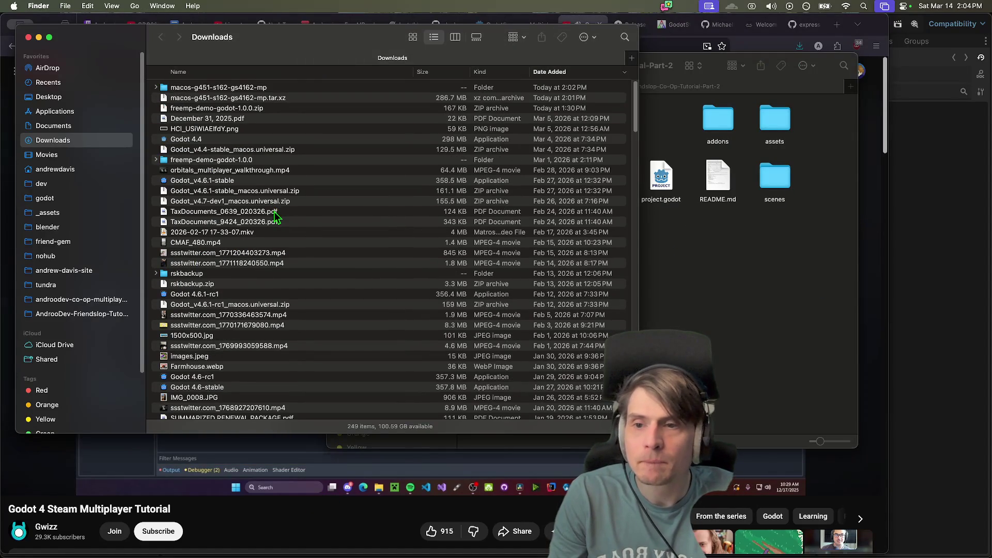
pyautogui.doubleClick(241, 88)
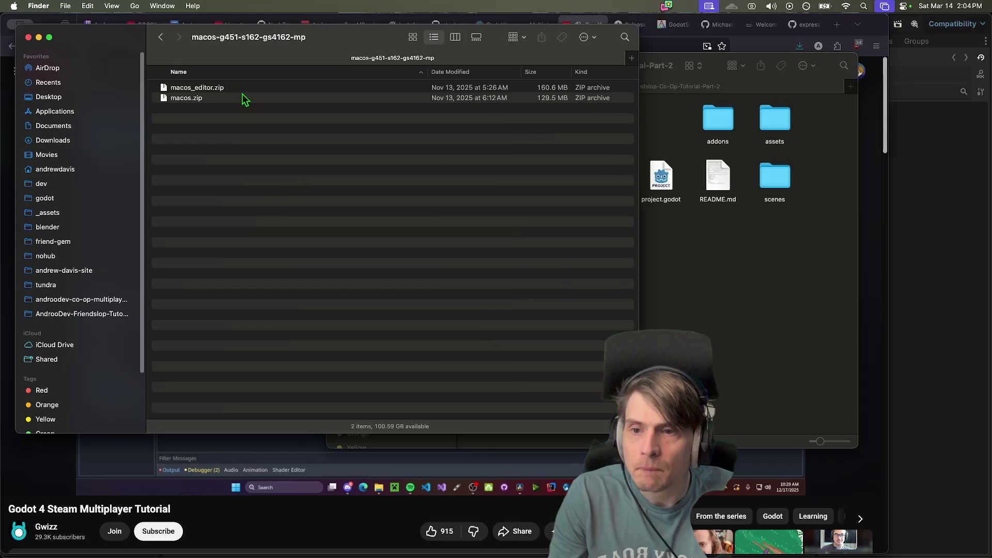
pyautogui.doubleClick(236, 91)
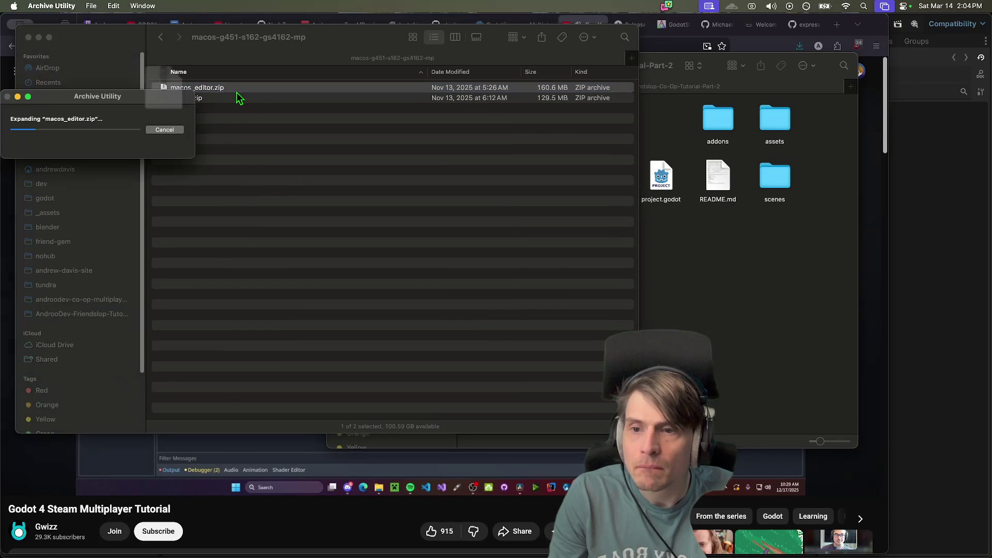
pyautogui.click(241, 165)
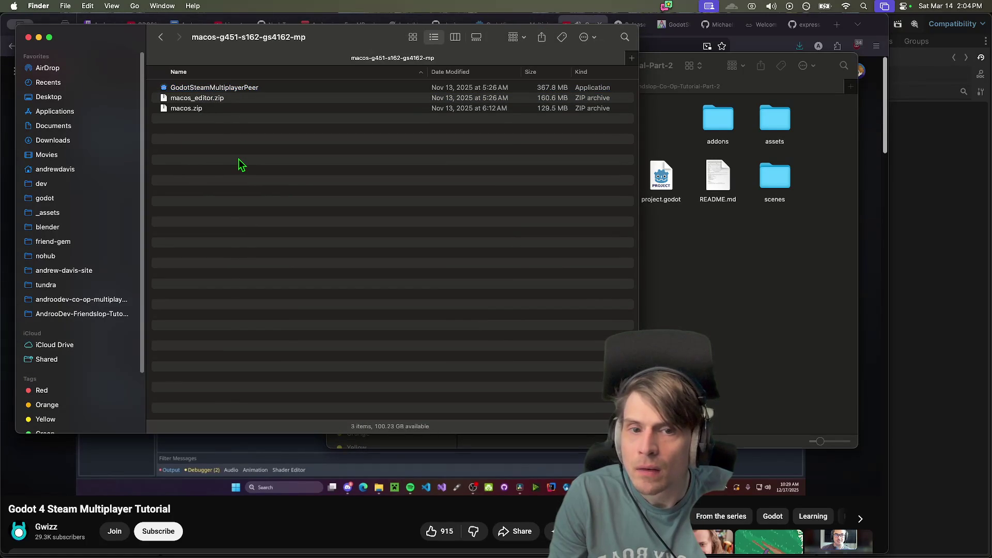
pyautogui.click(234, 112)
pyautogui.click(246, 91)
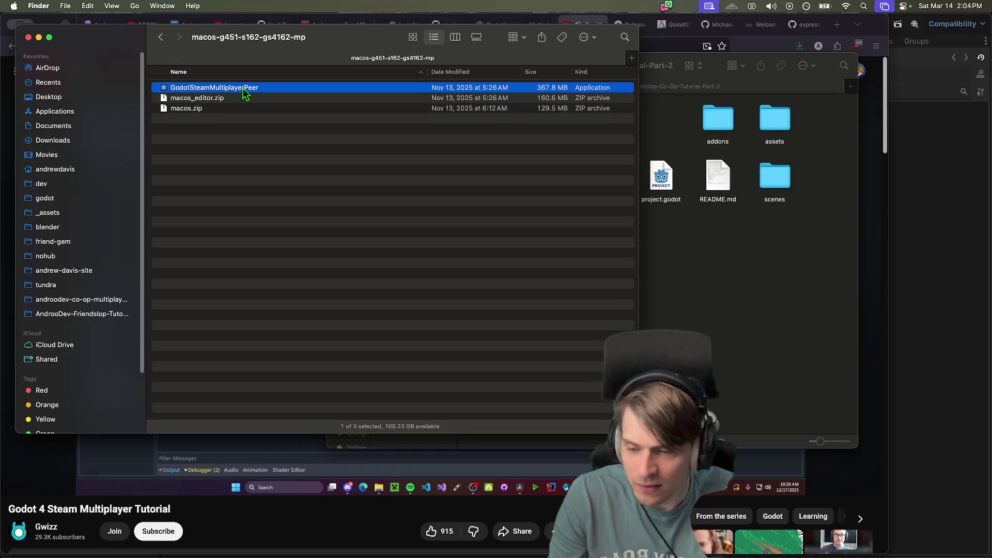
# Show the GodotSteamMultiplayerPeer app's package contents and expand Contents and Resources.
pyautogui.rightClick(245, 93)
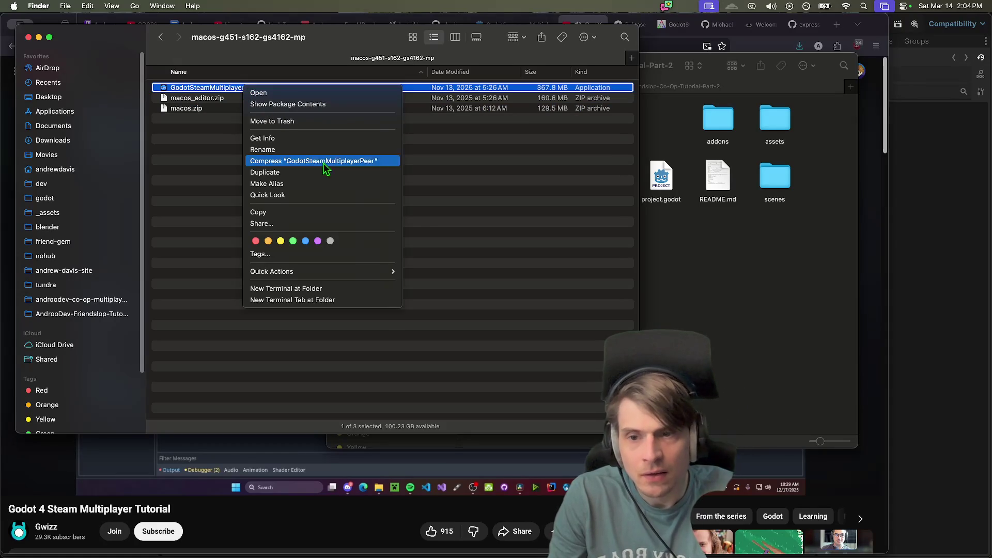
pyautogui.click(322, 106)
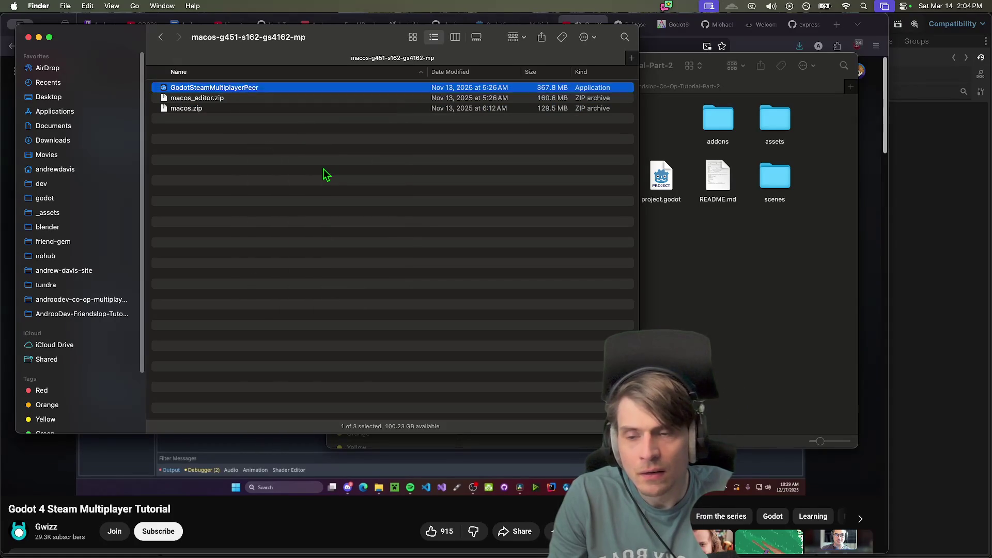
pyautogui.click(261, 90)
pyautogui.press('Right')
pyautogui.press('Down')
pyautogui.press('Down')
pyautogui.press('Down')
pyautogui.press('Down')
pyautogui.press('Right')
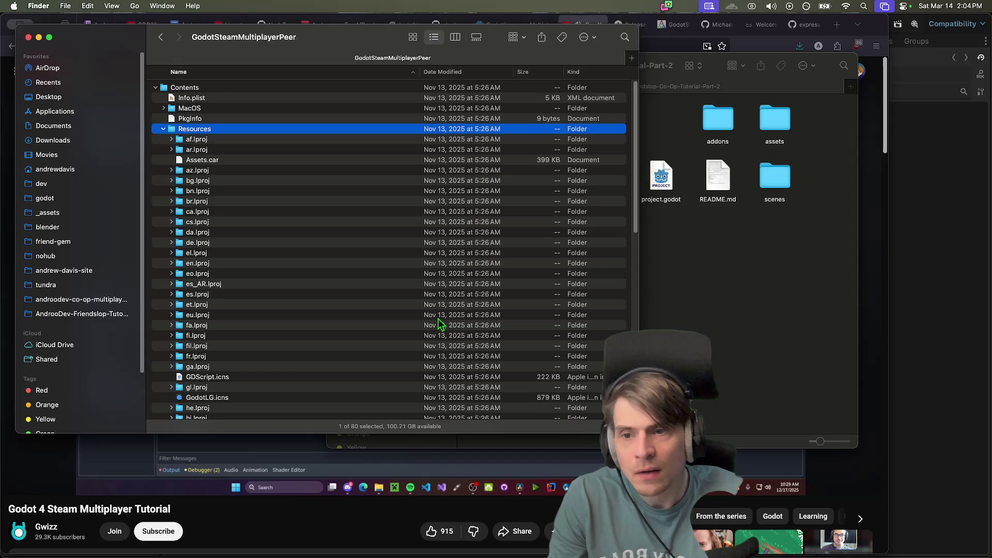
pyautogui.scroll(-10, 434, 322)
pyautogui.scroll(10, 431, 323)
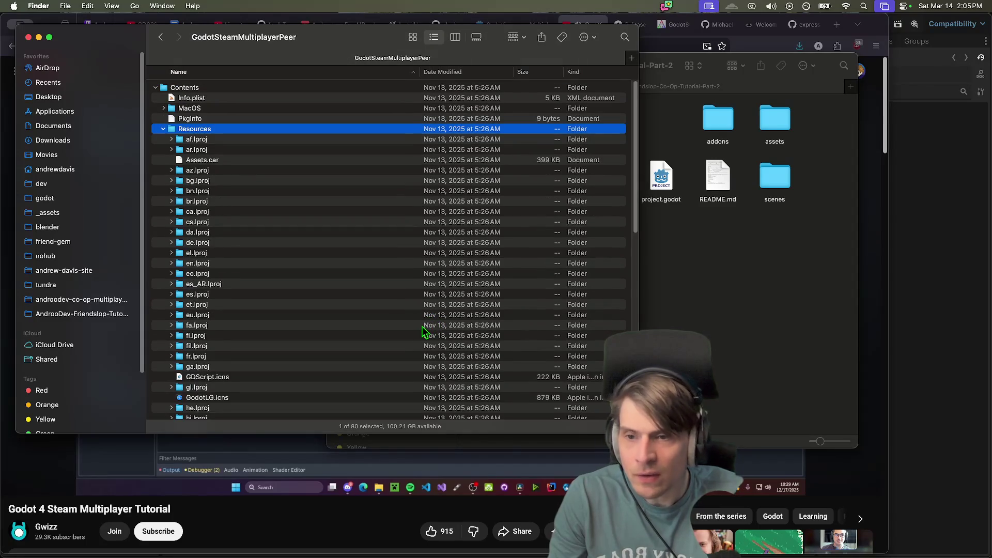
# Find libsteam_api.dylib in the MacOS folder, then pause the tutorial at 8:03.
pyautogui.press('Left')
pyautogui.press('Up')
pyautogui.press('Up')
pyautogui.press('Right')
pyautogui.press('Down')
pyautogui.press('Down')
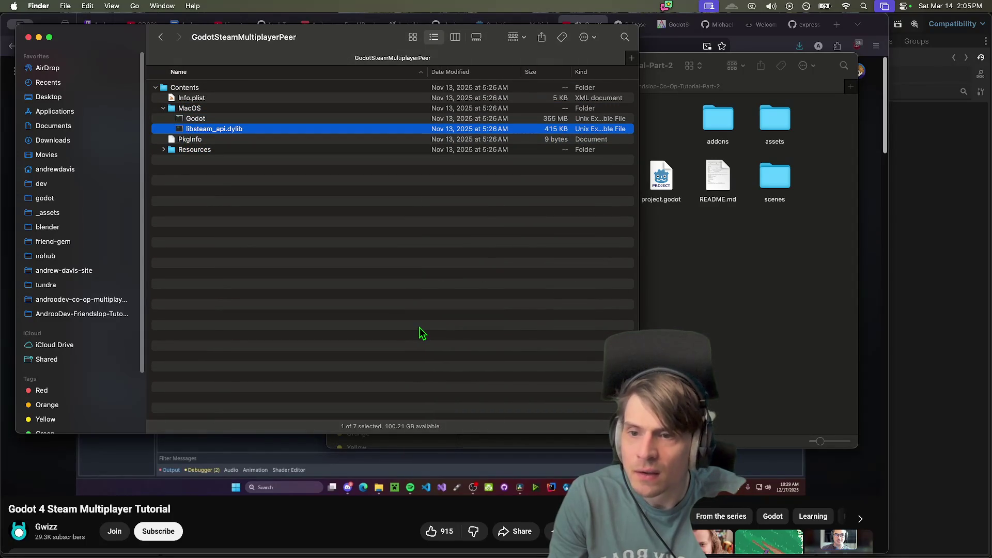
pyautogui.press('Up')
pyautogui.press('Up')
pyautogui.press('Left')
pyautogui.click(418, 283)
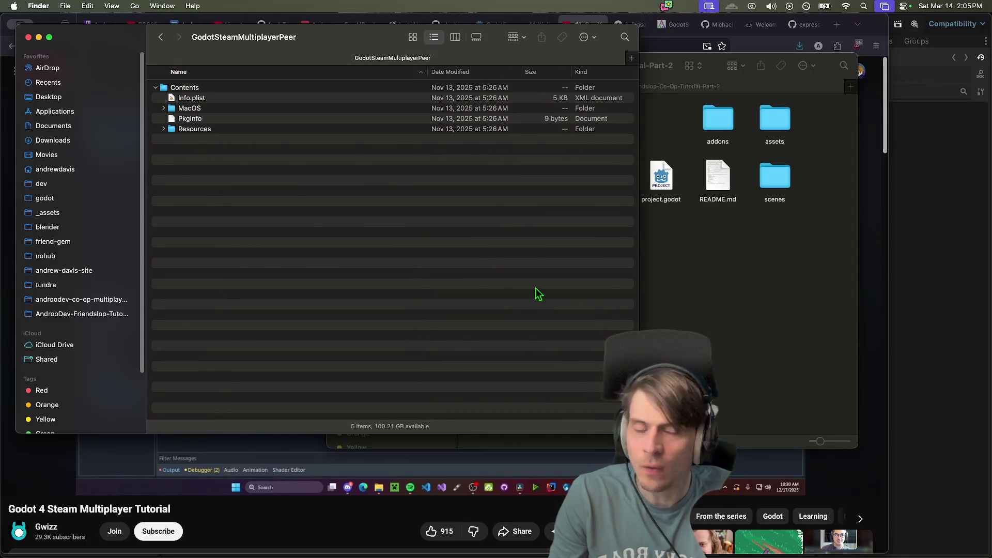
pyautogui.press('super+Tab')
pyautogui.click(582, 301)
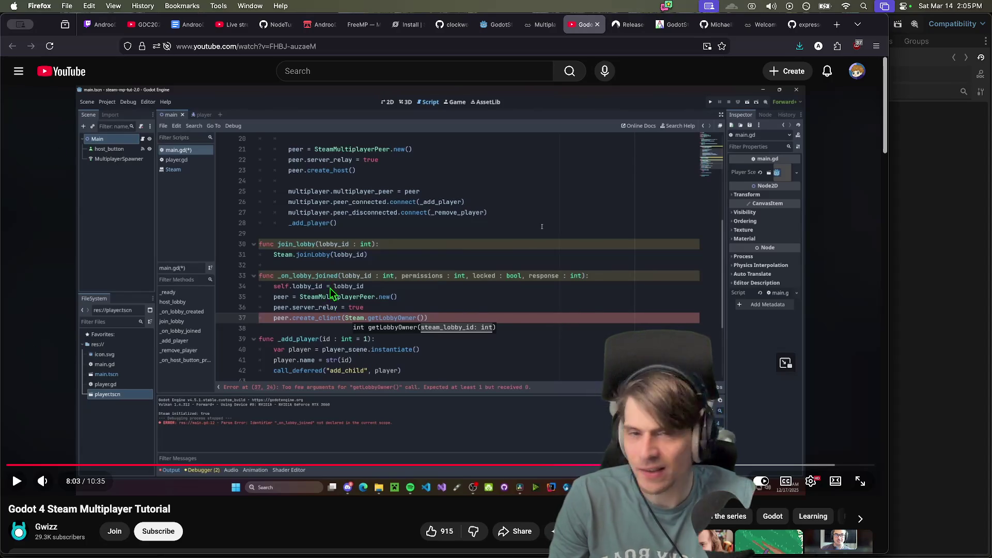
# Cycle through the browser tabs and settle on the Codeberg multiplayerpeer releases page.
pyautogui.hotkey('ctrl', 'shift', 'Tab')
pyautogui.hotkey('ctrl', 'Tab')
pyautogui.hotkey('ctrl', 'Tab')
pyautogui.hotkey('ctrl', 'shift', 'Tab')
pyautogui.hotkey('ctrl', 'Tab')
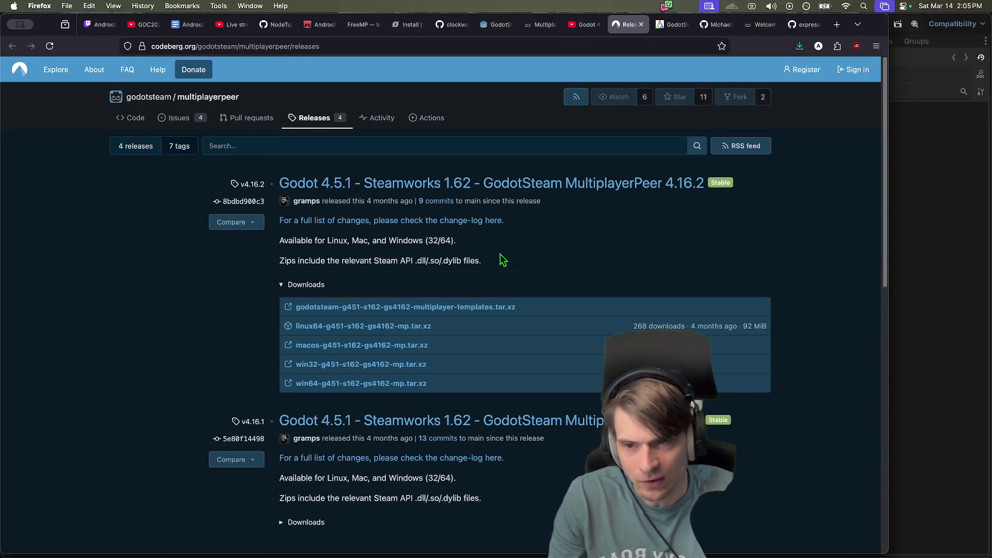
pyautogui.hotkey('ctrl', 'Tab')
pyautogui.hotkey('ctrl', 'Tab')
pyautogui.hotkey('ctrl', 'shift', 'Tab')
pyautogui.hotkey('ctrl', 'shift', 'Tab')
pyautogui.hotkey('ctrl', 'Tab')
pyautogui.hotkey('ctrl', 'shift', 'Tab')
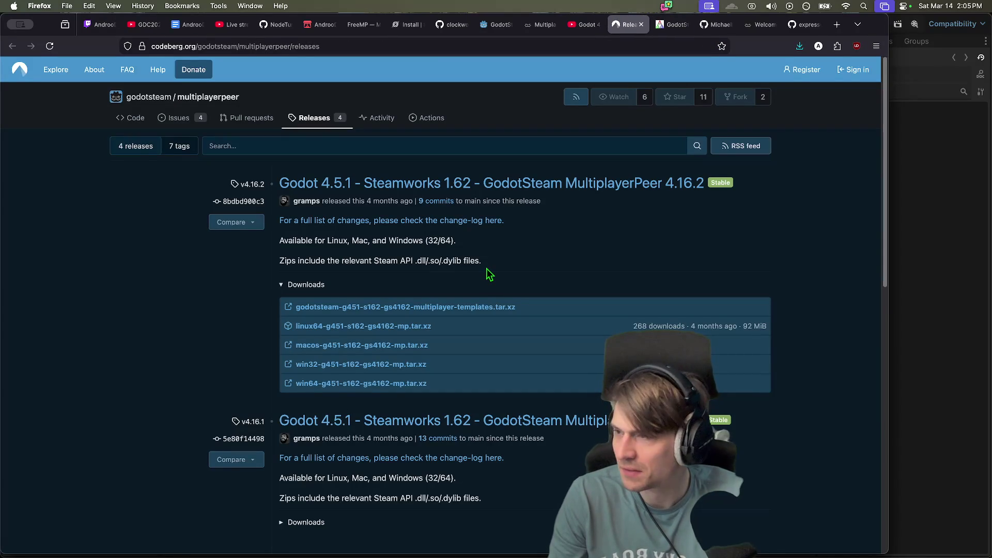
# Select the 4.16.2 release's platform notes and open the maintainer's profile in a new tab.
pyautogui.moveTo(487, 269); pyautogui.dragTo(335, 239)
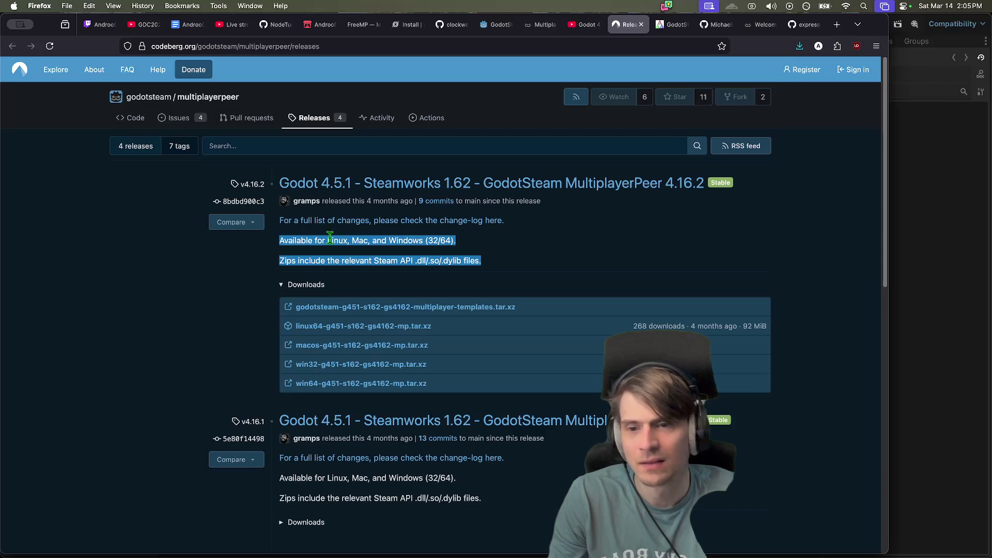
pyautogui.middleClick(289, 200)
pyautogui.hotkey('ctrl', 'Tab')
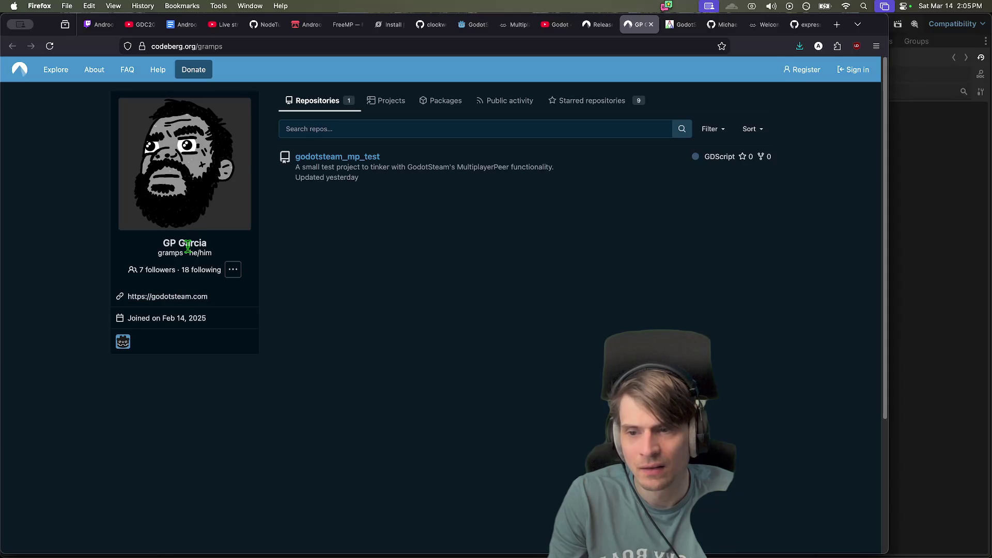
pyautogui.moveTo(188, 247); pyautogui.dragTo(171, 249)
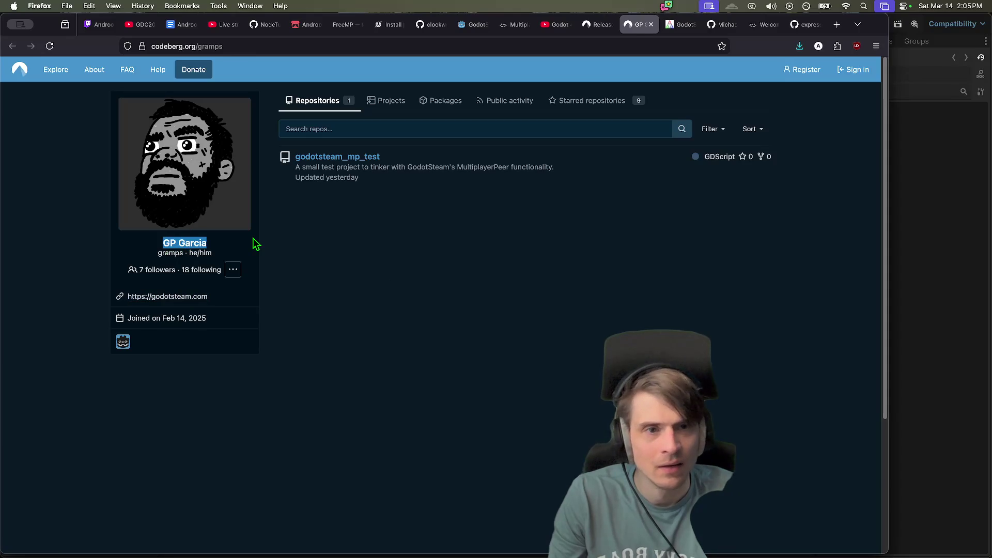
# Return to the 4.16.2 release downloads, then bring the Finder window back.
pyautogui.hotkey('ctrl', 'Tab')
pyautogui.scroll(7, 358, 310)
pyautogui.hotkey('ctrl', 'shift', 'Tab')
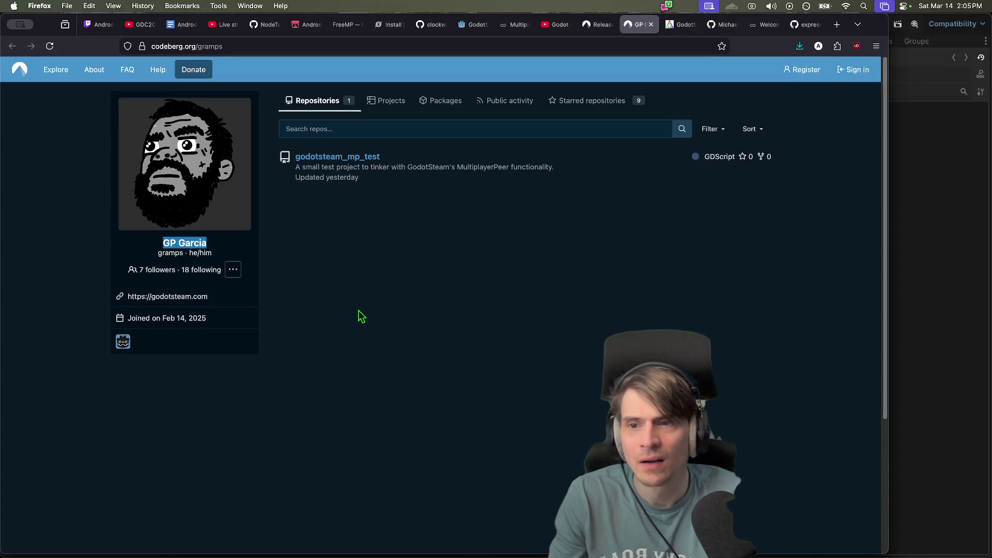
pyautogui.click(361, 317)
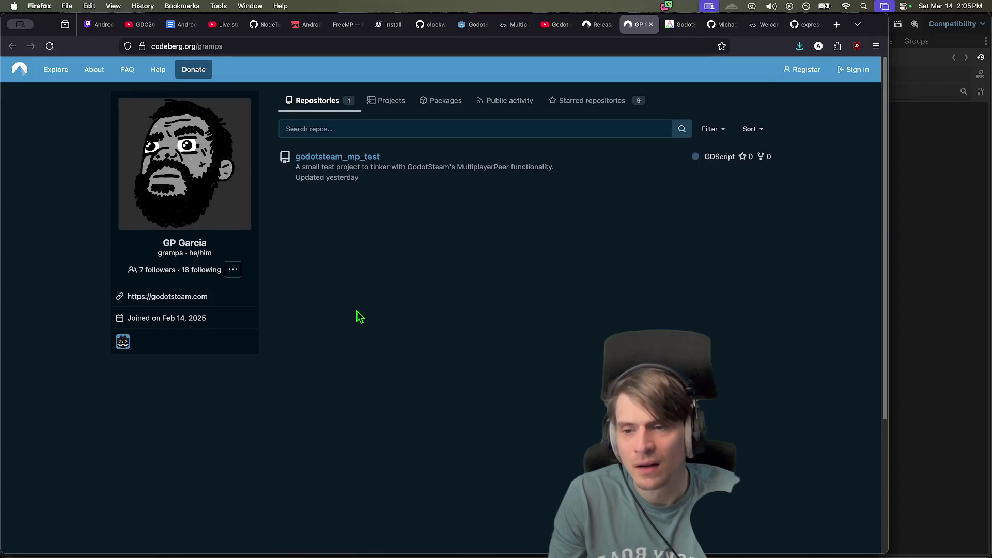
pyautogui.hotkey('ctrl', 'shift', 'Tab')
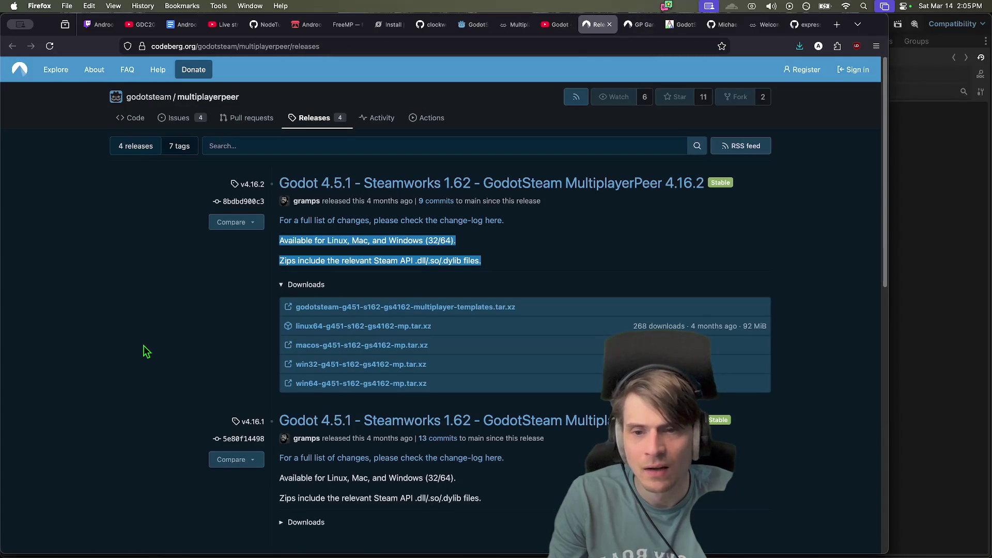
pyautogui.scroll(-1, 146, 351)
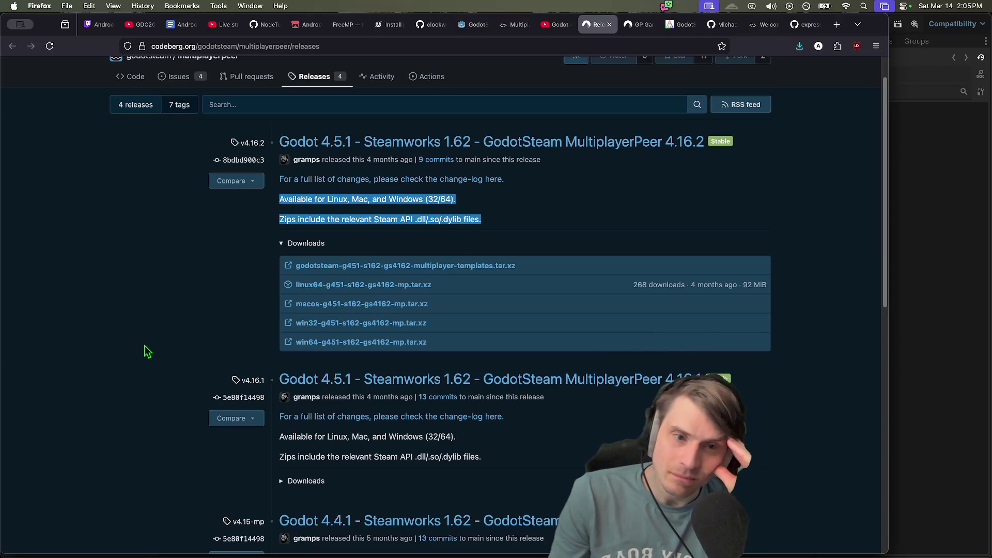
pyautogui.press('super+Tab')
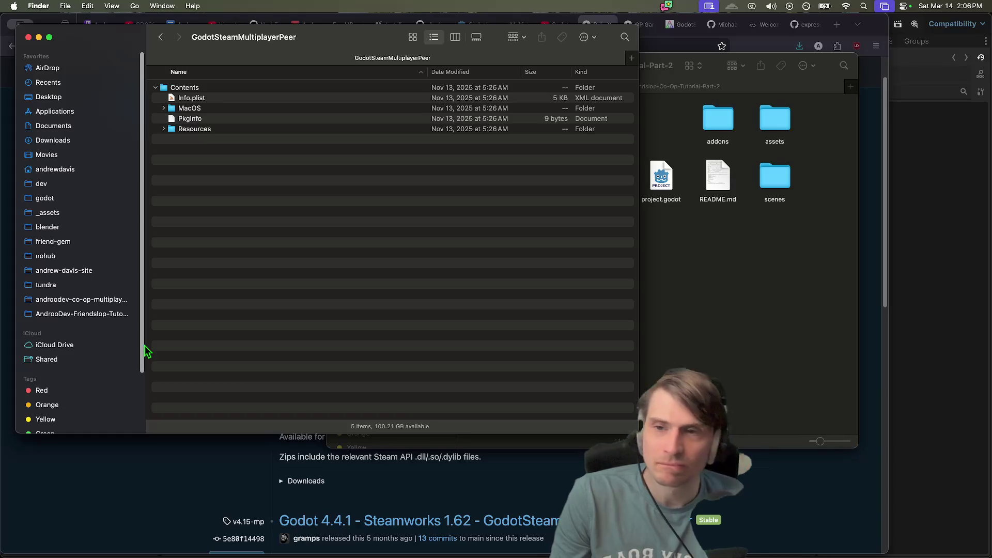
# In Finder, go back to Downloads and open the macos-g451-s162-gs4162-mp folder.
pyautogui.click(164, 37)
pyautogui.click(164, 39)
pyautogui.click(275, 89)
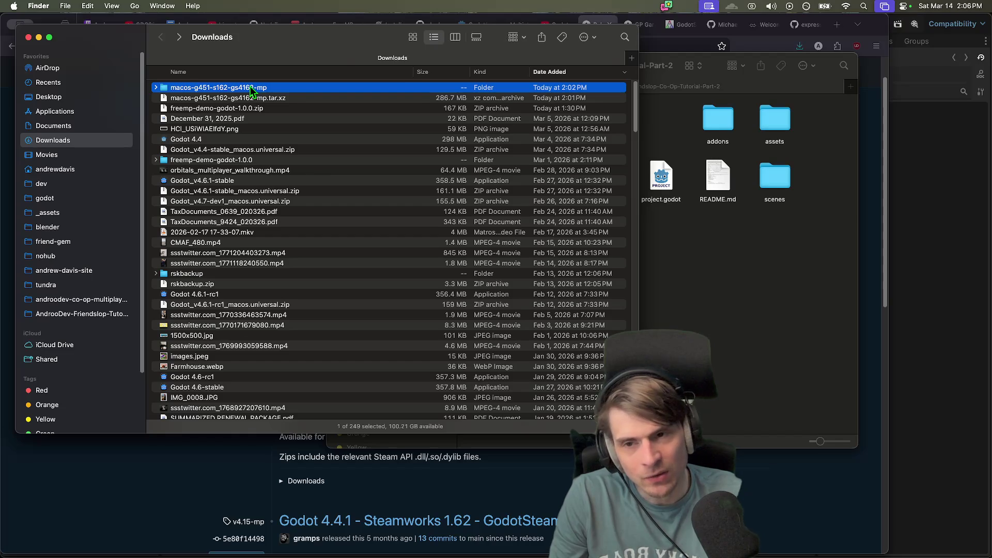
pyautogui.doubleClick(250, 85)
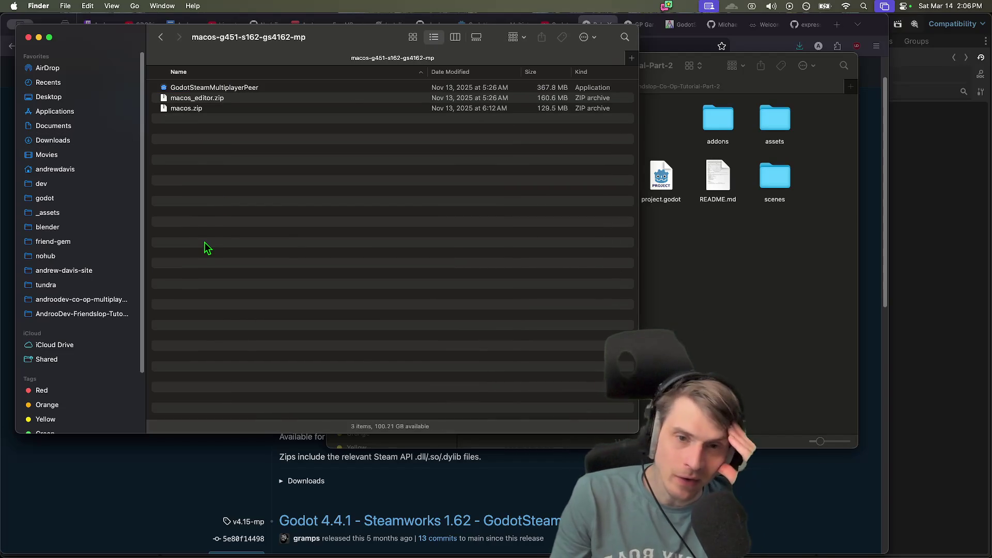
# In Godot, close the Steam Multiplayer Peer asset details and select res://addons/godotsteam for its actions.
pyautogui.press('super+Tab')
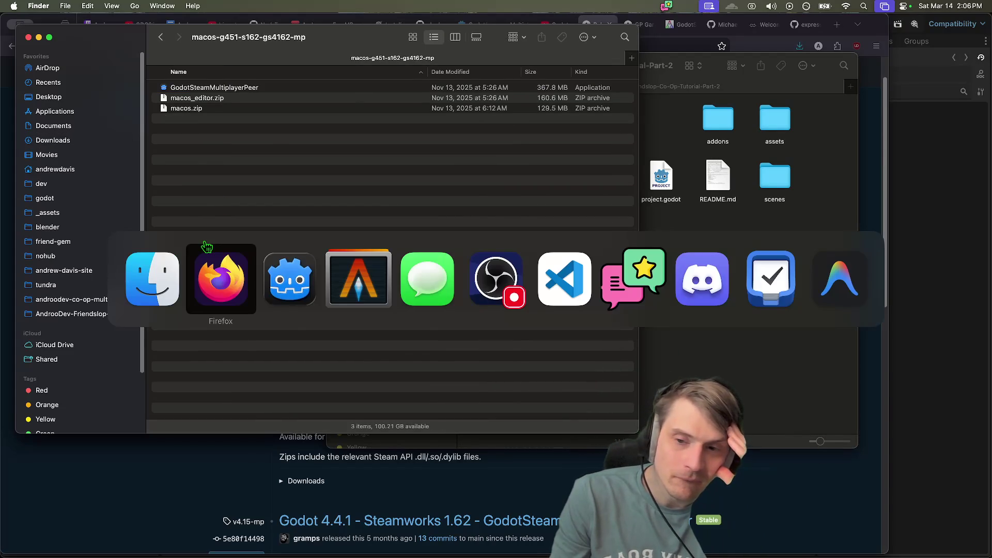
pyautogui.press('super+Tab')
pyautogui.press('Escape')
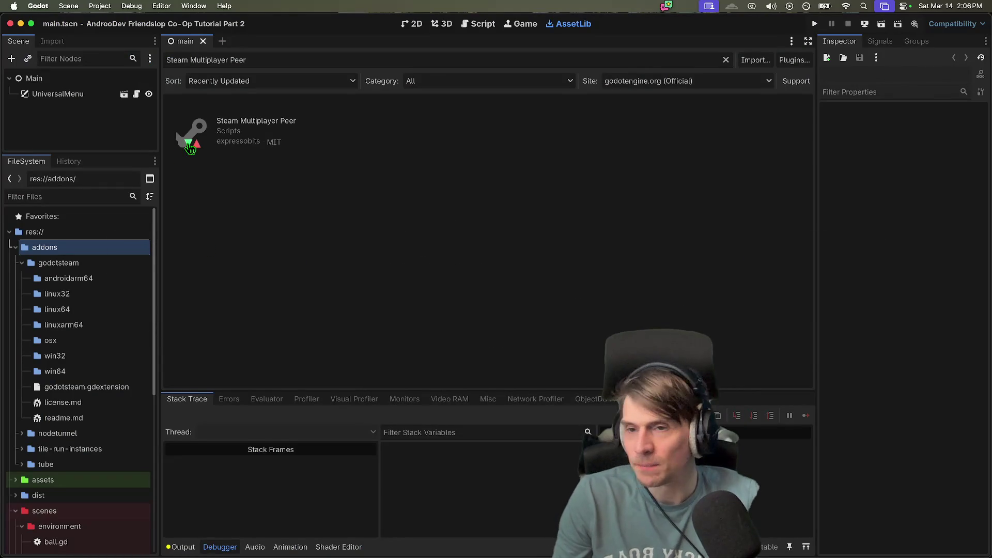
pyautogui.click(122, 6)
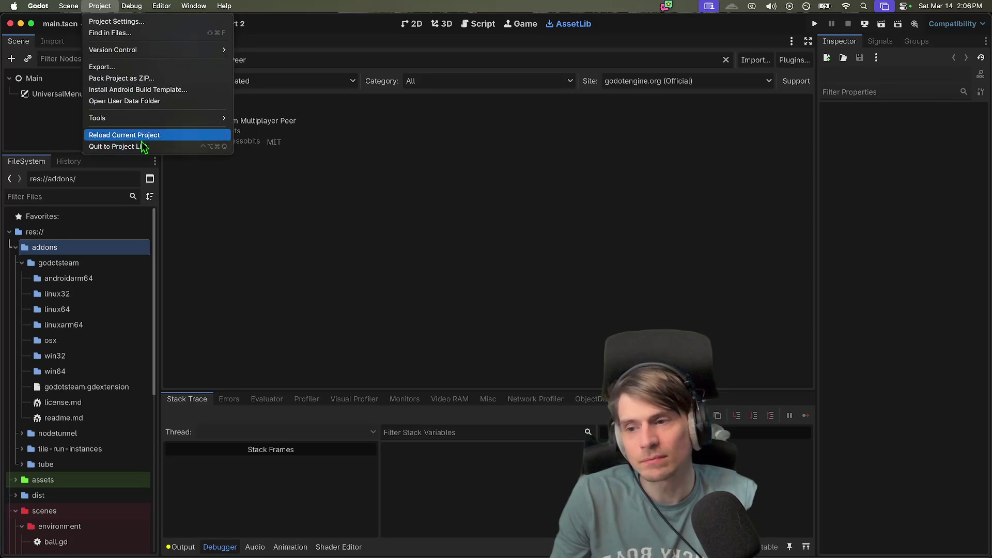
pyautogui.click(395, 205)
pyautogui.click(108, 264)
pyautogui.rightClick(108, 265)
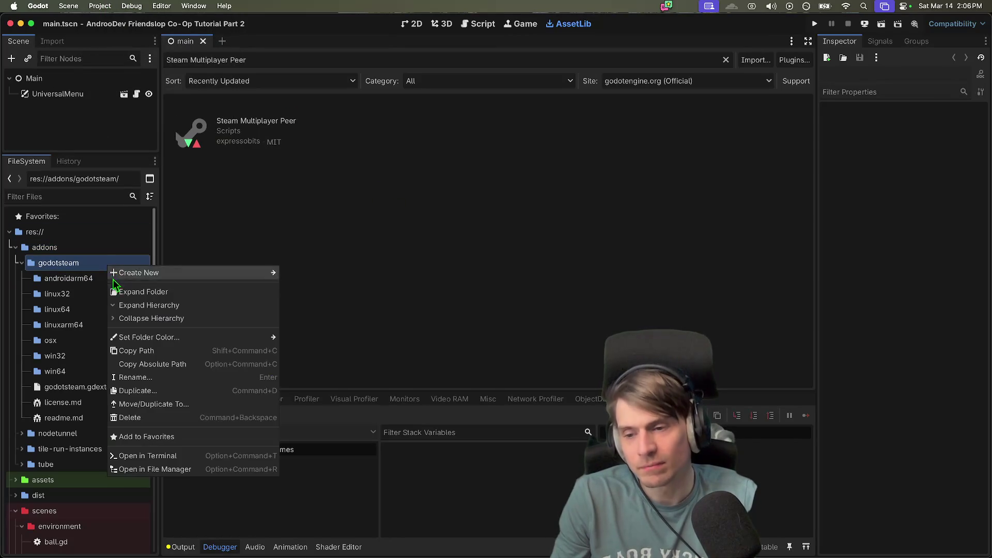
# Delete the godotsteam folder from res://addons and collapse the addons folder.
pyautogui.click(152, 419)
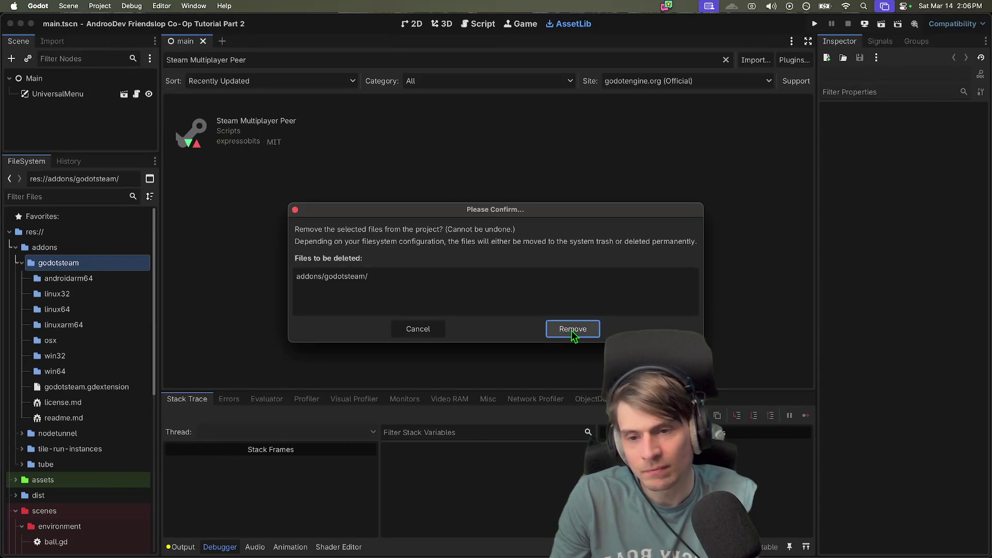
pyautogui.click(572, 329)
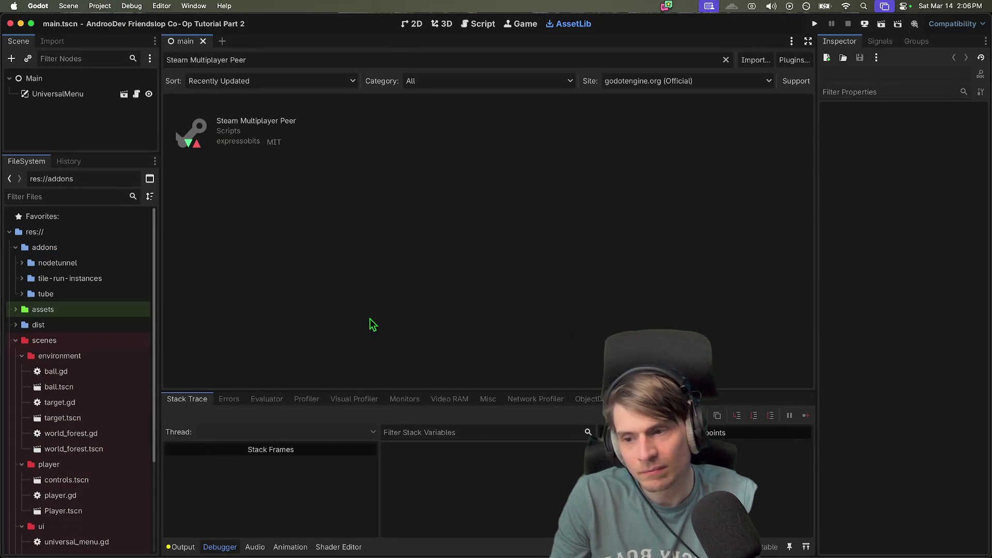
pyautogui.doubleClick(98, 248)
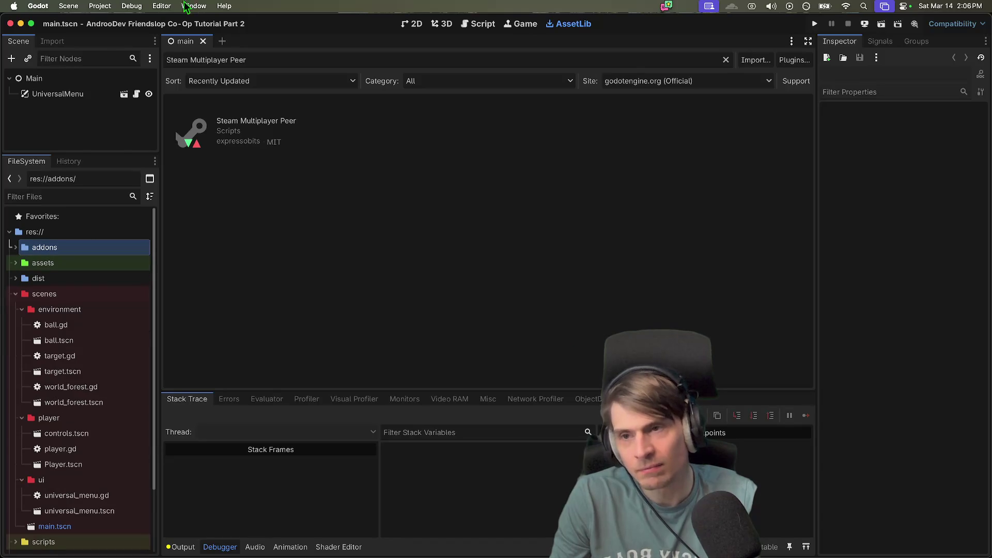
# Reload the current project and launch it in two debug windows.
pyautogui.click(99, 6)
pyautogui.click(150, 133)
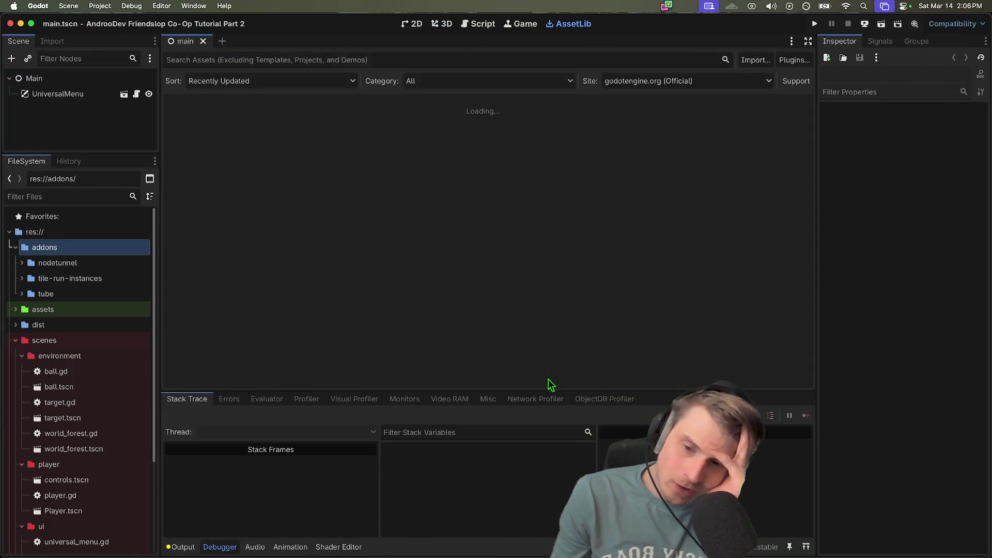
pyautogui.press('super+b')
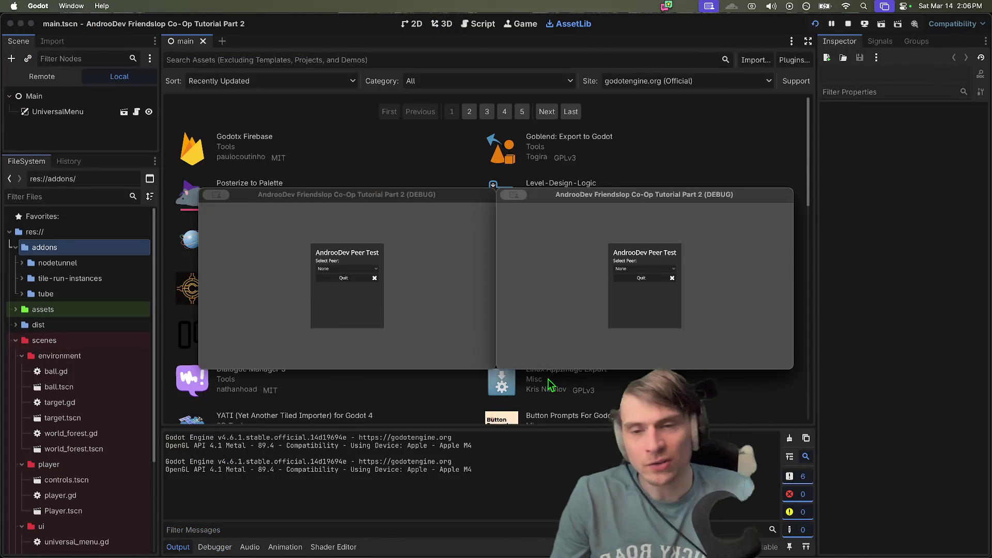
# Pick a peer in the left game window, stop the run, and inspect the on_peer_selected error.
pyautogui.click(362, 269)
pyautogui.click(356, 286)
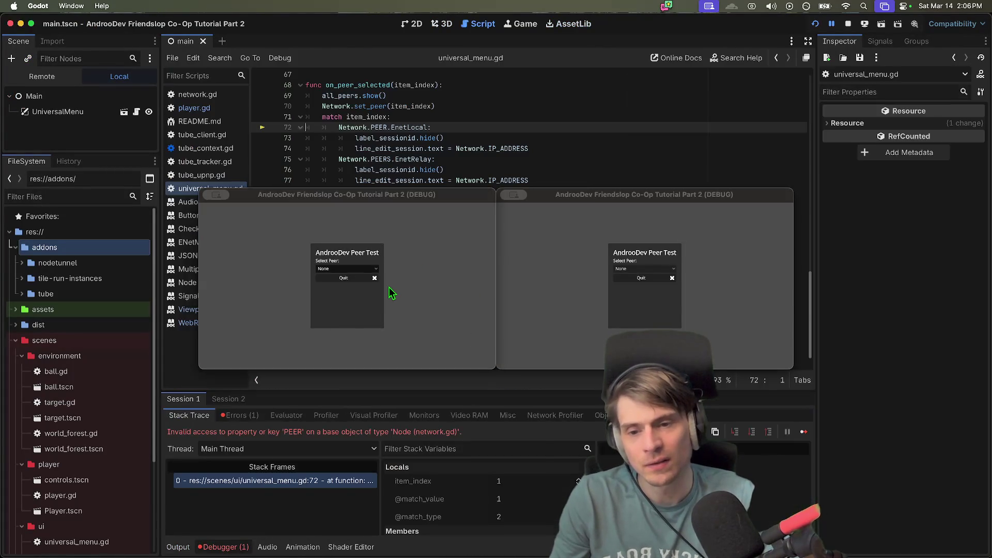
pyautogui.click(848, 24)
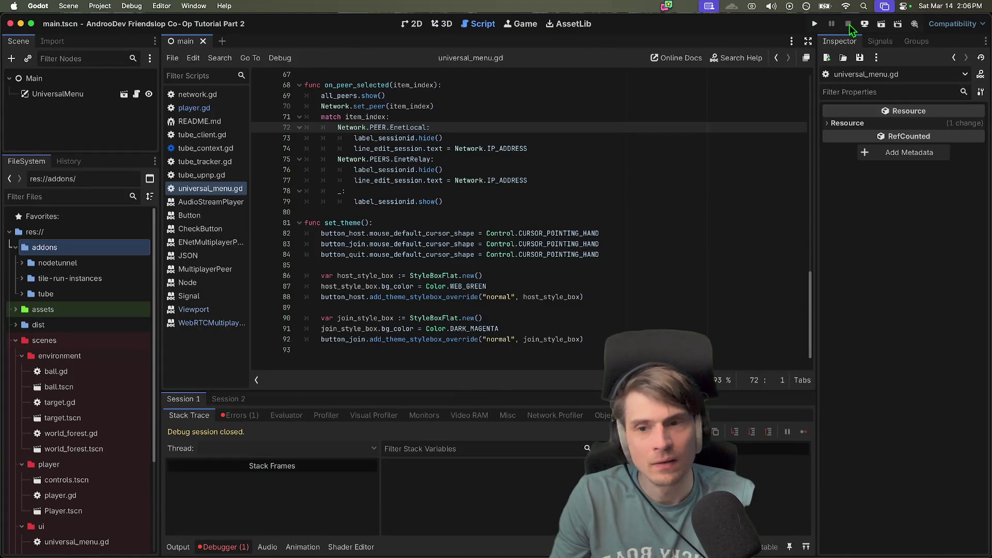
pyautogui.scroll(3, 572, 305)
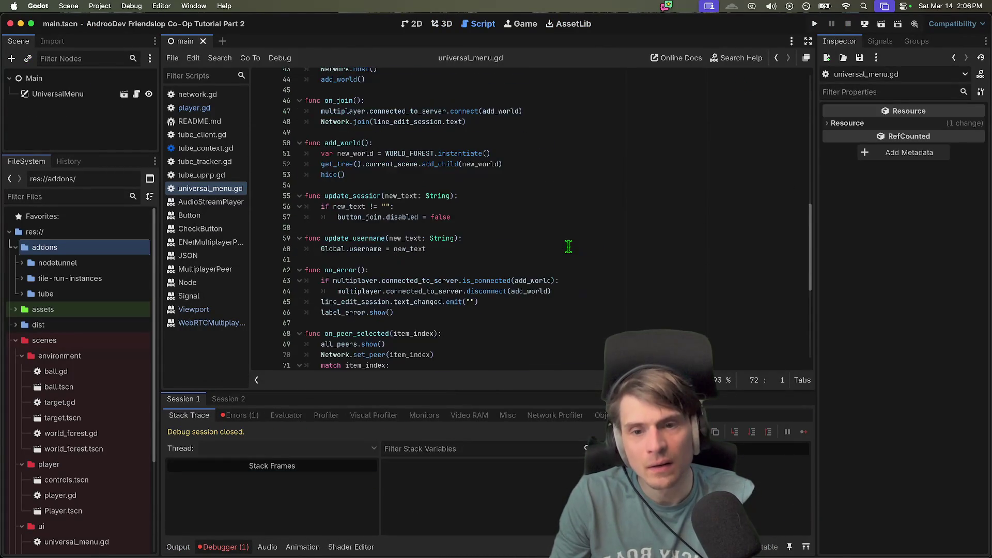
pyautogui.click(231, 416)
pyautogui.click(354, 456)
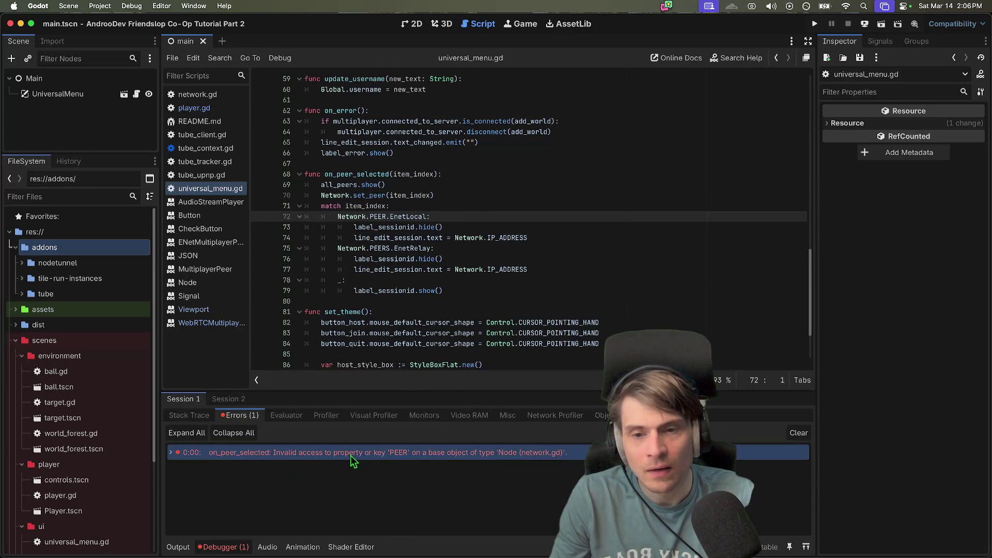
pyautogui.scroll(15, 513, 305)
# Check the PEERS definition in network.gd and trace the error to its line in universal_menu.gd.
pyautogui.click(546, 238)
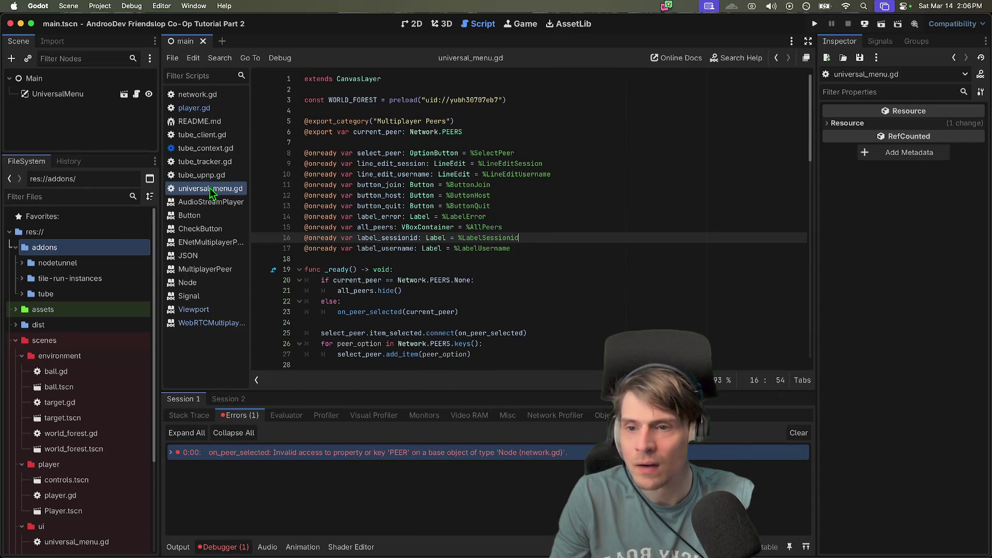
pyautogui.click(215, 96)
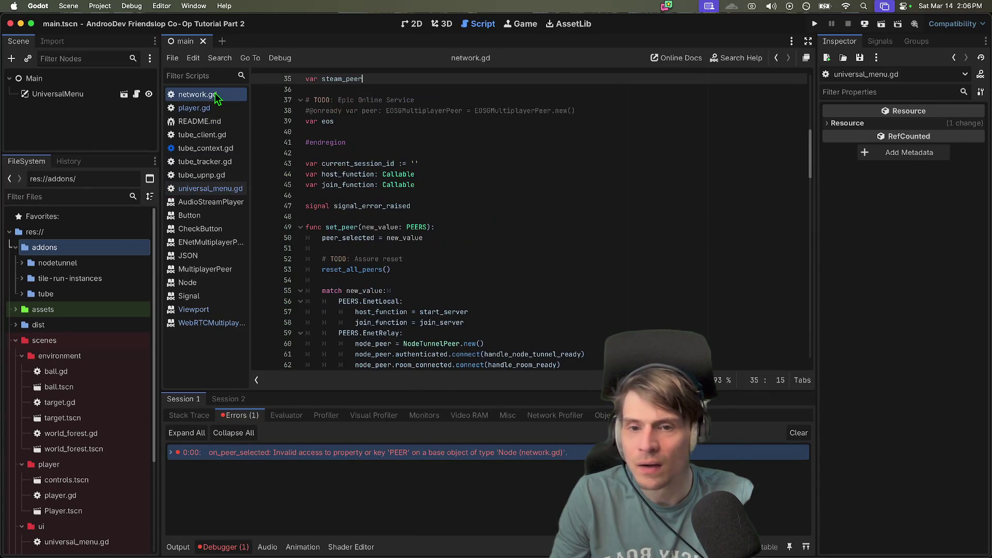
pyautogui.click(210, 188)
pyautogui.scroll(-15, 301, 263)
pyautogui.scroll(-1, 386, 295)
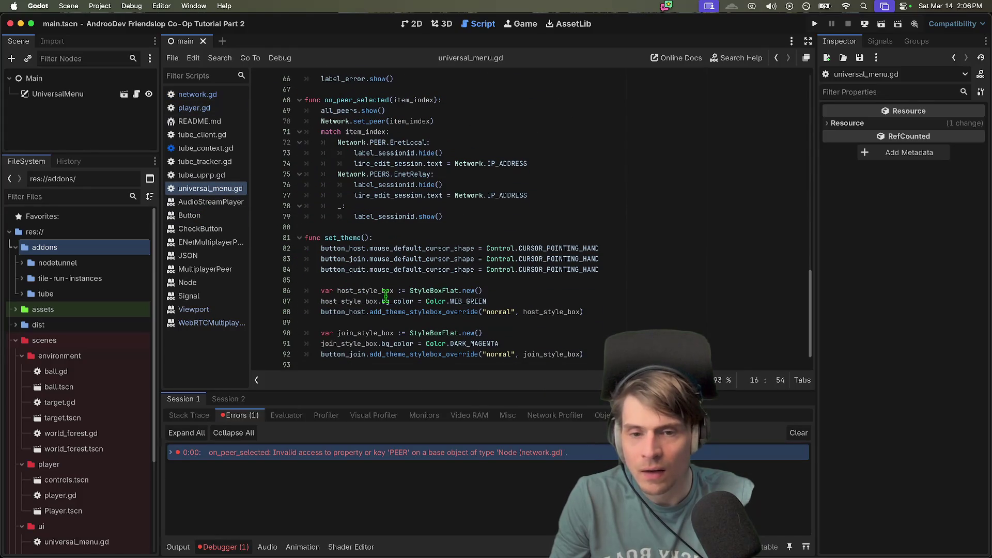
pyautogui.click(470, 286)
pyautogui.scroll(10, 442, 294)
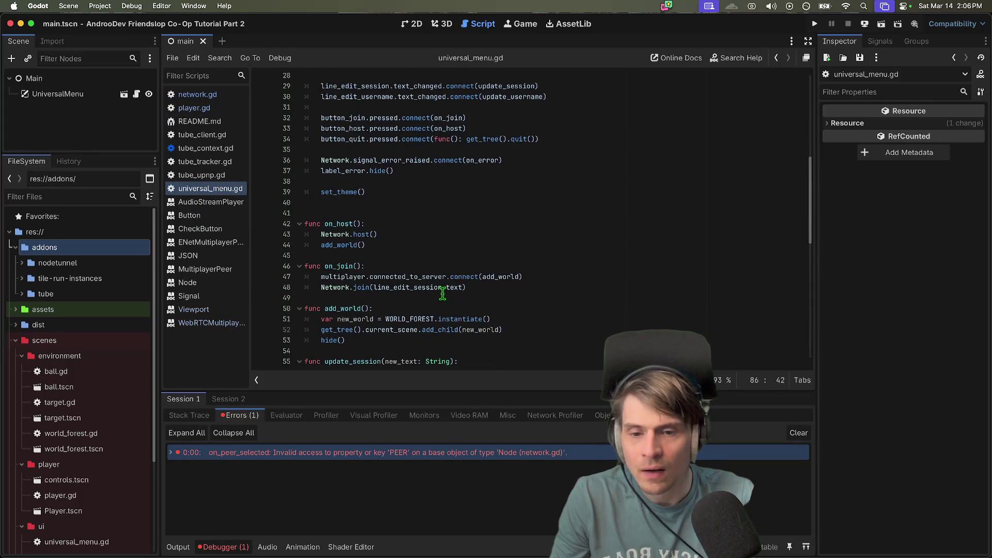
pyautogui.scroll(-10, 427, 303)
pyautogui.scroll(2, 424, 305)
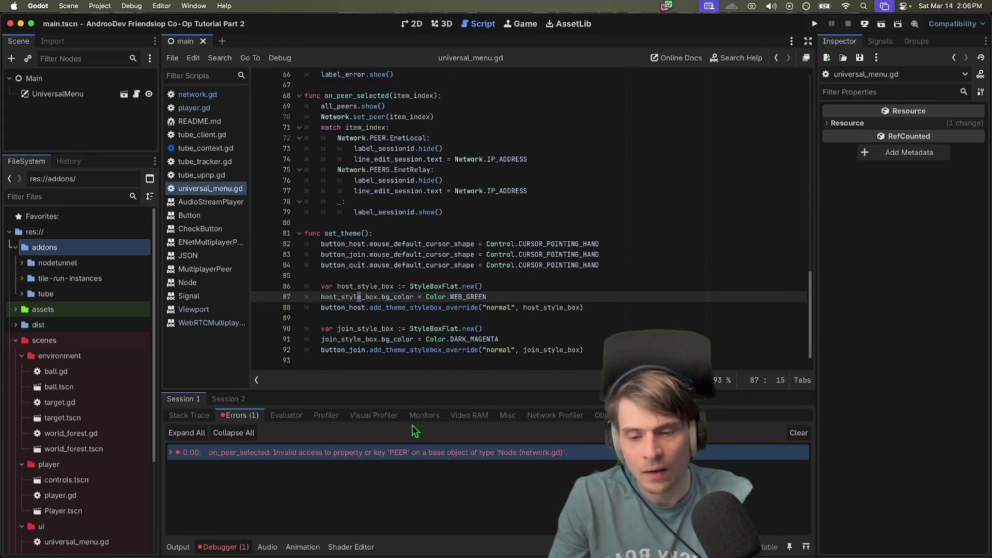
pyautogui.doubleClick(406, 455)
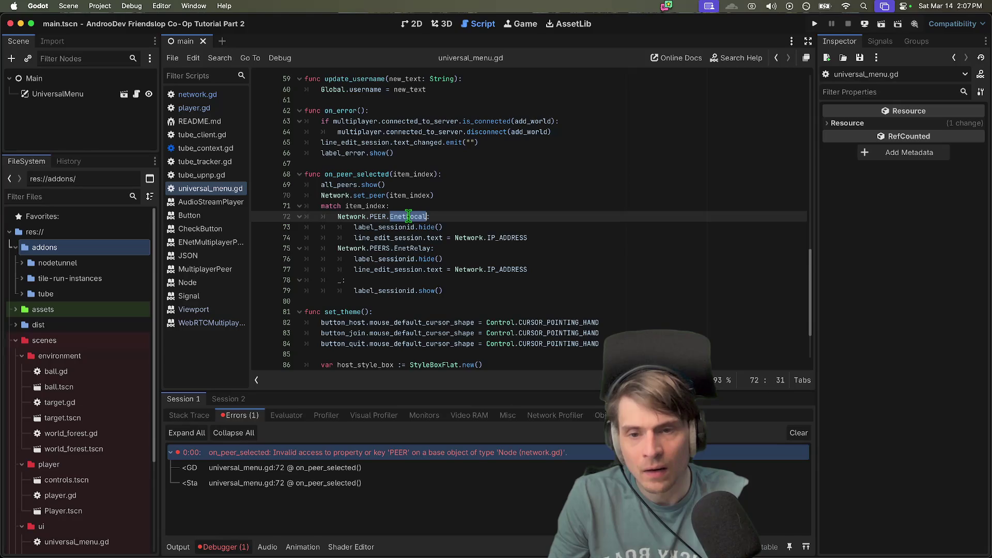
# Change line 72 to Network.PEERS.EnetLocal and relaunch the game.
pyautogui.keyDown('ctrl'); pyautogui.click(378, 216); pyautogui.keyUp('ctrl')
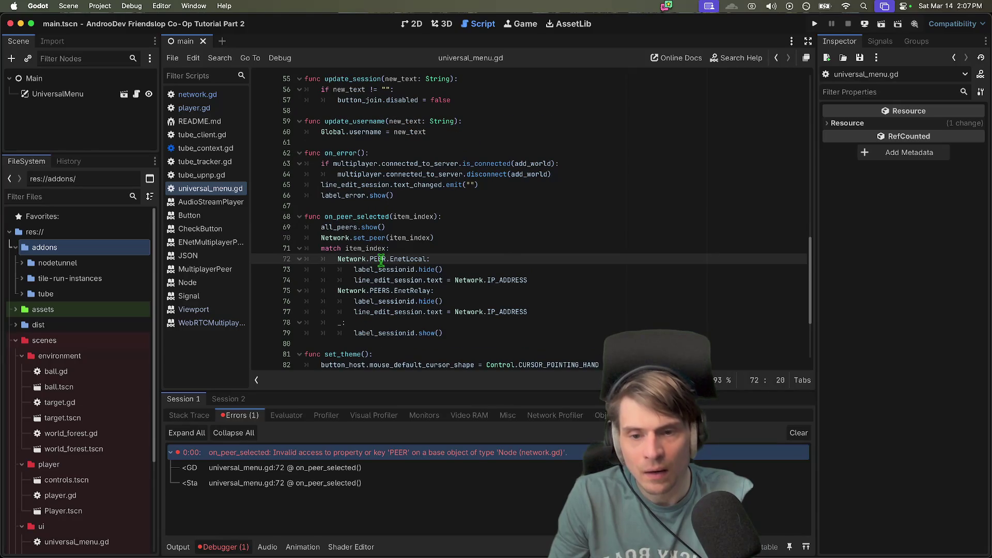
pyautogui.write('S')
pyautogui.press('End')
pyautogui.press('super+b')
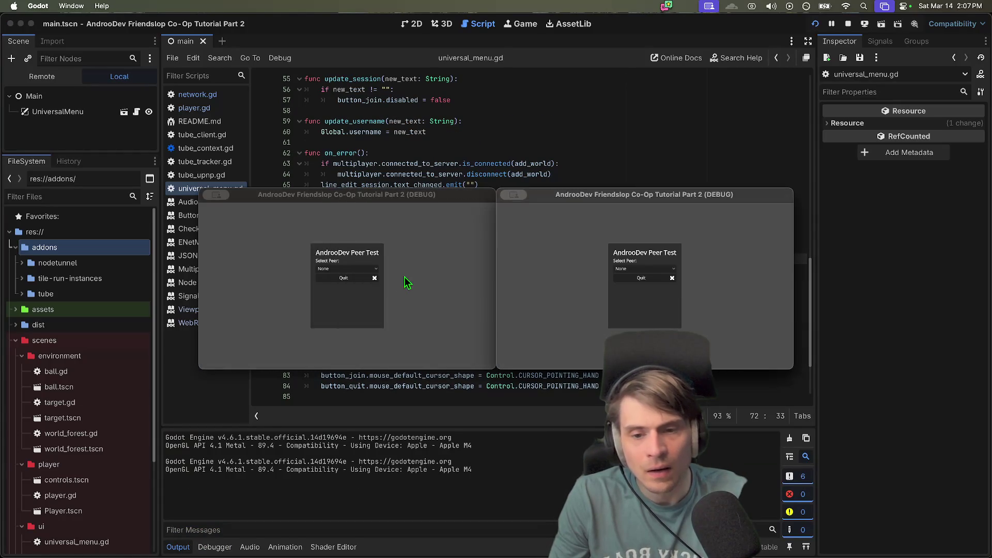
# Choose EnetLocal in both game windows, create a session on the left and join it from the right.
pyautogui.click(347, 269)
pyautogui.click(352, 283)
pyautogui.click(369, 314)
pyautogui.click(641, 269)
pyautogui.click(634, 284)
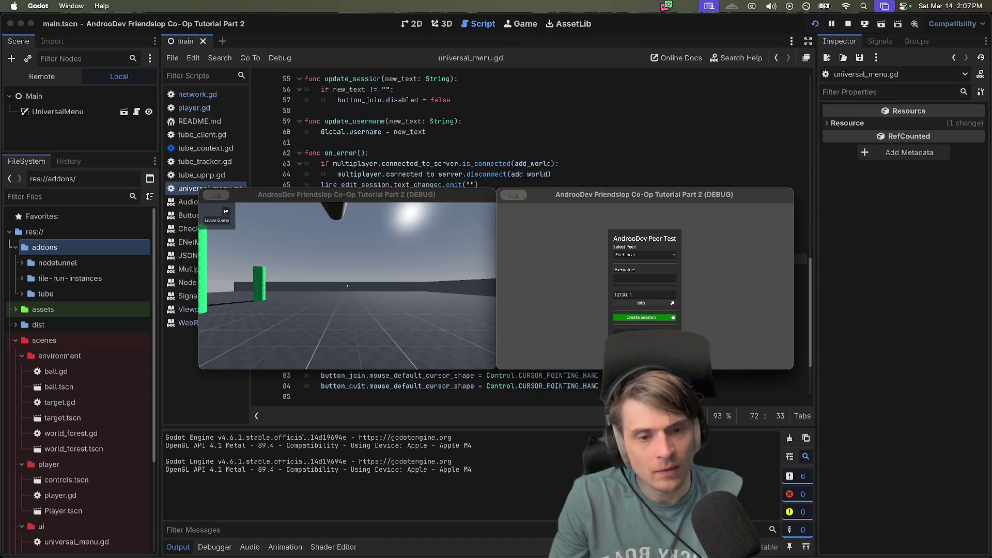
pyautogui.click(641, 303)
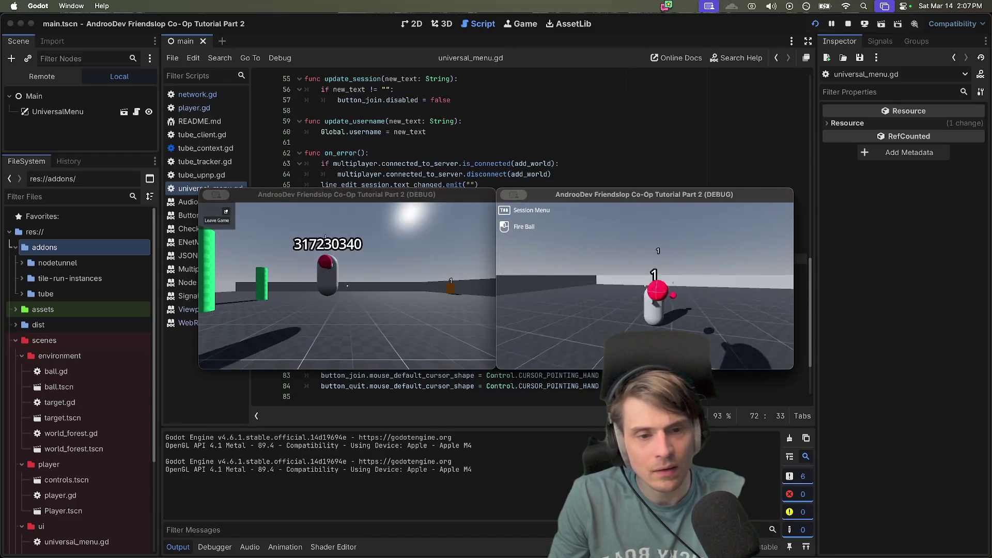
# Stop both game instances and quit the editor to the project list.
pyautogui.press('super+period')
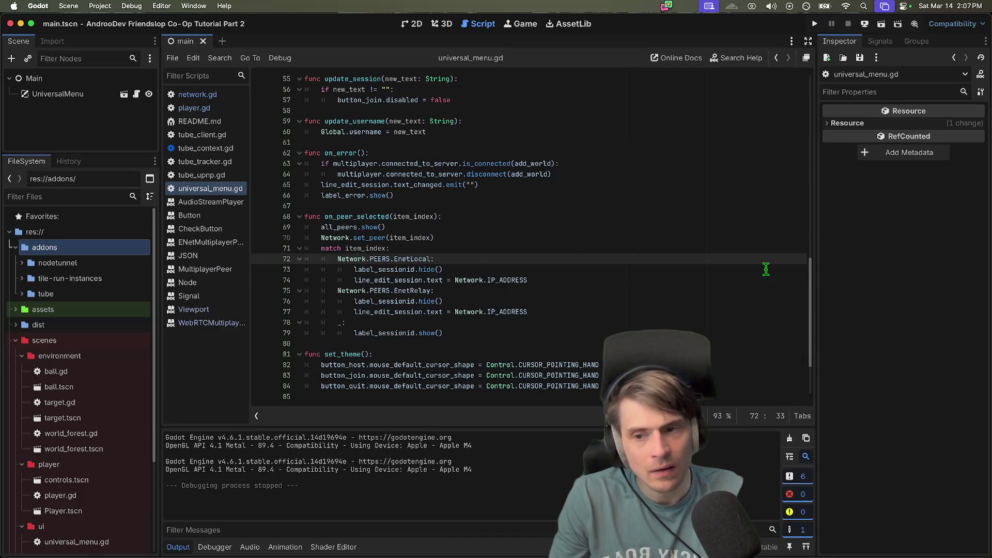
pyautogui.click(464, 290)
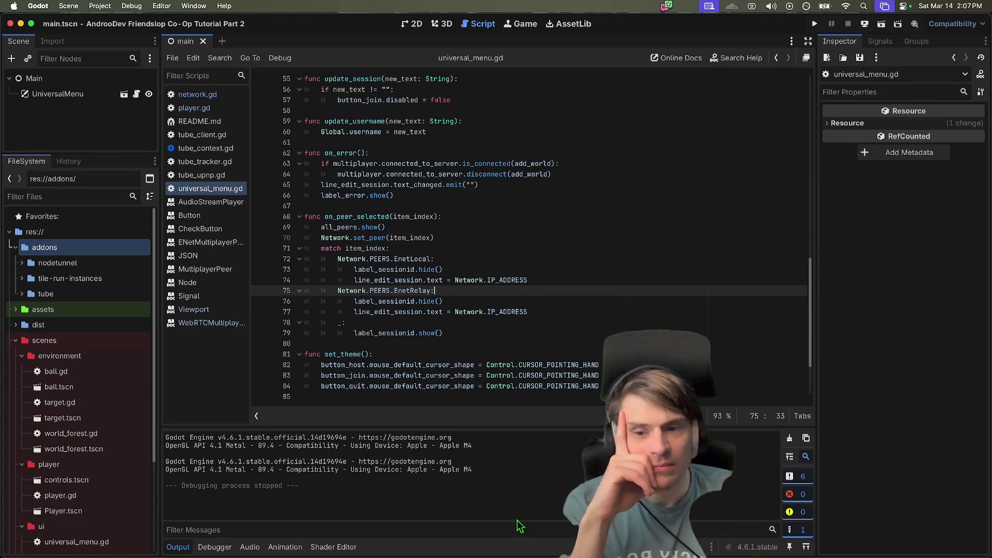
pyautogui.moveTo(519, 557)
pyautogui.rightClick(694, 514)
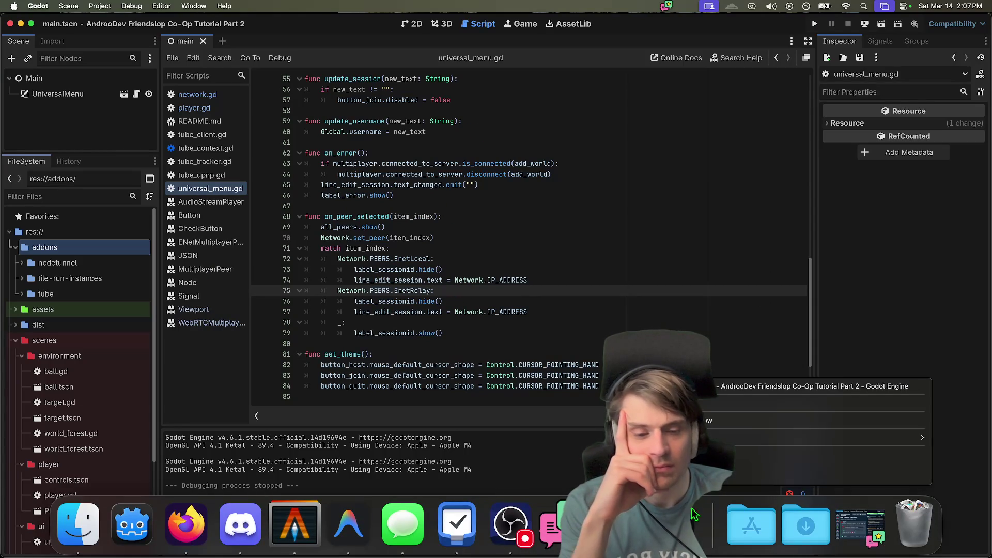
pyautogui.click(447, 206)
pyautogui.click(99, 6)
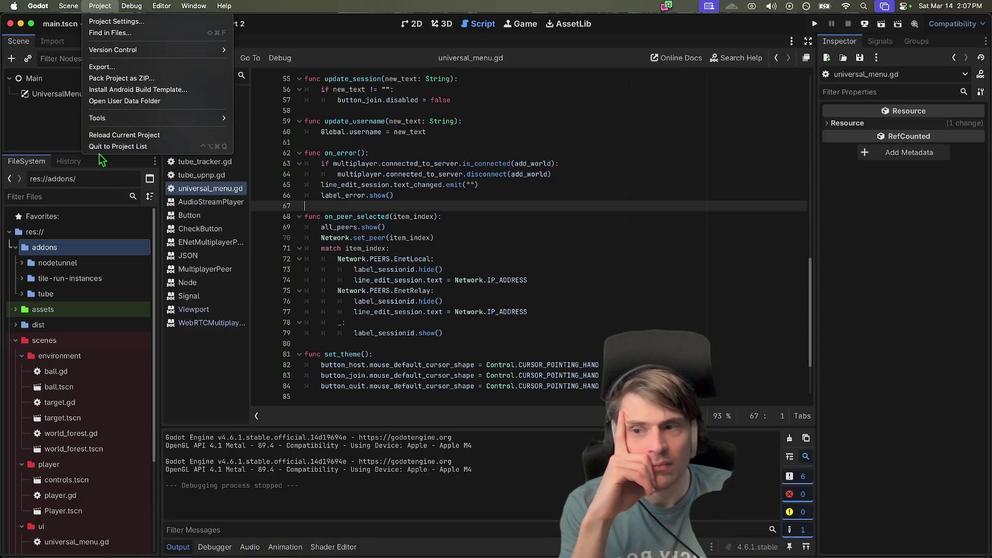
pyautogui.click(100, 149)
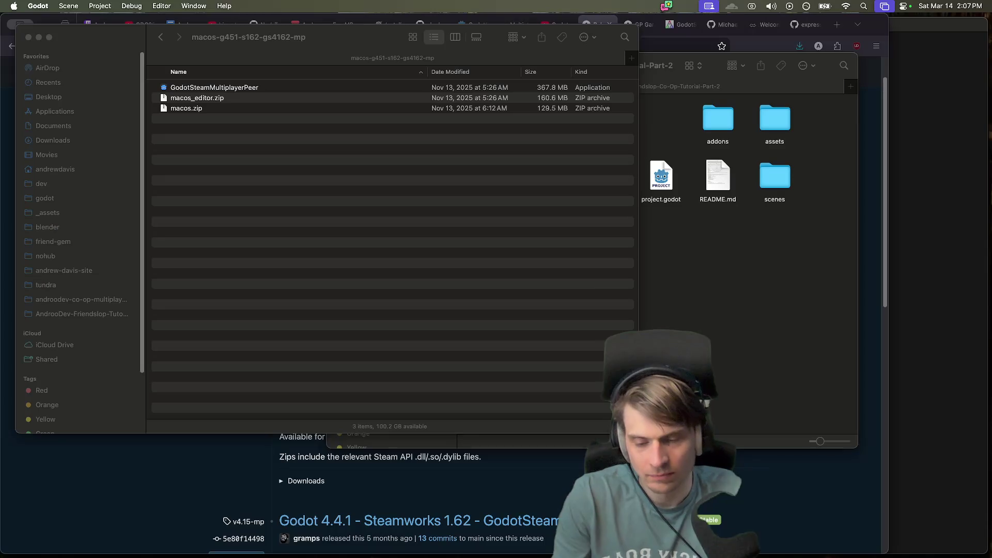
# Review git status and the diff, including the added steam initialization lines.
pyautogui.moveTo(217, 553)
pyautogui.click(294, 524)
pyautogui.write('gst')
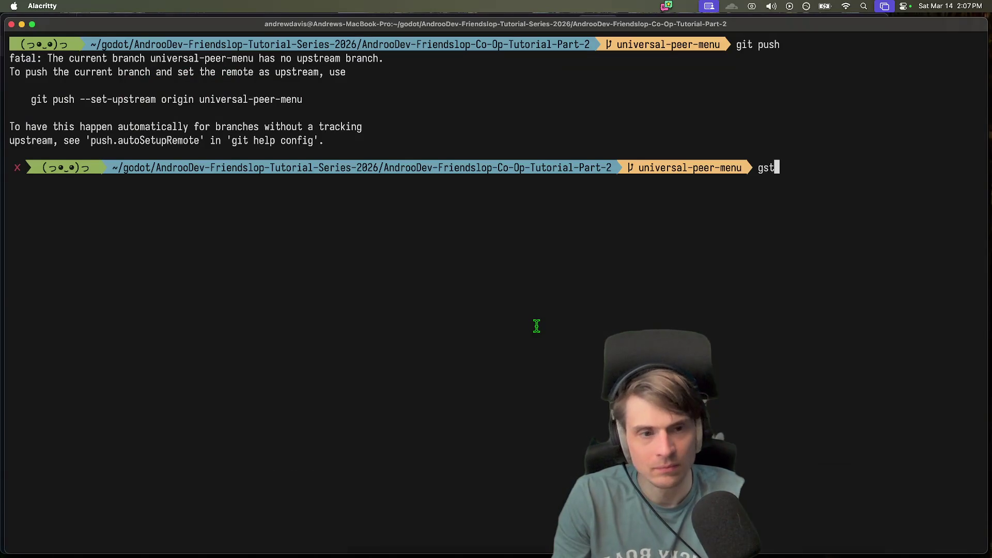
pyautogui.press('Return')
pyautogui.write('d')
pyautogui.press('Return')
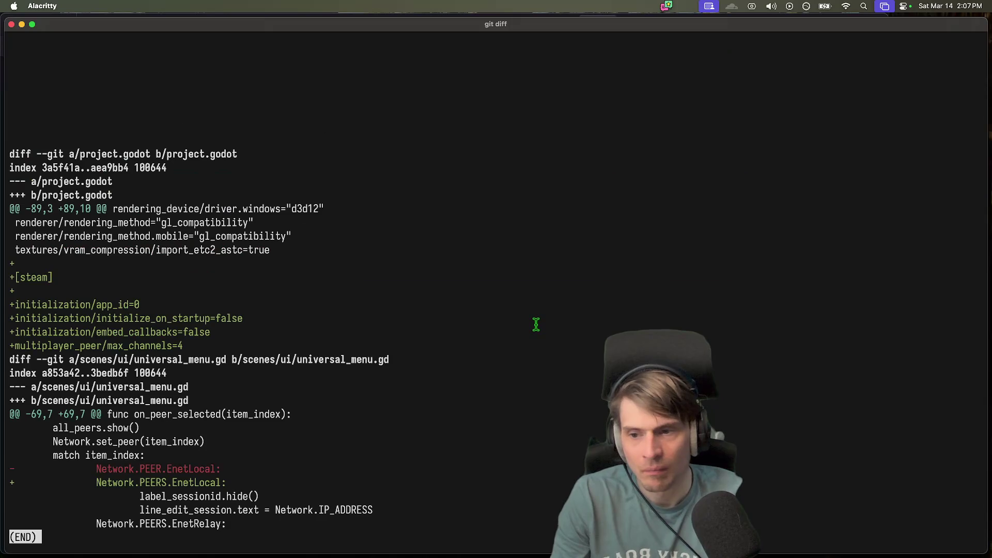
pyautogui.moveTo(257, 286); pyautogui.dragTo(239, 345)
pyautogui.click(373, 335)
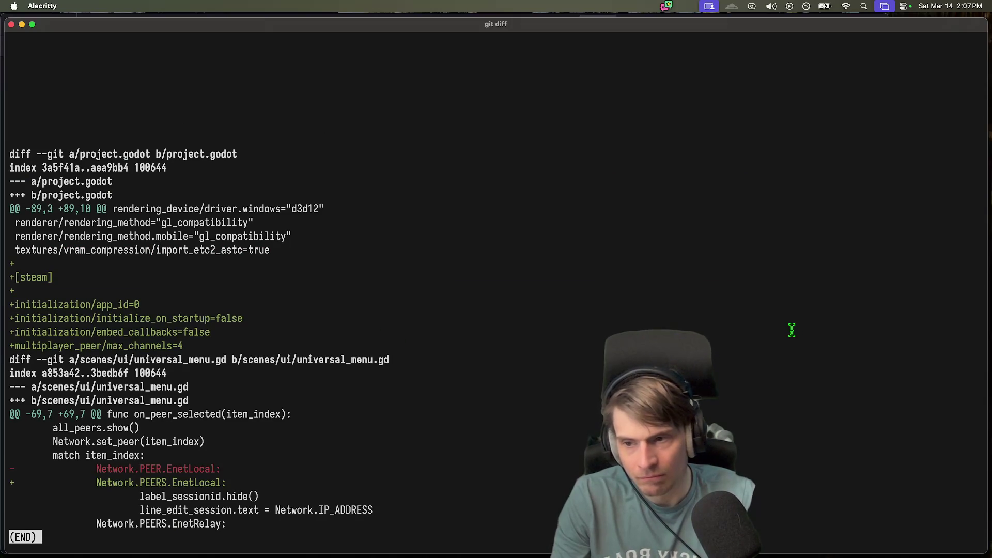
pyautogui.write('q')
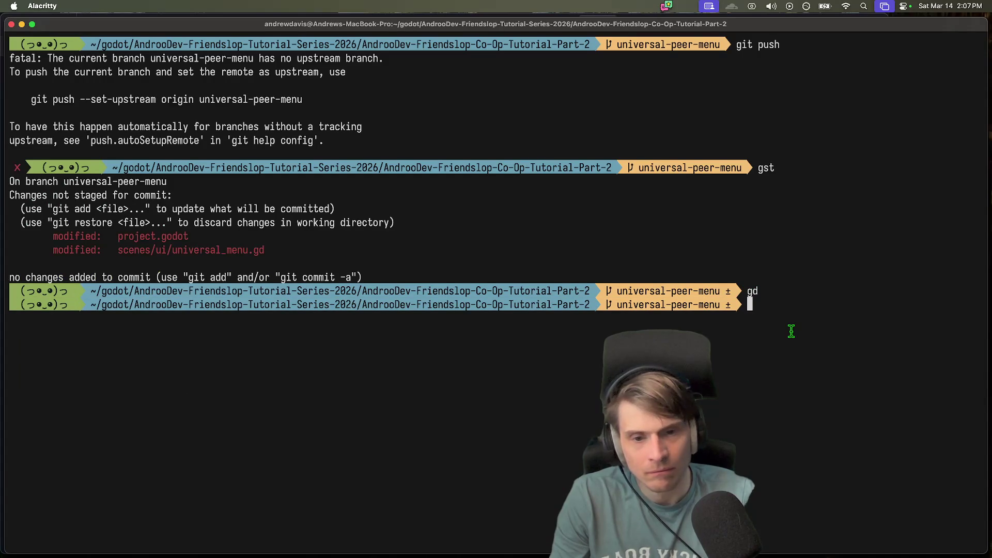
pyautogui.write('gd')
pyautogui.press('Return')
pyautogui.moveTo(194, 343)
pyautogui.mouseDown()
pyautogui.moveTo(10, 290)
pyautogui.moveTo(8, 304)
pyautogui.mouseUp()
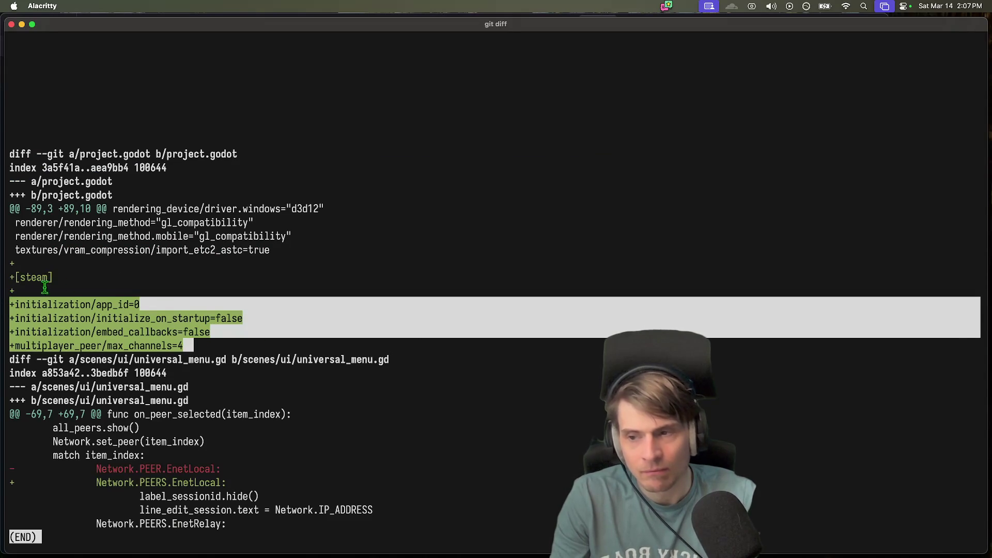
pyautogui.click(116, 285)
pyautogui.press('q')
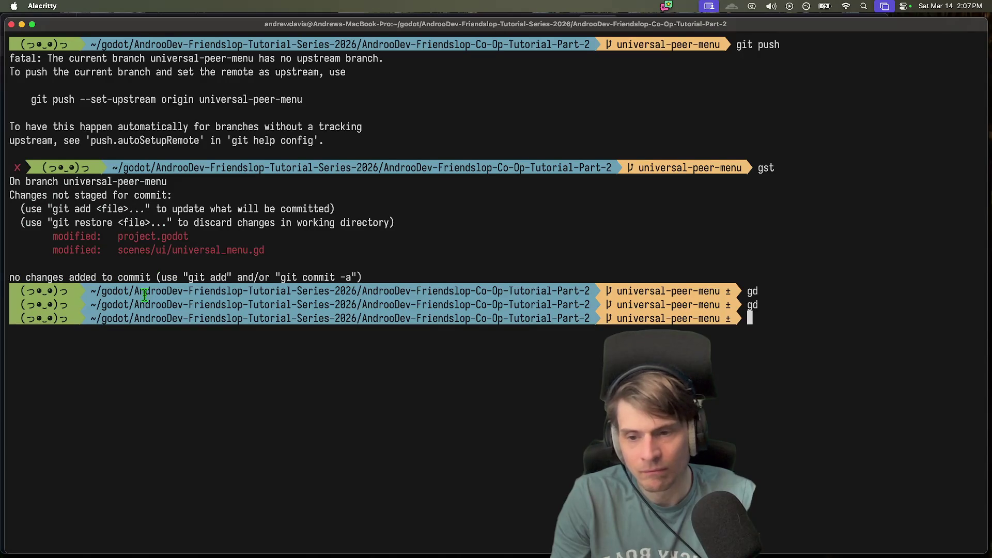
# Restore project.godot from main with 'gco main -- project.godot' and recheck the status.
pyautogui.doubleClick(171, 236)
pyautogui.write('gco pro')
pyautogui.press('Tab')
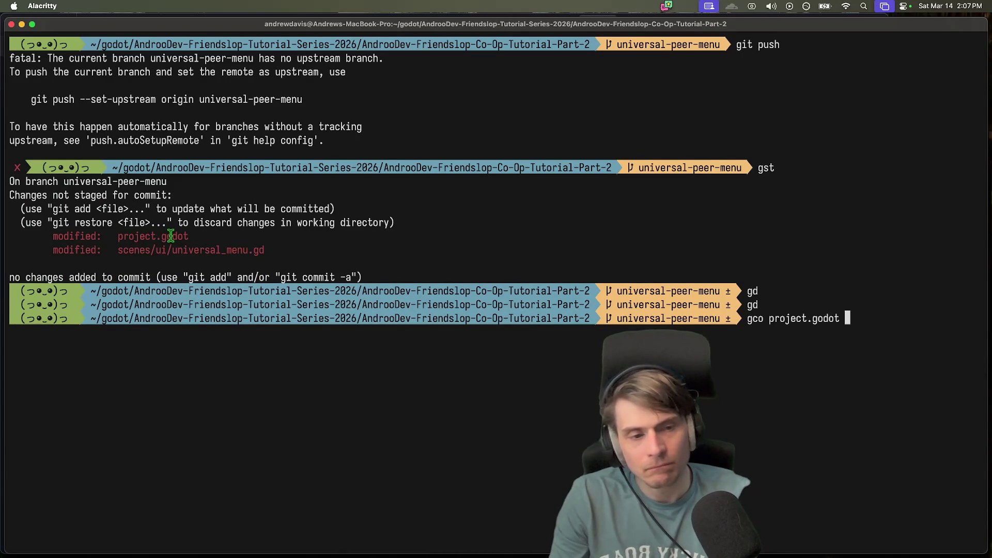
pyautogui.write('gco main -- ')
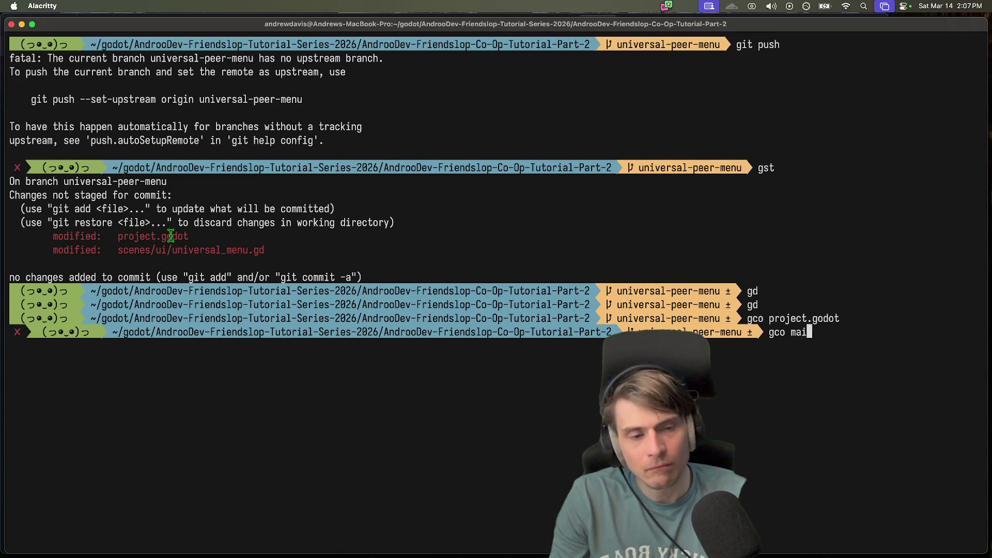
pyautogui.write('project.godot')
pyautogui.press('Return')
pyautogui.write('gst')
pyautogui.press('Return')
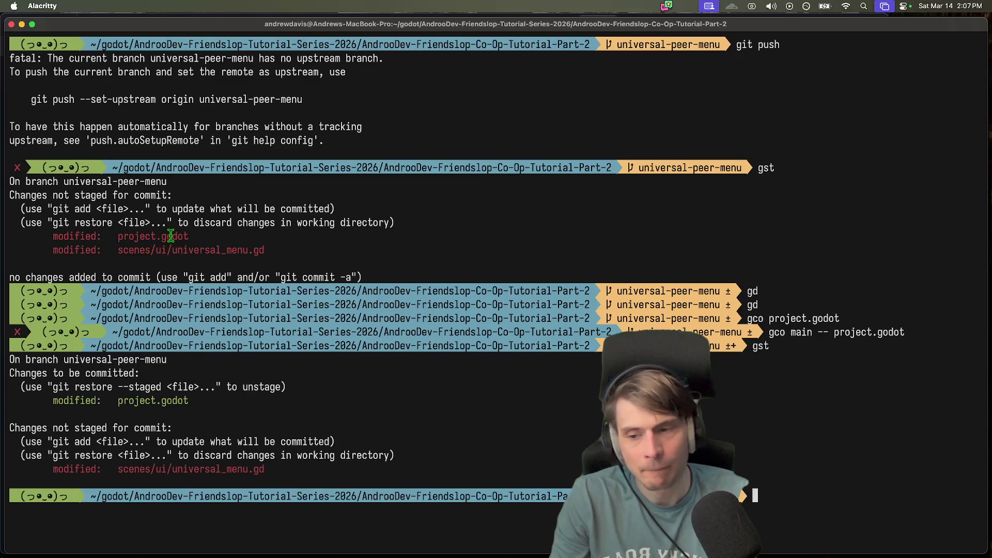
# Commit the changes with the message 'feat: before add steam'.
pyautogui.write('gcam "feat: add new peers and docs"')
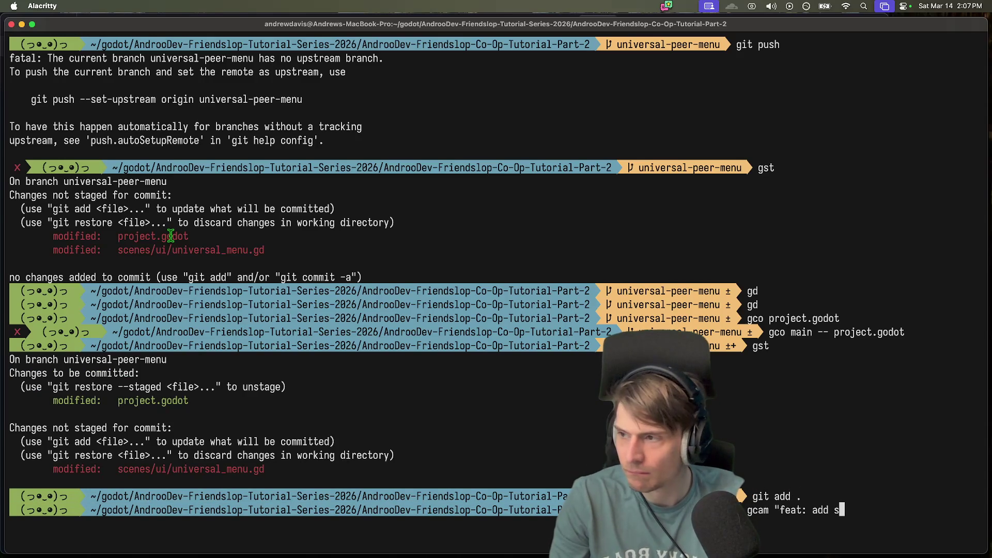
pyautogui.hotkey('ctrl', 'w')
pyautogui.hotkey('ctrl', 'w')
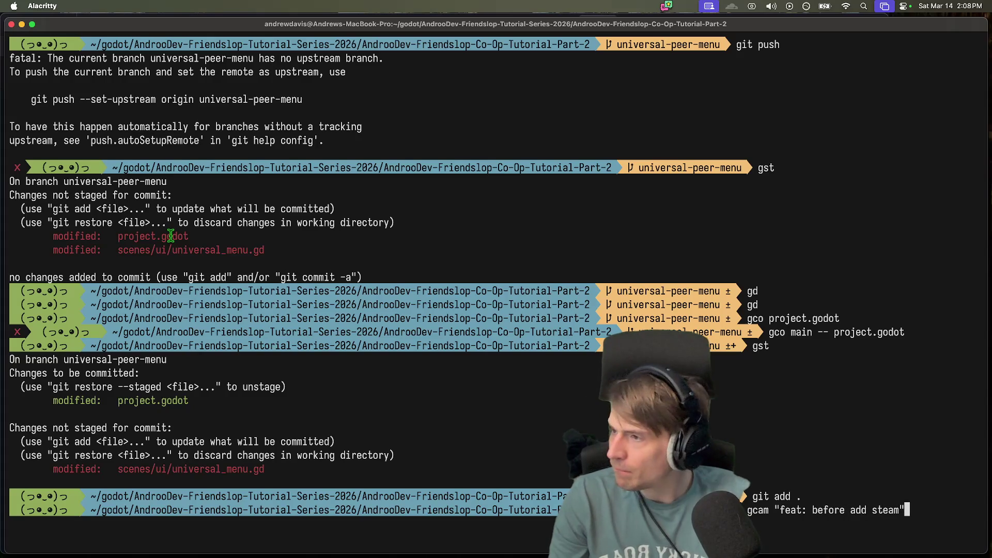
pyautogui.press('Return')
pyautogui.press('Return')
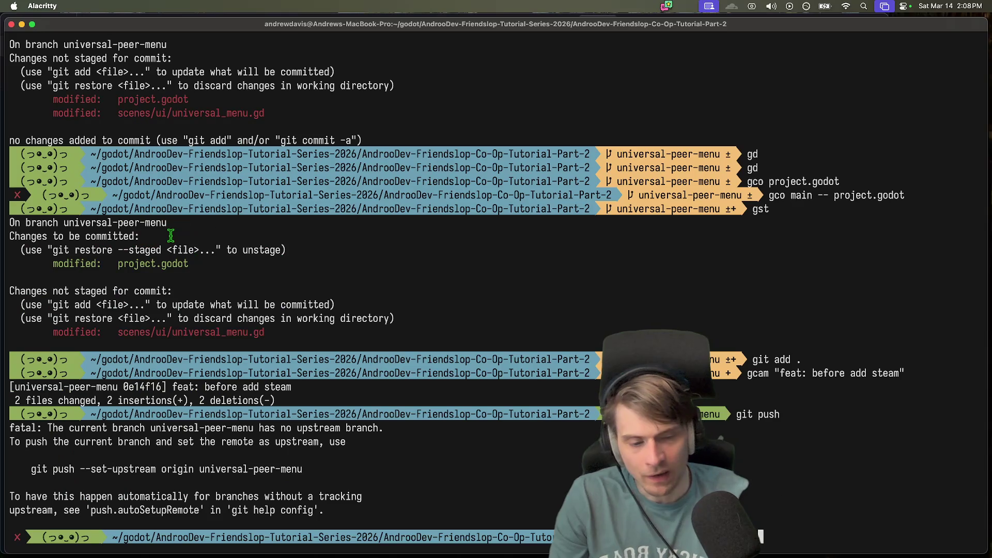
# Push with 'git push --set-upstream origin universal-peer-menu' to track origin.
pyautogui.press('super+Tab')
pyautogui.press('super+Tab')
pyautogui.tripleClick(307, 468)
pyautogui.click(27, 471)
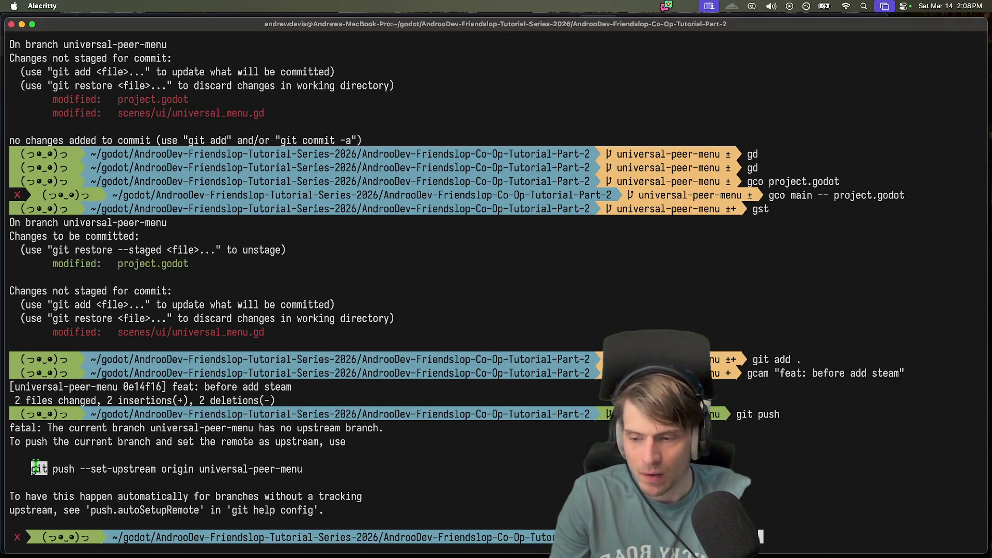
pyautogui.tripleClick(36, 467)
pyautogui.press('super+c')
pyautogui.press('super+v')
pyautogui.press('Return')
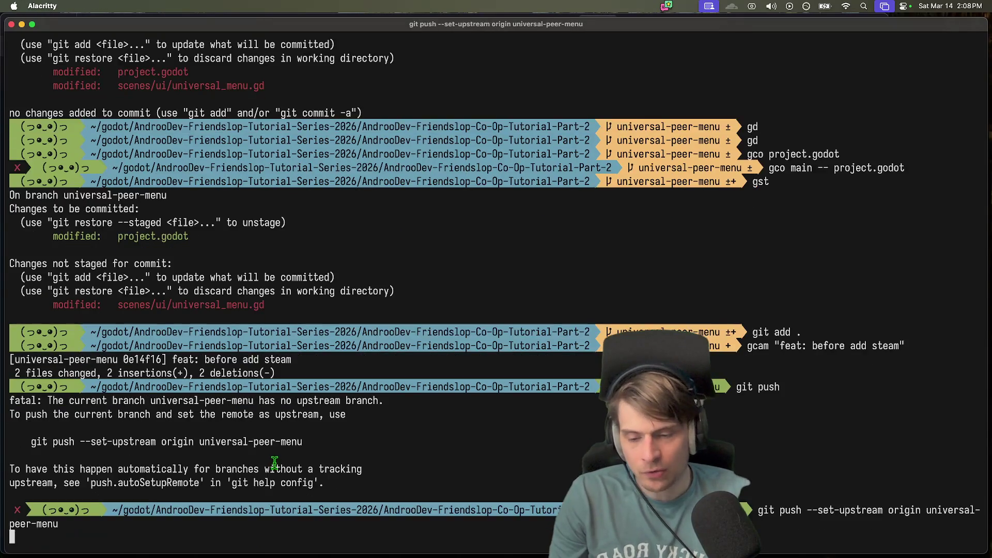
# Hide the Godot project manager and bring Finder to the front.
pyautogui.rightClick(705, 526)
pyautogui.click(619, 465)
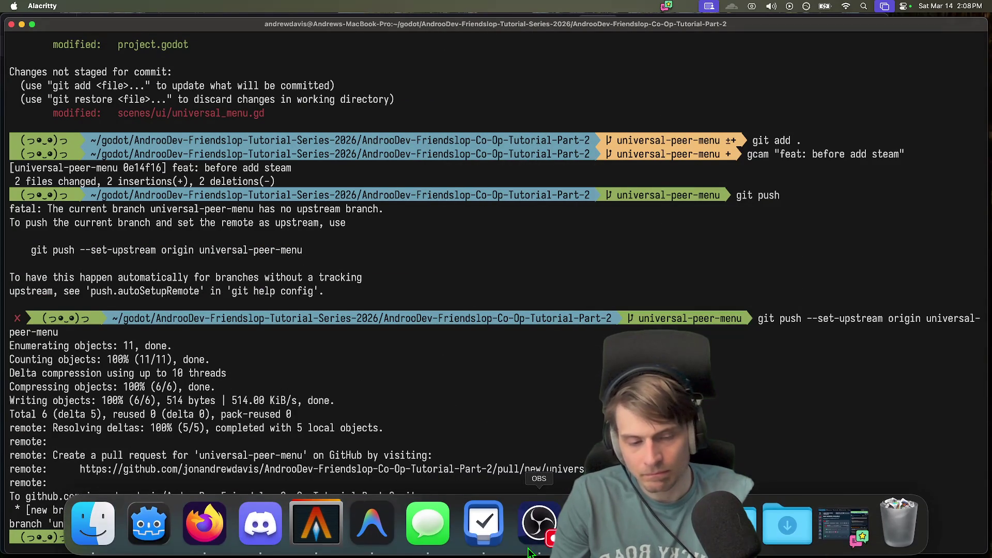
pyautogui.click(93, 533)
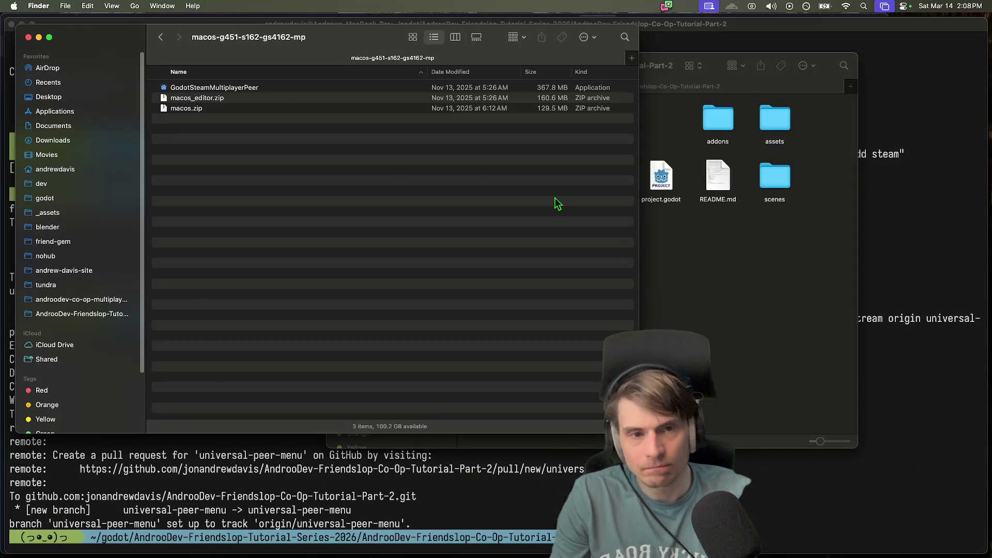
# Select GodotSteamMultiplayerPeer in Finder and launch it with Cmd+O, triggering the 'Not Opened' warning.
pyautogui.click(284, 90)
pyautogui.moveTo(320, 555)
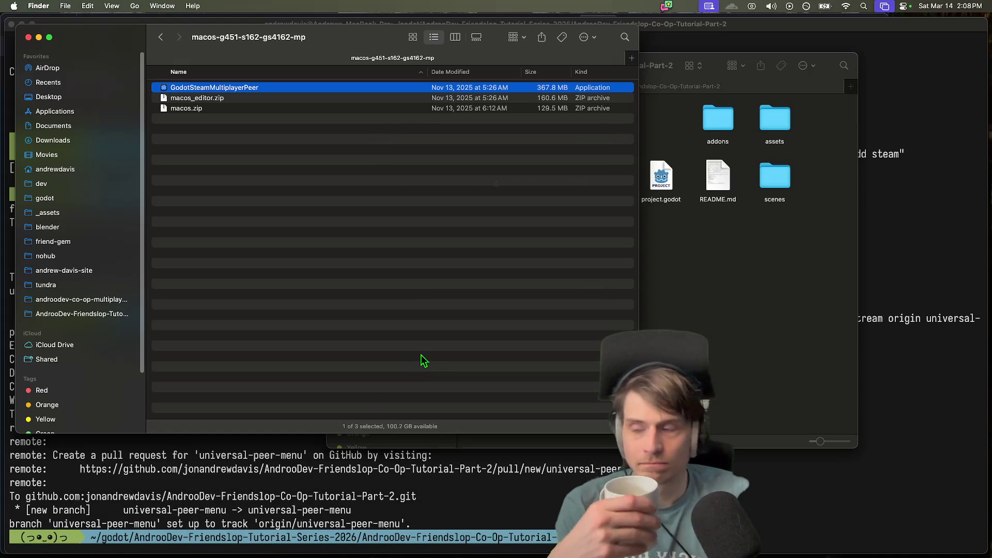
pyautogui.press('super+o')
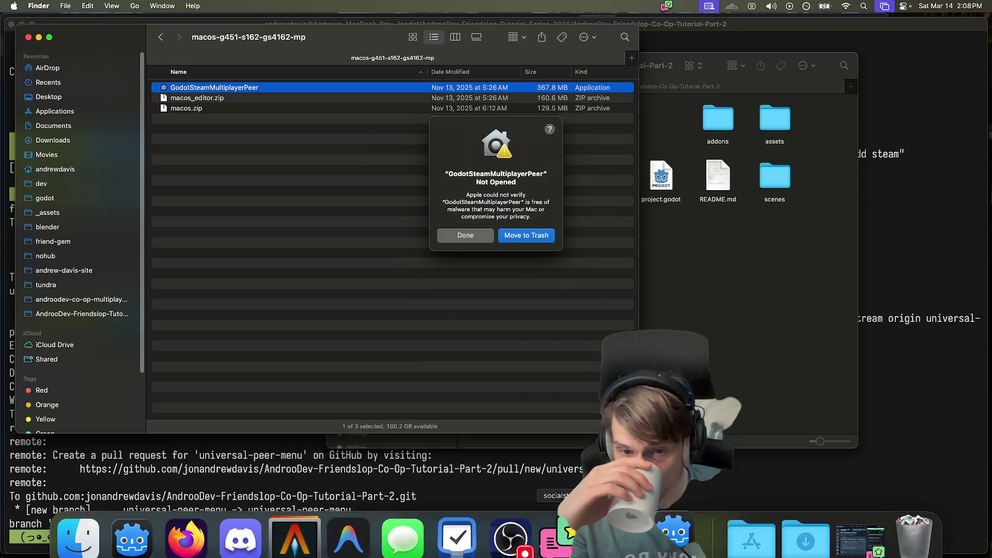
# Search 'privacy' to open System Settings and browse to the Privacy & Security app-source options.
pyautogui.moveTo(620, 555)
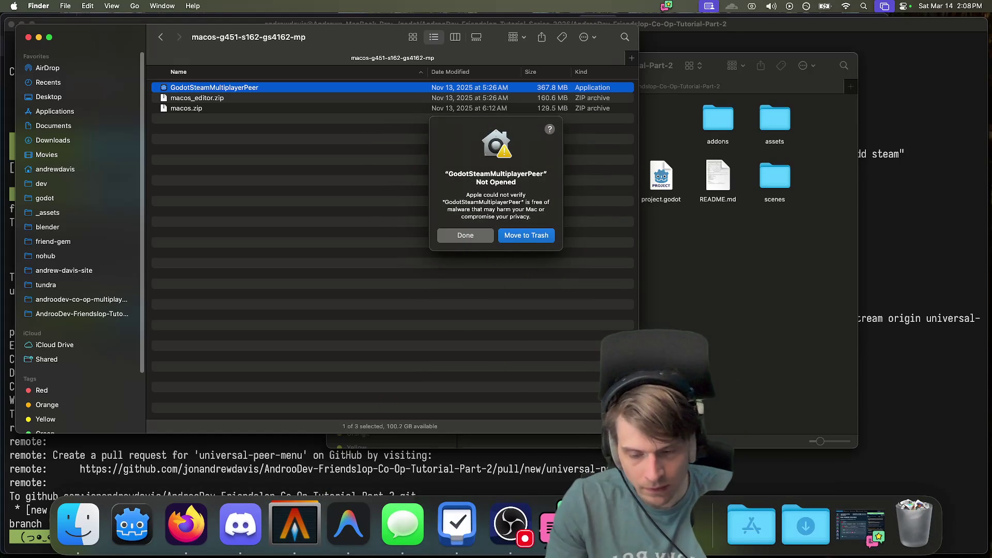
pyautogui.press('super+space')
pyautogui.write('privacy')
pyautogui.press('Return')
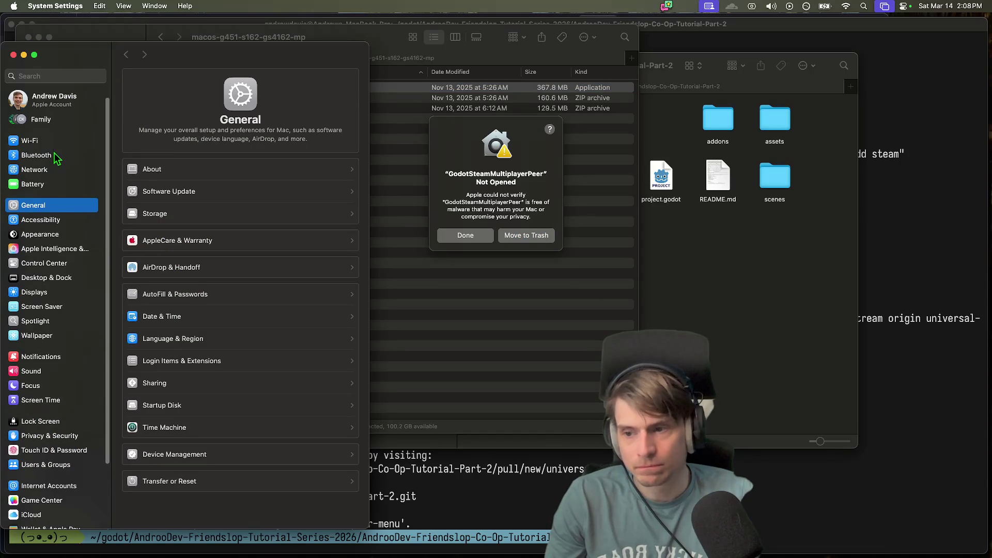
pyautogui.scroll(-3, 57, 341)
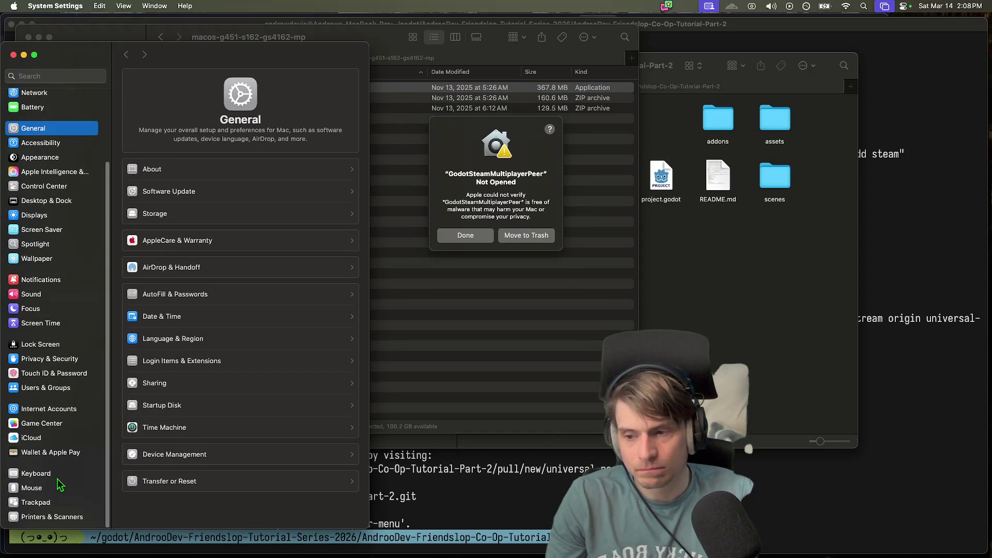
pyautogui.click(35, 345)
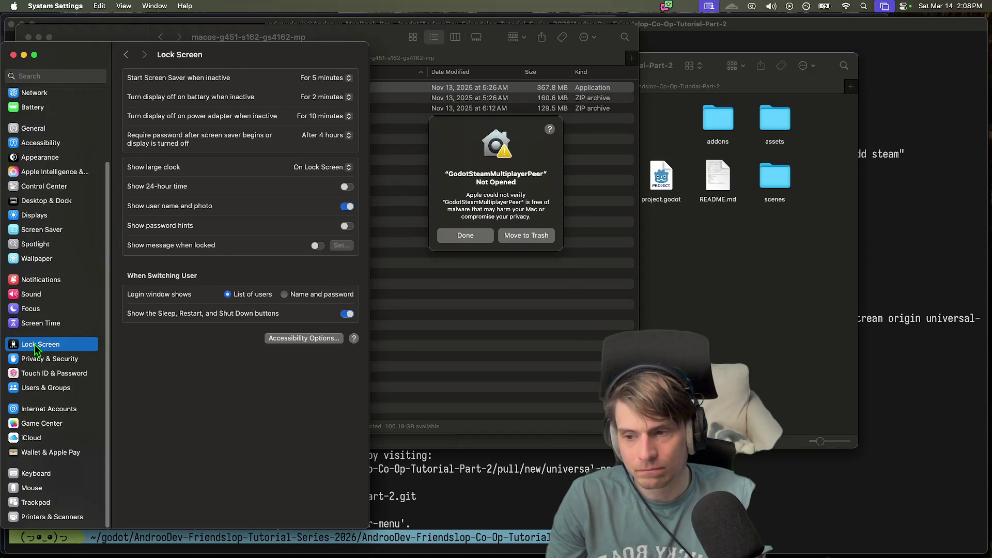
pyautogui.click(58, 375)
pyautogui.click(83, 360)
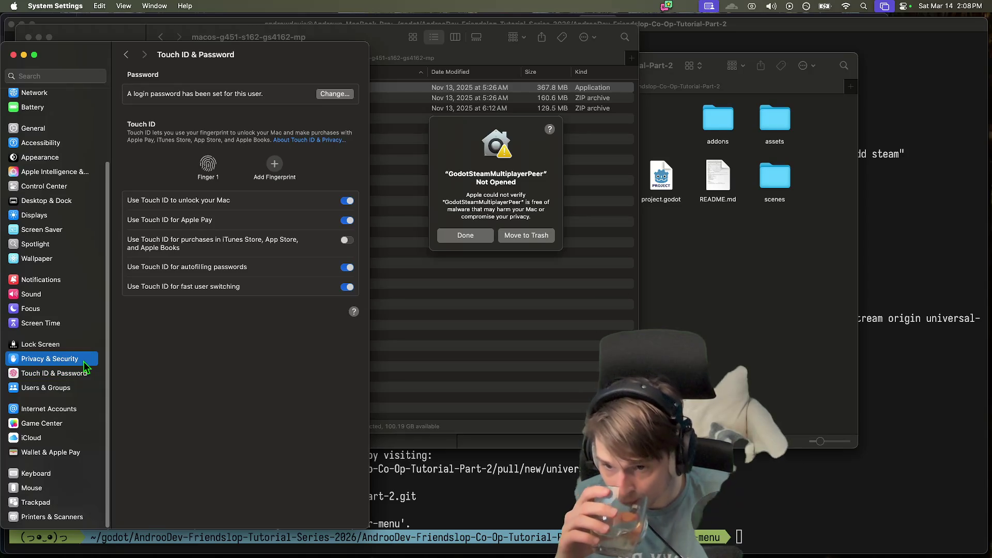
pyautogui.scroll(-10, 299, 119)
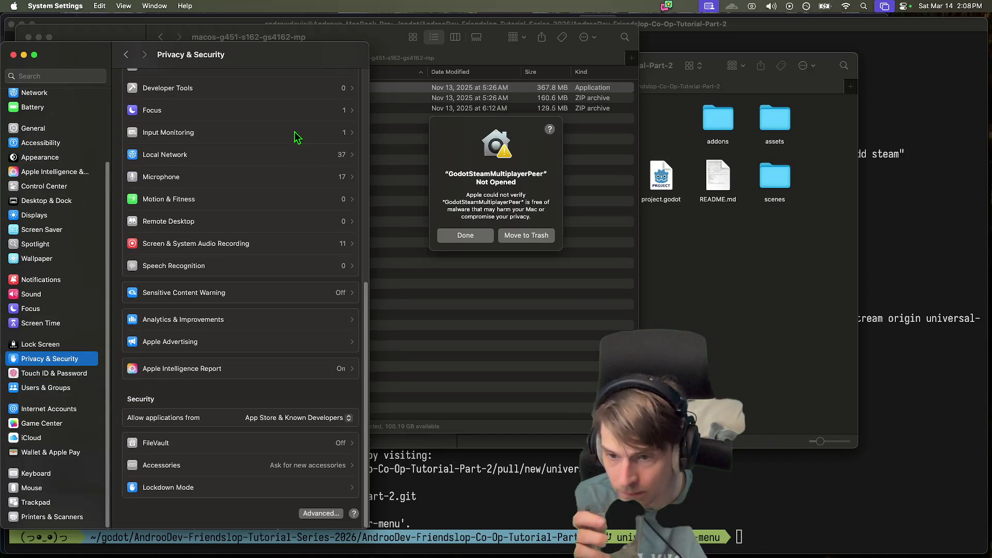
pyautogui.click(299, 422)
pyautogui.click(299, 416)
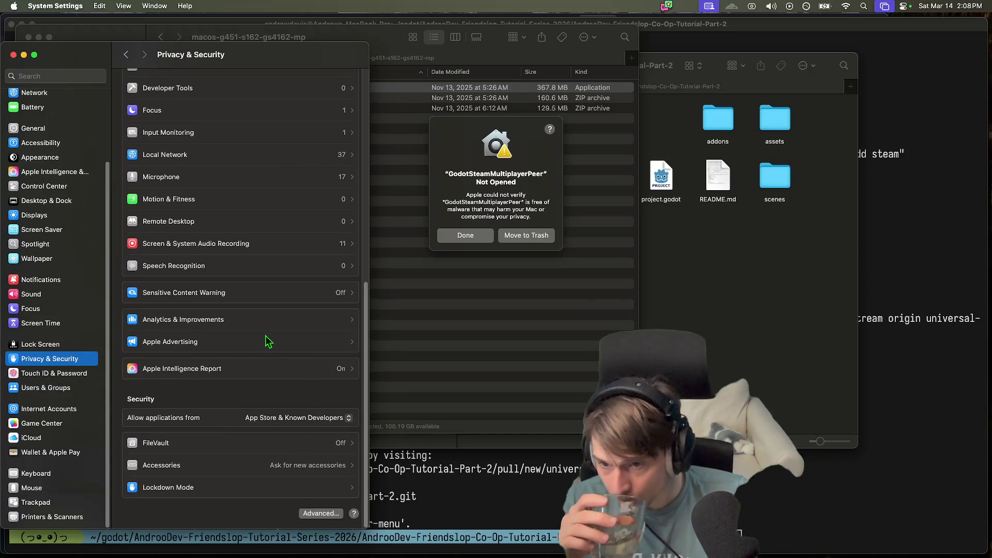
pyautogui.scroll(15, 245, 370)
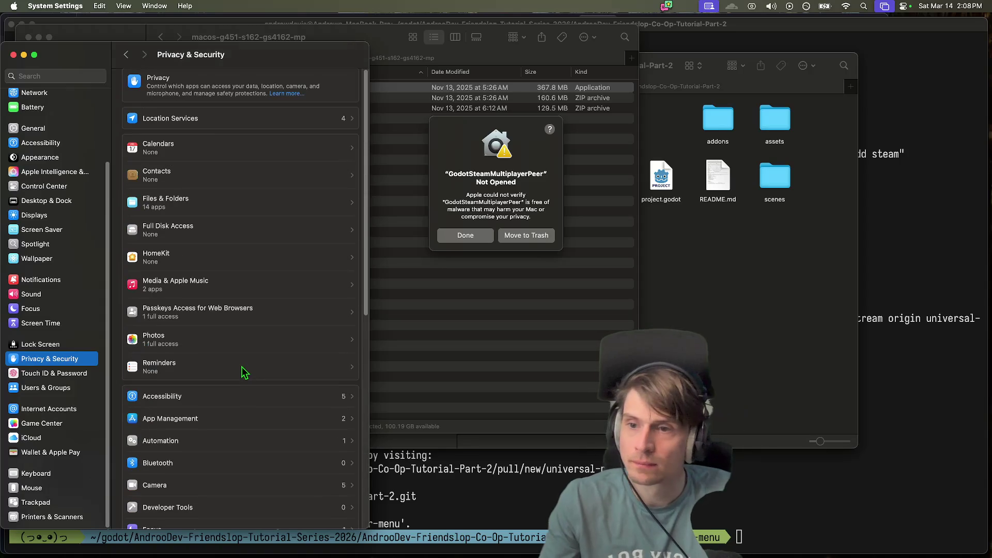
# Approve GodotSteamMultiplayerPeer with Open Anyway and the administrator password, then reselect it in Finder.
pyautogui.click(45, 344)
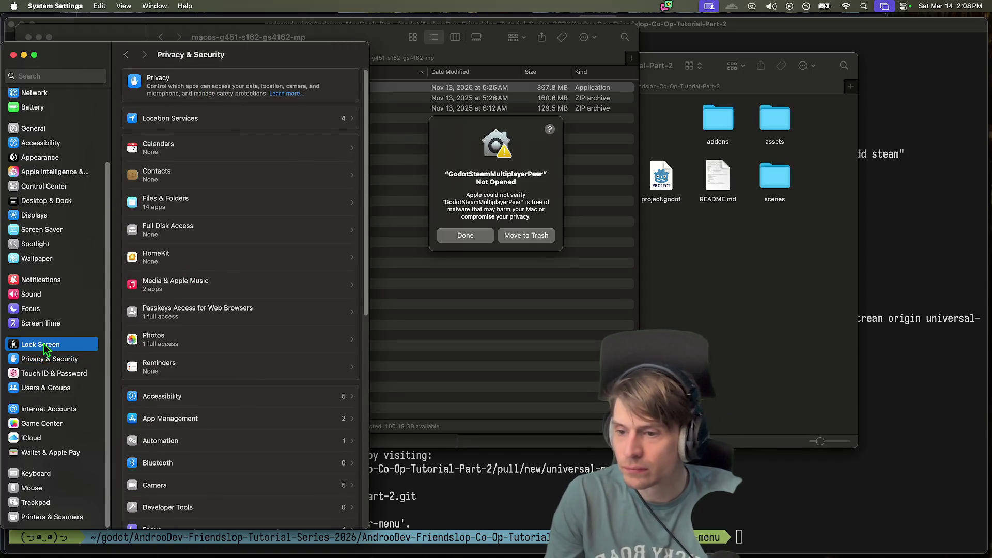
pyautogui.click(45, 361)
pyautogui.scroll(-15, 291, 318)
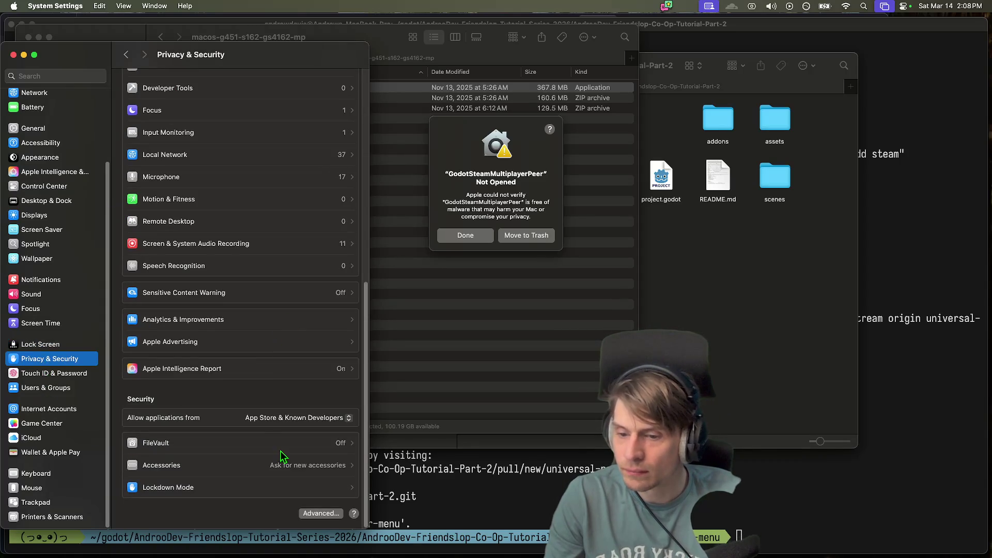
pyautogui.click(467, 236)
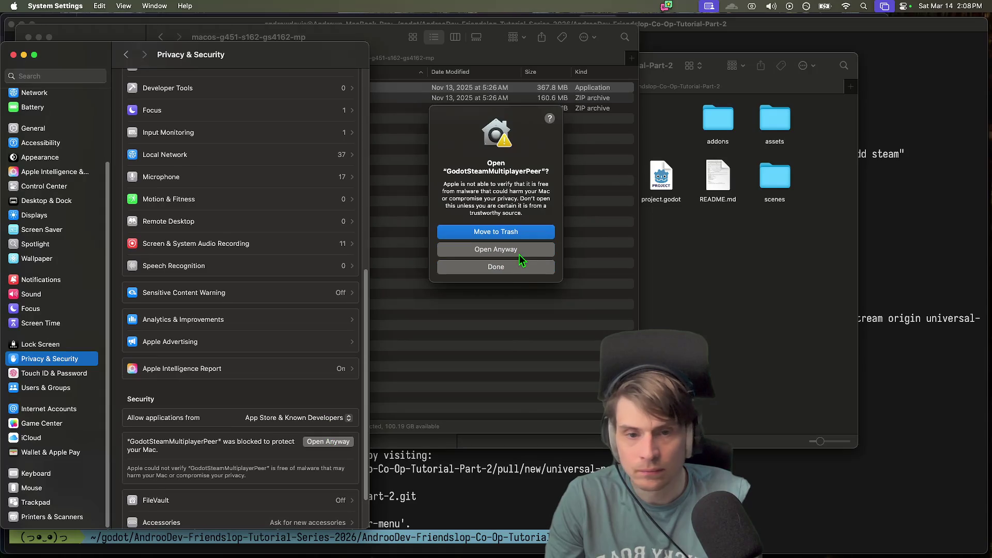
pyautogui.click(519, 254)
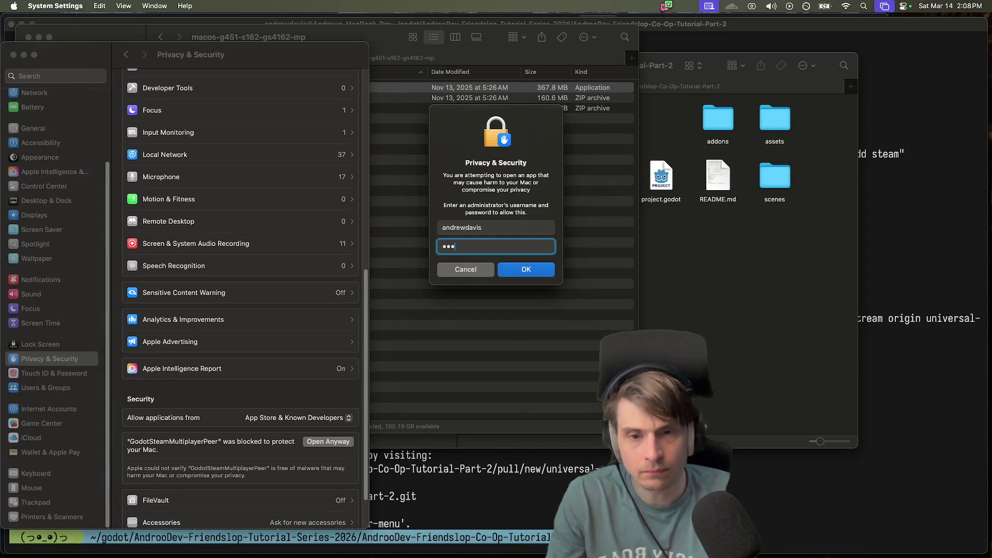
pyautogui.press('Return')
pyautogui.click(435, 89)
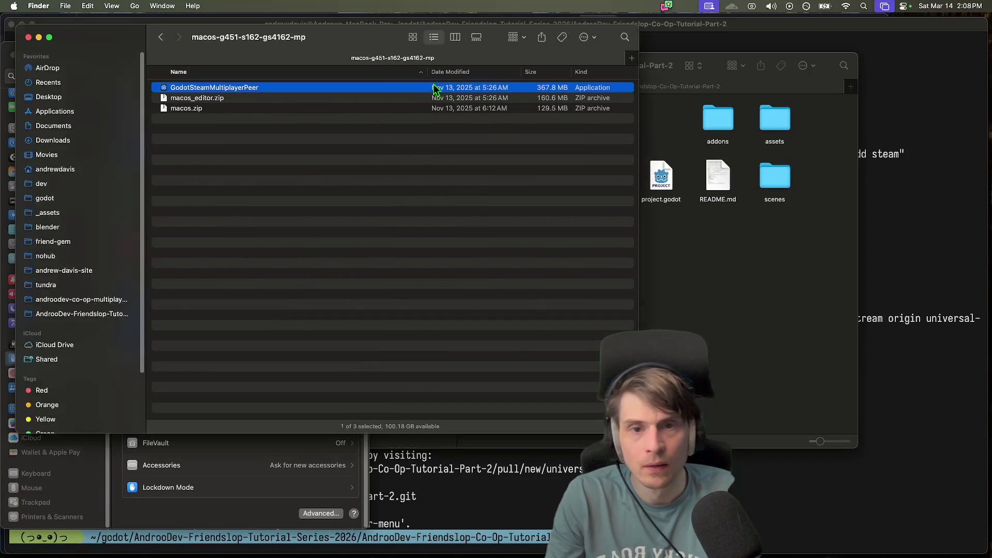
# Allow both folder-access prompts, open AndrooDev Friendslop Co-Op Tutorial Part 2, and start duplicating it.
pyautogui.click(506, 198)
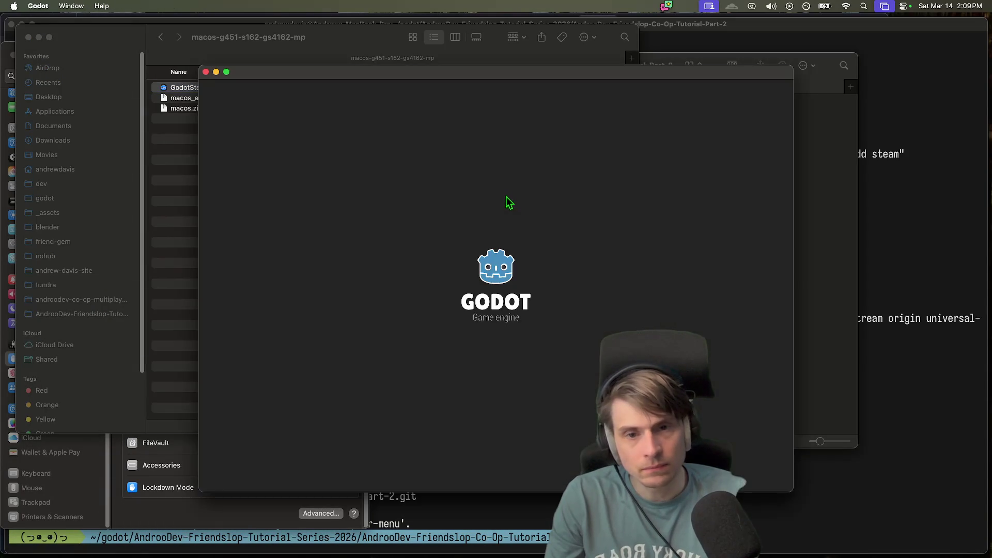
pyautogui.click(506, 197)
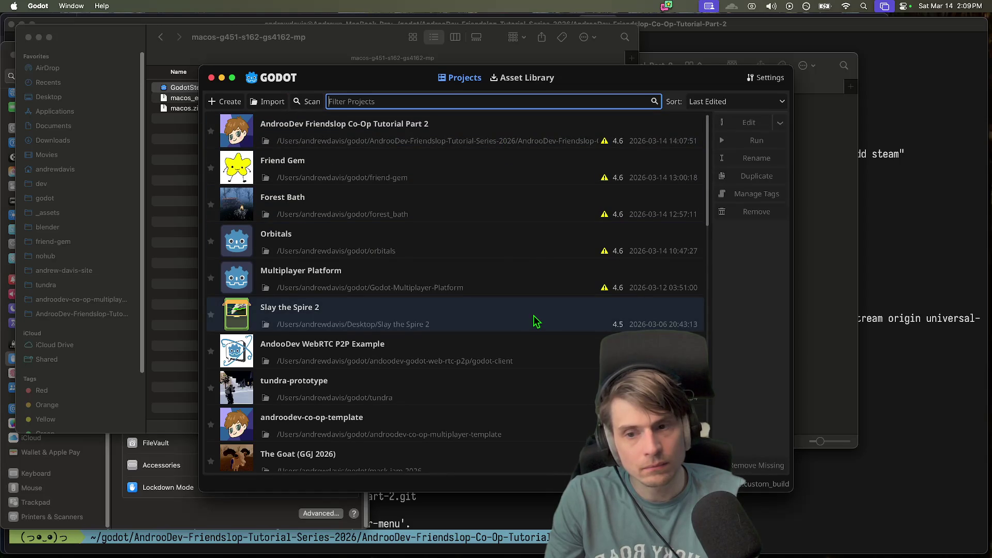
pyautogui.click(429, 127)
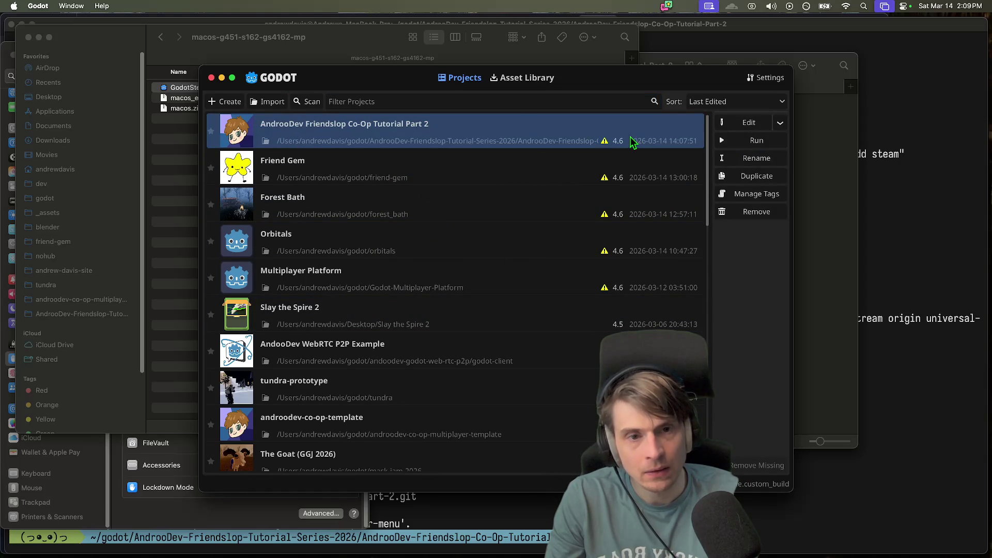
pyautogui.moveTo(607, 148)
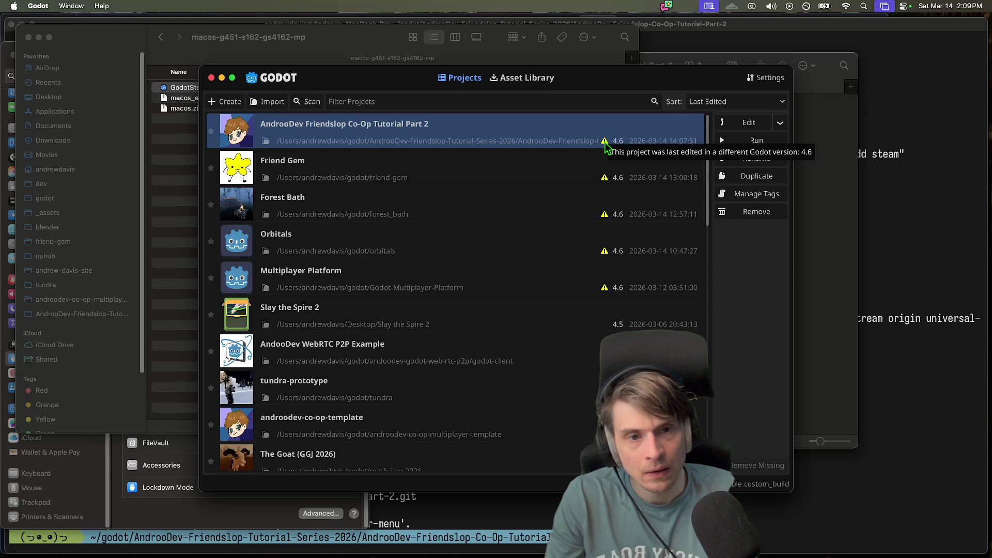
pyautogui.doubleClick(566, 138)
pyautogui.click(499, 327)
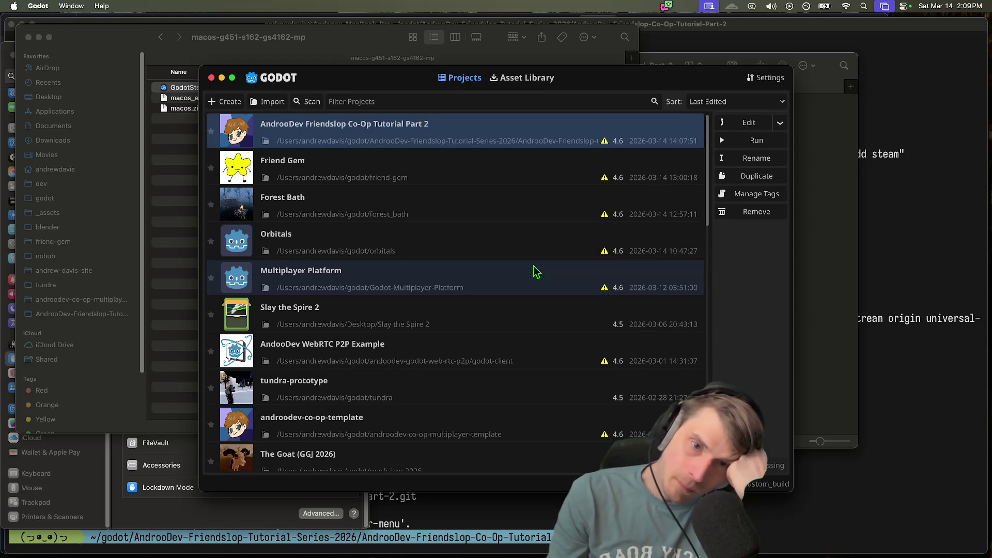
pyautogui.click(740, 181)
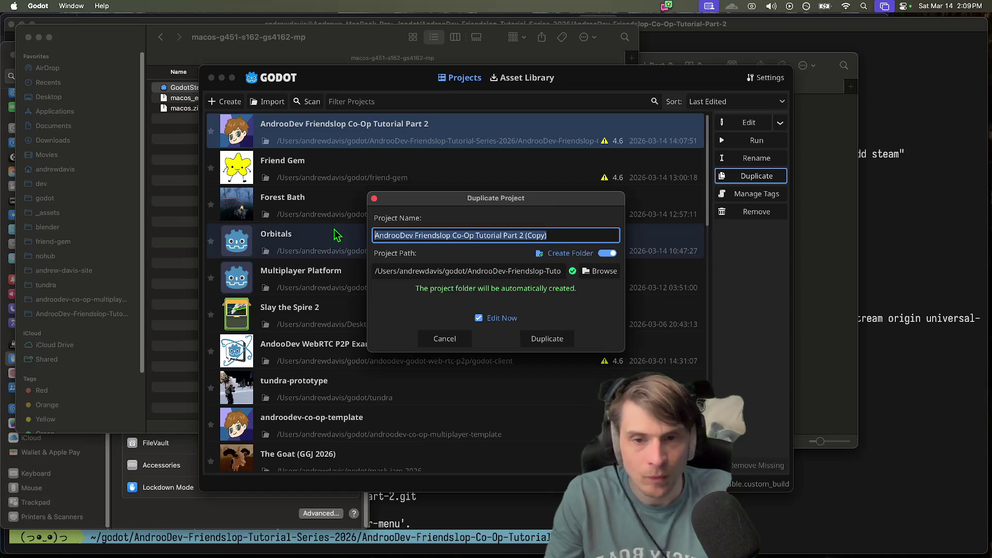
# Name the copy AndrooDevMultiPeerDemo in the tutorial-series folder, duplicate it, and accept the version warning.
pyautogui.write('AndrooDev')
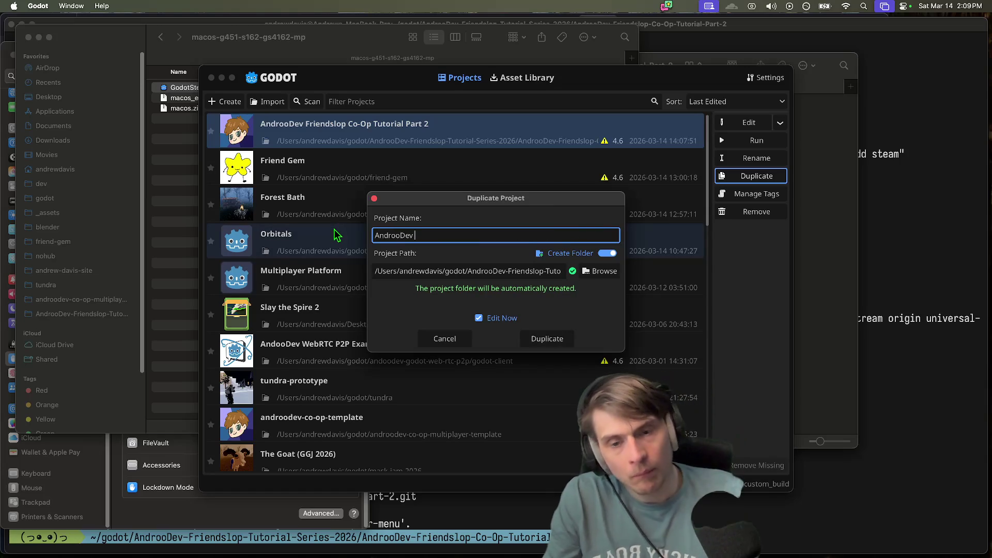
pyautogui.press('BackSpace')
pyautogui.write('M')
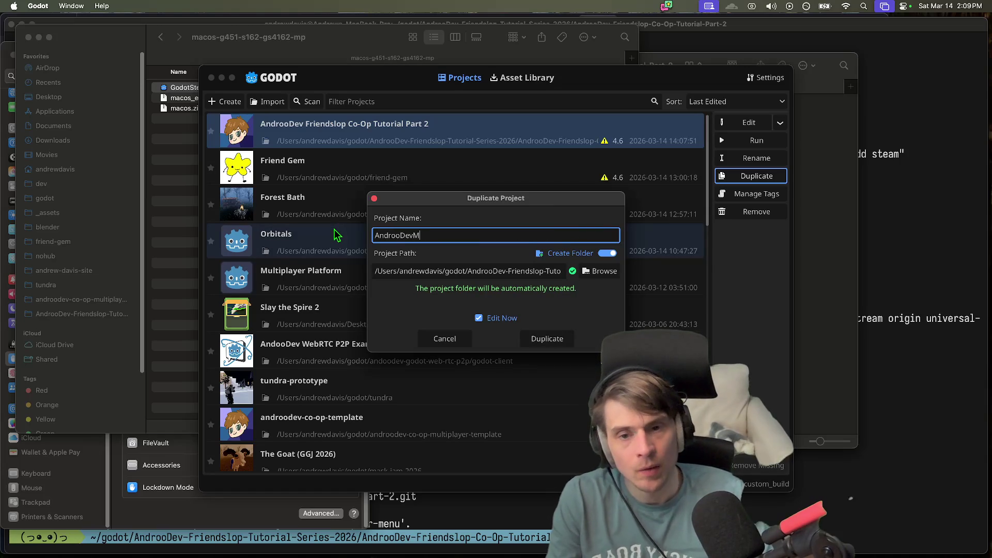
pyautogui.write('ultiPeerDemo')
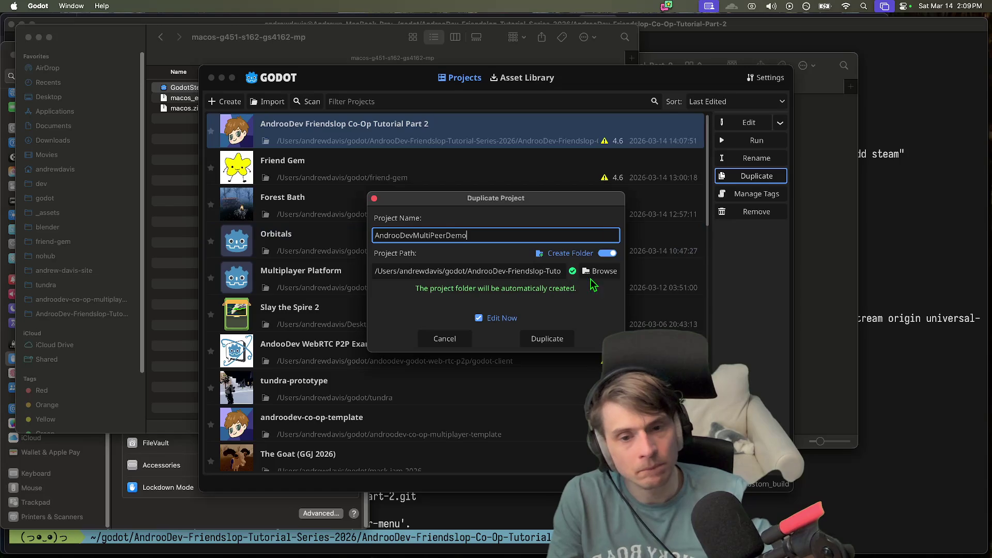
pyautogui.click(597, 272)
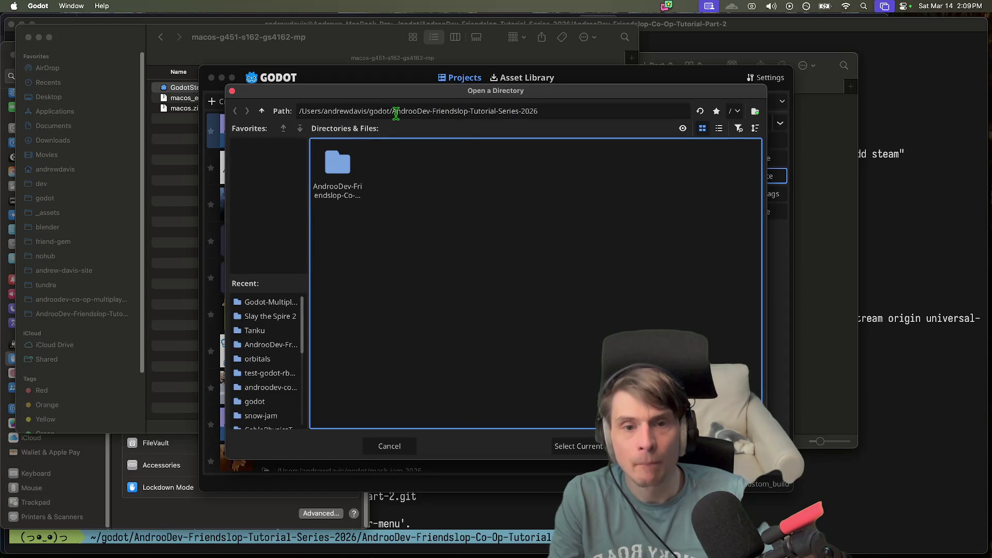
pyautogui.click(573, 445)
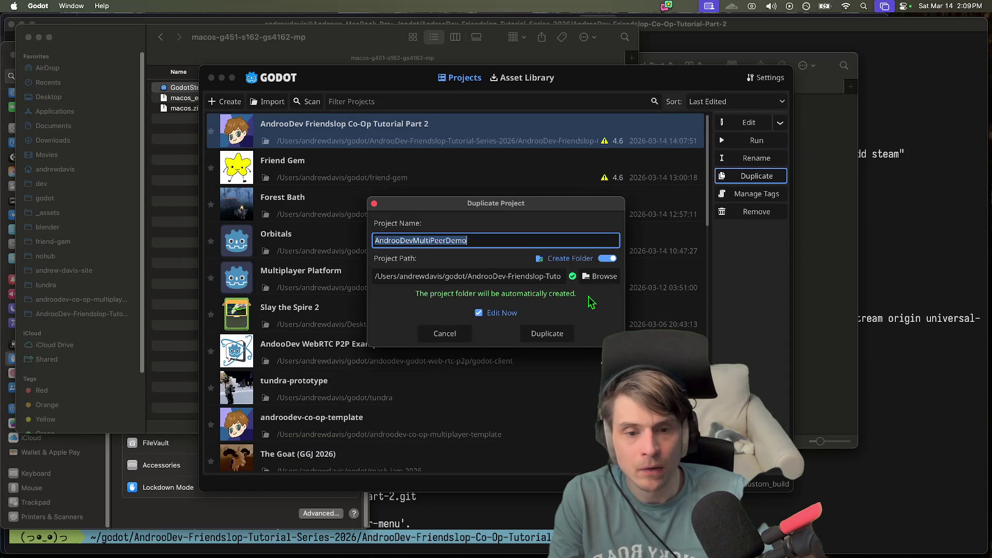
pyautogui.click(560, 336)
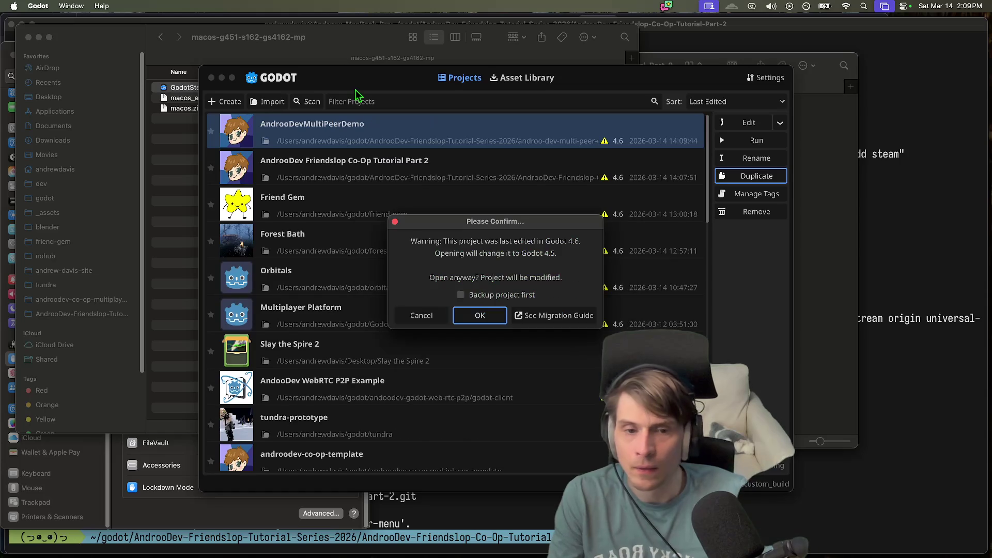
pyautogui.click(479, 315)
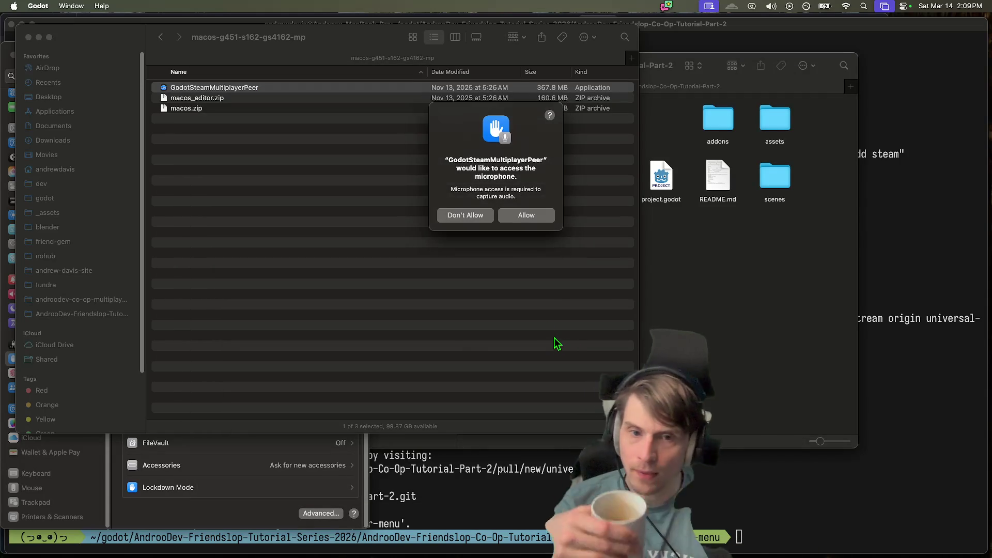
# Launch a debug run with microphone access allowed and set both game windows' peer to EnetLocal.
pyautogui.click(536, 223)
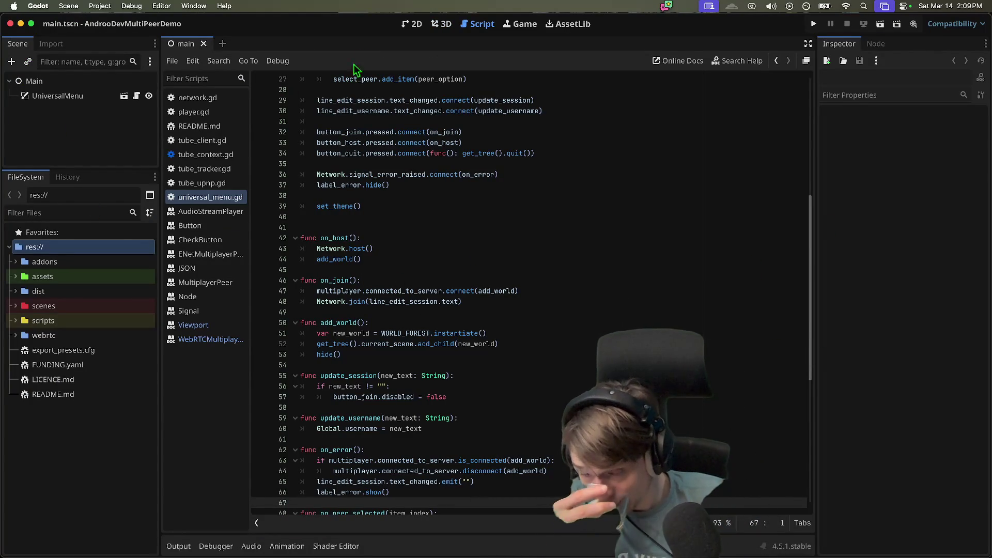
pyautogui.click(814, 24)
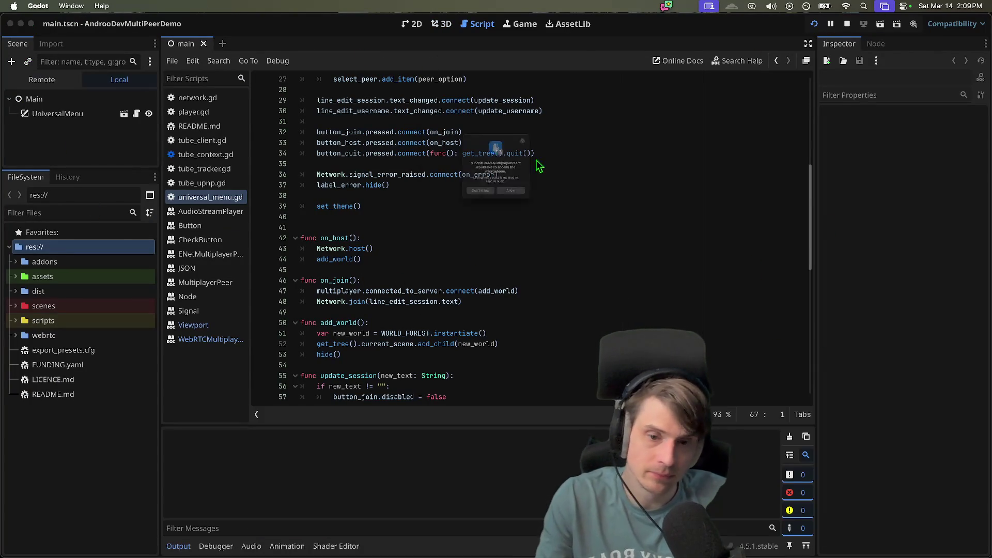
pyautogui.click(542, 216)
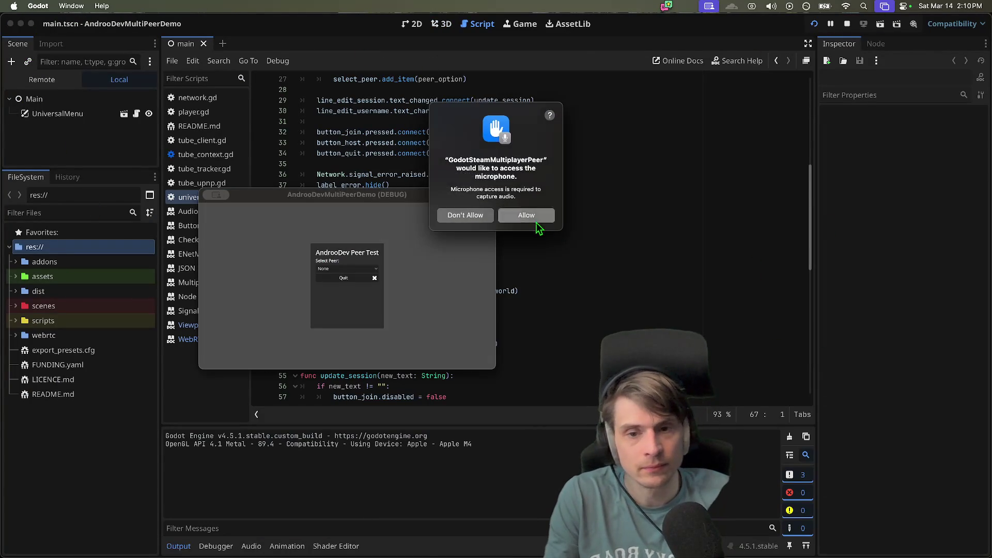
pyautogui.click(345, 269)
pyautogui.click(346, 283)
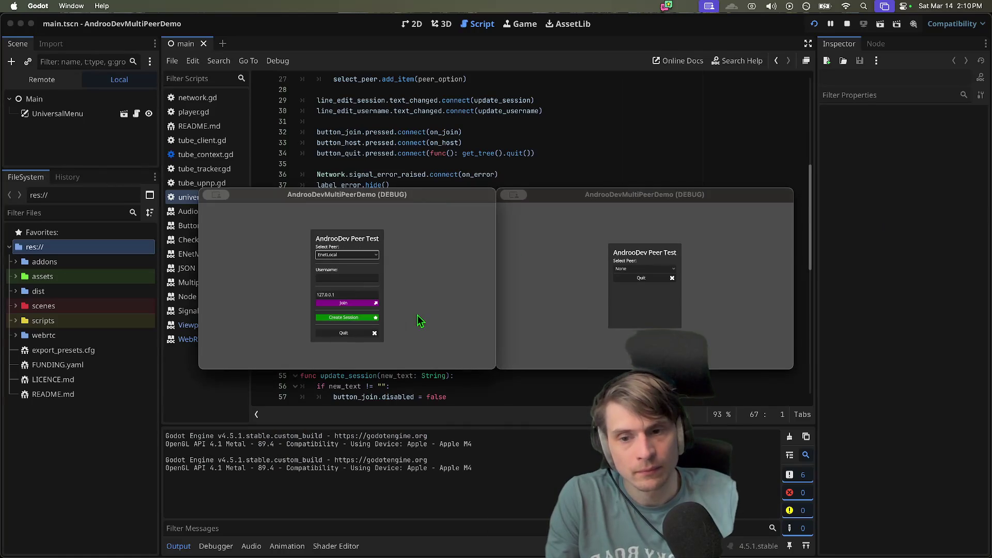
pyautogui.click(568, 288)
pyautogui.click(644, 268)
pyautogui.click(635, 284)
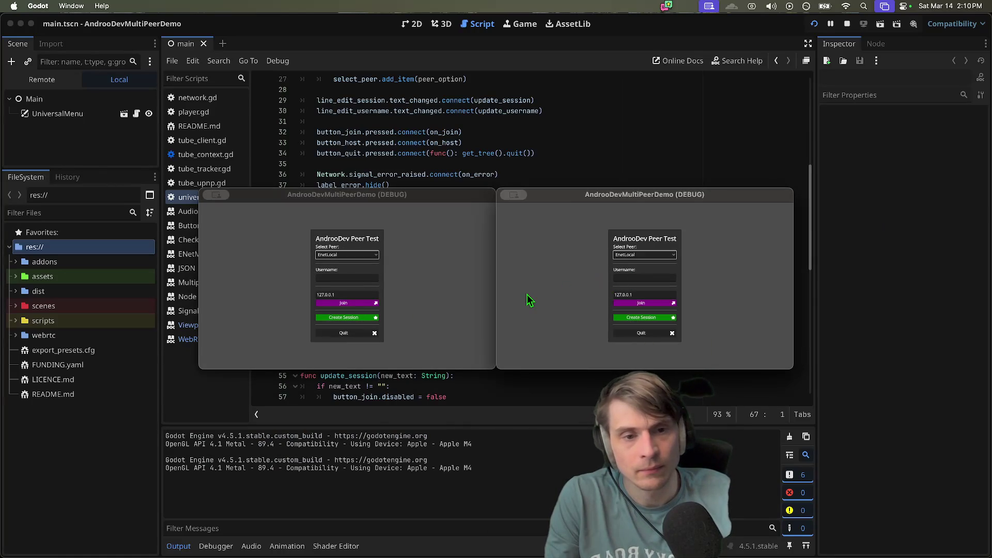
# Host a session in the first window, join it from the second, then stop both instances.
pyautogui.click(348, 317)
pyautogui.click(345, 317)
pyautogui.press('Tab')
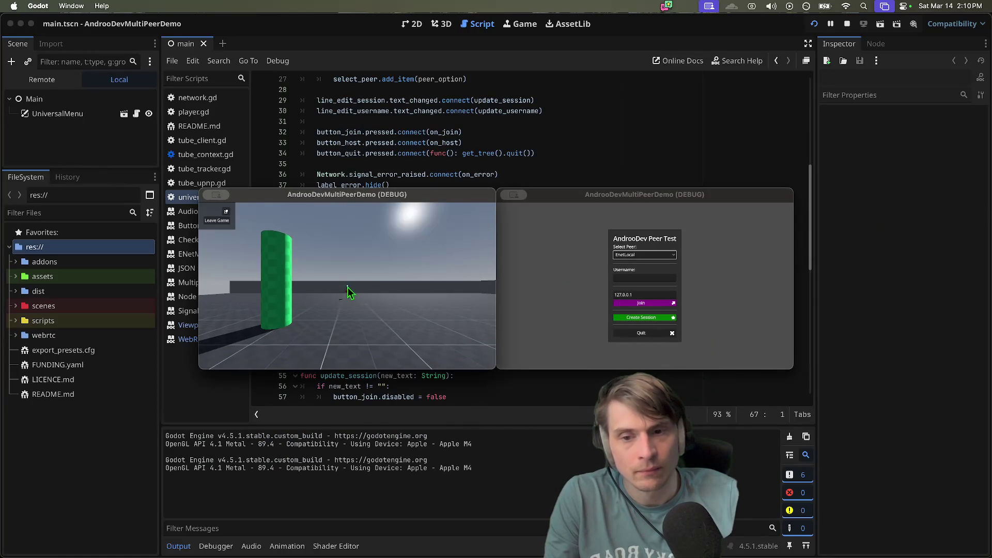
pyautogui.click(640, 303)
pyautogui.click(640, 303)
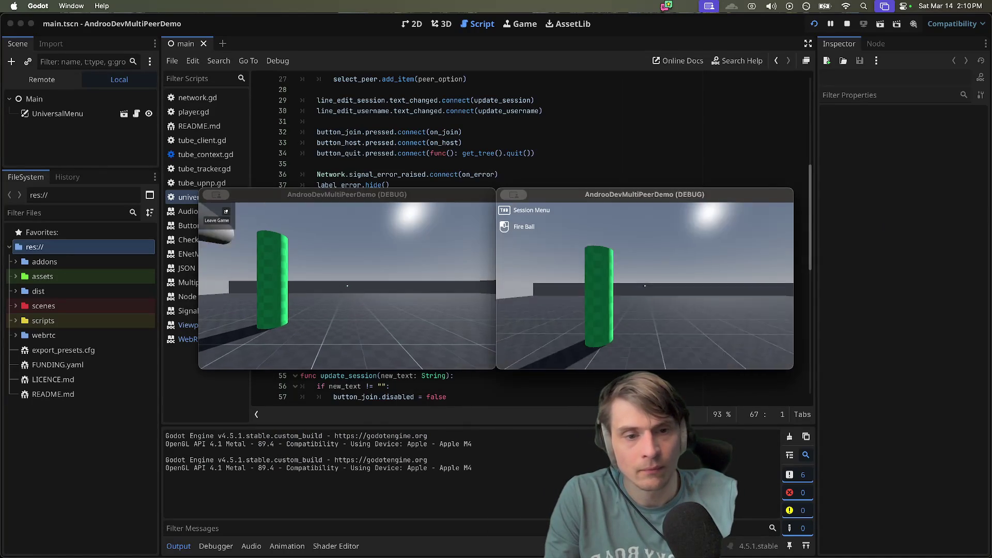
pyautogui.press('super+q')
pyautogui.press('super+q')
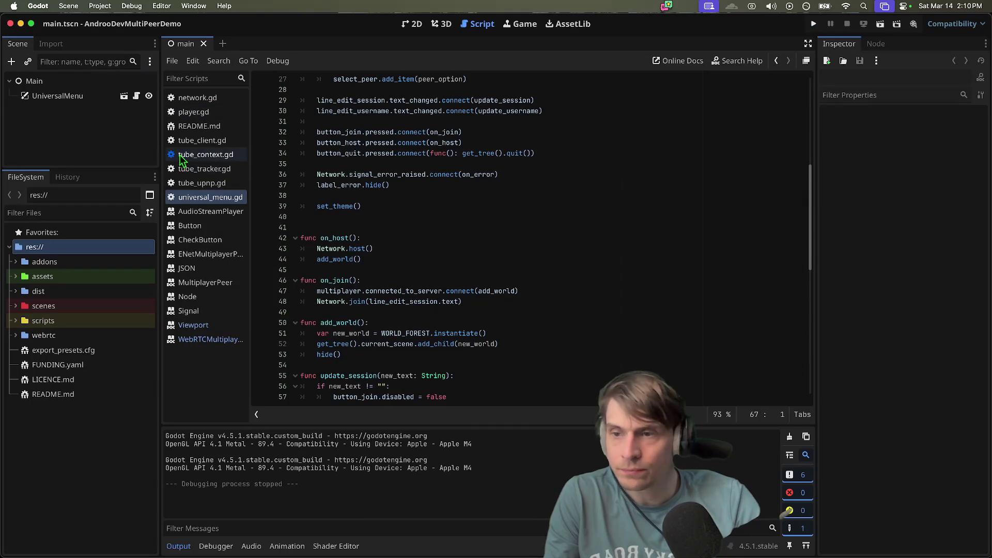
# Allow the relaunched instances' microphone prompts, stop them, and reload the current project.
pyautogui.click(521, 217)
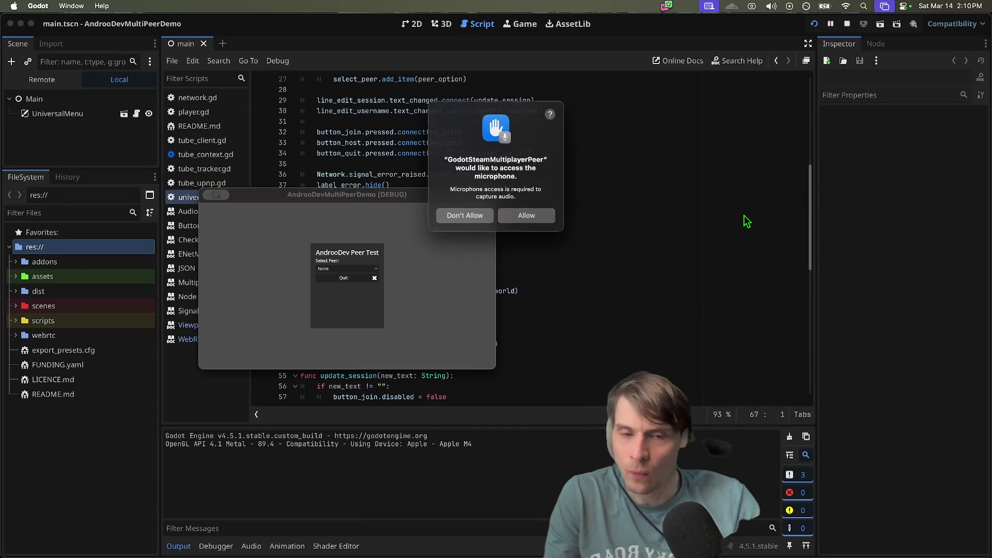
pyautogui.click(525, 215)
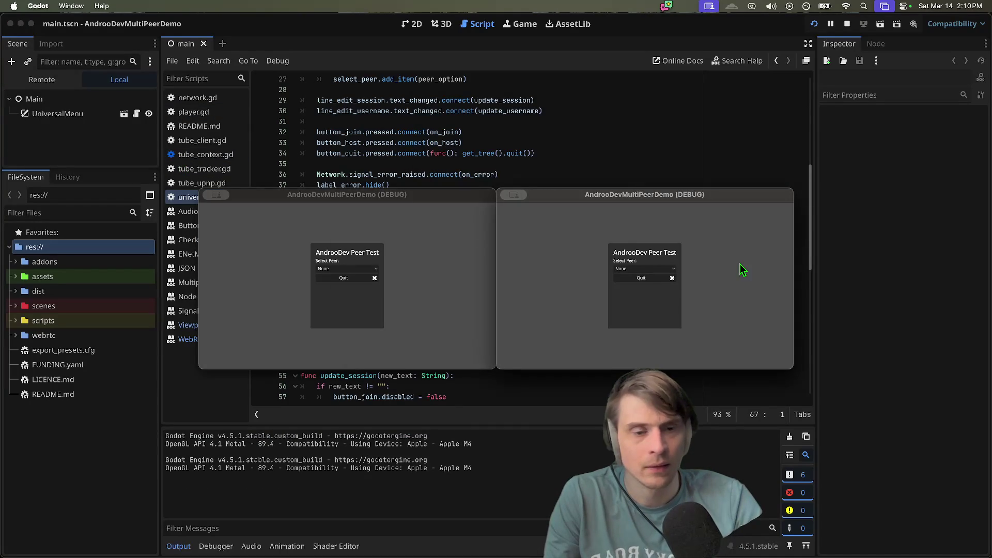
pyautogui.press('super+q')
pyautogui.press('super+q')
pyautogui.click(119, 5)
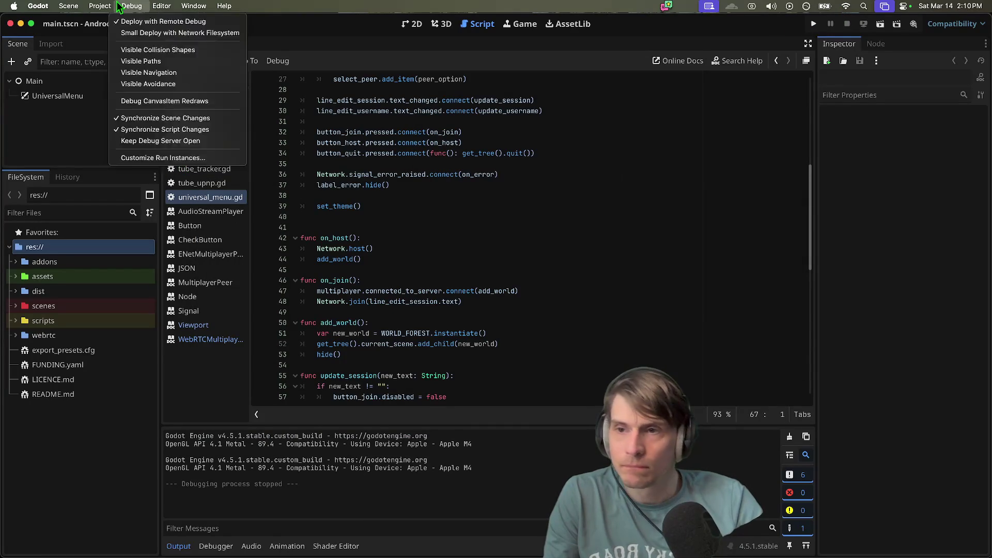
pyautogui.moveTo(100, 5)
pyautogui.click(119, 133)
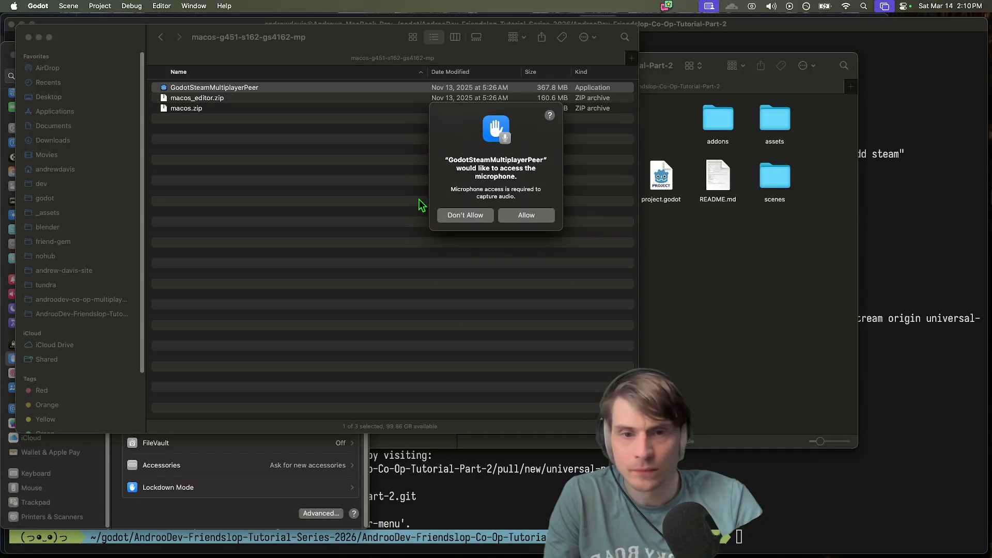
# Check the help for the microphone permission request and allow microphone access.
pyautogui.moveTo(449, 160); pyautogui.dragTo(544, 160)
pyautogui.click(464, 160)
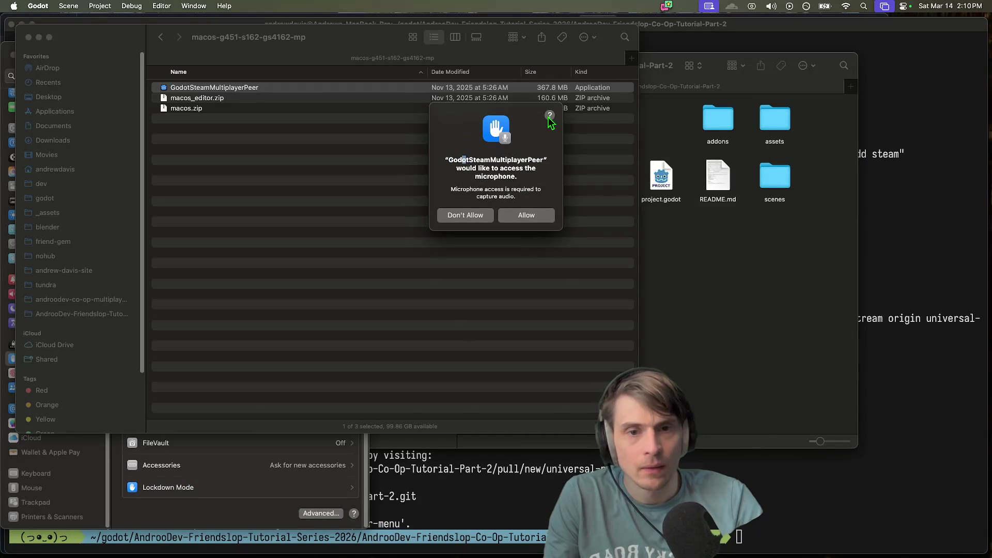
pyautogui.click(550, 116)
pyautogui.click(610, 217)
pyautogui.click(526, 215)
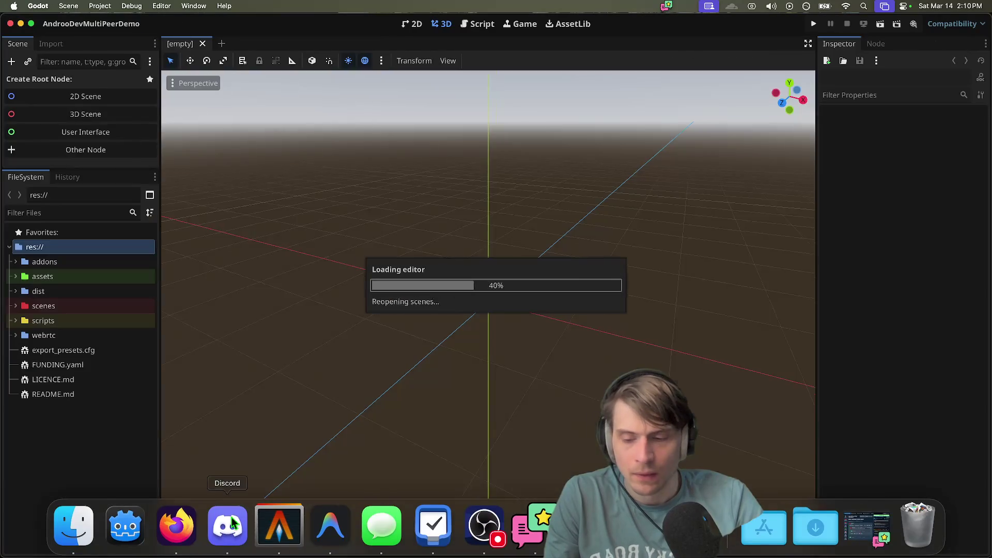
pyautogui.click(173, 529)
# Search the web for 'godot access microphone' and open the Godot Forum thread.
pyautogui.write('godot ')
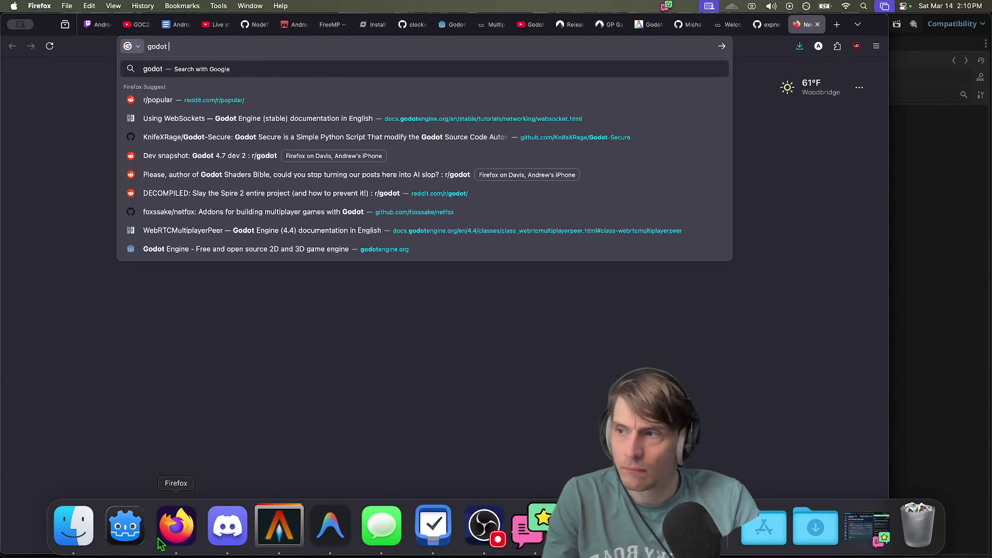
pyautogui.write('acce')
pyautogui.write('ss microphon')
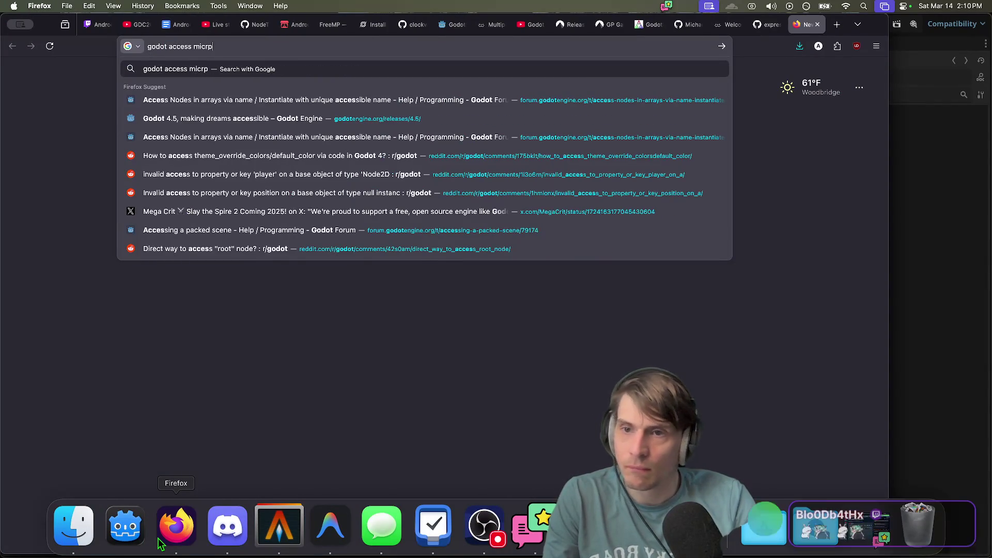
pyautogui.write('e')
pyautogui.press('Return')
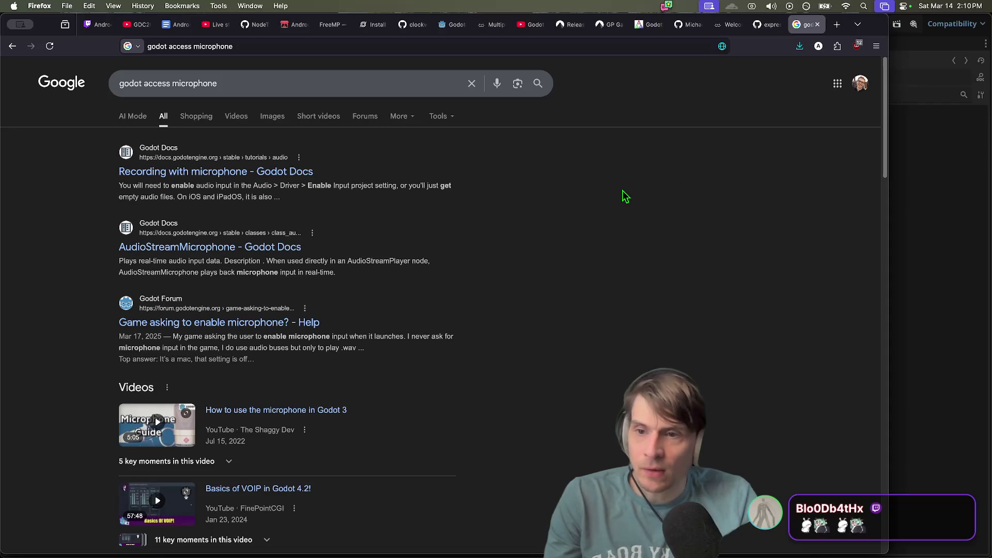
pyautogui.scroll(-1, 637, 160)
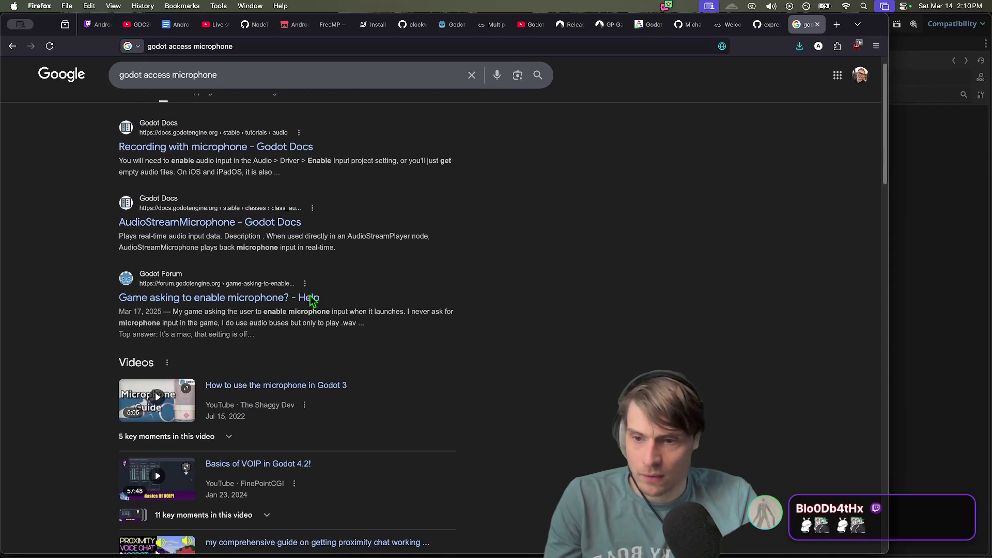
pyautogui.click(281, 300)
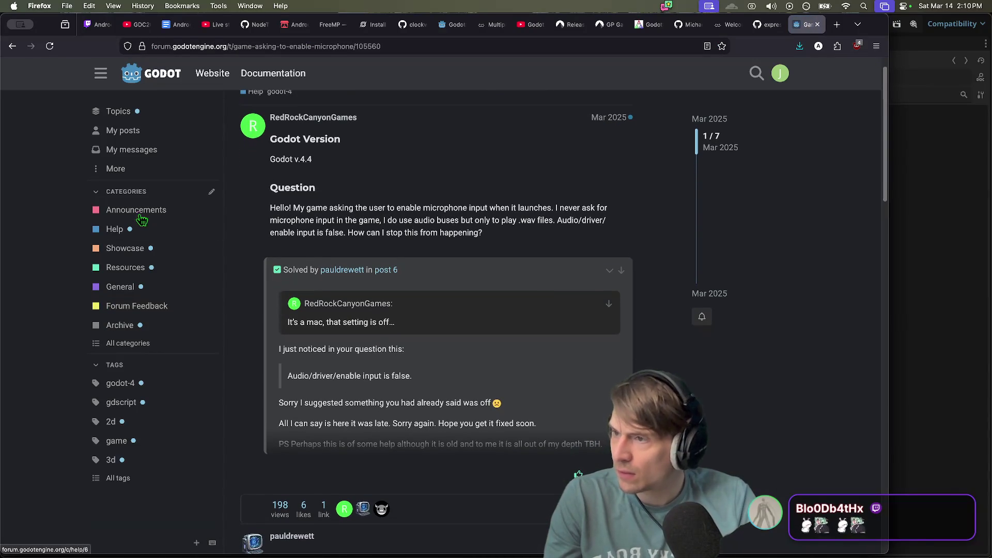
# Scroll the thread and highlight the 'Enable Audio Input' setting name.
pyautogui.scroll(-1, 823, 399)
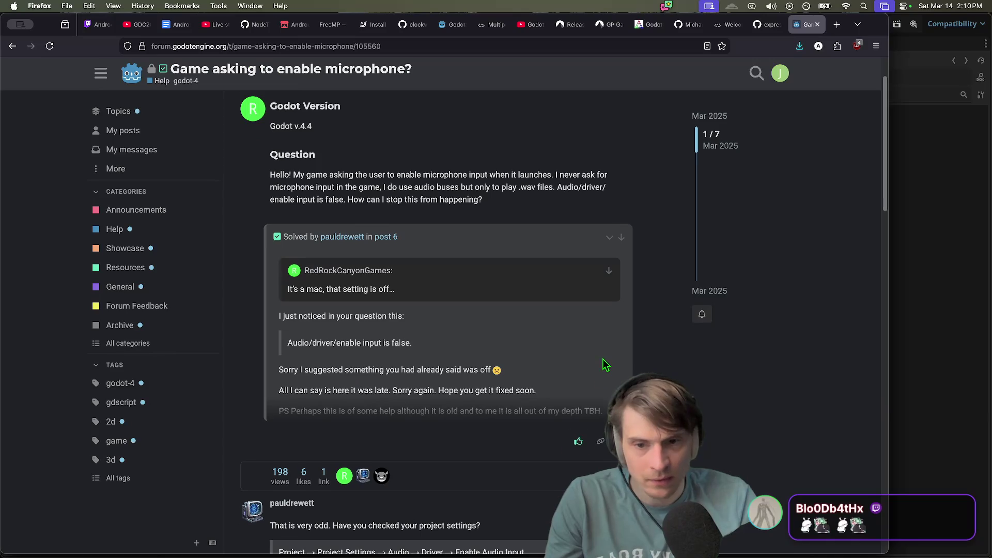
pyautogui.scroll(-1, 468, 338)
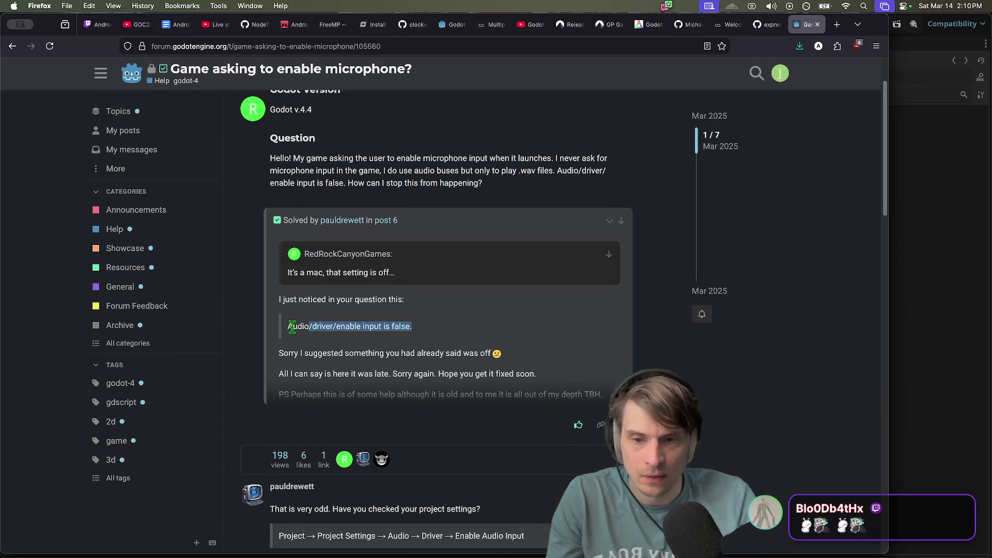
pyautogui.moveTo(292, 327); pyautogui.dragTo(287, 326)
pyautogui.scroll(-5, 248, 372)
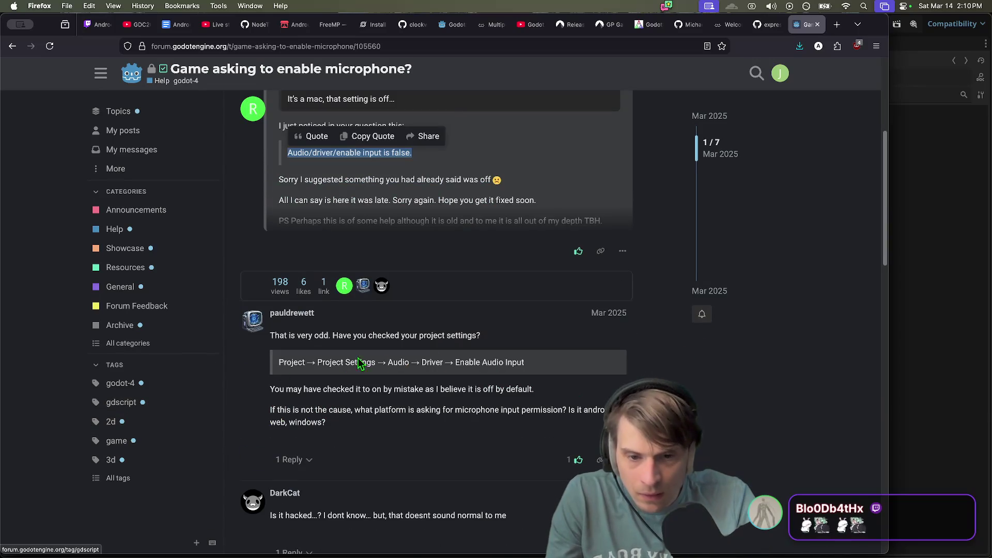
pyautogui.moveTo(454, 363); pyautogui.dragTo(584, 366)
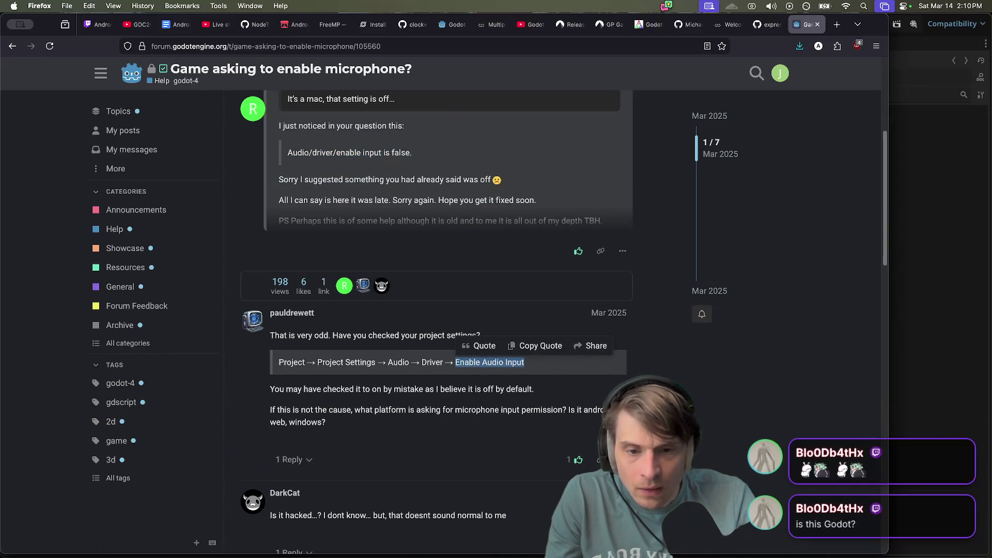
pyautogui.moveTo(341, 552)
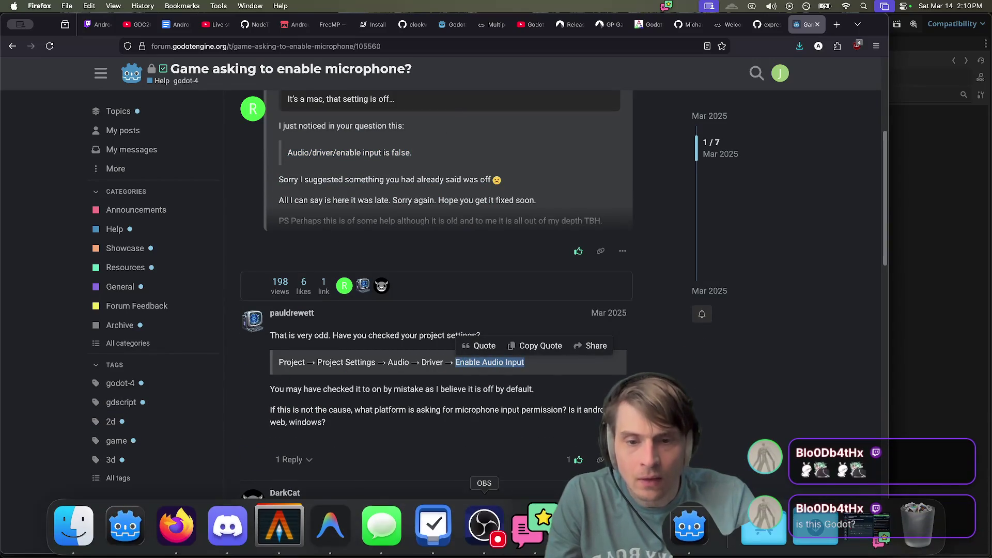
pyautogui.click(124, 537)
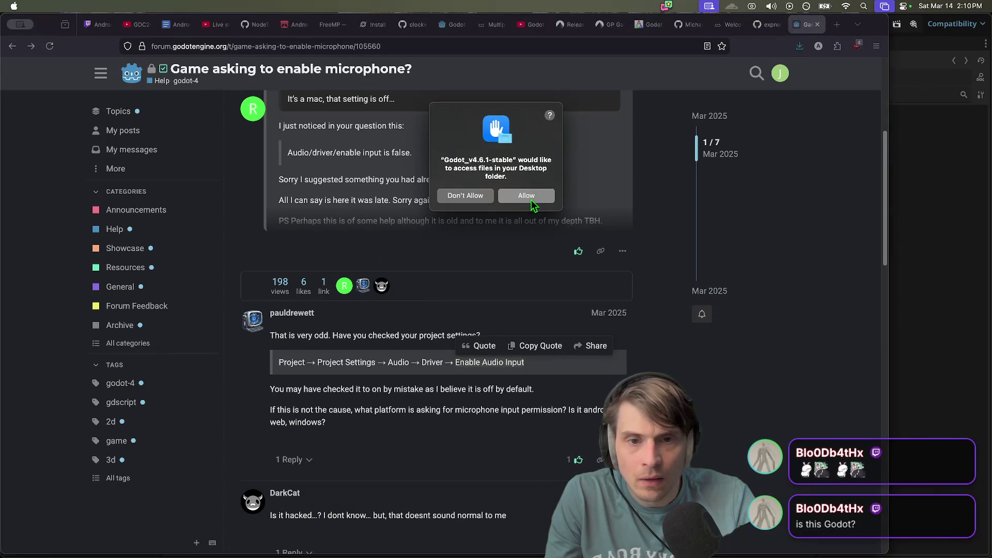
# Grant Godot Desktop folder access and bring the AndrooDevMultiPeerDemo editor showing universal_menu.gd to the front.
pyautogui.click(532, 199)
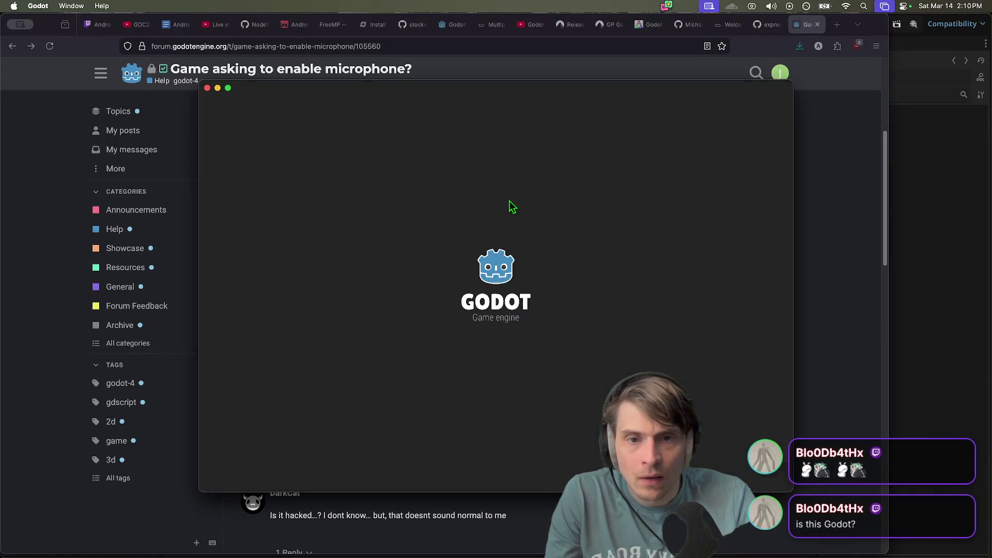
pyautogui.press('super+Tab')
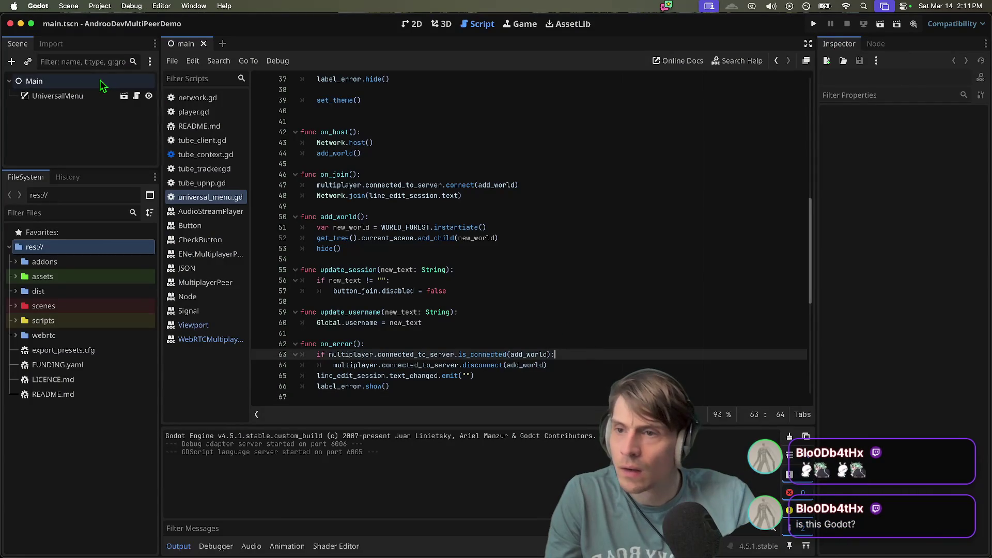
pyautogui.click(68, 6)
pyautogui.moveTo(100, 6)
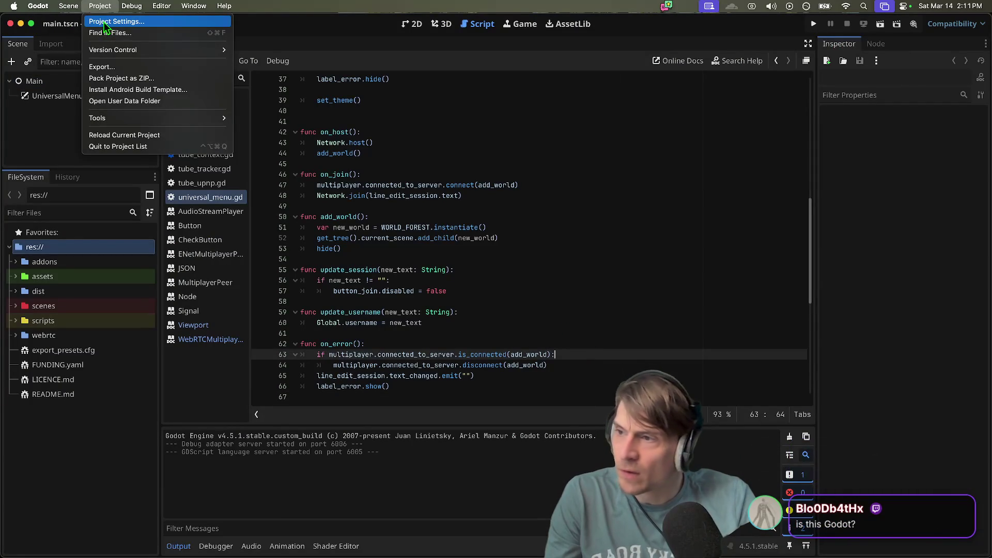
pyautogui.click(105, 24)
pyautogui.write('Enable Audio Input')
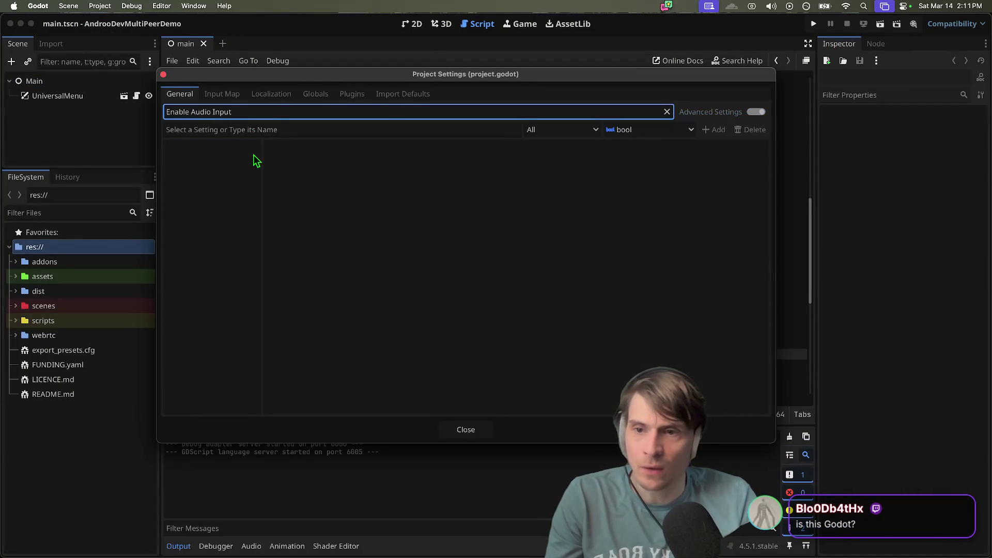
pyautogui.press('Escape')
pyautogui.click(110, 6)
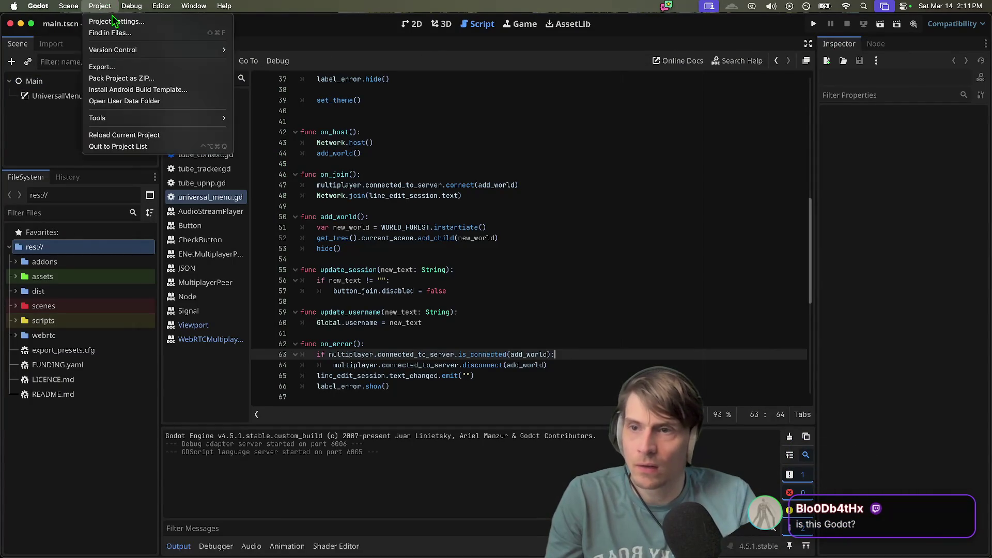
pyautogui.click(113, 23)
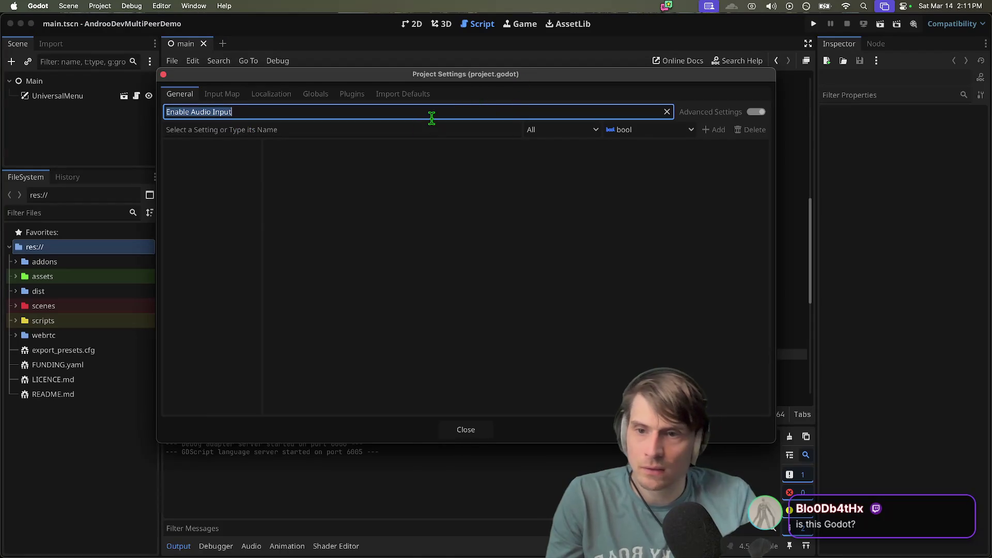
pyautogui.press('BackSpace')
pyautogui.write('audio i')
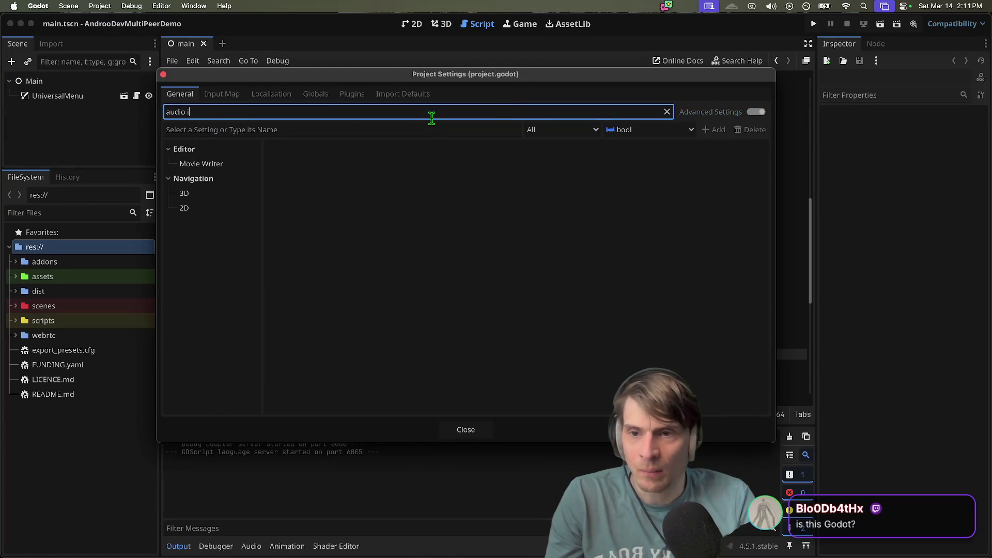
pyautogui.press('BackSpace')
pyautogui.press('BackSpace')
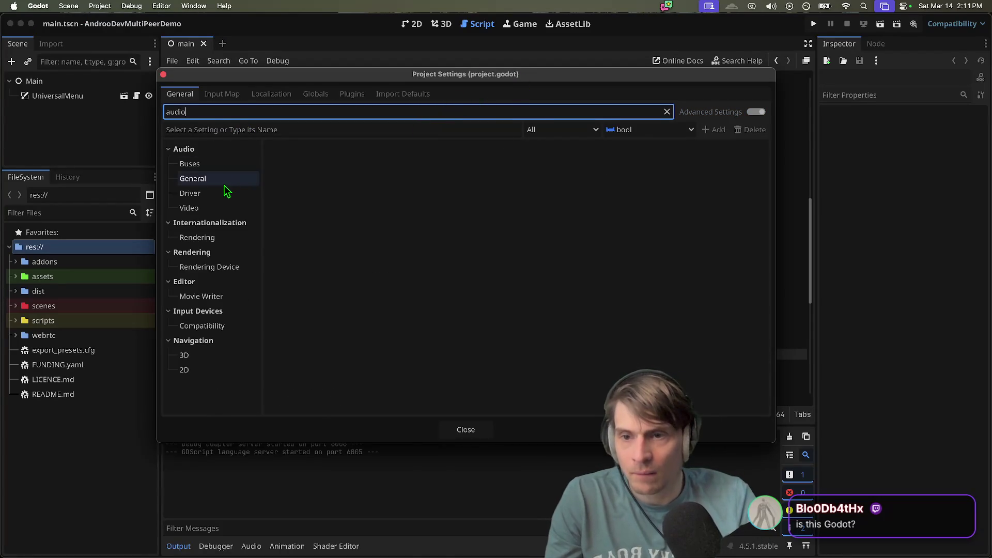
pyautogui.click(225, 184)
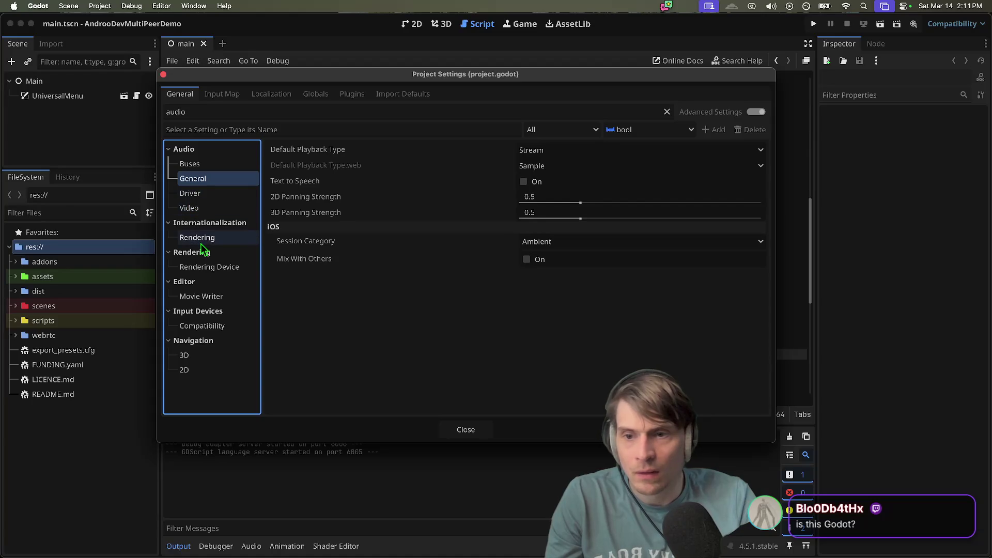
pyautogui.click(203, 282)
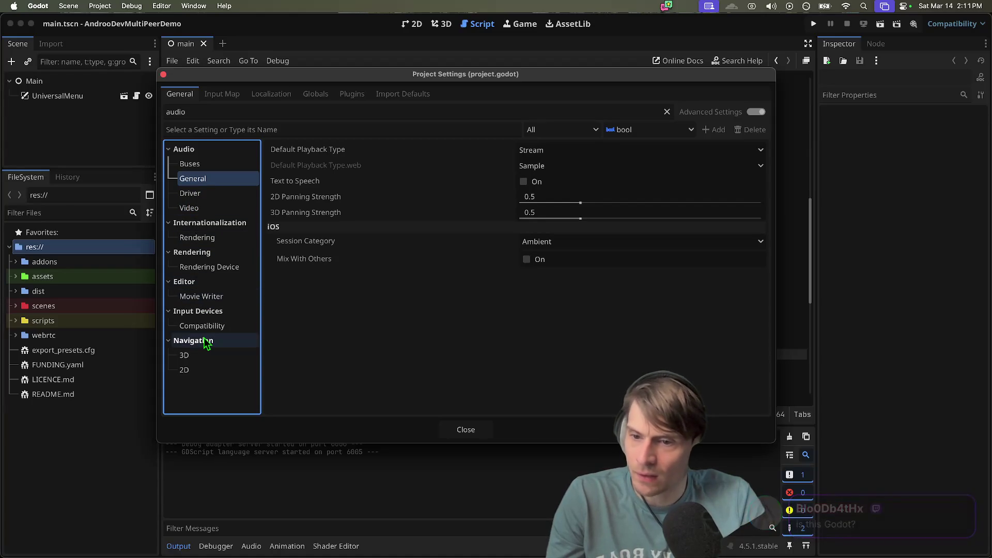
pyautogui.click(221, 167)
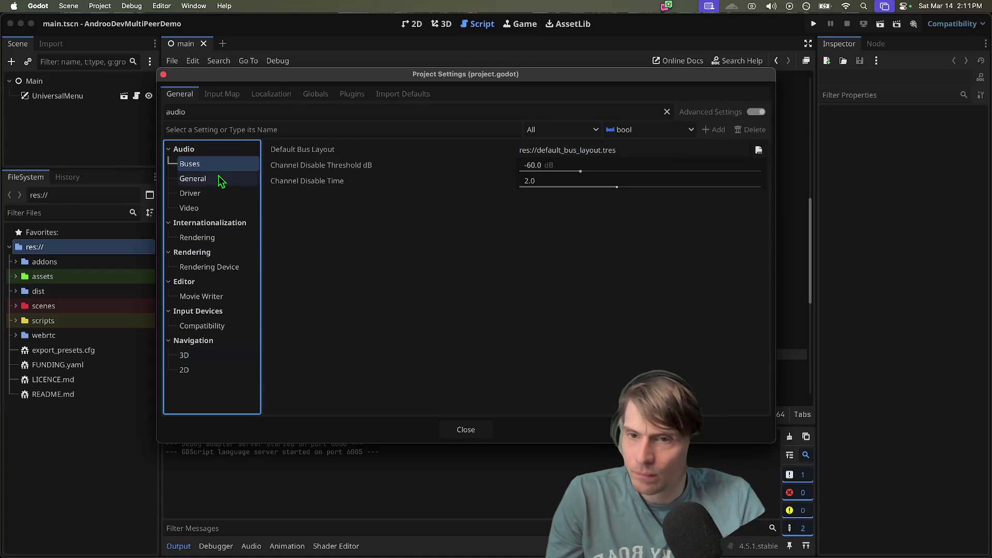
pyautogui.click(233, 115)
pyautogui.click(214, 184)
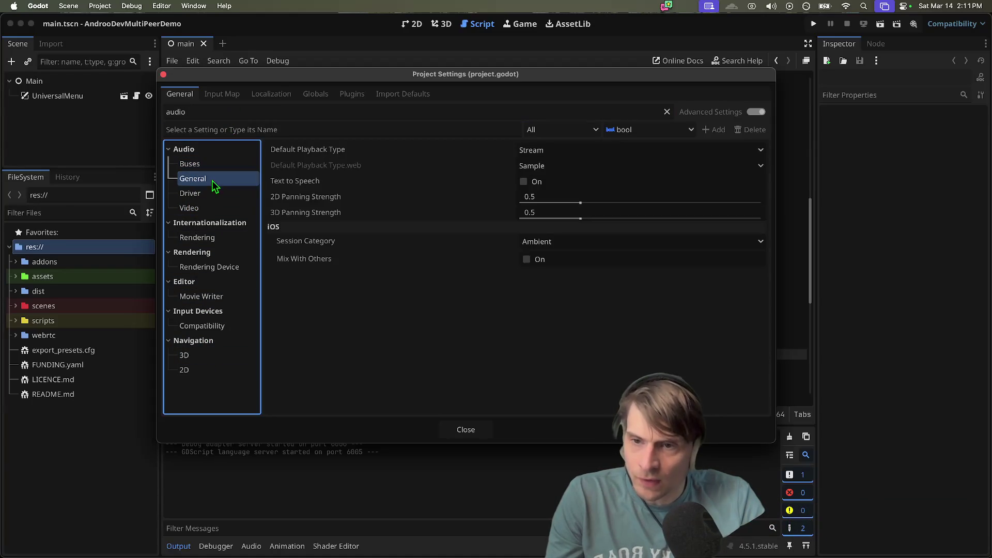
pyautogui.click(212, 195)
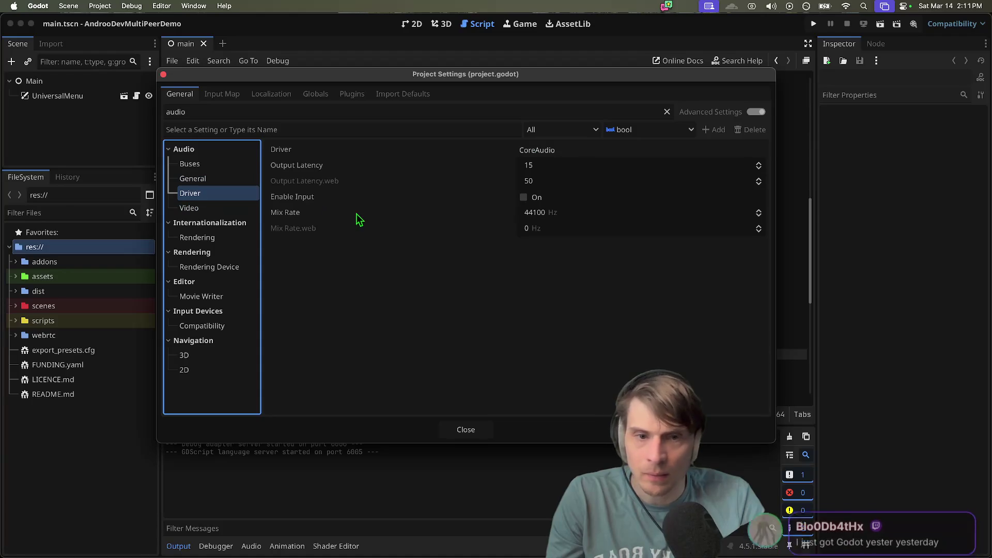
pyautogui.press('Escape')
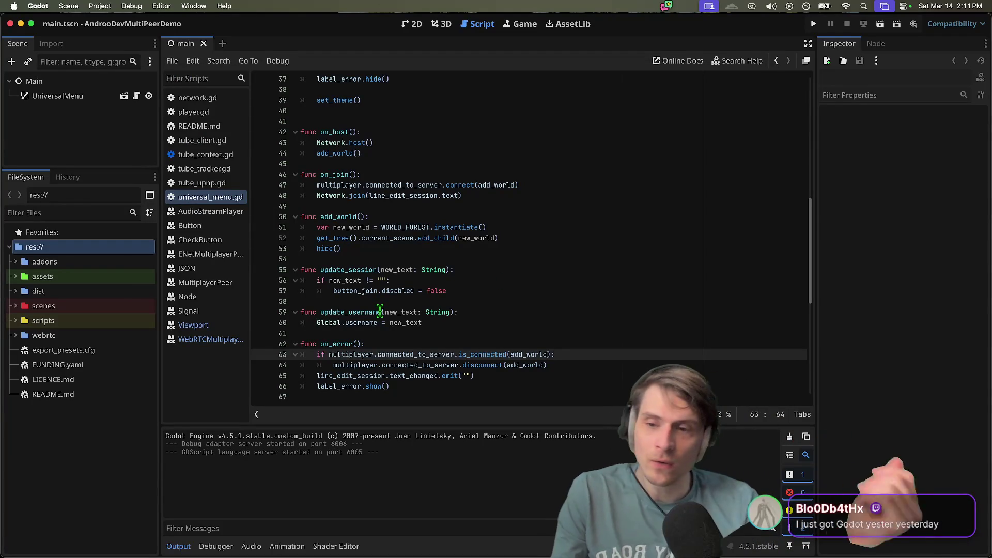
# Close three class help pages and the AudioStreamPlayer help, viewing the WebRTCMultiplayerPeer docs.
pyautogui.middleClick(175, 282)
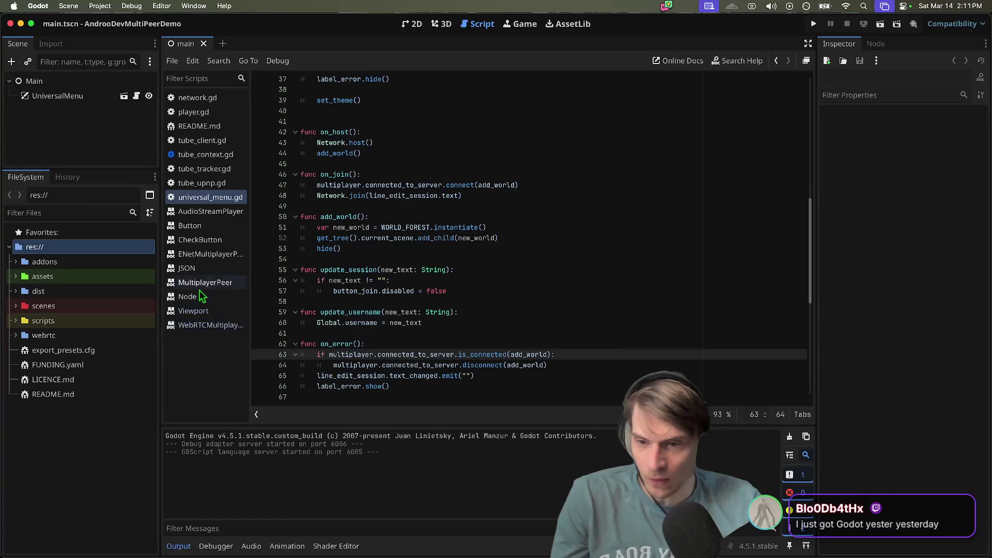
pyautogui.middleClick(199, 282)
pyautogui.middleClick(220, 282)
pyautogui.click(216, 282)
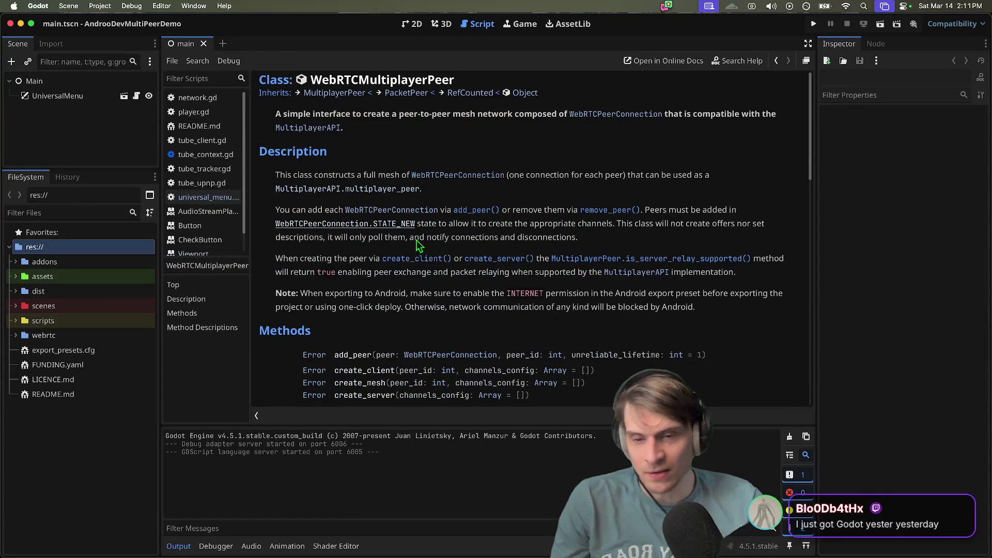
pyautogui.middleClick(222, 214)
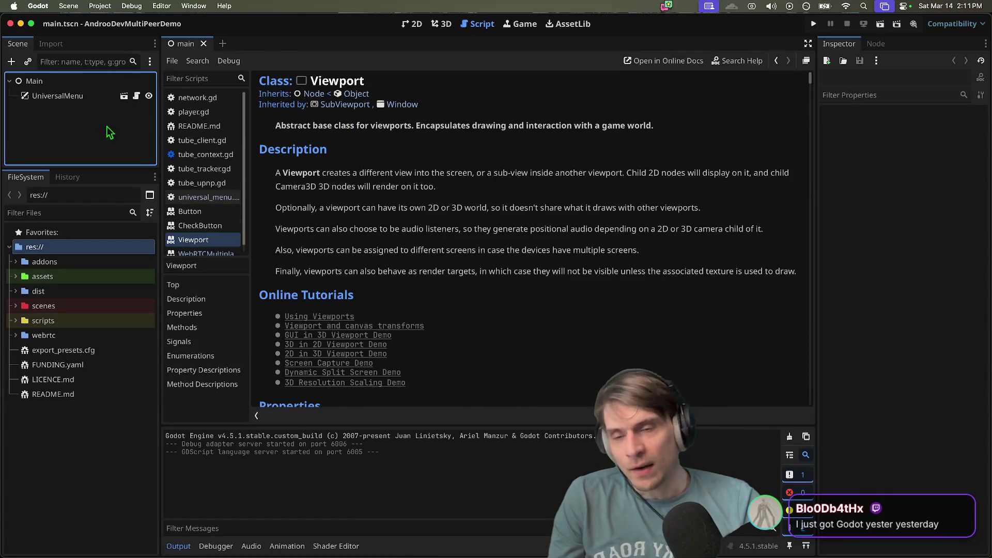
# Close tube_client.gd and tube_context.gd, then start a debug run.
pyautogui.middleClick(225, 141)
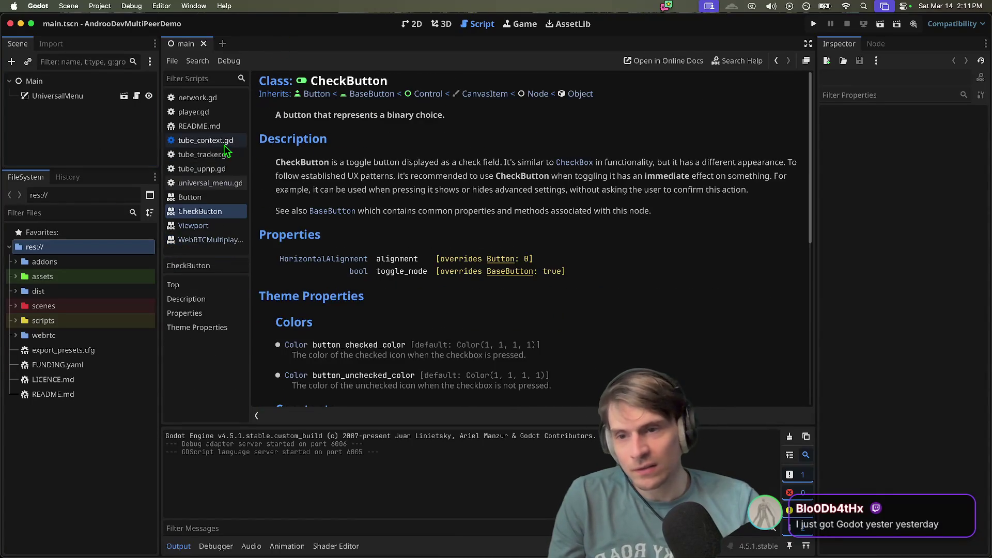
pyautogui.middleClick(225, 145)
pyautogui.click(153, 469)
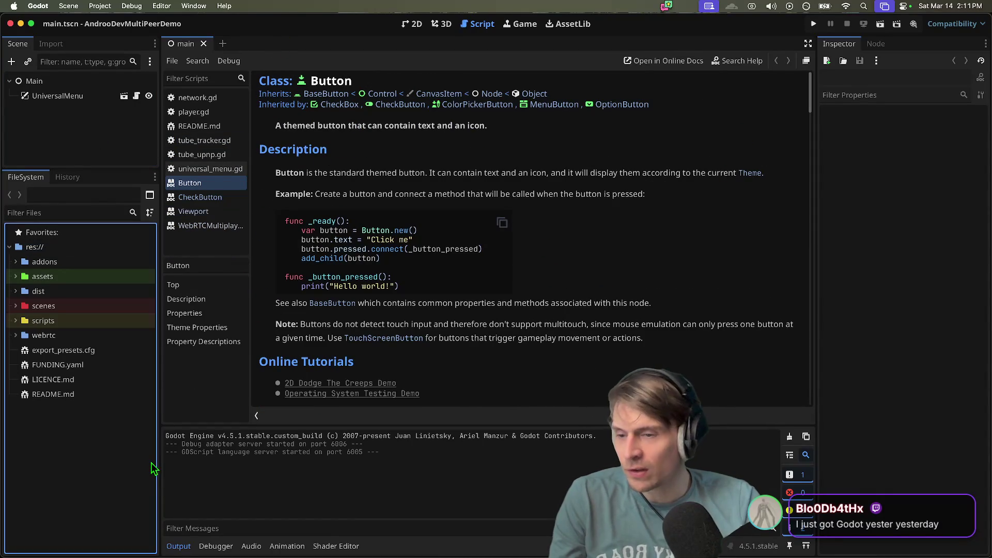
pyautogui.press('super+b')
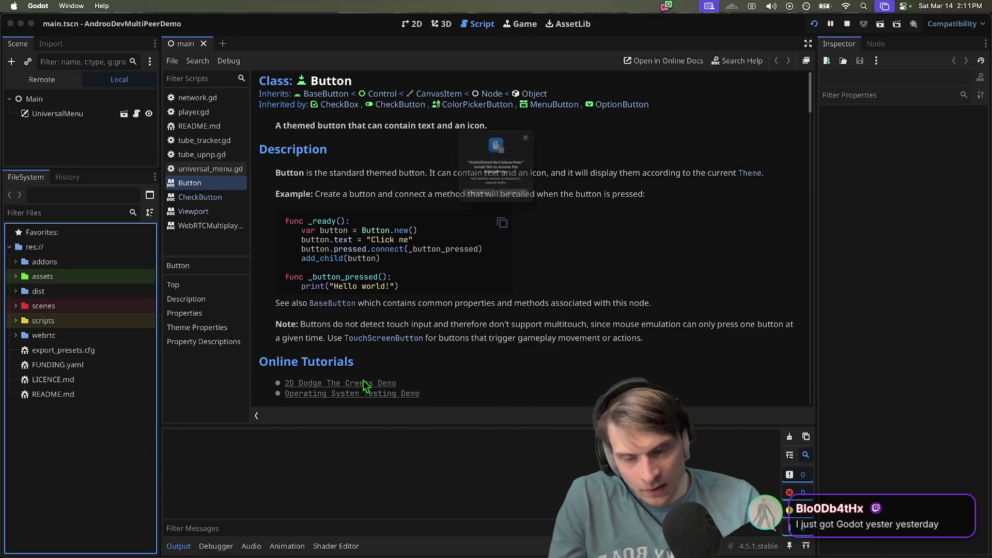
# Answer both microphone prompts and scroll the forum thread to its Solution setting audio-input false.
pyautogui.click(537, 222)
pyautogui.click(537, 215)
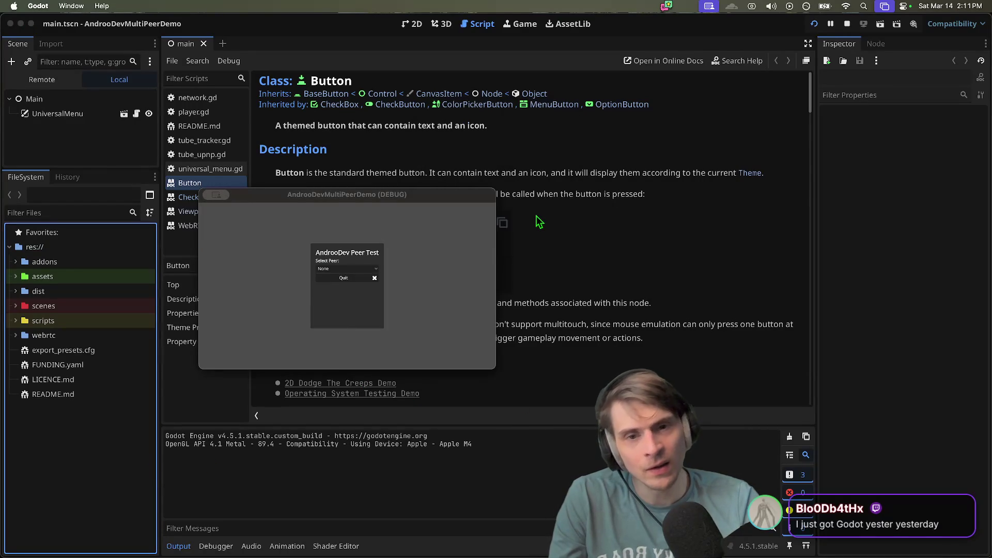
pyautogui.click(150, 534)
pyautogui.scroll(-5, 806, 379)
pyautogui.scroll(-4, 845, 391)
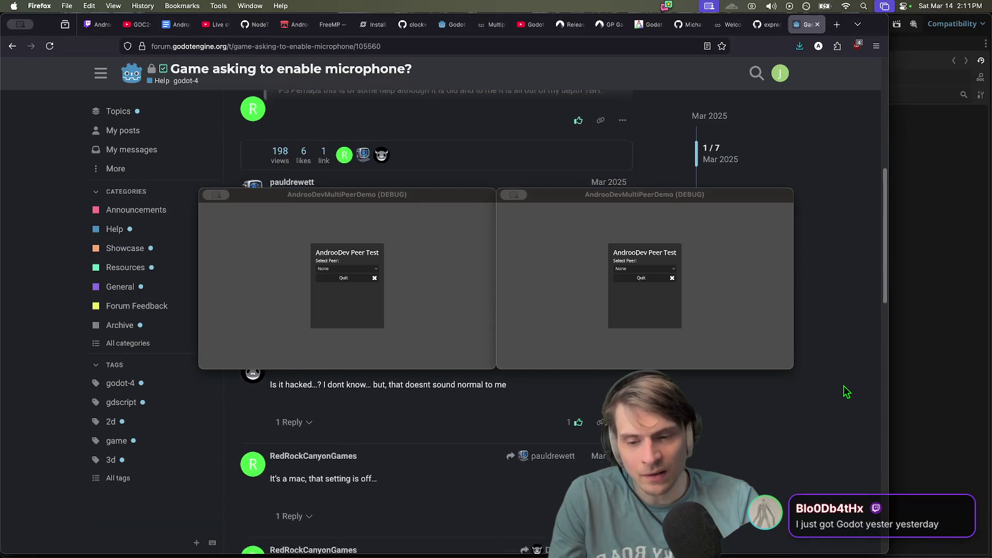
pyautogui.scroll(-3, 845, 391)
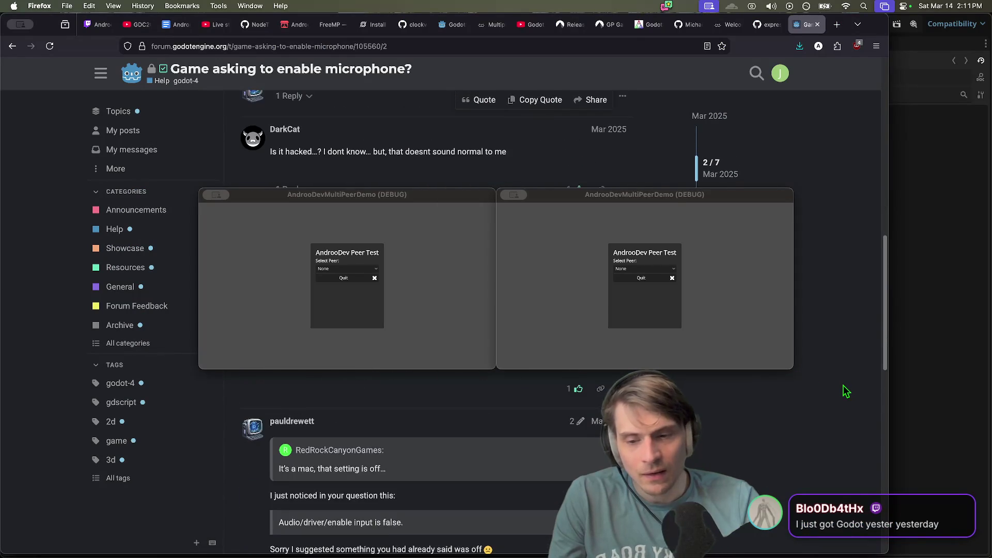
pyautogui.scroll(-3, 845, 391)
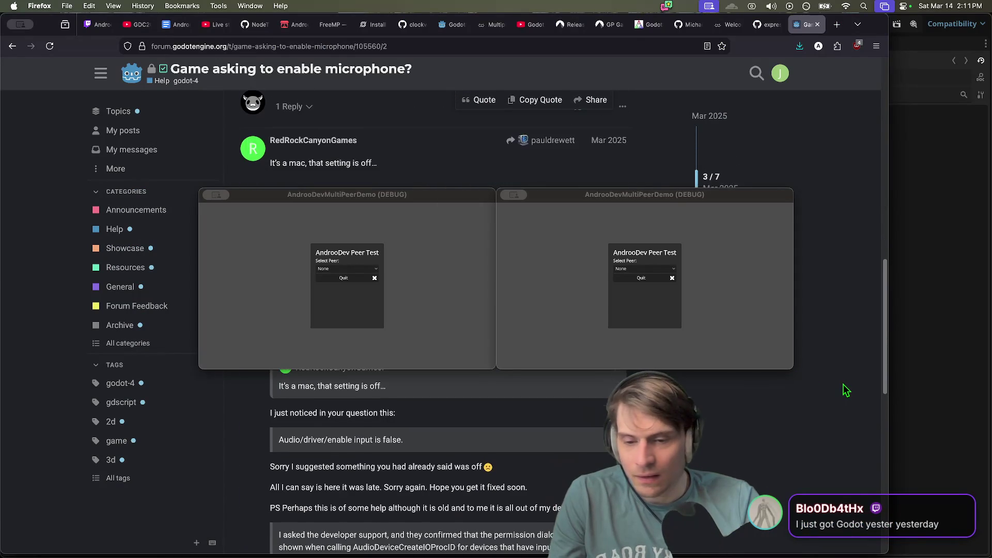
pyautogui.scroll(-3, 846, 391)
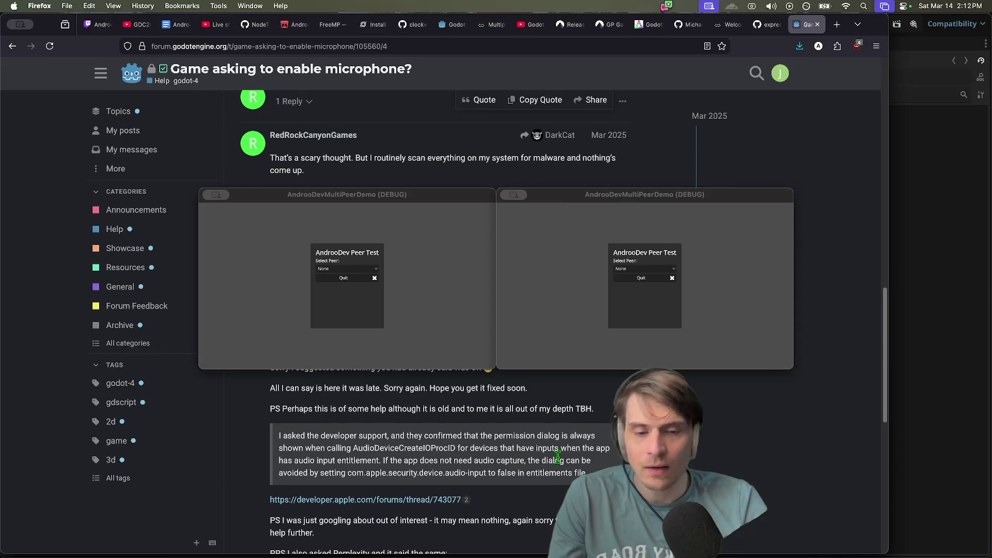
pyautogui.scroll(-2, 737, 464)
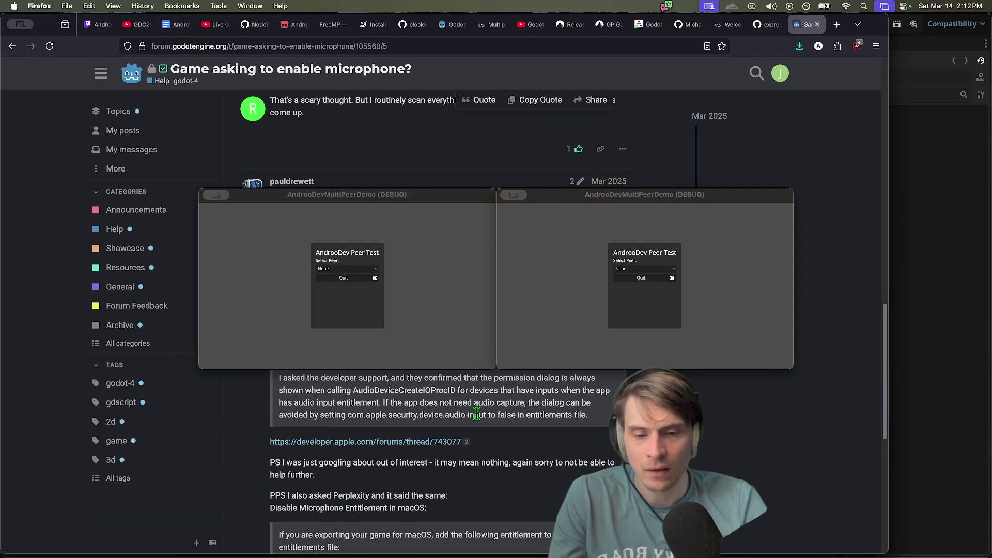
pyautogui.scroll(-3, 448, 465)
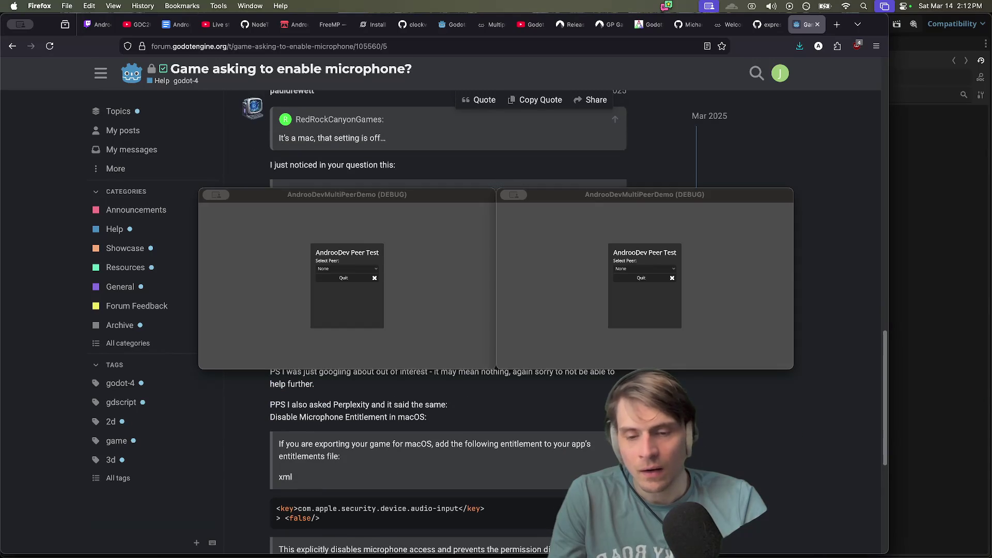
pyautogui.scroll(-1, 448, 465)
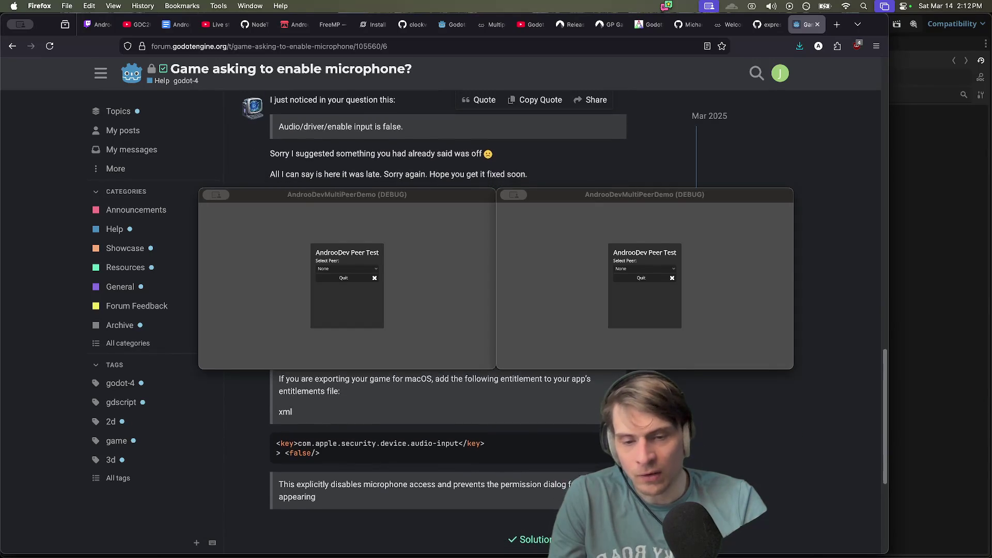
pyautogui.scroll(-3, 641, 387)
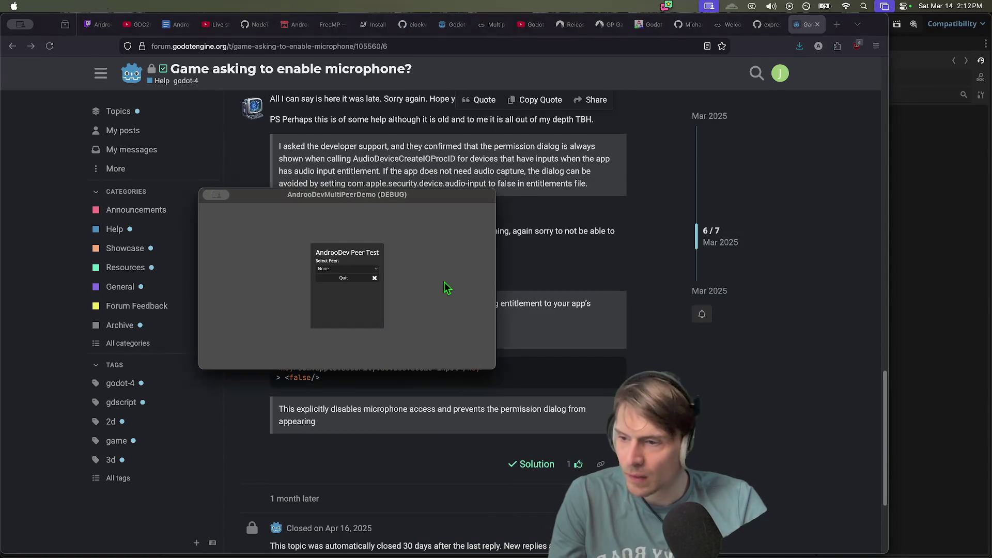
# Allow microphone access for both instances and choose WebRTC in the first game.
pyautogui.moveTo(447, 541)
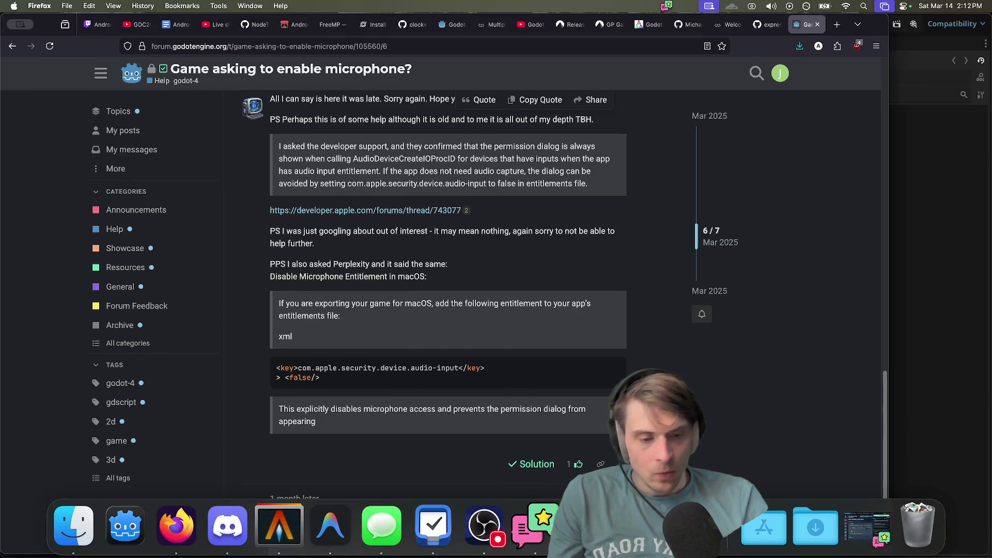
pyautogui.press('super+Tab')
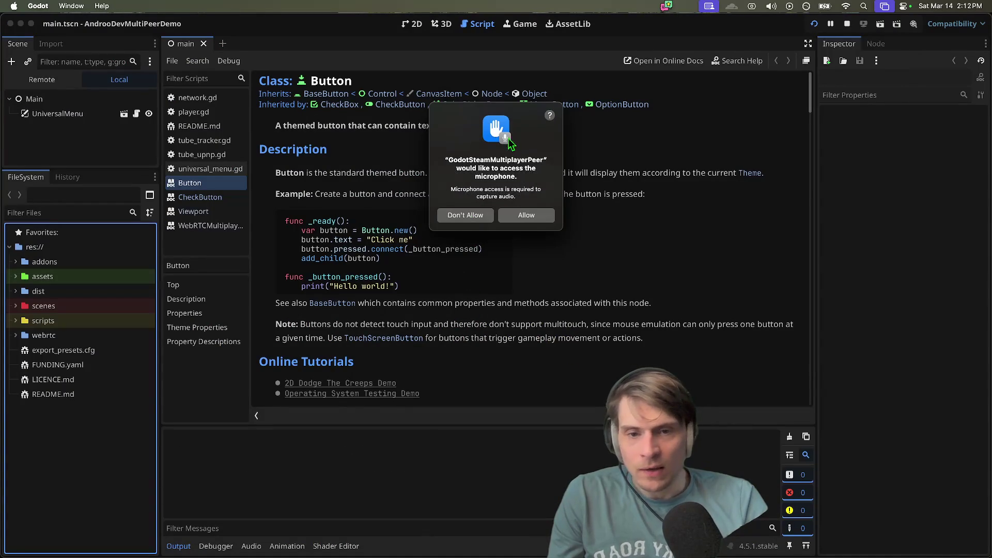
pyautogui.click(532, 215)
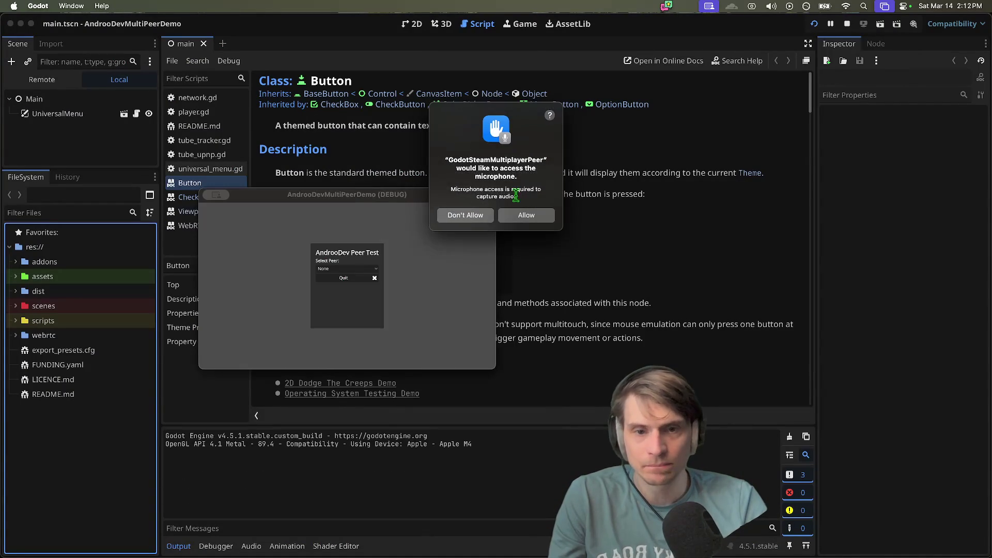
pyautogui.click(523, 216)
pyautogui.click(355, 269)
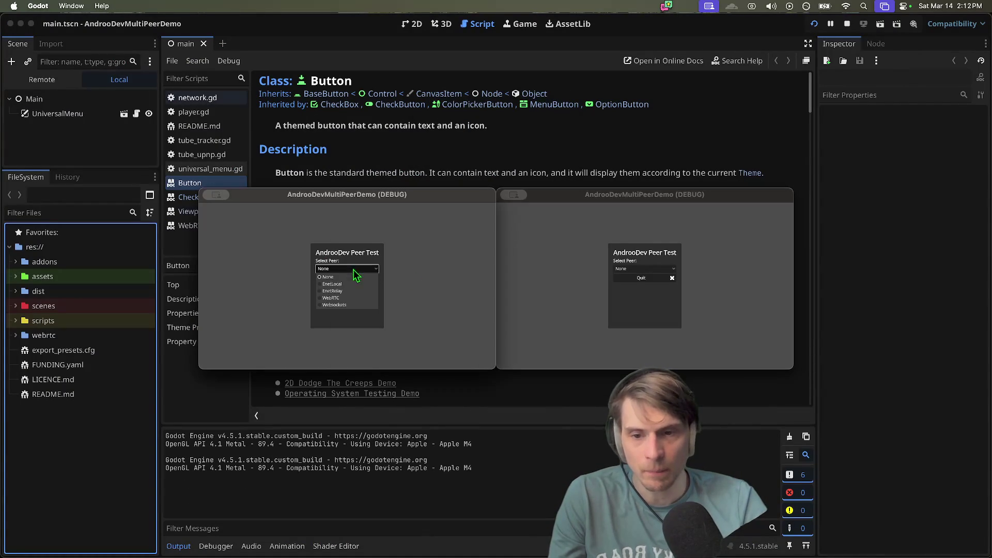
pyautogui.click(354, 298)
pyautogui.click(361, 252)
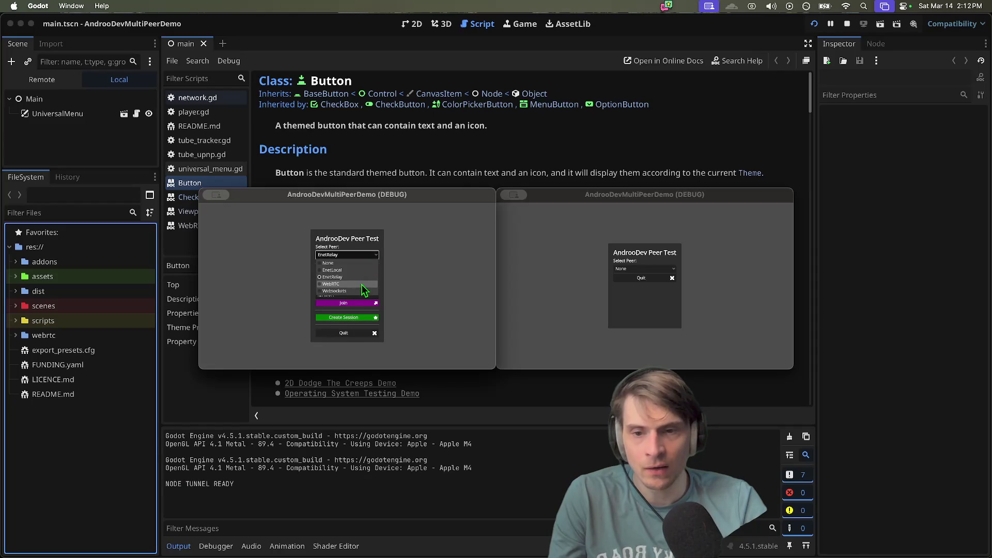
pyautogui.click(361, 282)
# Host a WebRTC session in the first game and join it from the second using the pasted session ID.
pyautogui.click(343, 320)
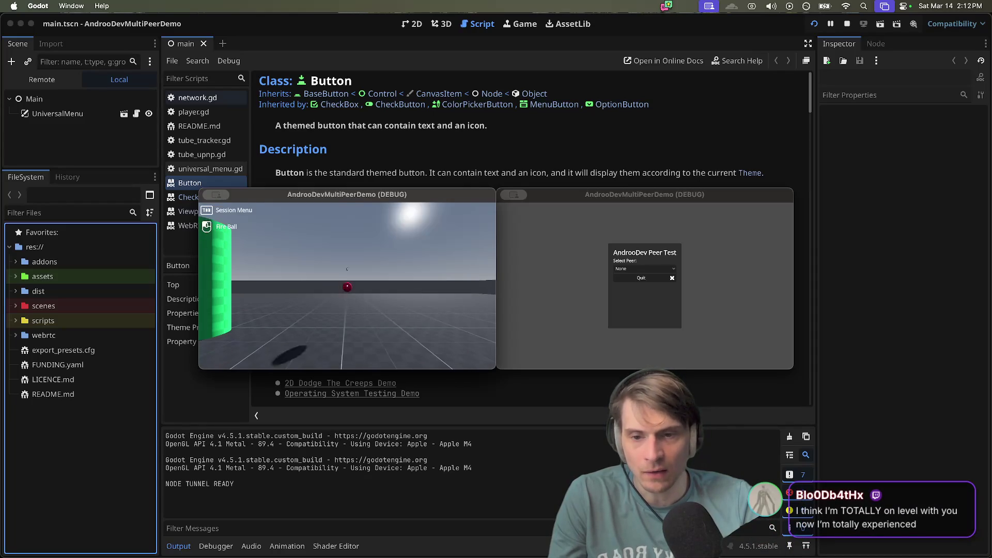
pyautogui.click(635, 268)
pyautogui.click(642, 299)
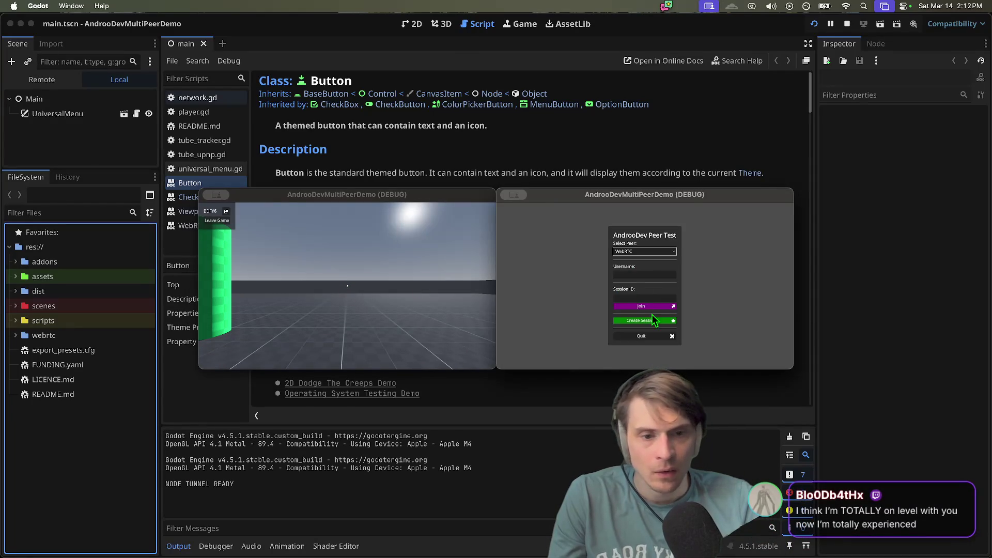
pyautogui.click(654, 296)
pyautogui.write('BDFY6')
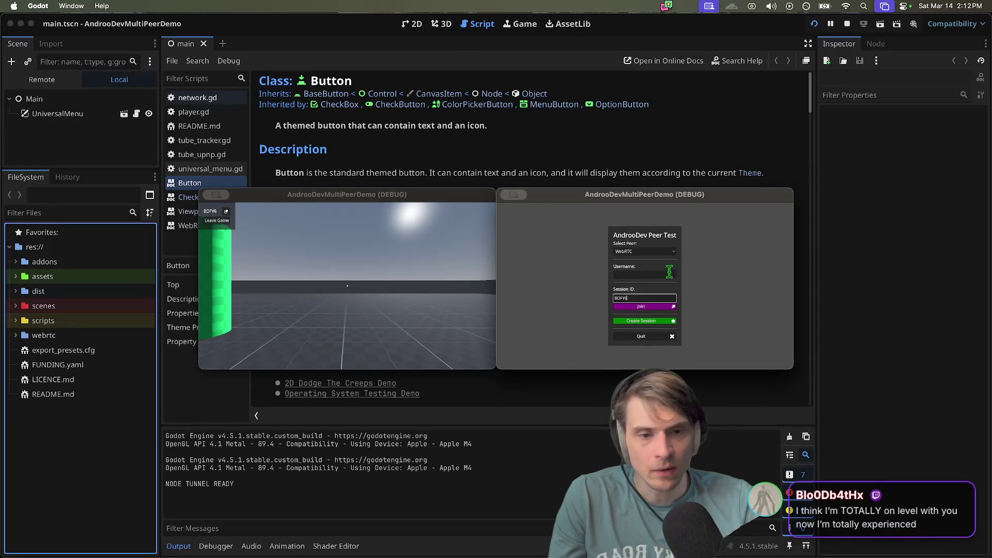
pyautogui.click(664, 309)
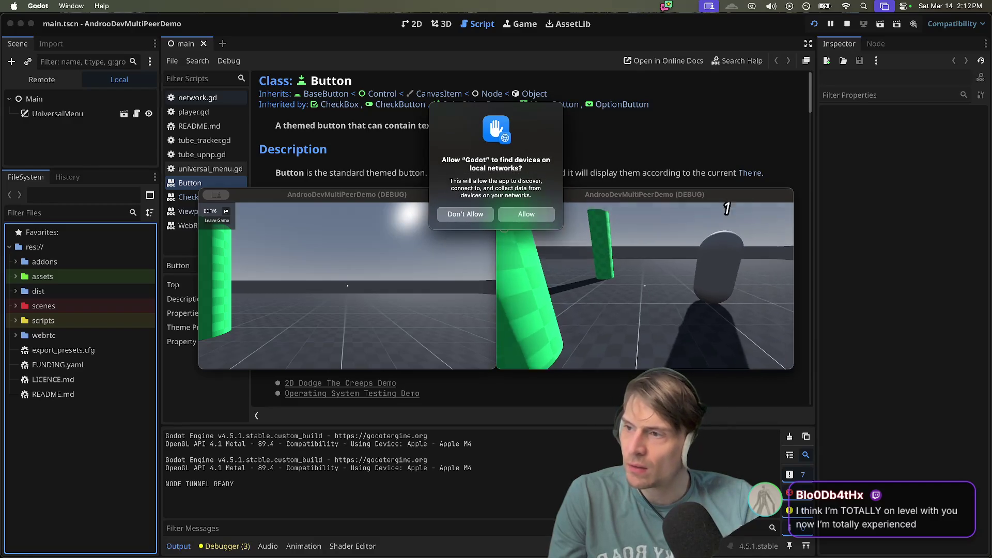
pyautogui.click(525, 215)
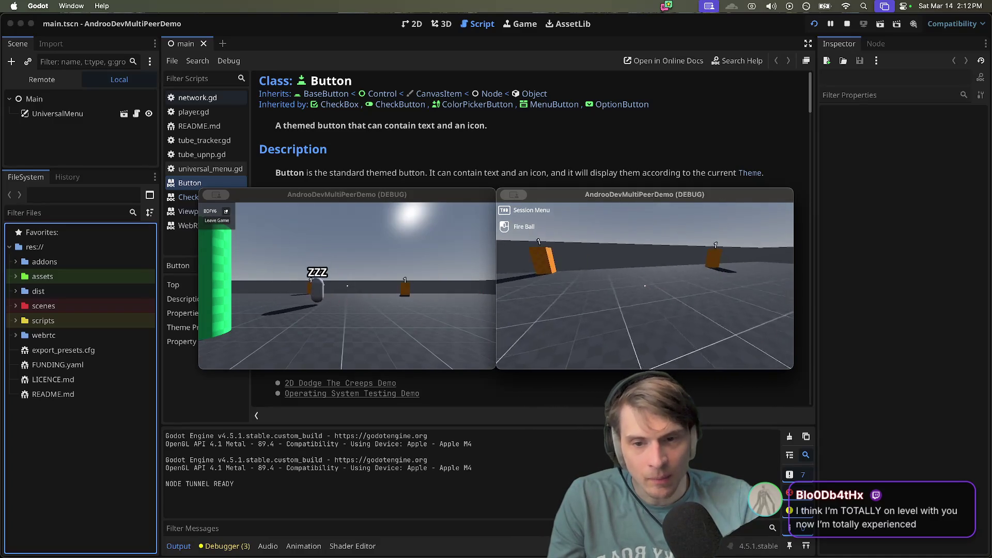
# Capture the mouse in the first game and launch a fireball.
pyautogui.click(388, 291)
pyautogui.click(392, 293)
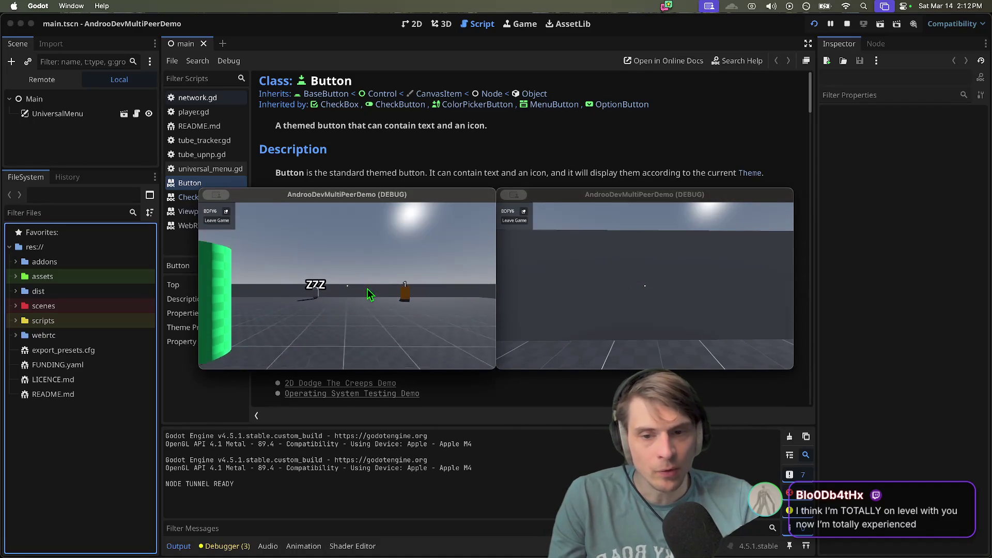
pyautogui.click(347, 286)
pyautogui.press('Escape')
pyautogui.click(592, 281)
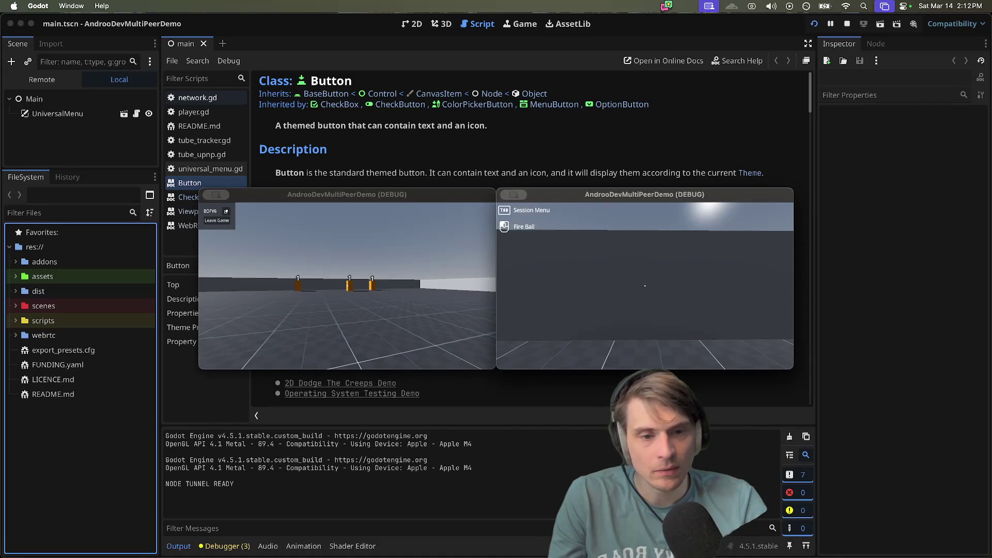
# Throw three fireballs at the boxes from the second game, walk onto the orange box, and stop.
pyautogui.click(645, 285)
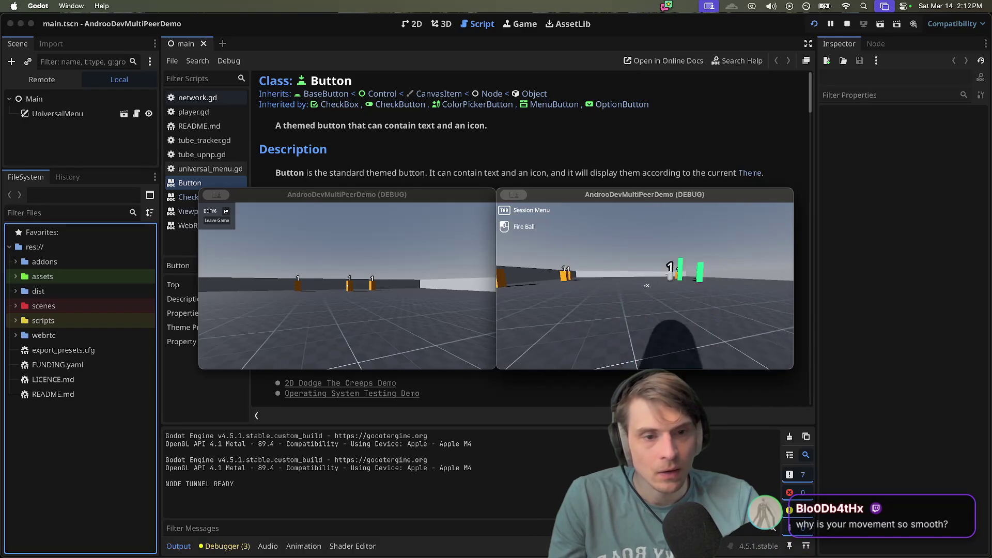
pyautogui.click(645, 286)
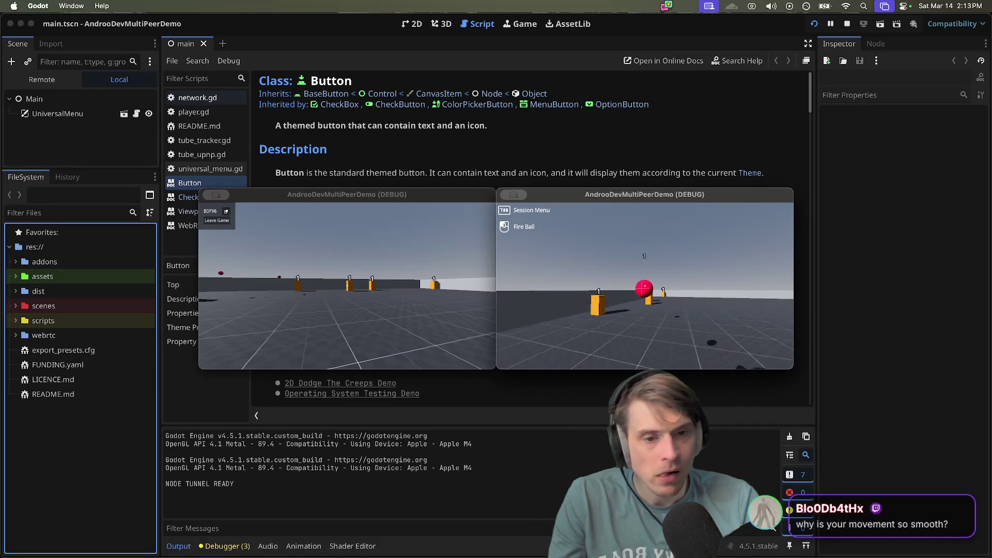
pyautogui.click(645, 285)
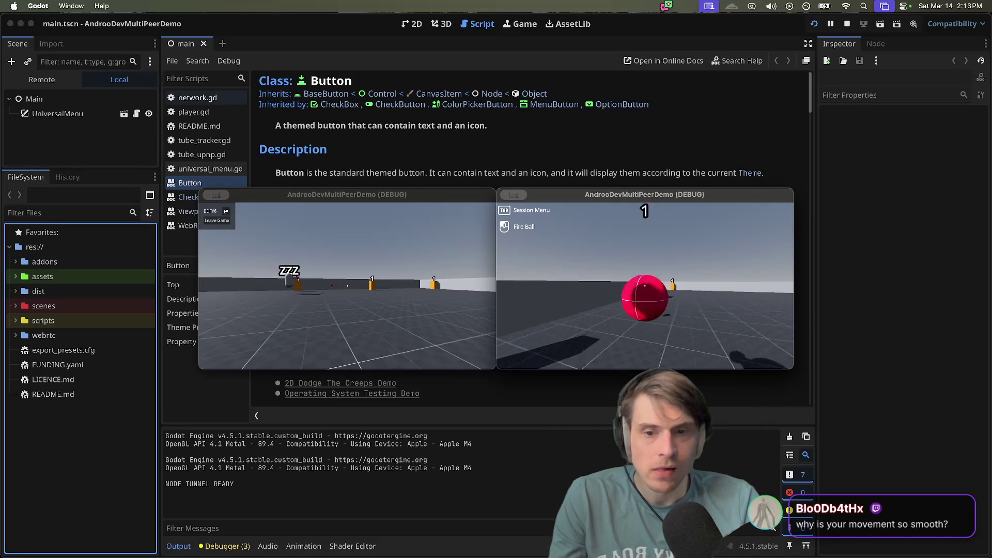
pyautogui.press('w')
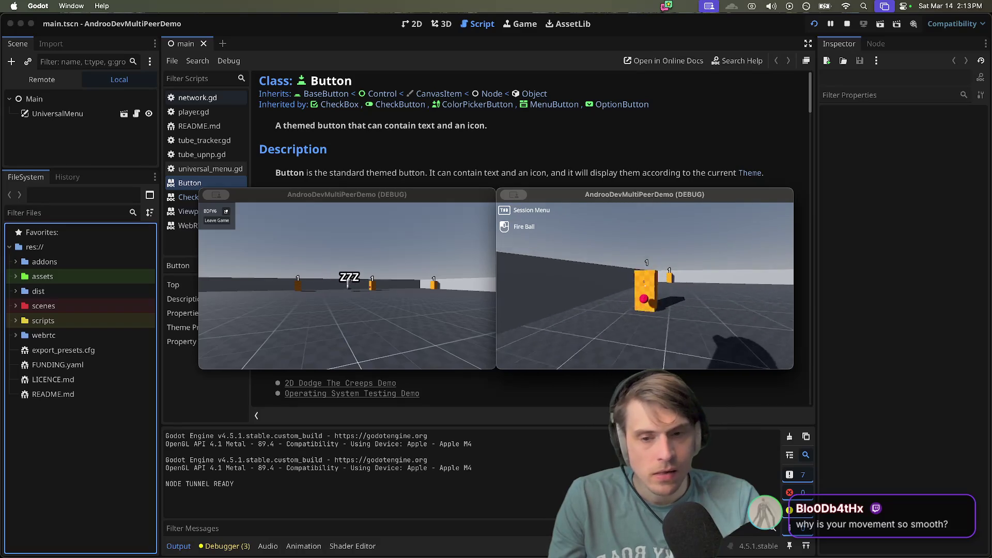
pyautogui.press('w')
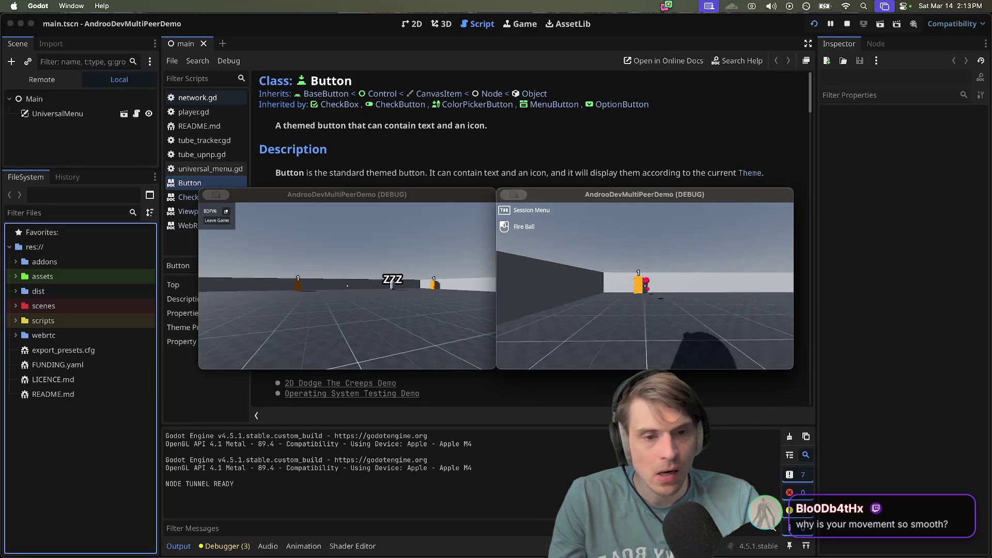
pyautogui.press('super+q')
pyautogui.press('super+q')
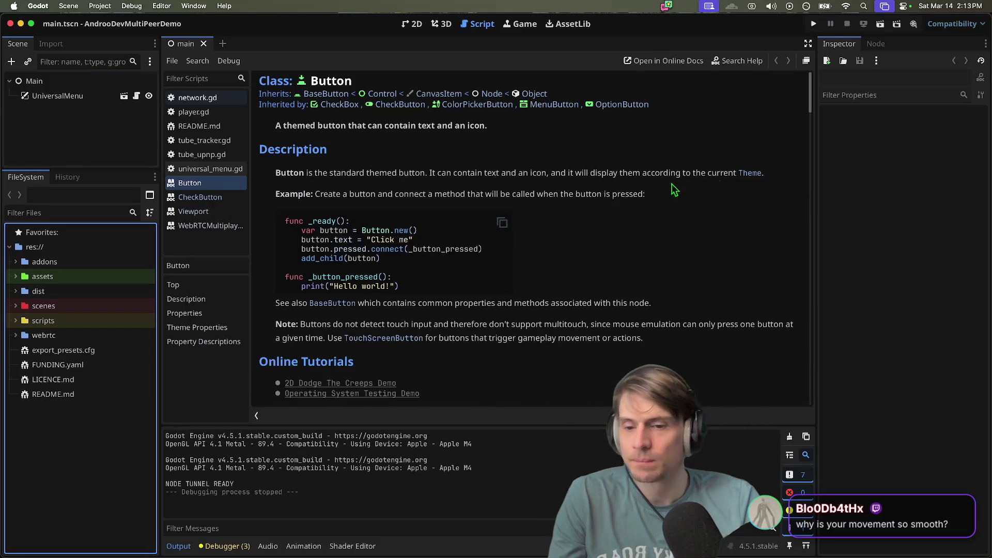
# Rerun the project, allow both microphone prompts, and set both games' peer to EnetRelay.
pyautogui.press('super+b')
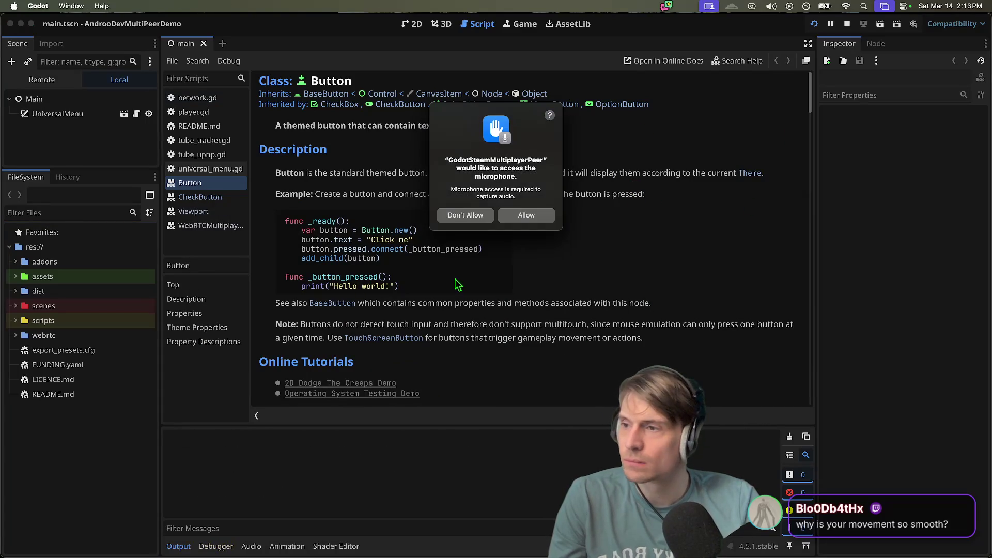
pyautogui.click(551, 214)
pyautogui.click(509, 215)
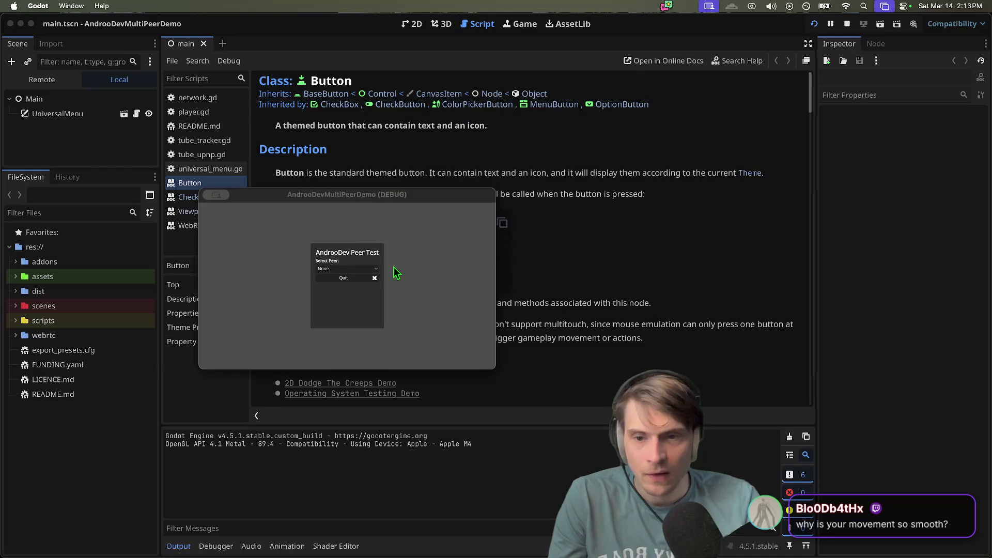
pyautogui.click(358, 269)
pyautogui.click(354, 291)
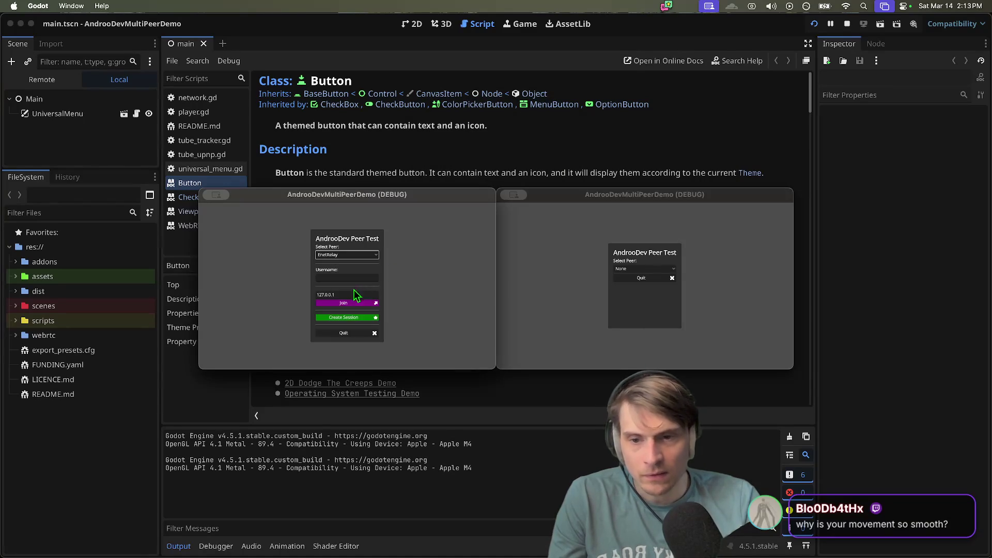
pyautogui.click(589, 299)
pyautogui.click(659, 269)
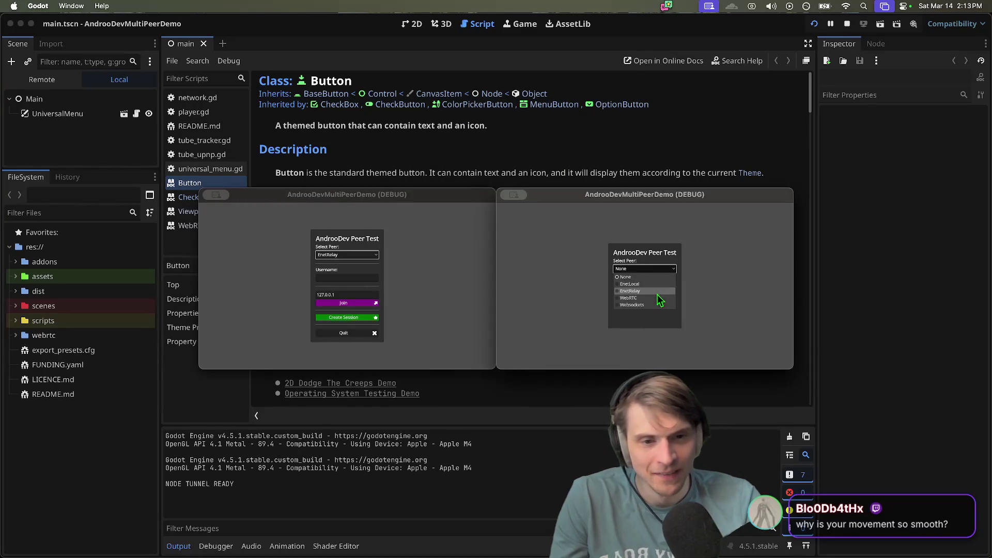
pyautogui.click(657, 294)
# Create EnetRelay sessions from the first then the second game, and restart the run.
pyautogui.click(400, 310)
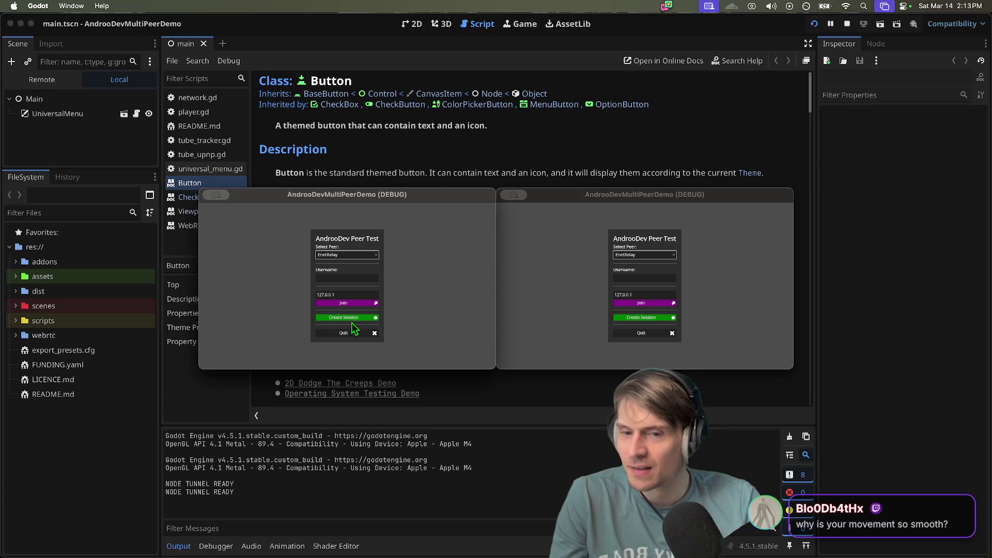
pyautogui.click(355, 320)
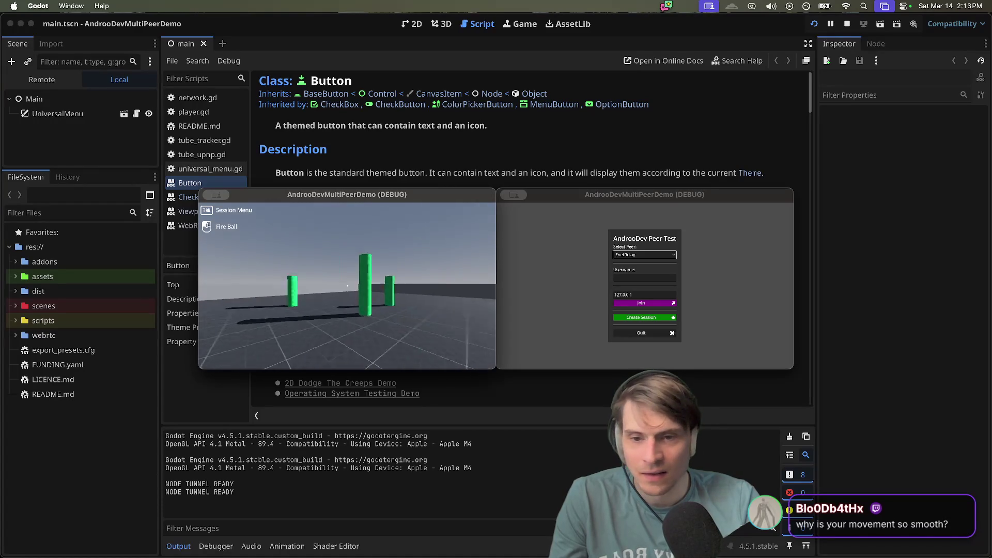
pyautogui.press('Tab')
pyautogui.click(665, 319)
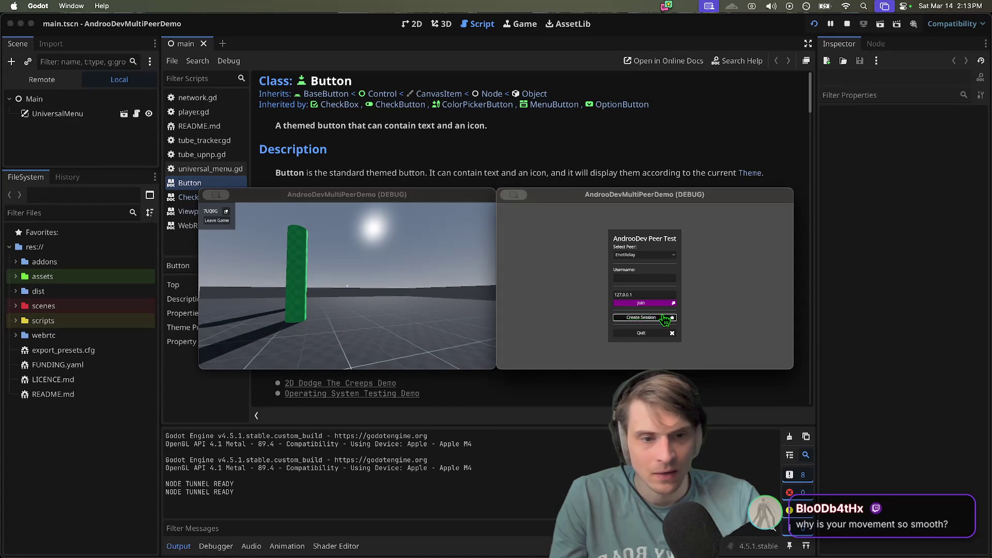
pyautogui.click(665, 320)
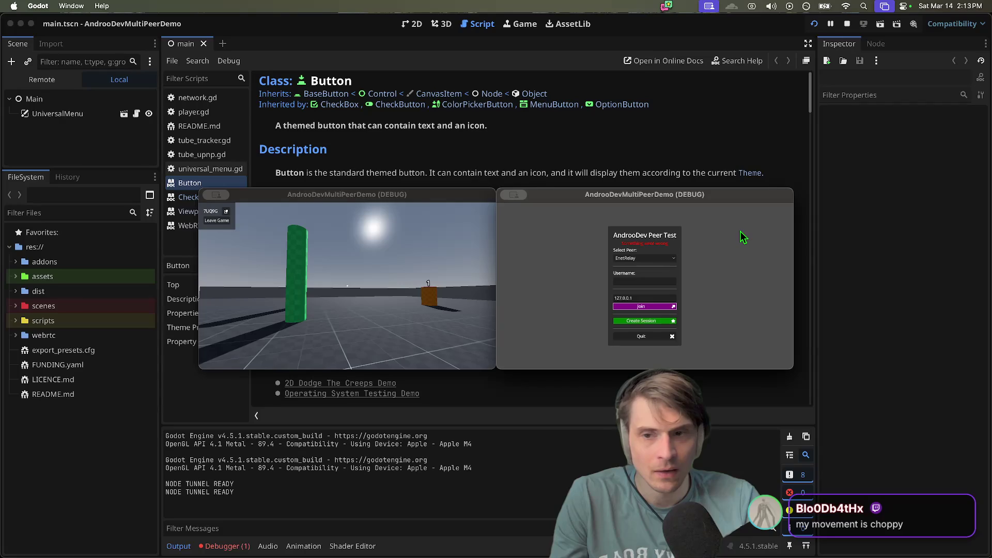
pyautogui.press('super+b')
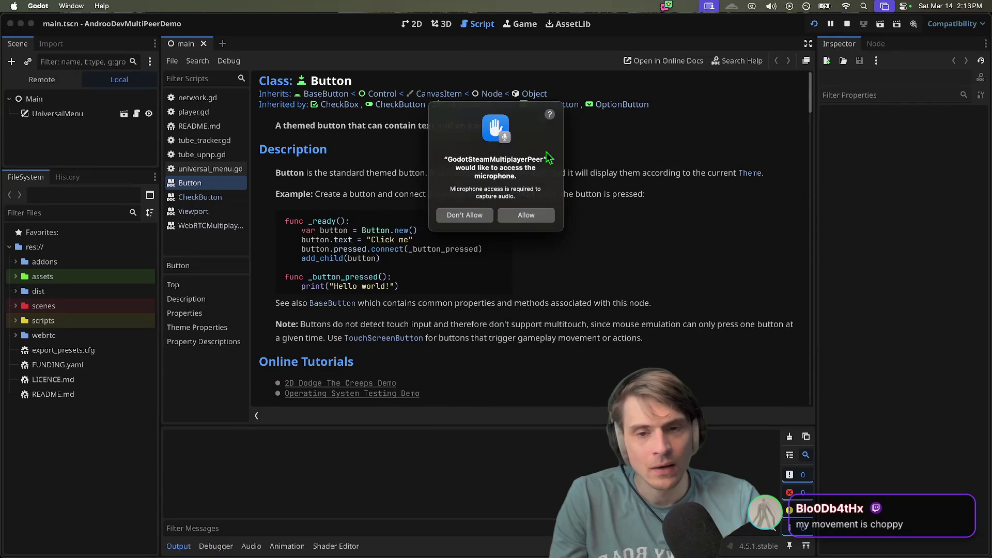
# Allow both microphone prompts and set both games' peer to EnetRelay.
pyautogui.click(526, 215)
pyautogui.click(532, 216)
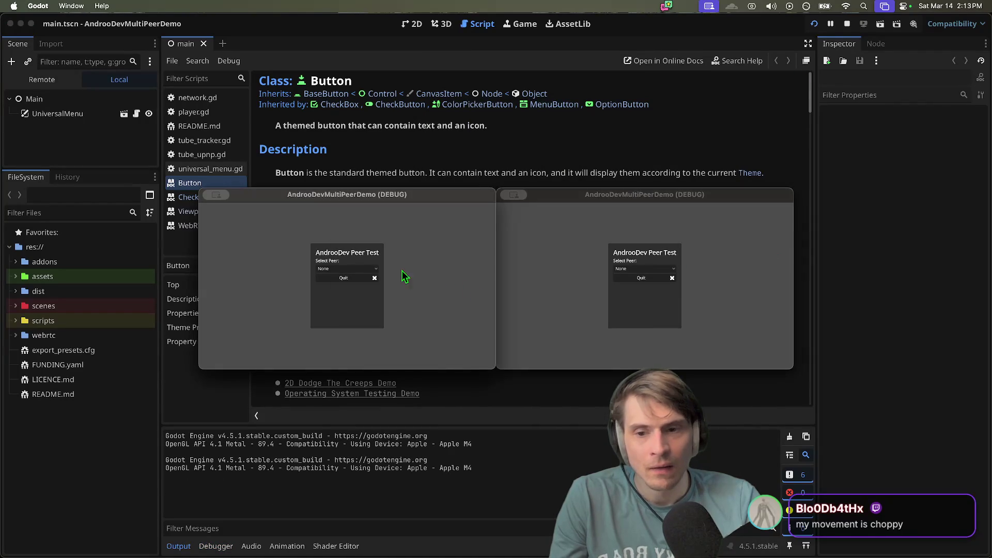
pyautogui.click(356, 269)
pyautogui.click(360, 290)
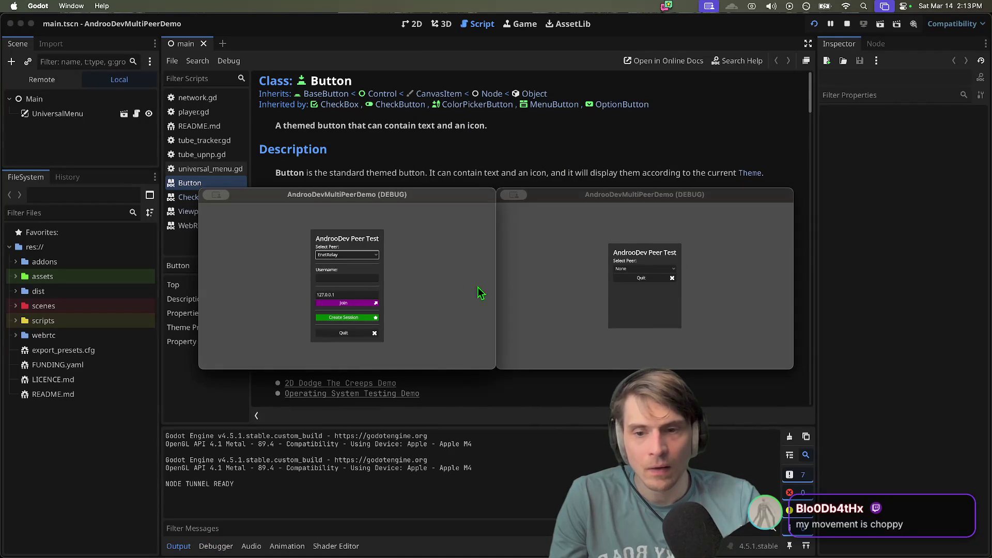
pyautogui.click(645, 269)
pyautogui.click(643, 290)
# Host at 127.0.0.1 in the first game, join from the second, move around, then close both windows.
pyautogui.click(321, 294)
pyautogui.doubleClick(321, 295)
pyautogui.click(344, 319)
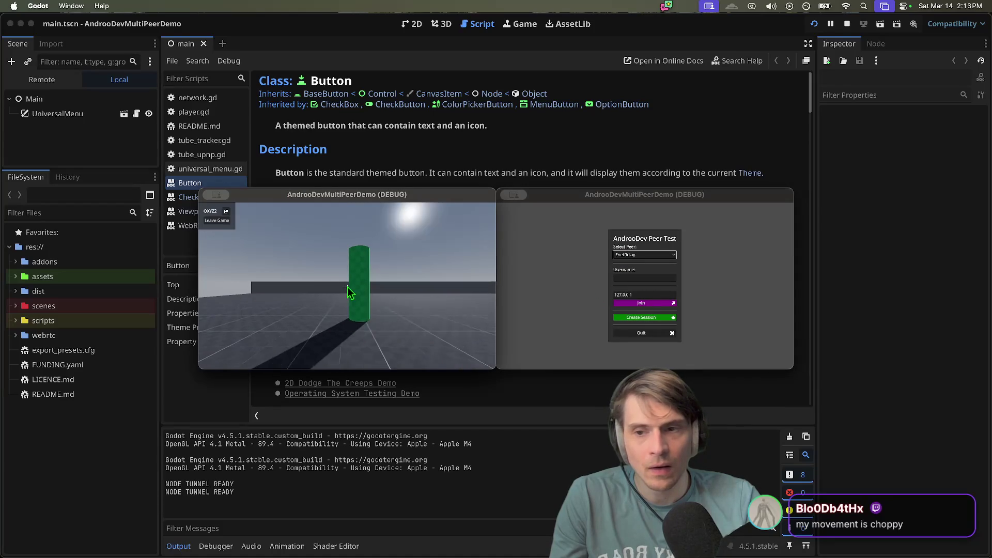
pyautogui.click(572, 325)
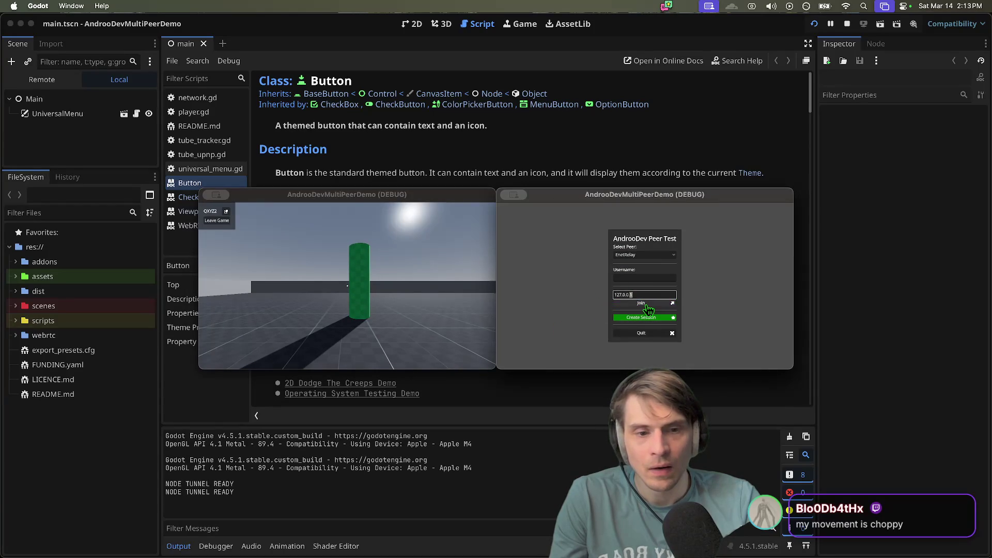
pyautogui.click(649, 306)
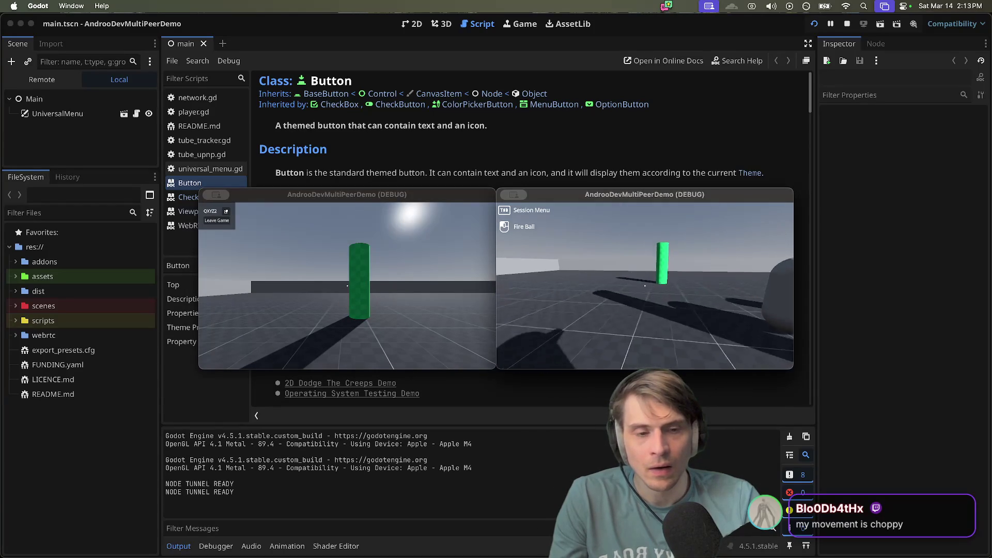
pyautogui.press('w')
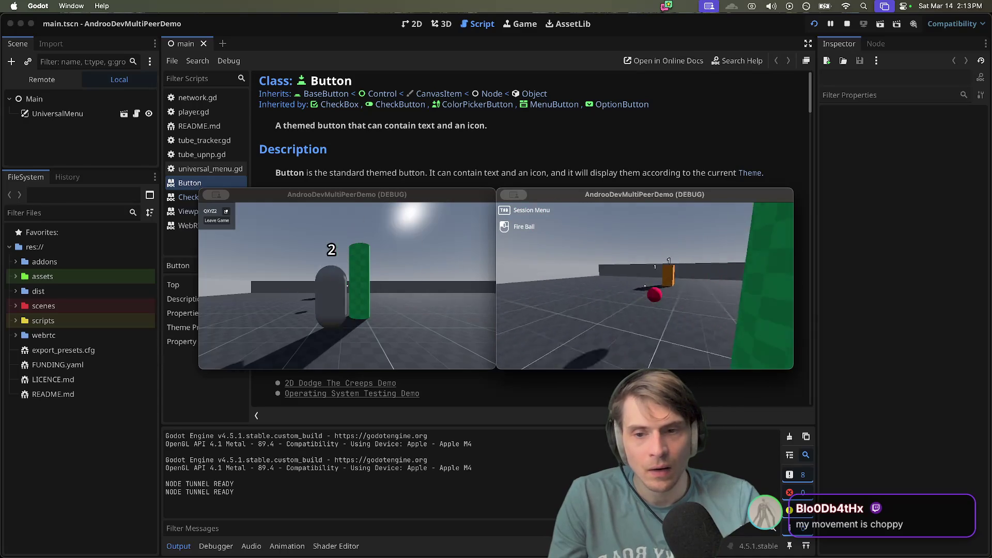
pyautogui.press('super+q')
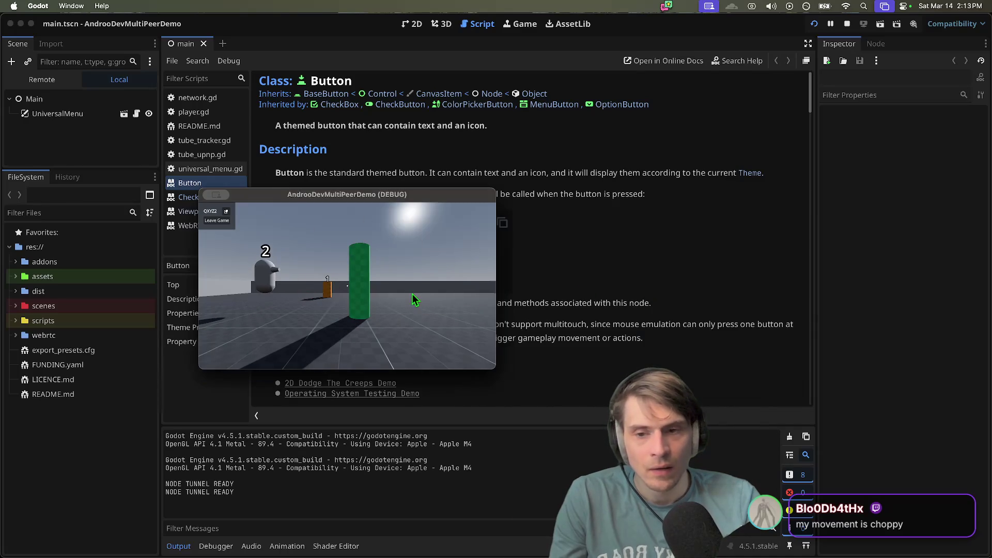
pyautogui.press('super+q')
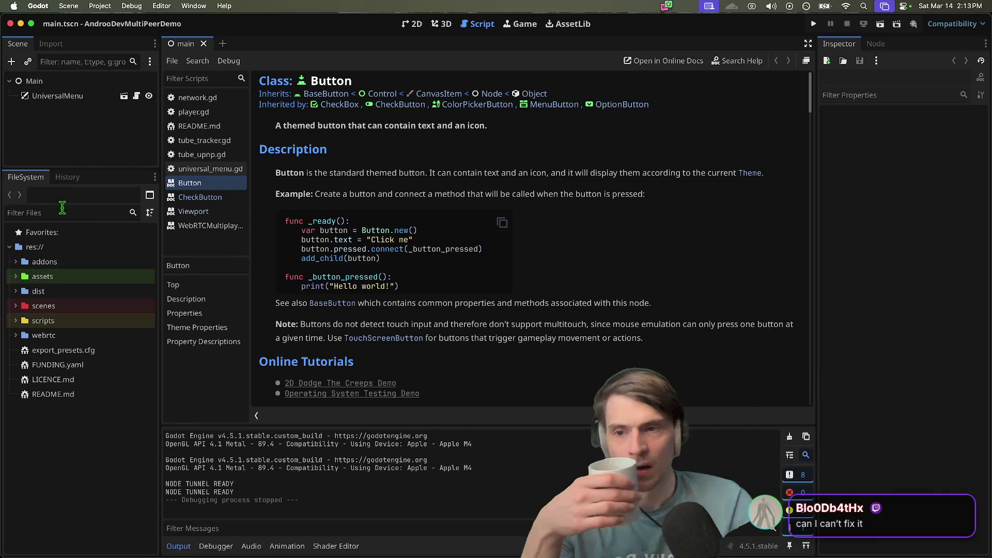
# Open player.gd and select the _physics_process movement code on lines 81–98.
pyautogui.click(192, 111)
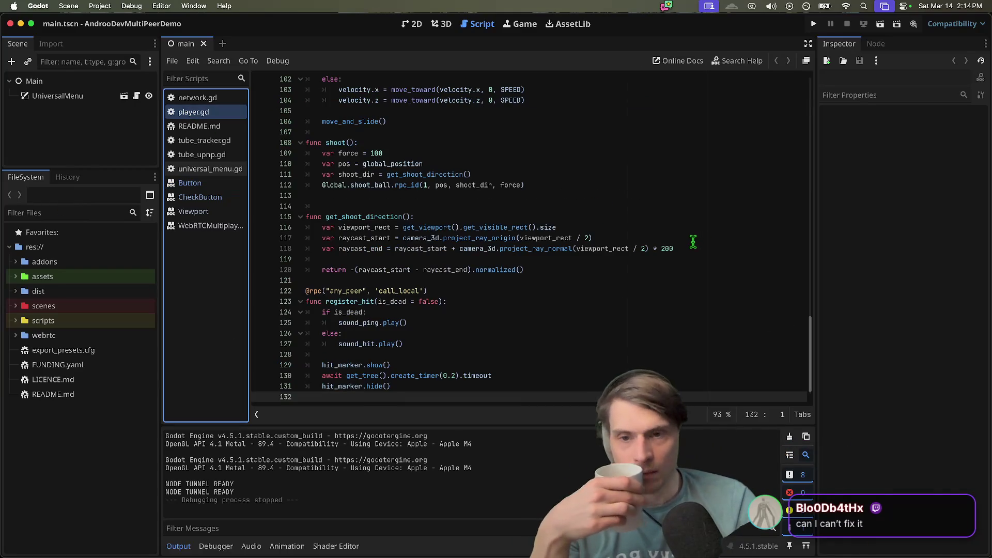
pyautogui.scroll(10, 692, 241)
pyautogui.click(344, 153)
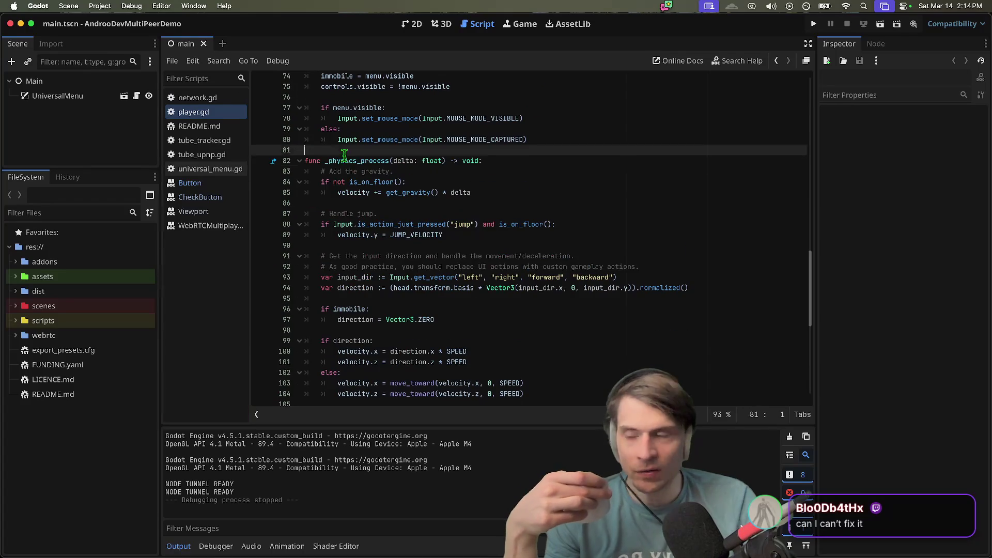
pyautogui.moveTo(344, 153); pyautogui.dragTo(577, 333)
pyautogui.click(593, 322)
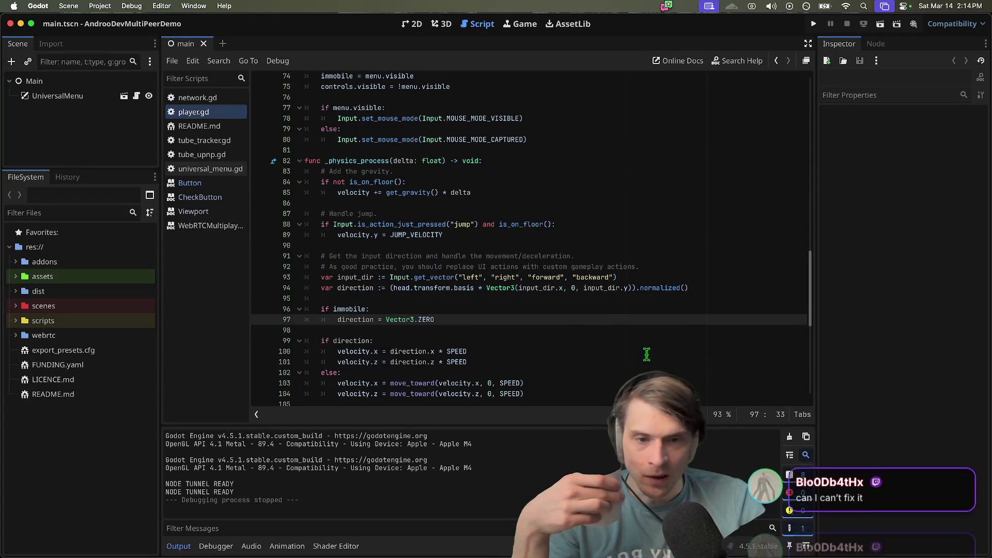
pyautogui.scroll(-1, 642, 349)
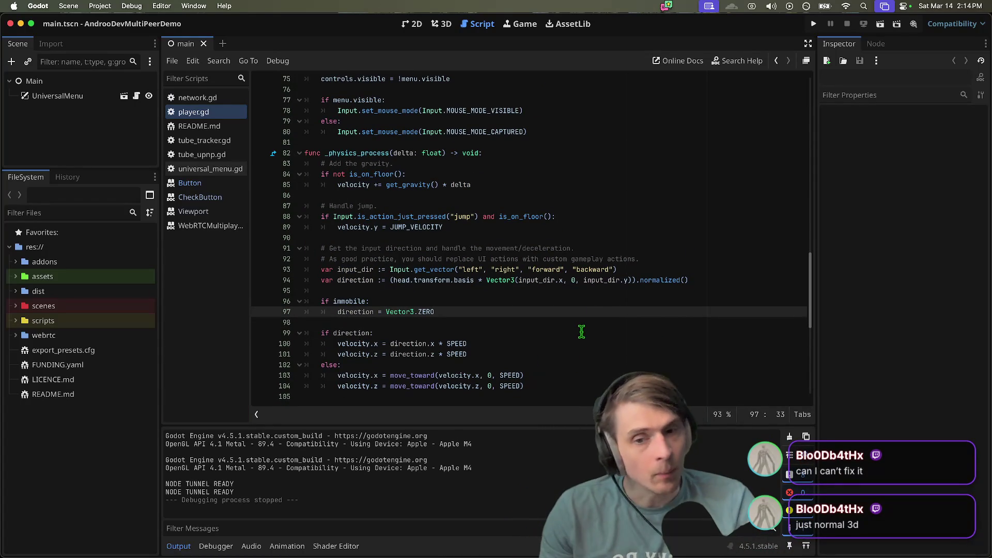
pyautogui.click(584, 28)
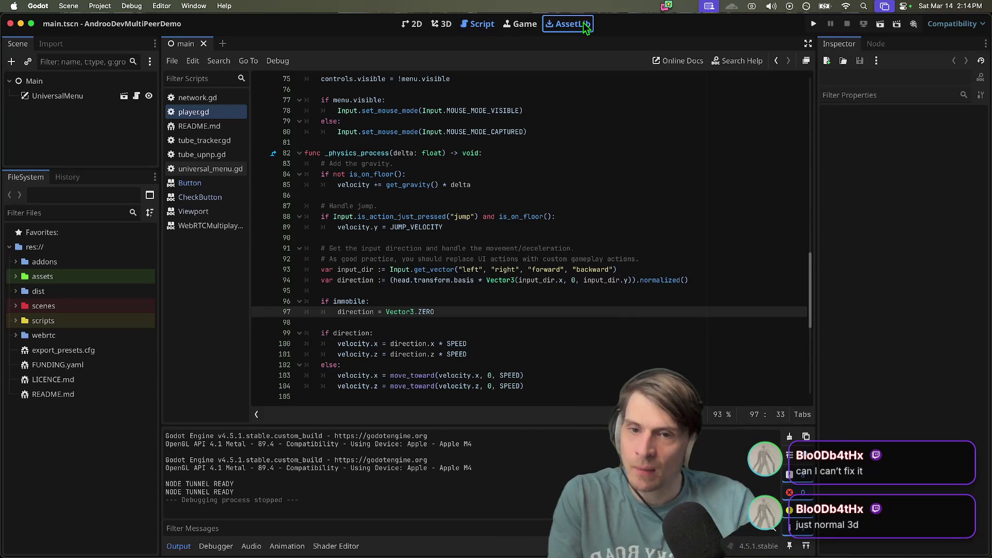
# Search the asset library for 'fps' and copy the Simple State Machine First Person Controller title from its web page.
pyautogui.write('fps')
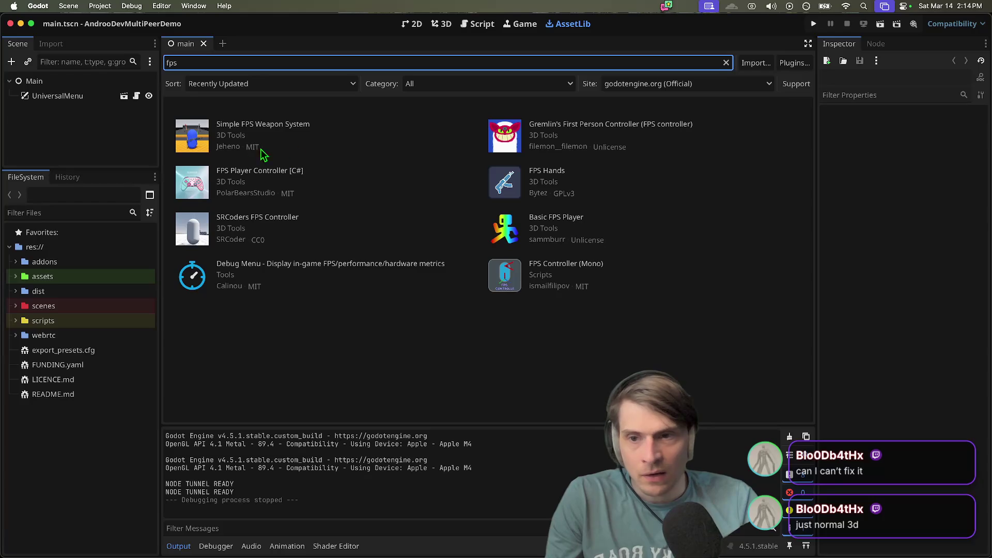
pyautogui.click(232, 147)
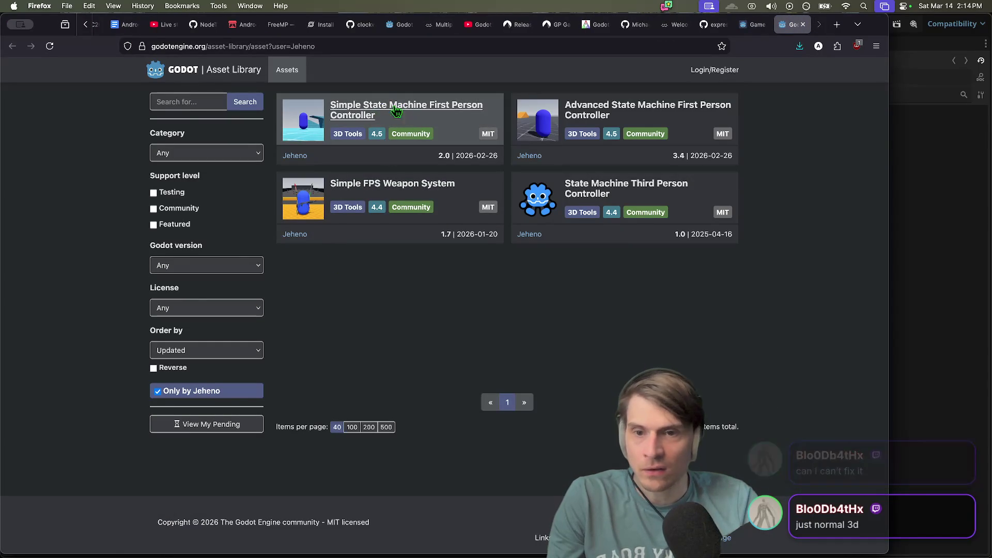
pyautogui.click(418, 123)
pyautogui.moveTo(192, 98); pyautogui.dragTo(383, 99)
pyautogui.press('super+c')
pyautogui.press('super+w')
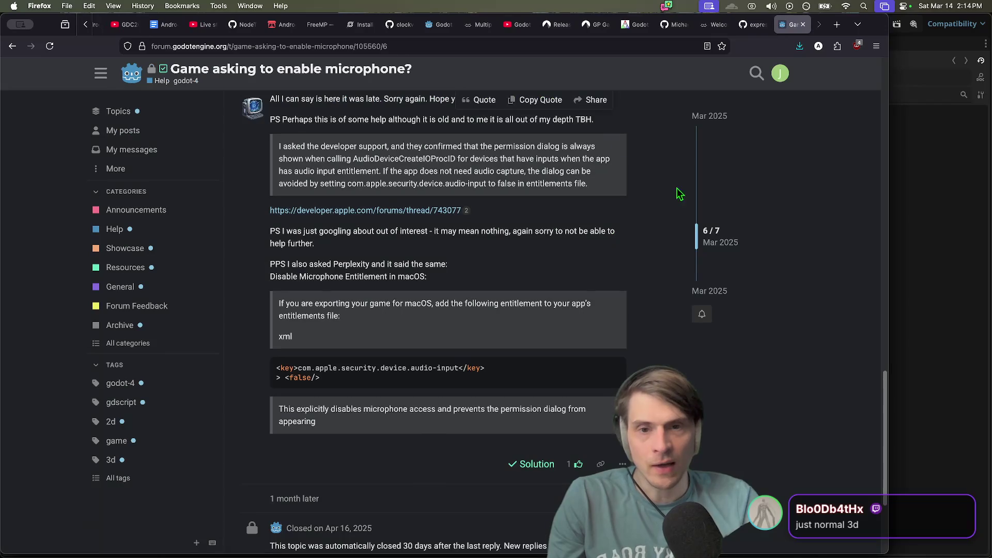
pyautogui.press('super+Tab')
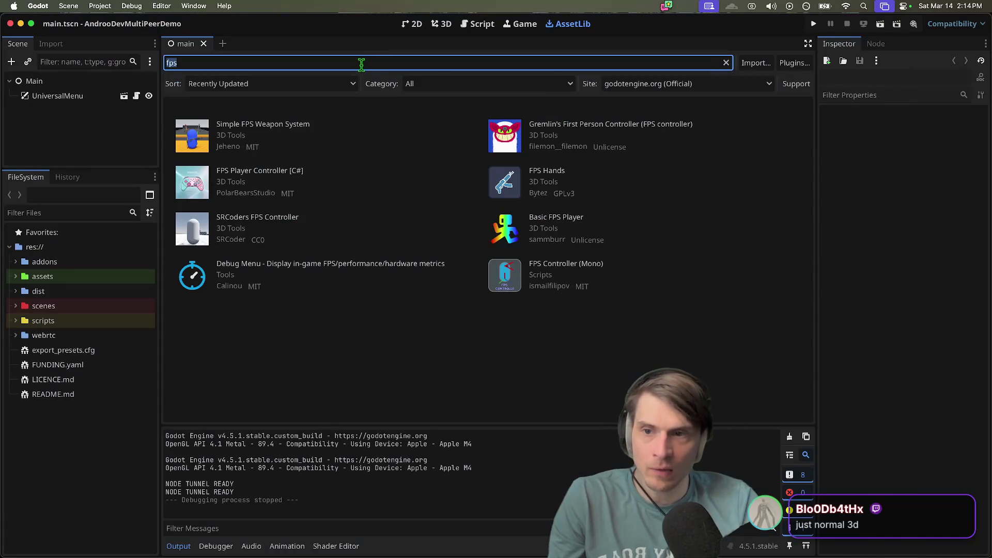
# Paste the copied asset title into the AssetLib search, then clear the search again.
pyautogui.rightClick(361, 62)
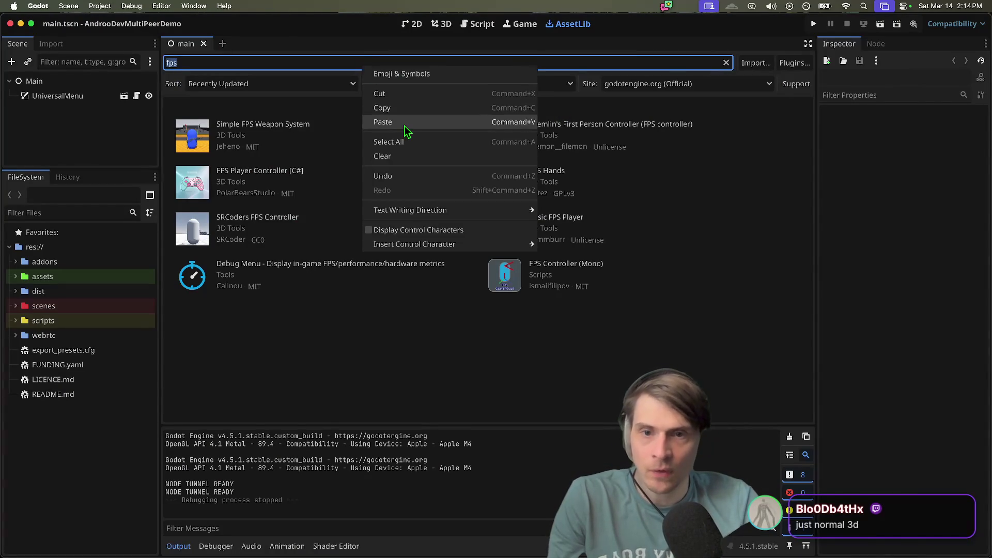
pyautogui.click(383, 124)
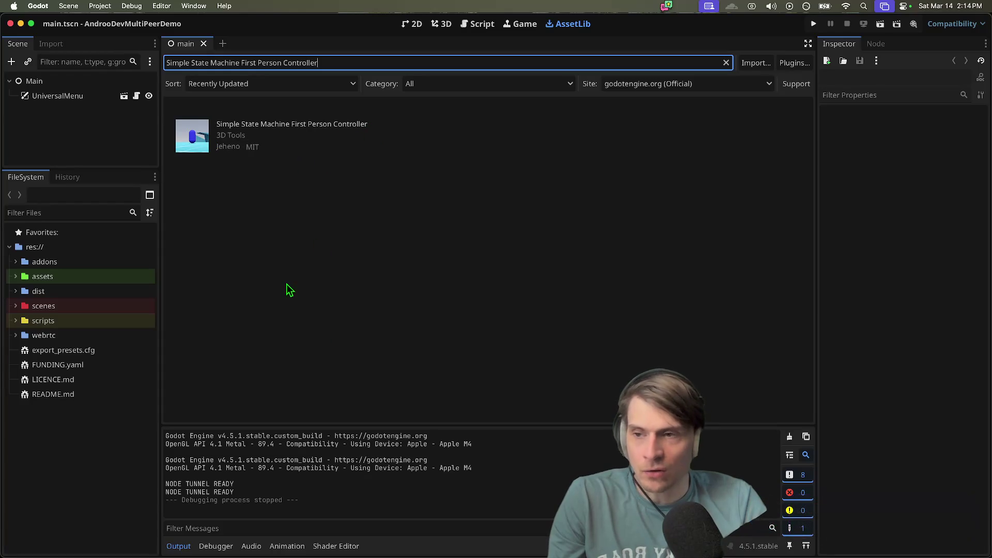
pyautogui.click(727, 63)
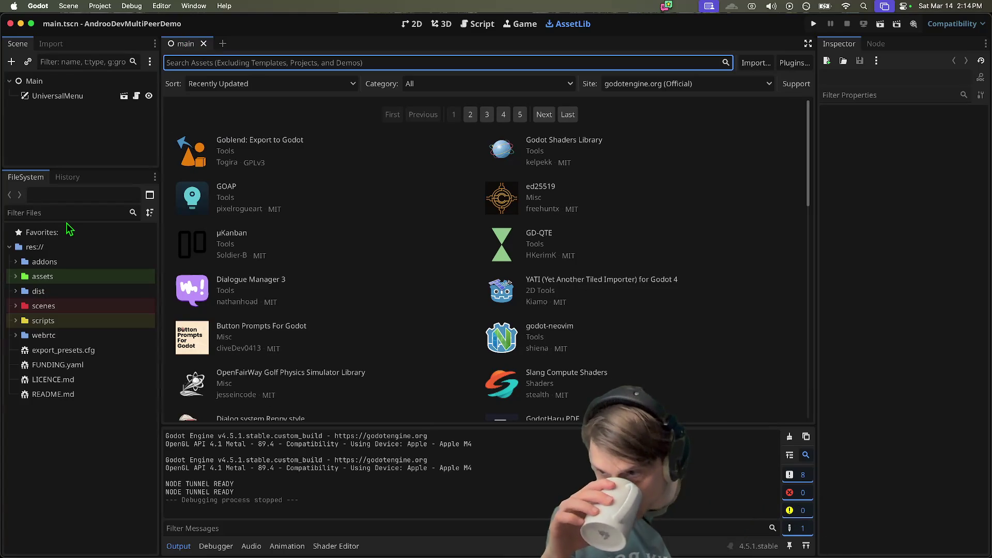
pyautogui.click(729, 360)
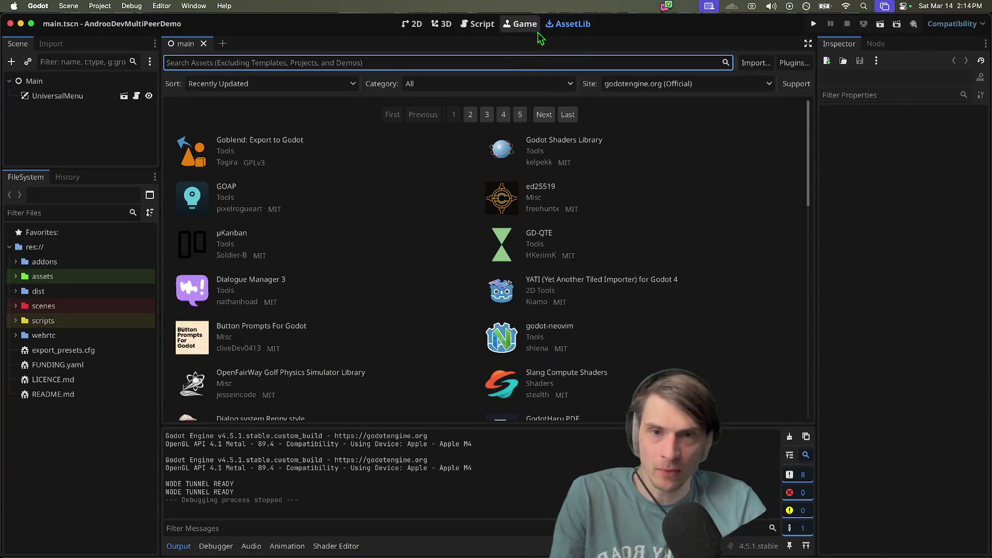
pyautogui.click(442, 23)
pyautogui.click(568, 23)
pyautogui.click(442, 23)
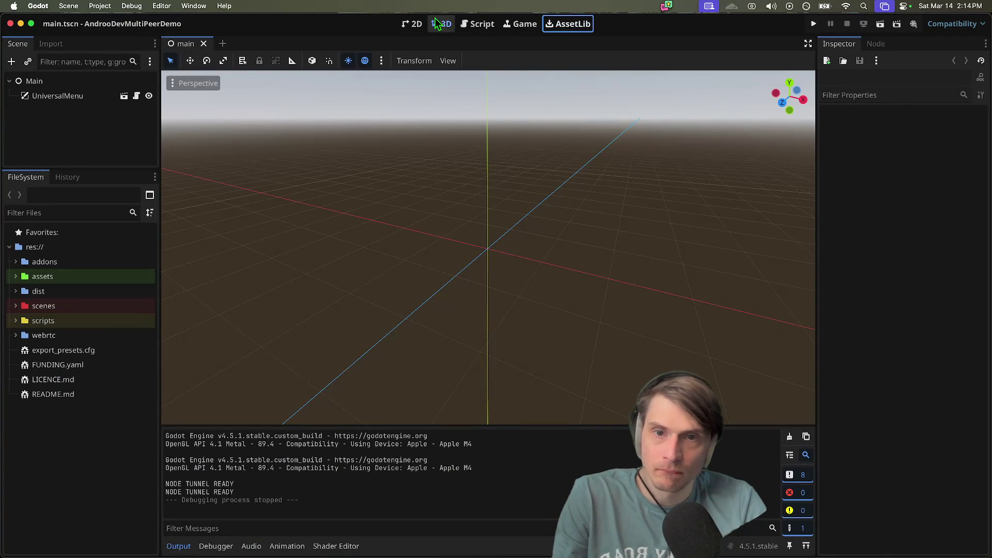
pyautogui.click(568, 24)
# Search the Asset Library for 'simple state machine' instead of the full controller title.
pyautogui.write('Simple State Machine First Person Controller')
pyautogui.press('BackSpace')
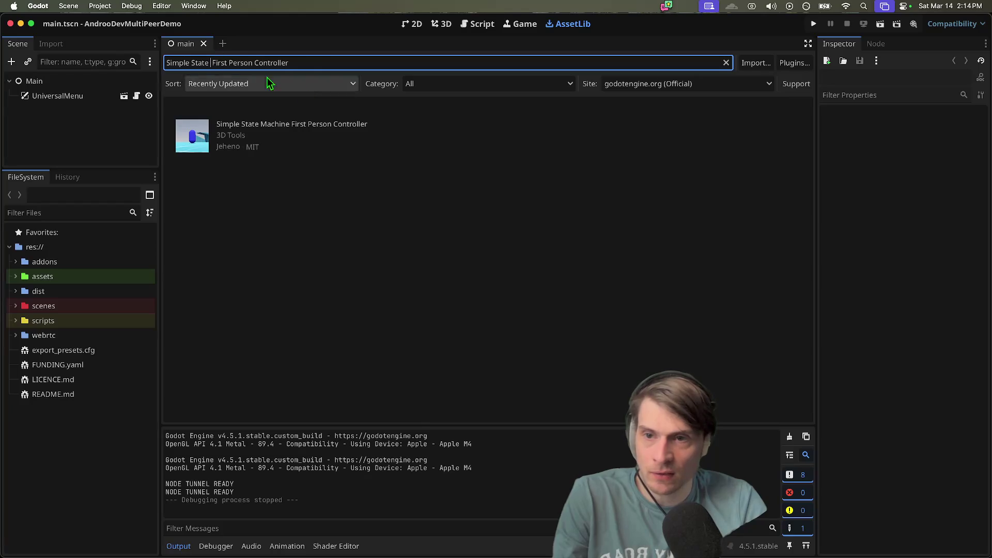
pyautogui.press('super+a')
pyautogui.write('simple')
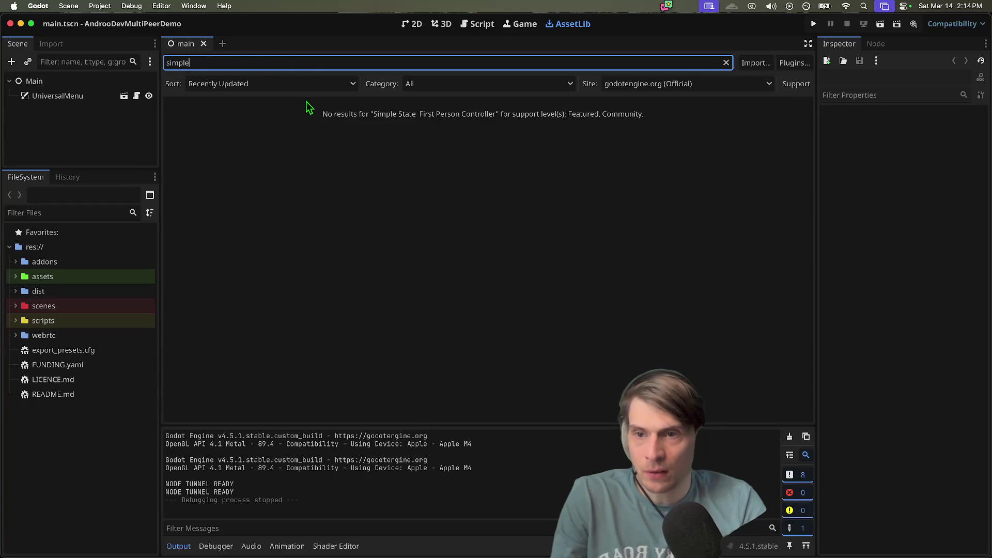
pyautogui.write('n')
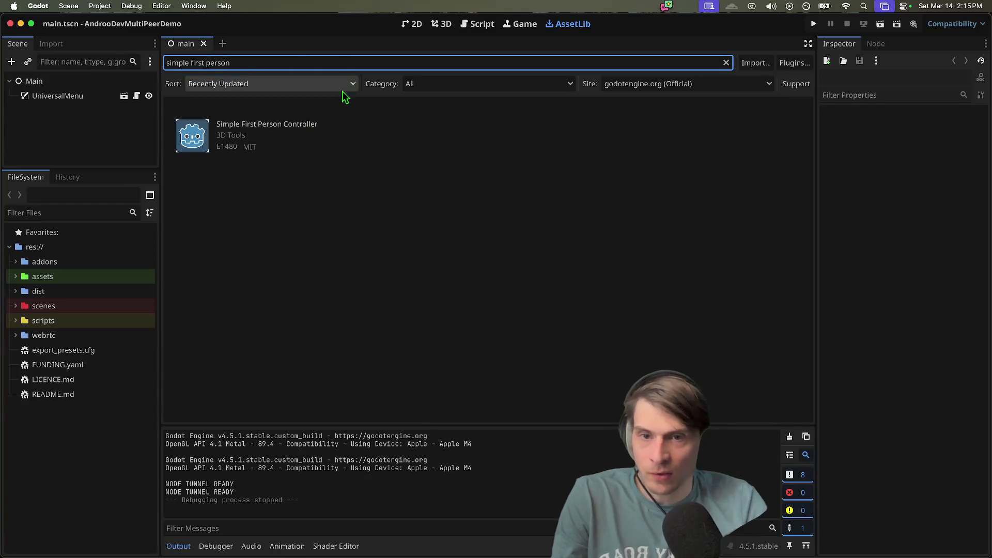
pyautogui.press('super+a')
pyautogui.write('simple state machine')
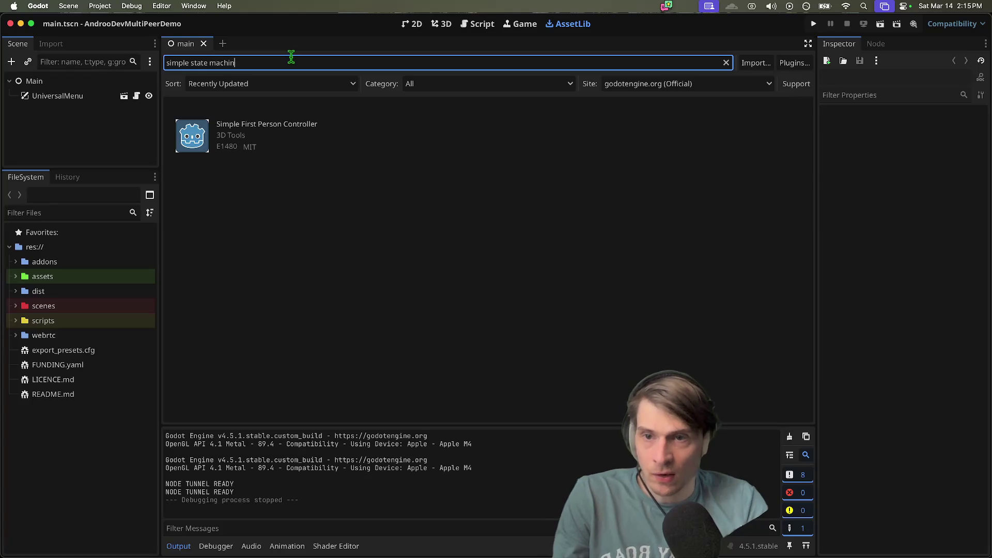
# Open the details of the Simple State Machine First Person Controller result.
pyautogui.click(279, 126)
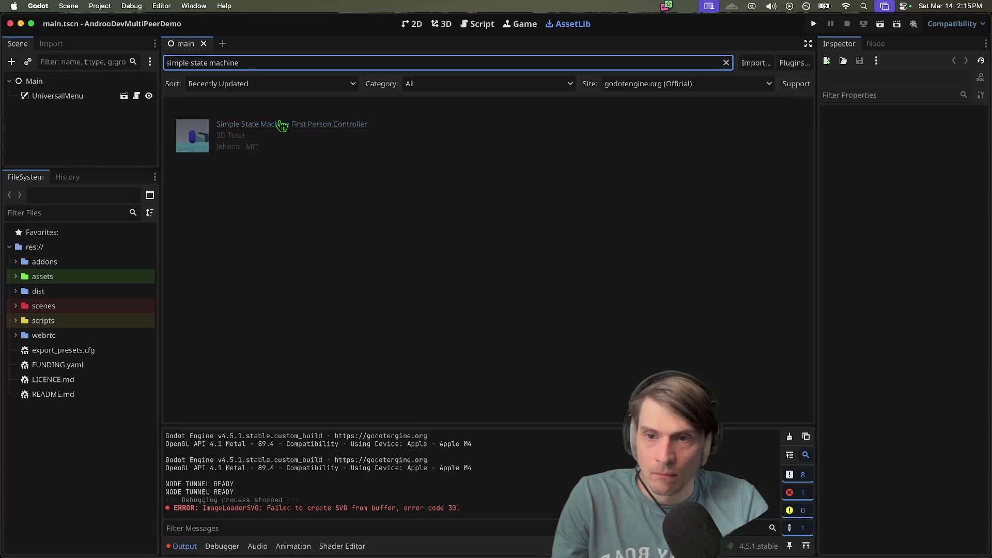
pyautogui.press('Escape')
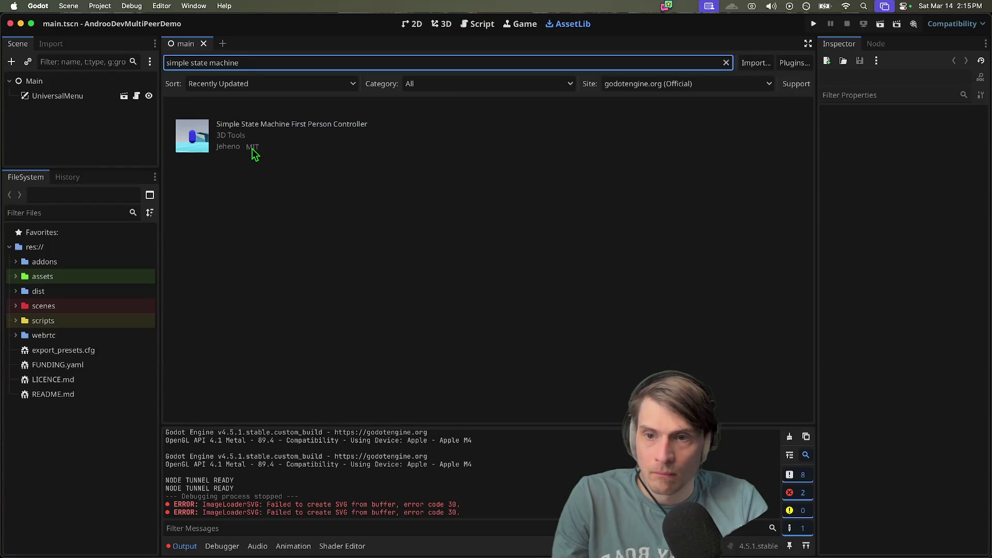
pyautogui.click(246, 137)
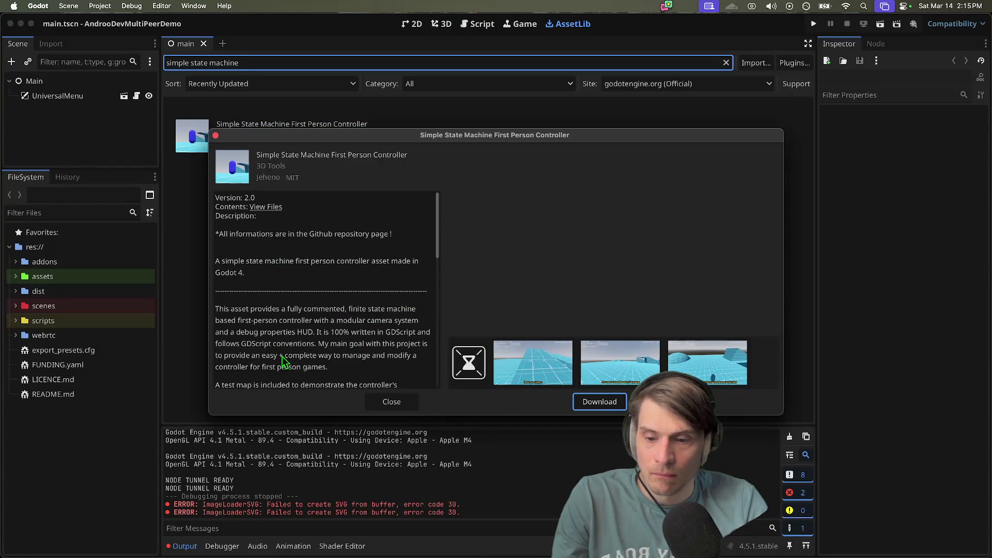
pyautogui.scroll(-3, 280, 345)
pyautogui.scroll(2, 216, 274)
pyautogui.scroll(2, 217, 273)
# Open the controller's GitHub repository in Firefox and read through its README.
pyautogui.click(266, 204)
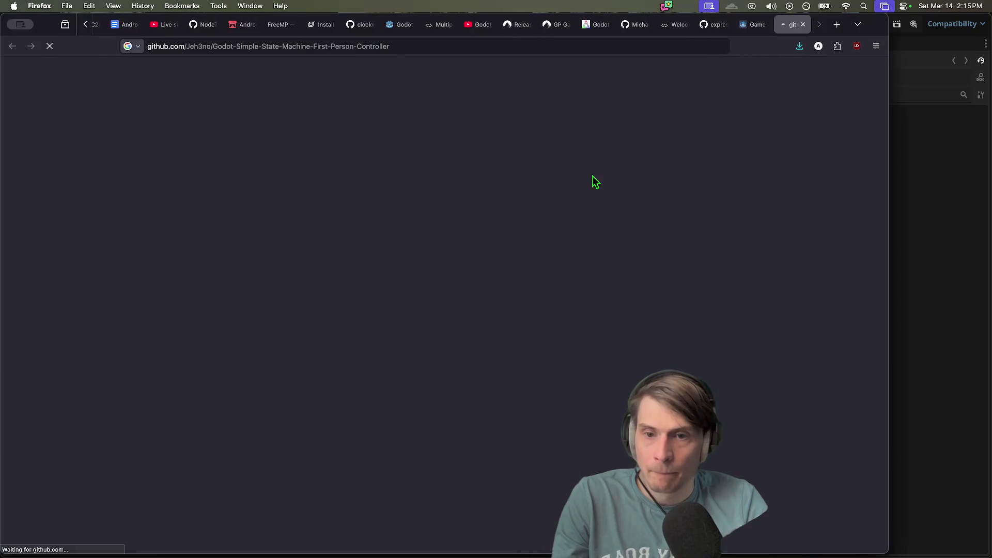
pyautogui.scroll(-10, 354, 177)
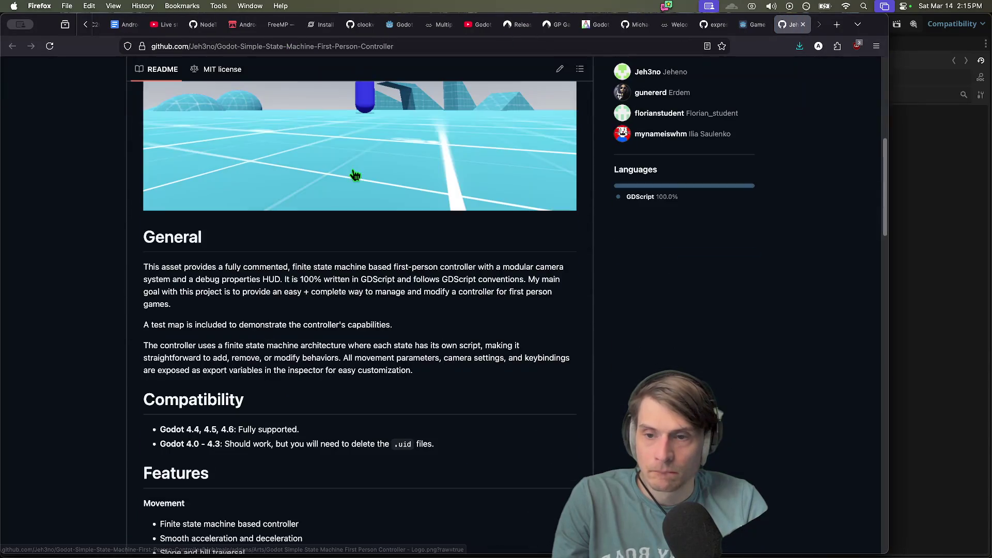
pyautogui.scroll(-3, 345, 274)
pyautogui.scroll(15, 351, 289)
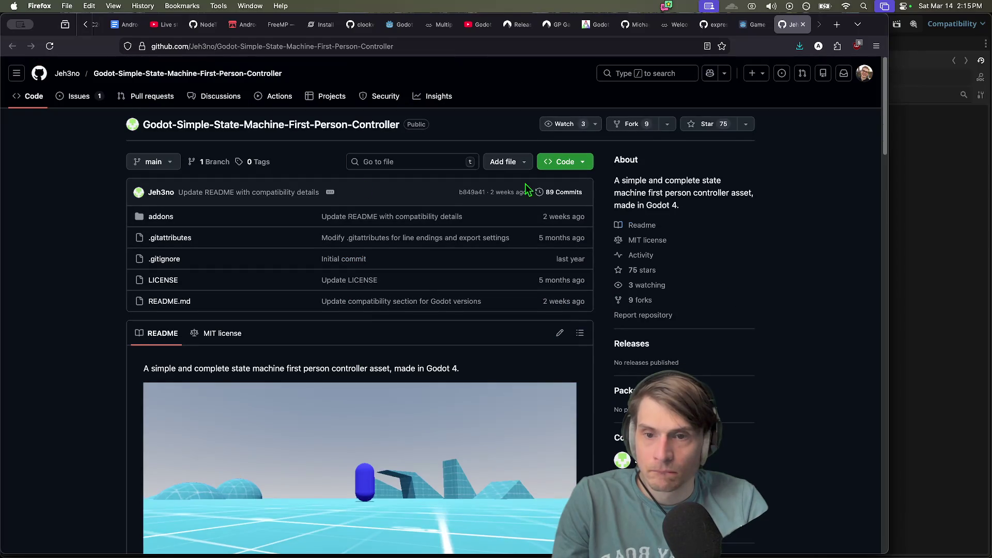
pyautogui.scroll(-10, 834, 362)
pyautogui.hotkey('ctrl', 'shift', 'Tab')
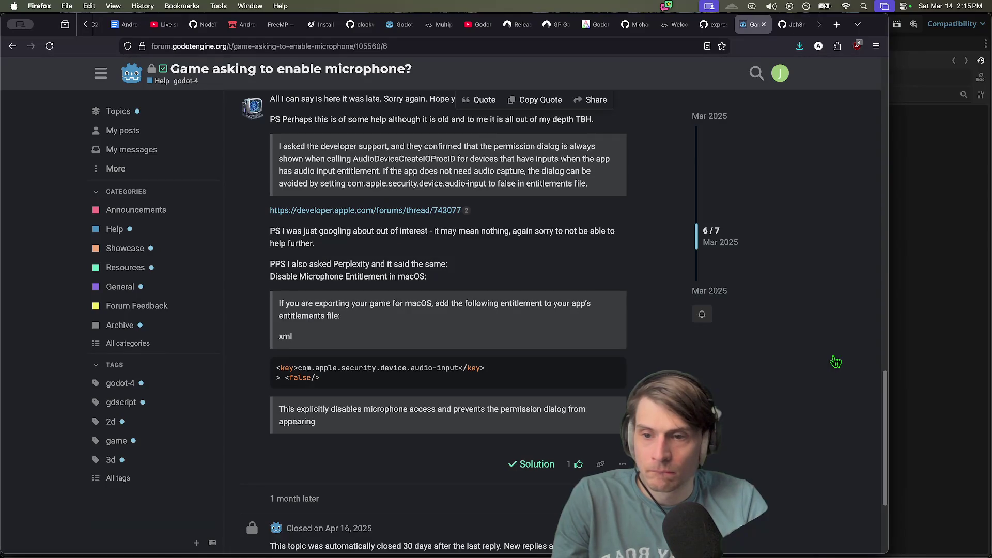
pyautogui.hotkey('ctrl', 'Tab')
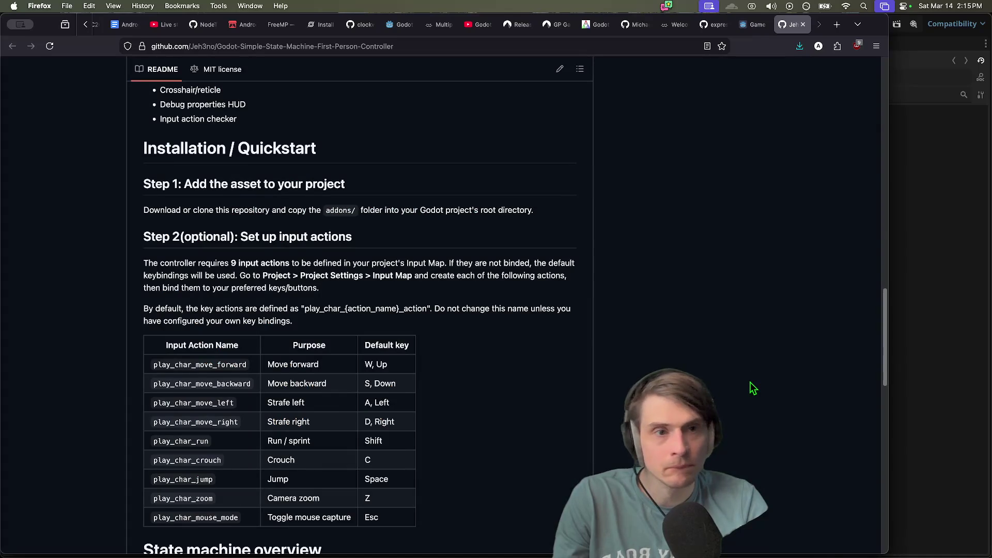
pyautogui.hotkey('ctrl', 'shift', 'Tab')
pyautogui.press('super+Tab')
# Open the controller's Asset Library web page via the author's asset list and copy its title.
pyautogui.press('Escape')
pyautogui.click(222, 153)
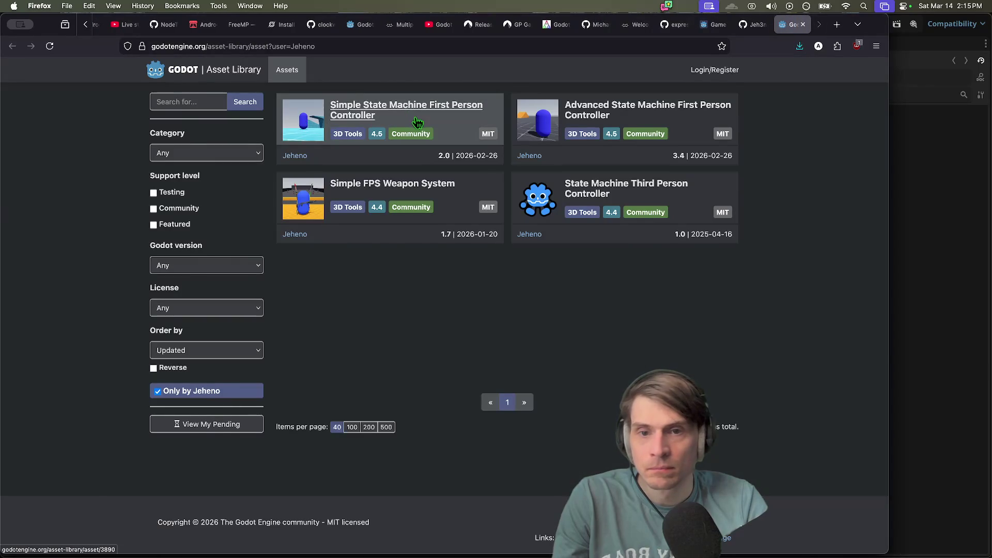
pyautogui.click(406, 110)
pyautogui.moveTo(354, 98); pyautogui.dragTo(212, 102)
pyautogui.press('super+Tab')
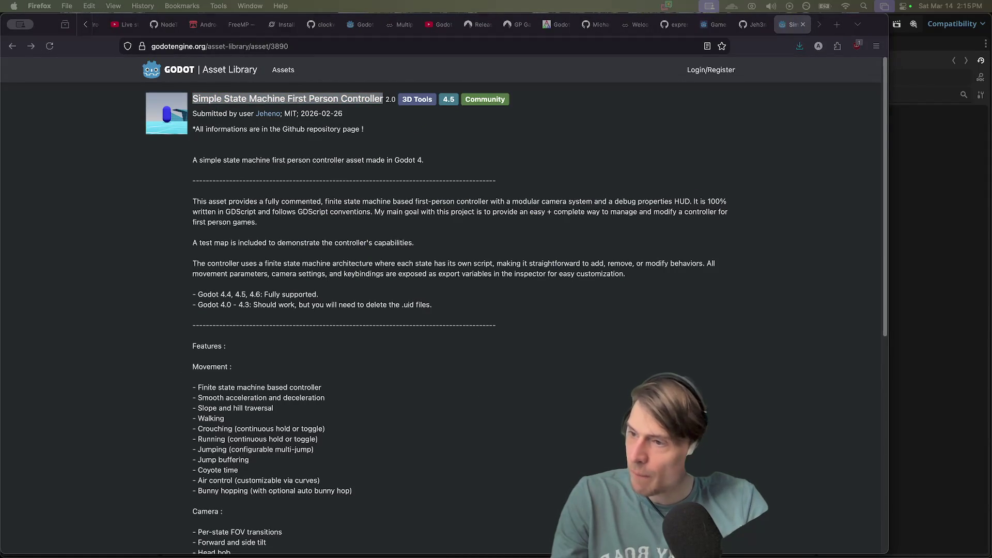
pyautogui.press('super+Tab')
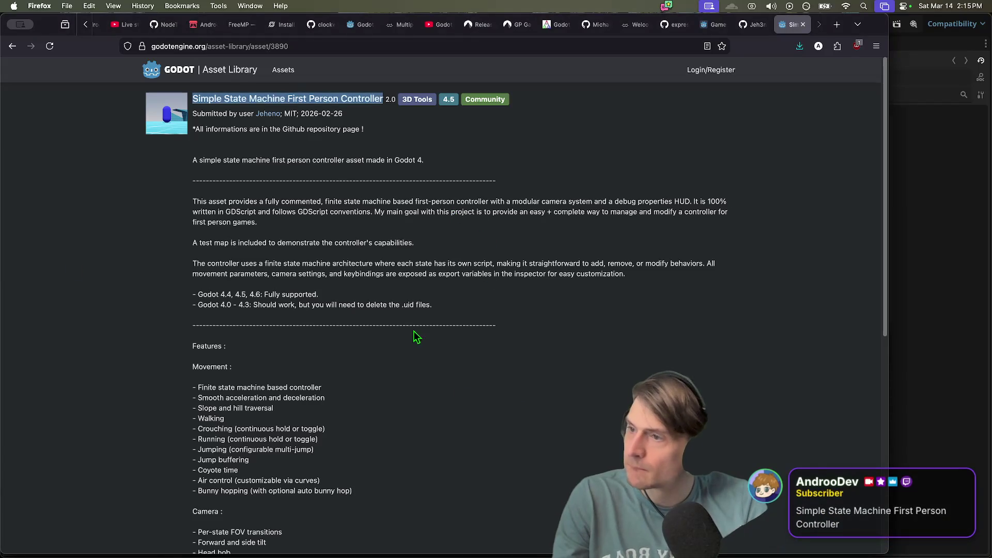
pyautogui.scroll(-15, 517, 367)
pyautogui.scroll(15, 517, 367)
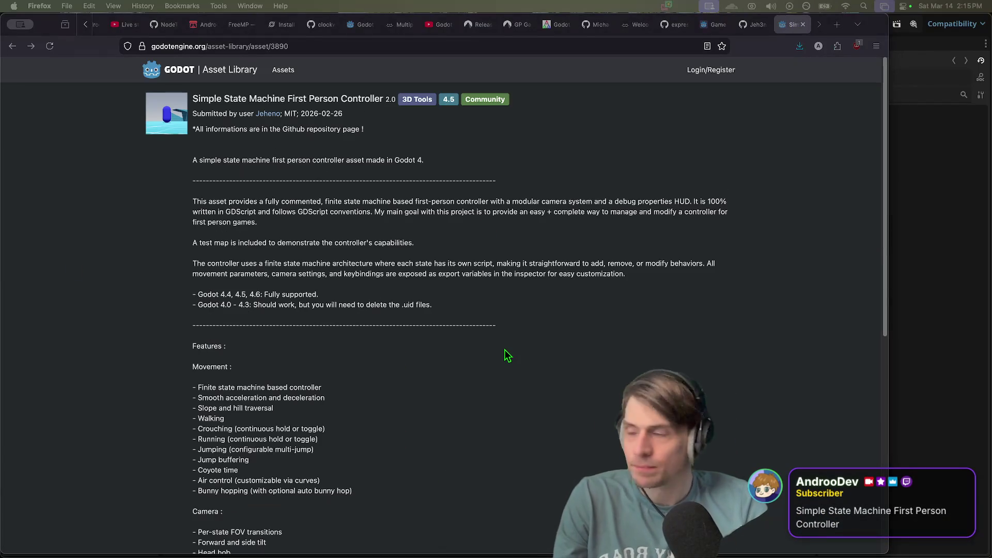
pyautogui.press('super+Tab')
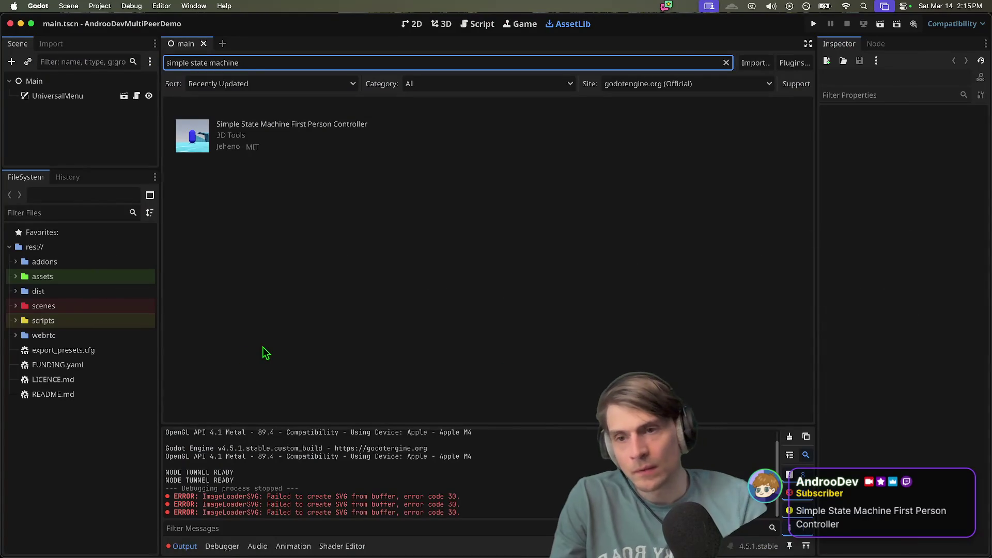
# Clear the 'simple state machine' search in the Asset Library.
pyautogui.click(726, 63)
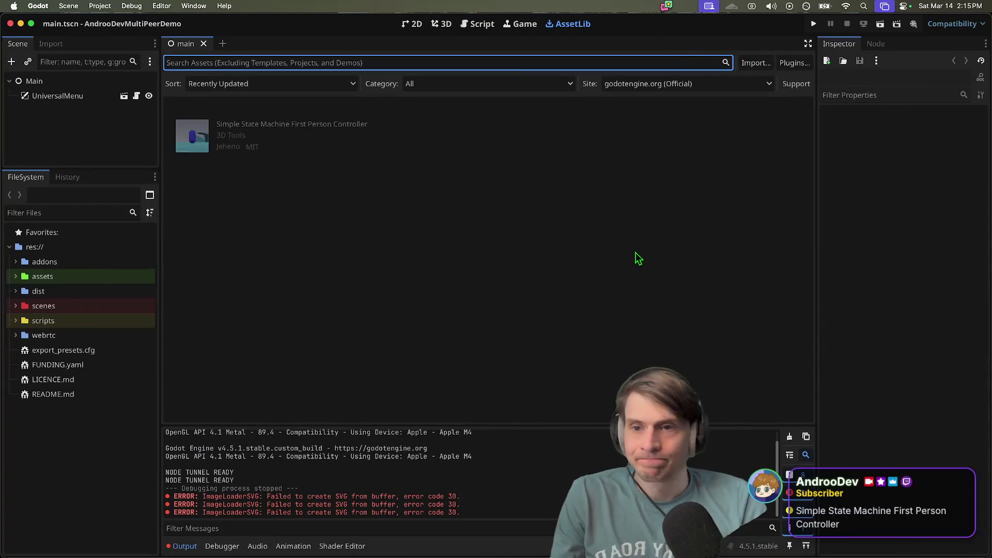
pyautogui.click(52, 134)
pyautogui.scroll(-1, 351, 345)
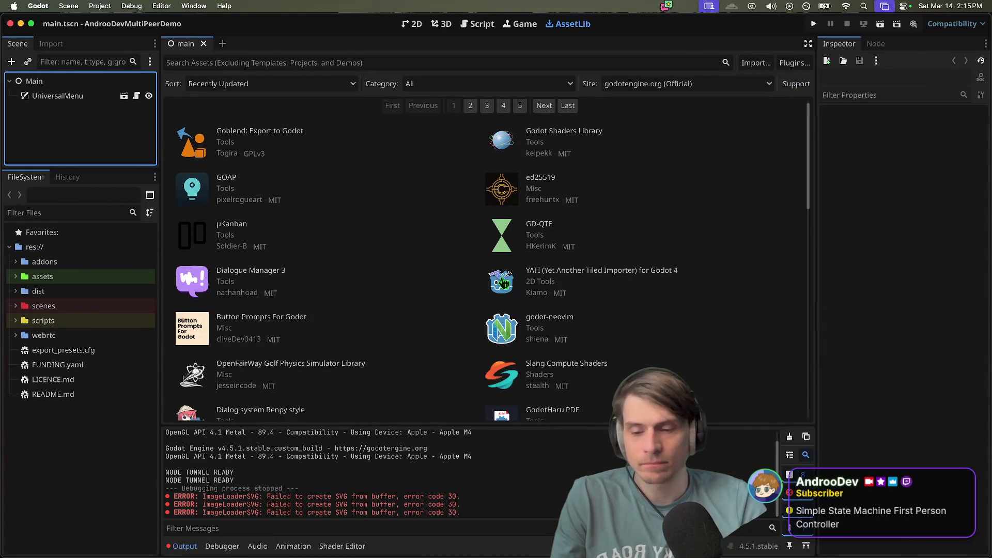
# Open universal_menu.gd, review its set_theme code, and glance at the peer test menu scene.
pyautogui.click(477, 24)
pyautogui.scroll(-10, 522, 373)
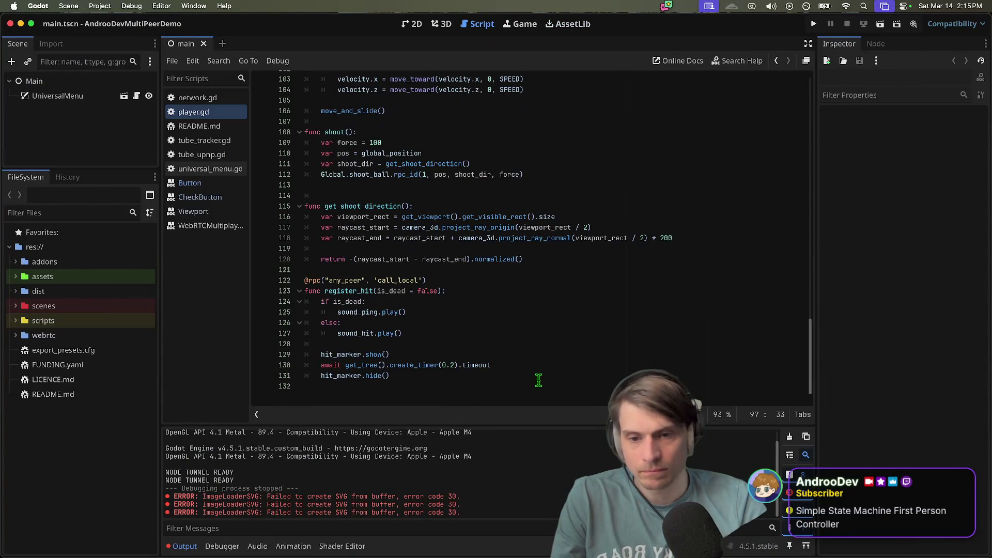
pyautogui.scroll(10, 522, 373)
pyautogui.click(207, 169)
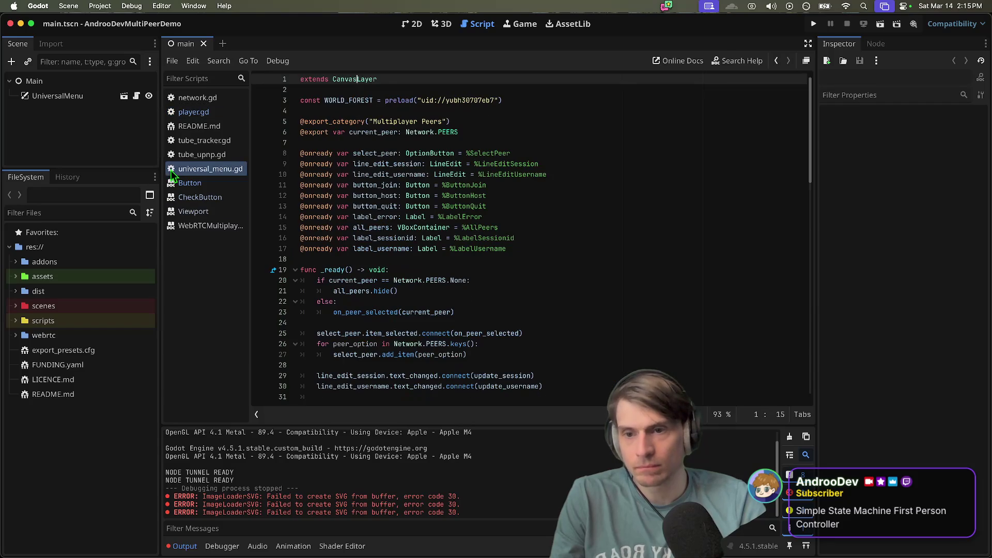
pyautogui.scroll(-3, 474, 269)
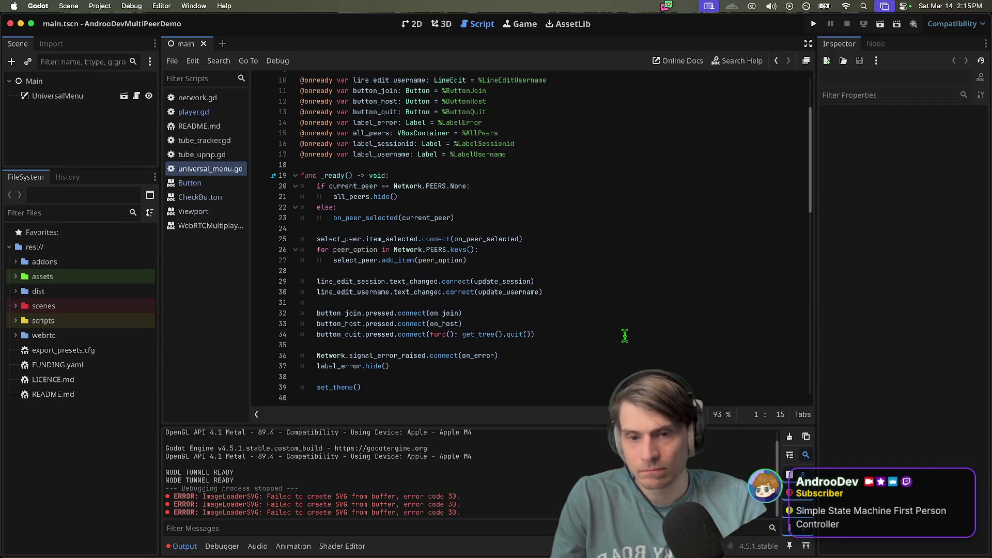
pyautogui.scroll(-3, 624, 336)
pyautogui.click(623, 307)
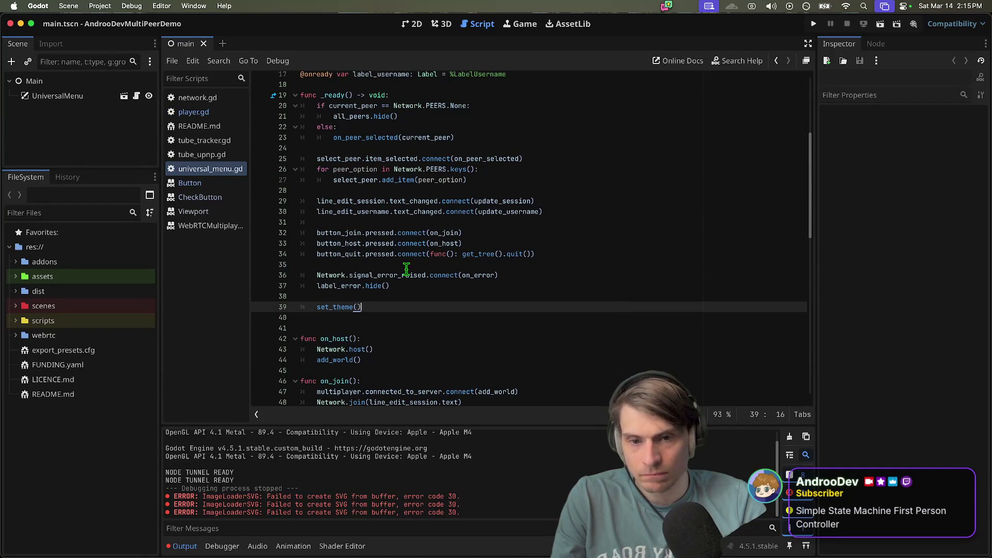
pyautogui.moveTo(375, 257)
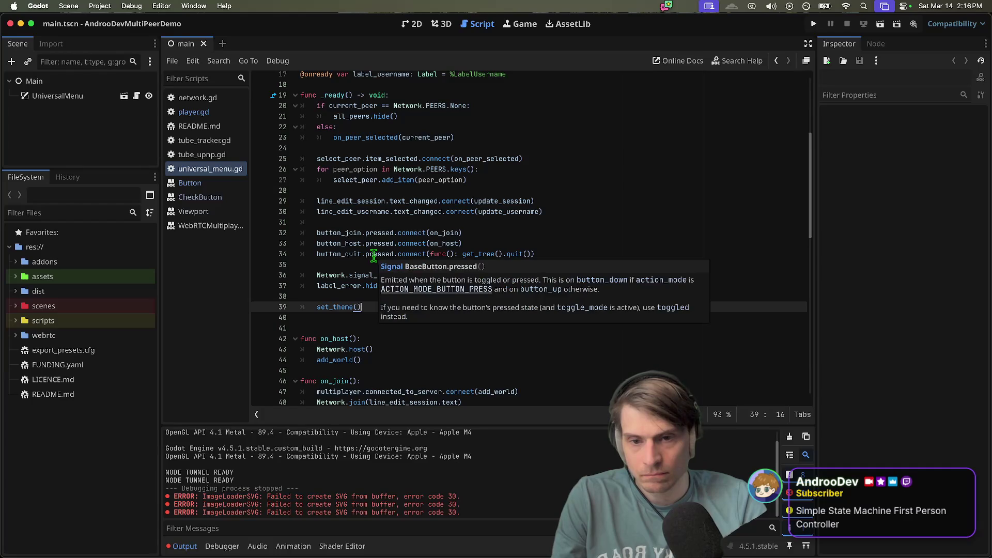
pyautogui.scroll(-10, 311, 371)
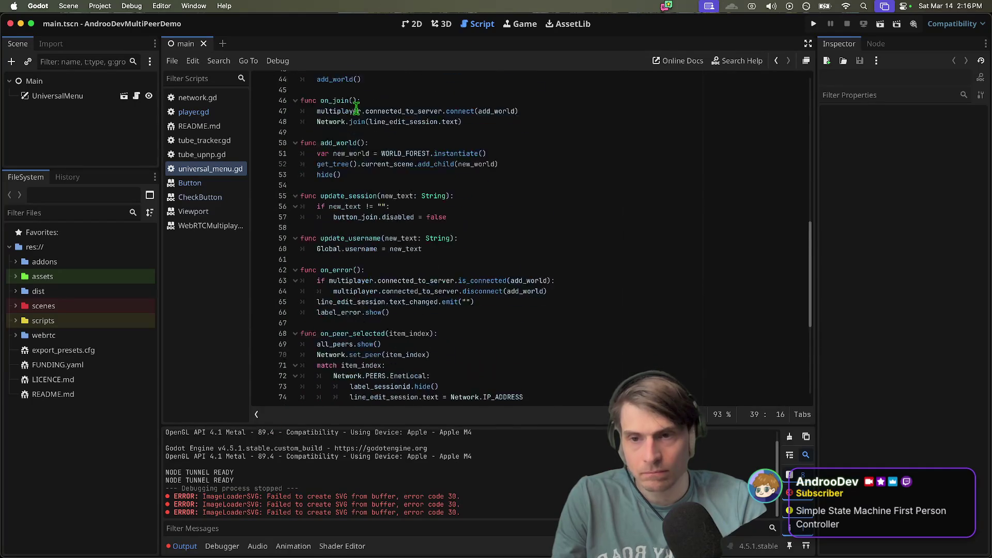
pyautogui.click(416, 26)
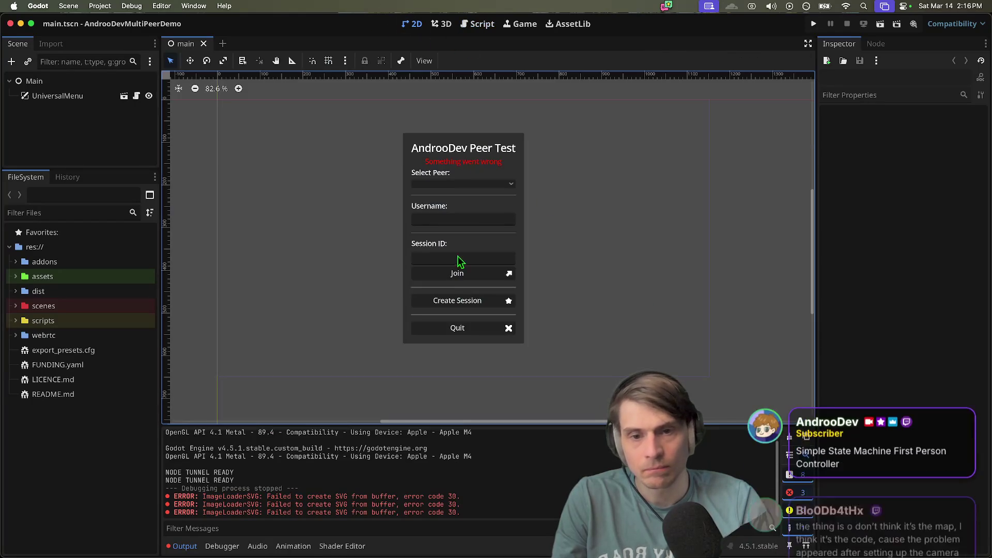
pyautogui.click(478, 24)
# Change the hide() call on line 76 of the match block to show().
pyautogui.scroll(-5, 538, 250)
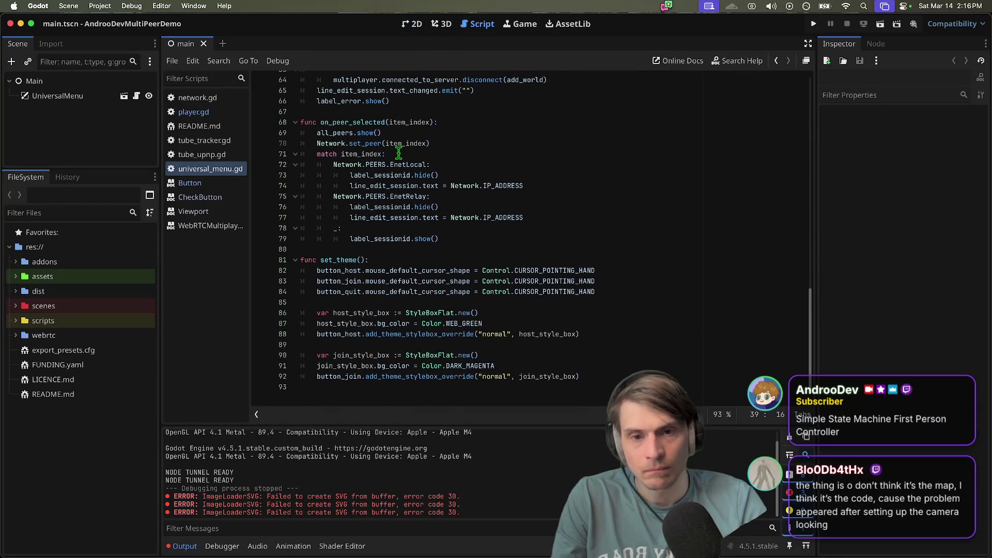
pyautogui.tripleClick(499, 217)
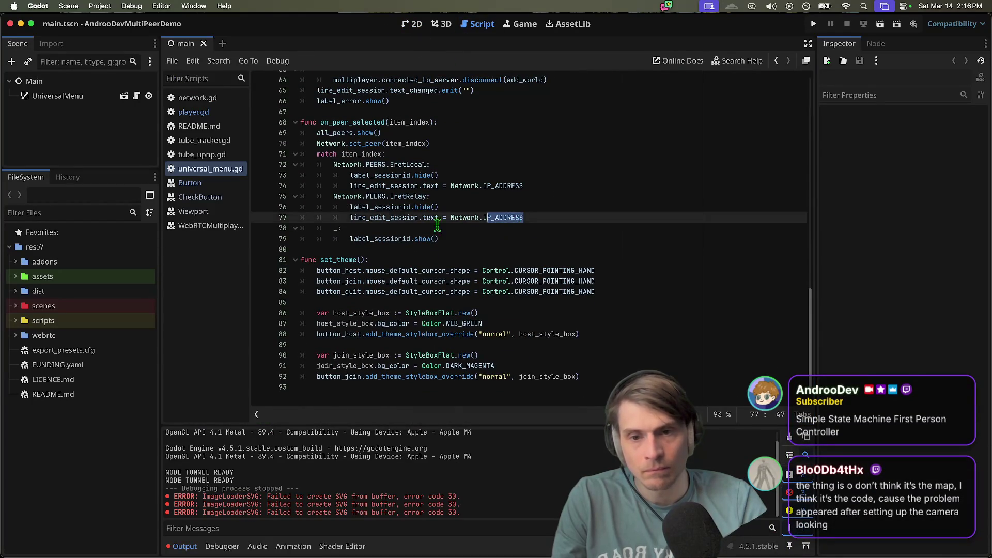
pyautogui.click(604, 207)
pyautogui.tripleClick(604, 207)
pyautogui.press('super+k')
pyautogui.press('Down')
pyautogui.tripleClick(529, 205)
pyautogui.press('super+k')
pyautogui.doubleClick(422, 206)
pyautogui.write('so')
pyautogui.press('BackSpace')
pyautogui.write('how')
pyautogui.press('Return')
# Delete the Network.IP_ADDRESS line and the EnetRelay case, then run the project.
pyautogui.moveTo(524, 219); pyautogui.dragTo(451, 219)
pyautogui.press('BackSpace')
pyautogui.press('super+k')
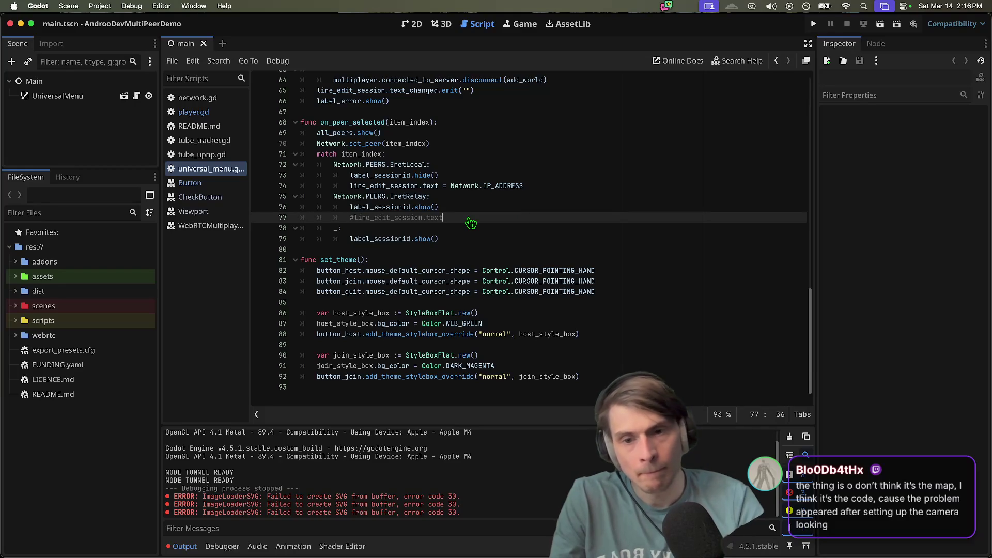
pyautogui.press('super+shift+k')
pyautogui.click(479, 248)
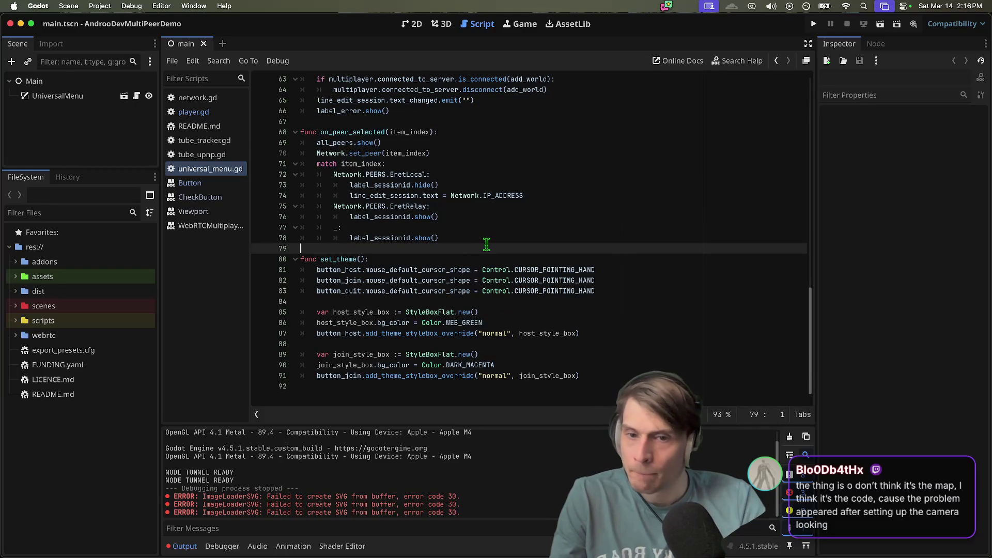
pyautogui.moveTo(305, 206); pyautogui.dragTo(506, 213)
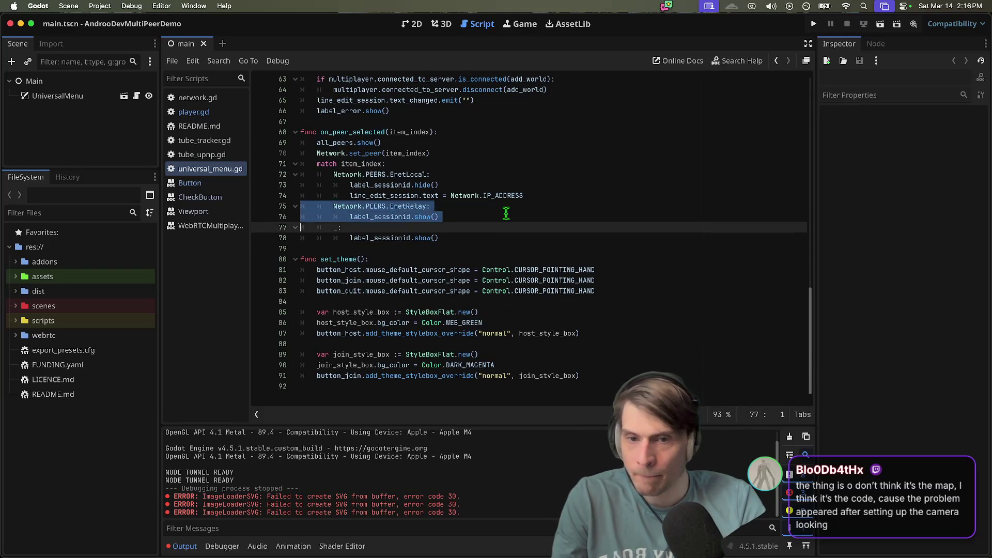
pyautogui.press('super+shift+k')
pyautogui.press('super+b')
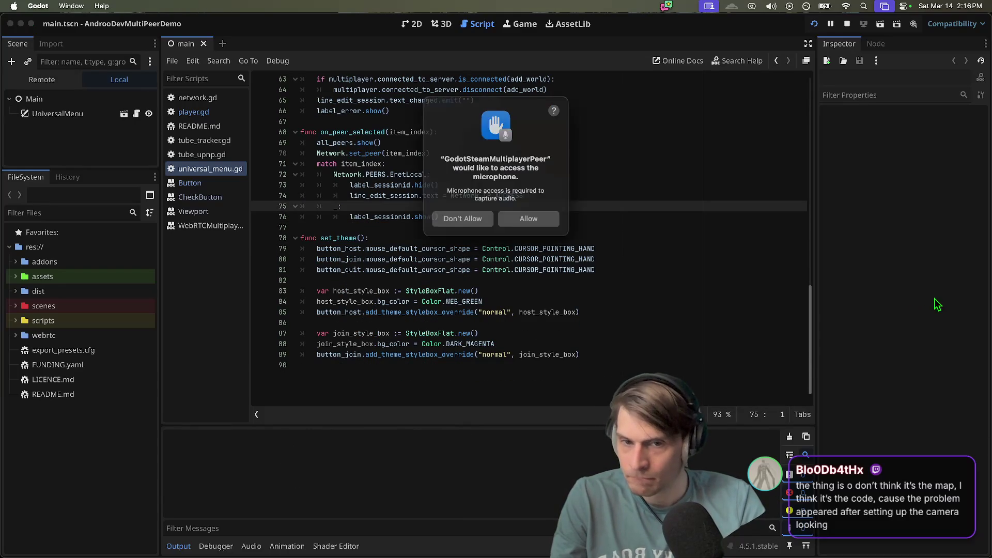
# Allow microphone access in the running game, then stop it.
pyautogui.click(525, 216)
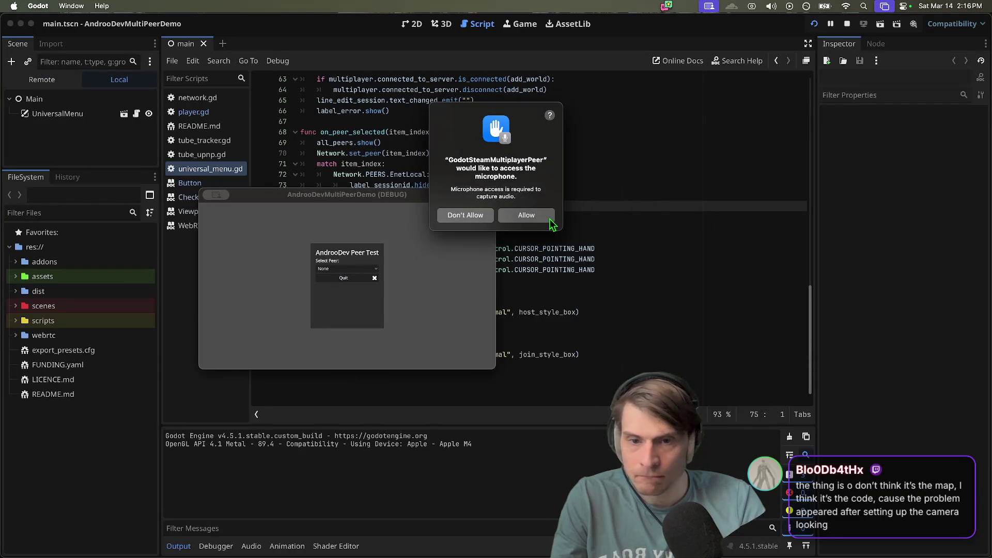
pyautogui.click(551, 219)
pyautogui.click(847, 24)
# Add line_edit_session.text = "" below label_sessionid.show() in the default case.
pyautogui.click(549, 195)
pyautogui.press('Return')
pyautogui.write('line_edit_session.text = Network.IP_ADDRESS')
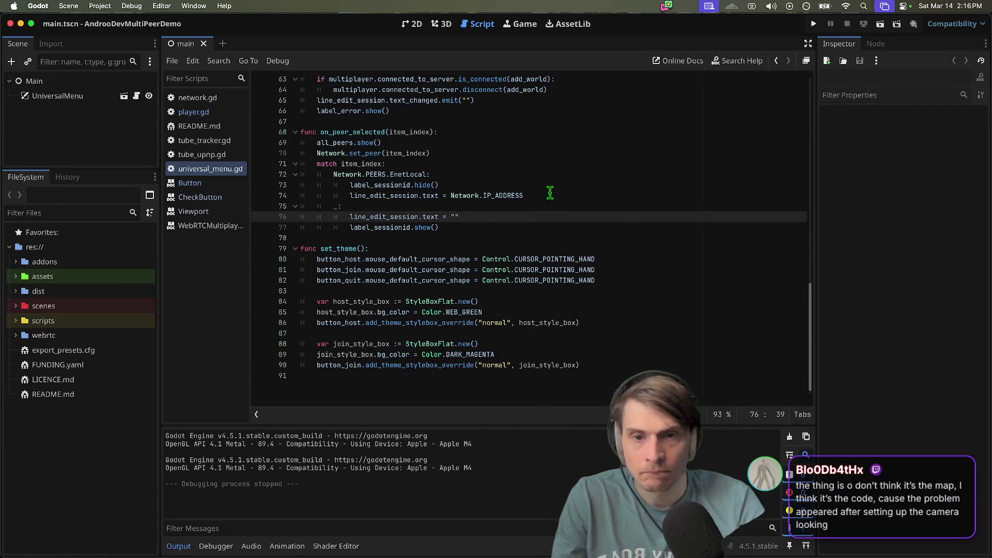
pyautogui.hotkey('alt', 'Down')
pyautogui.press('Down')
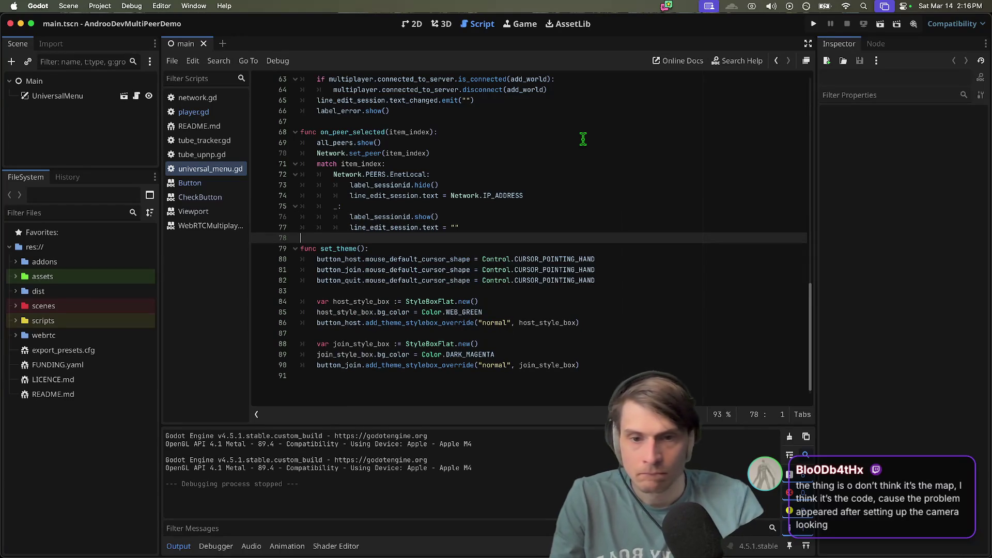
# Test the change in two debug windows, then close them and return to the Asset Library.
pyautogui.press('super+b')
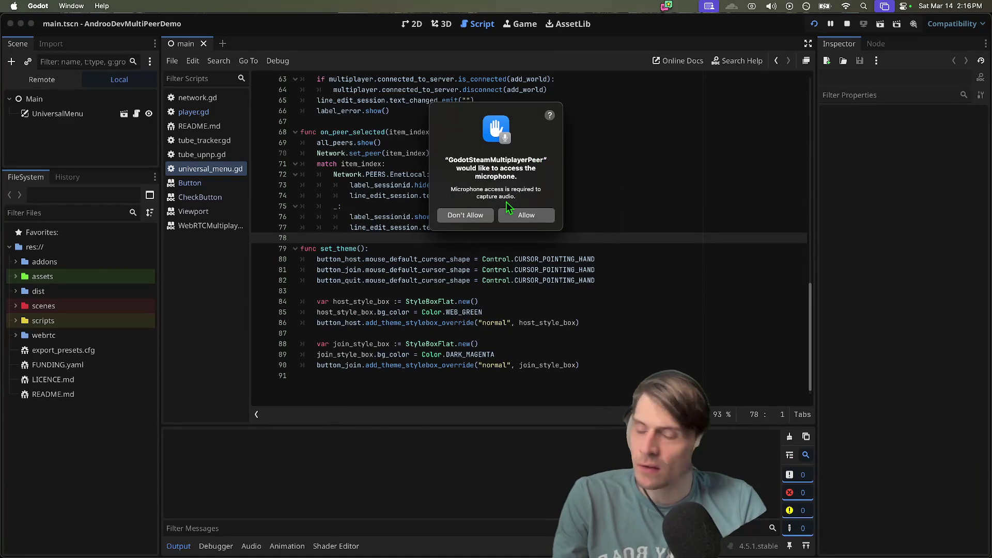
pyautogui.click(516, 215)
pyautogui.click(503, 215)
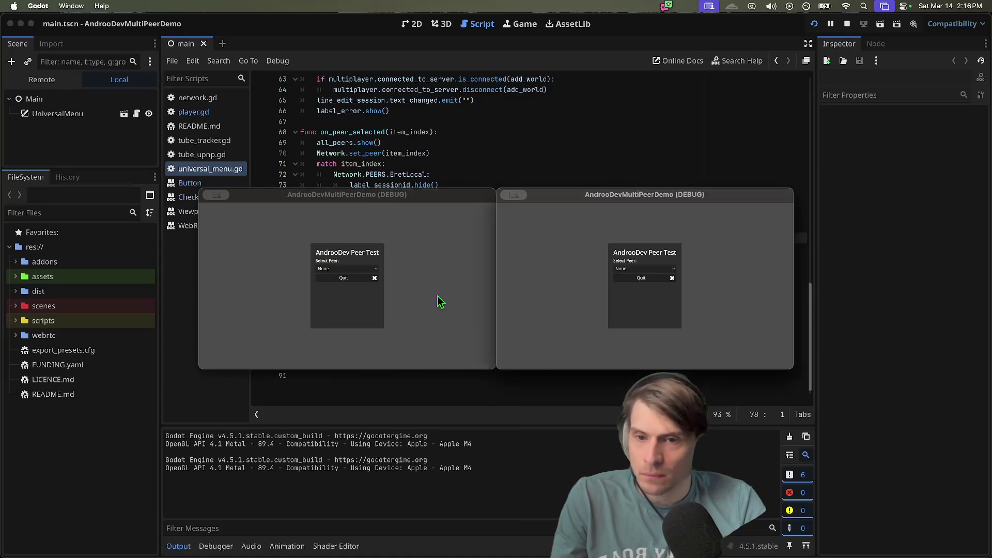
pyautogui.click(453, 148)
pyautogui.click(646, 339)
pyautogui.press('super+q')
pyautogui.press('super+q')
pyautogui.click(526, 219)
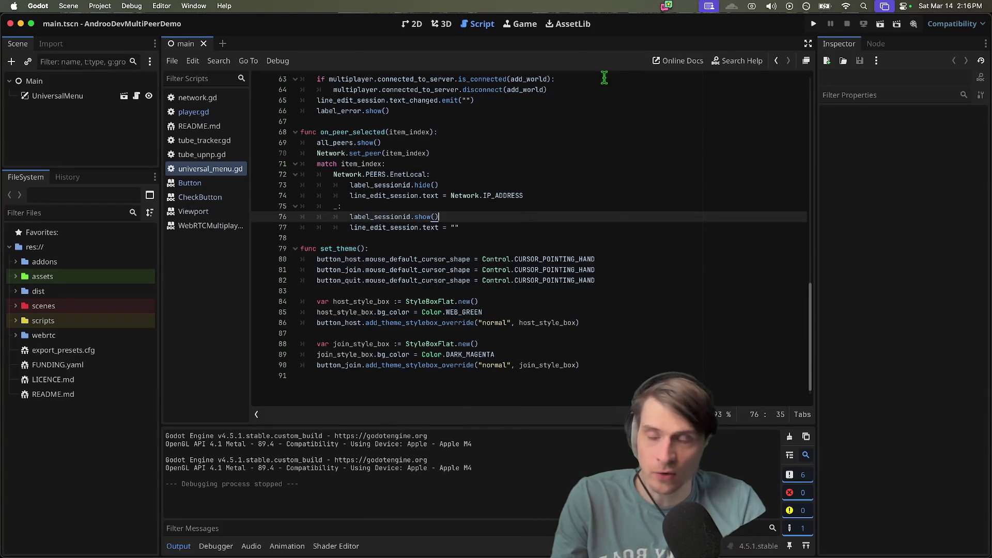
pyautogui.click(570, 33)
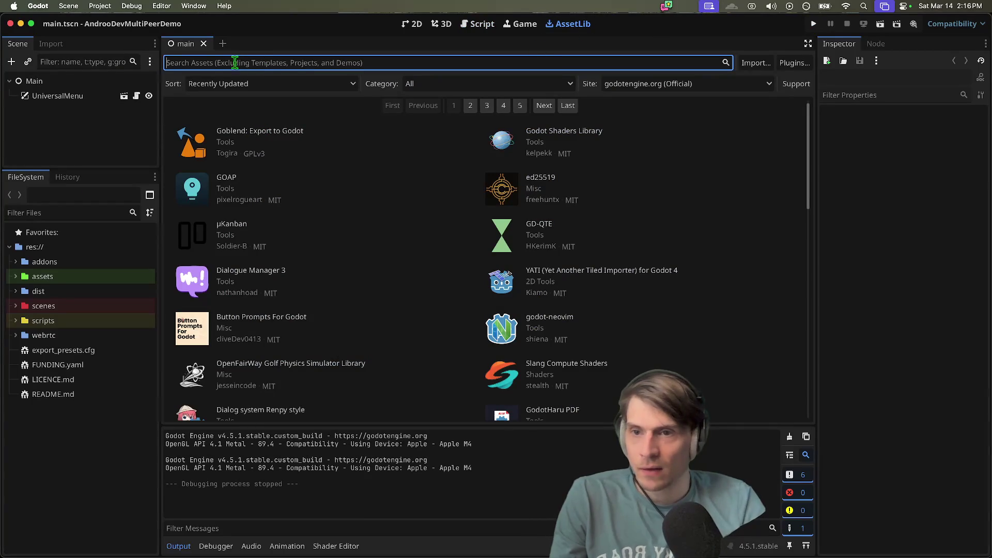
pyautogui.write('line_edit_session.text = ""')
pyautogui.press('super+z')
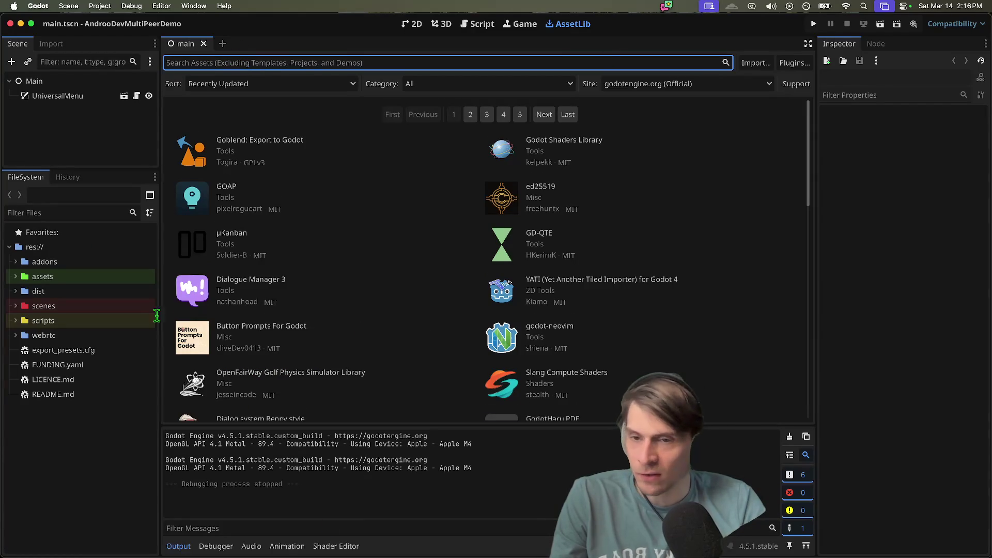
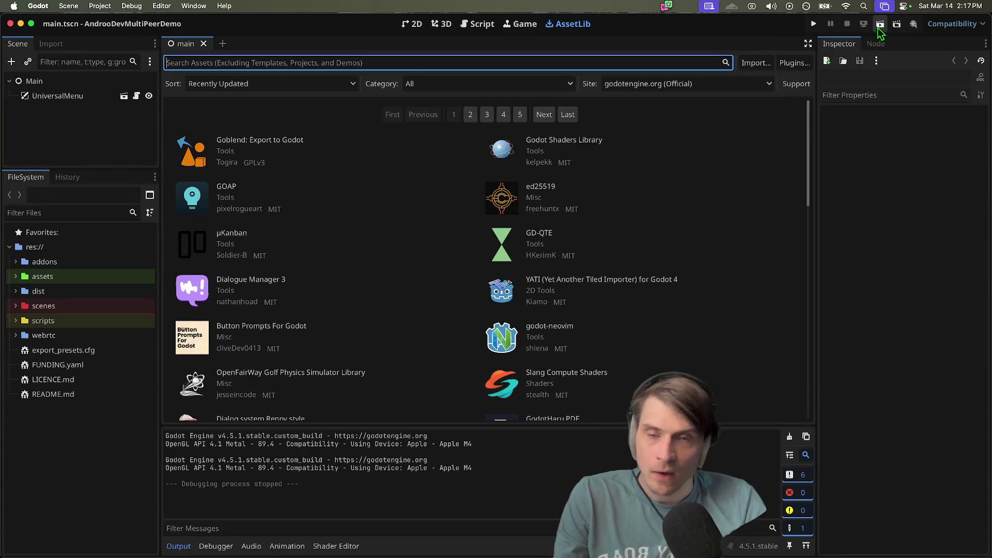
# Peek into the addons folder, enlarge the Scene dock, and switch the editor to the 3D view.
pyautogui.doubleClick(45, 262)
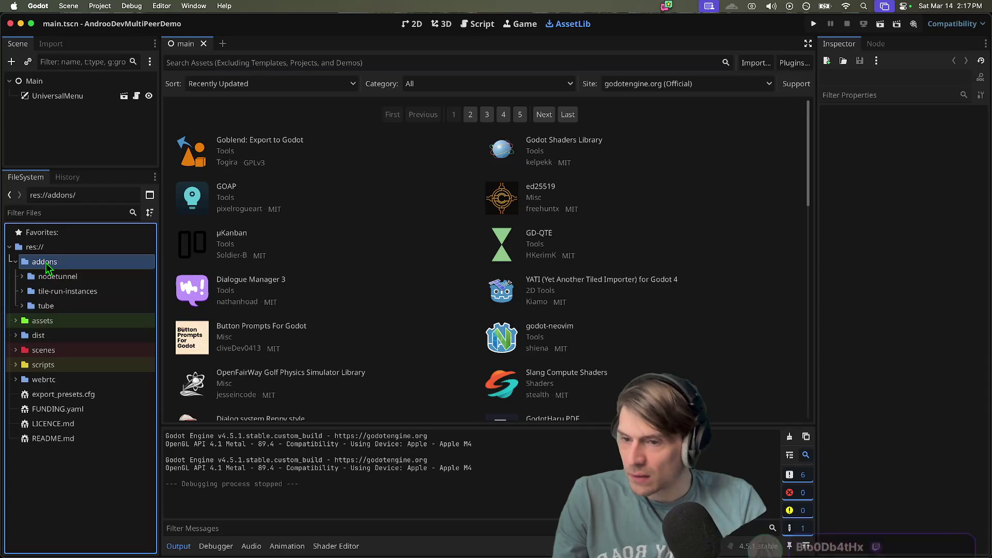
pyautogui.doubleClick(45, 262)
pyautogui.scroll(-3, 577, 414)
pyautogui.scroll(3, 705, 204)
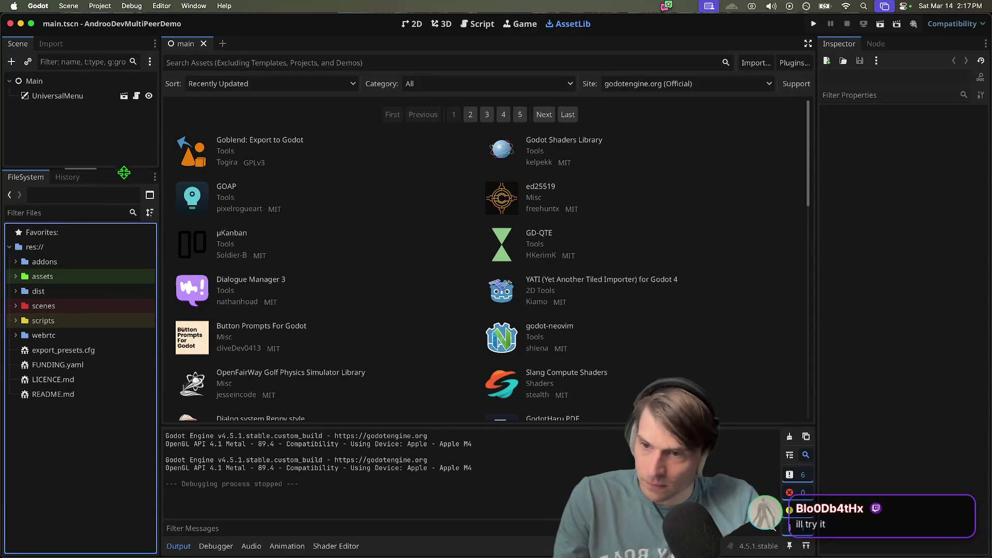
pyautogui.moveTo(125, 171); pyautogui.dragTo(125, 269)
pyautogui.click(445, 25)
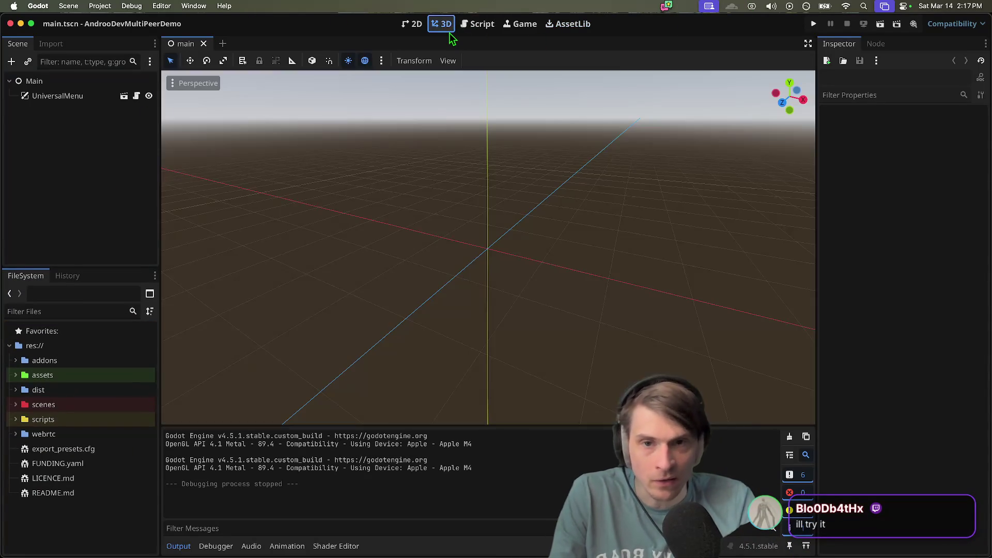
pyautogui.click(194, 544)
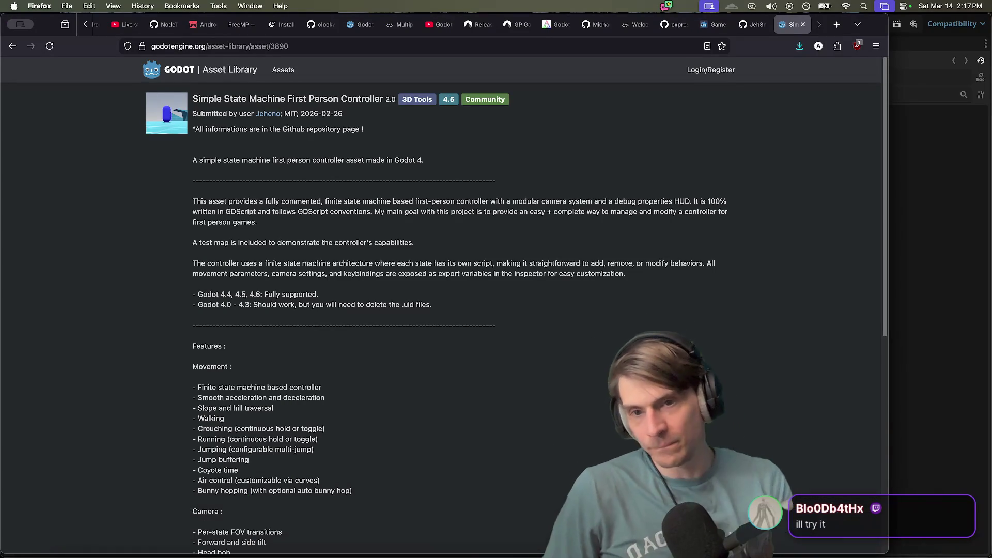
pyautogui.scroll(-5, 555, 491)
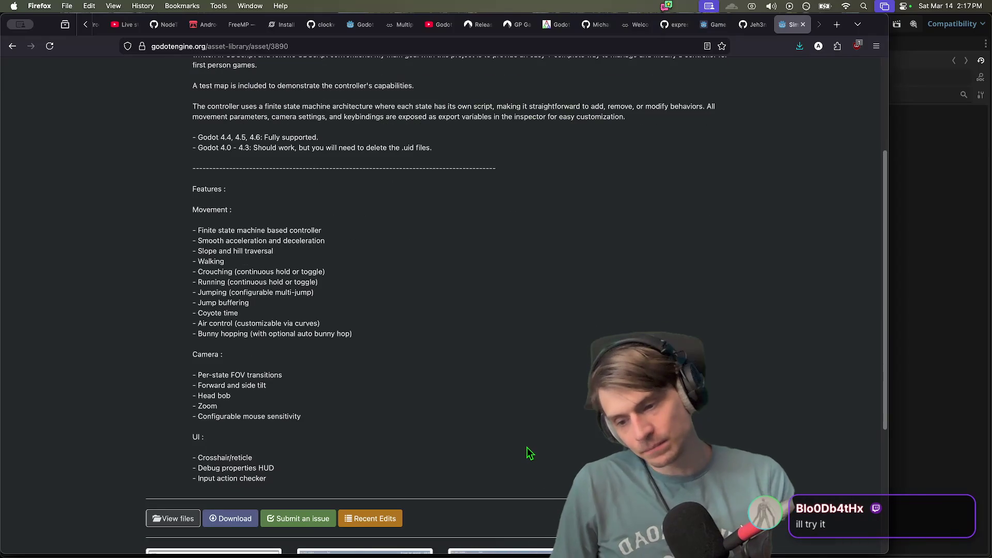
pyautogui.scroll(3, 530, 453)
pyautogui.press('super+Tab')
pyautogui.press('super+Tab')
pyautogui.press('super+shift+Tab')
pyautogui.moveTo(87, 267); pyautogui.dragTo(97, 187)
pyautogui.press('super+Tab')
pyautogui.press('super+shift+Tab')
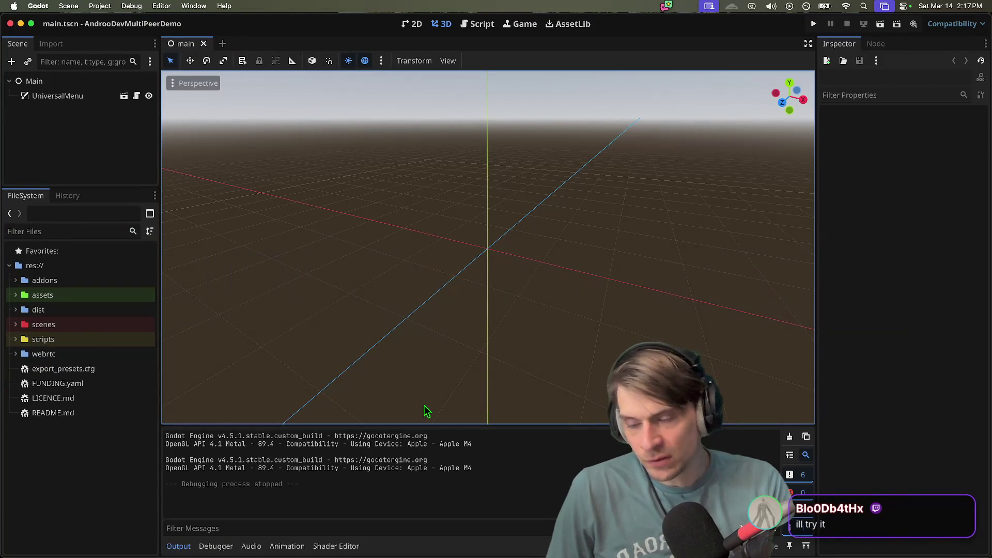
# Run the demo, dismiss the microphone prompts, and arrange the two game windows side by side.
pyautogui.press('super+b')
pyautogui.click(518, 217)
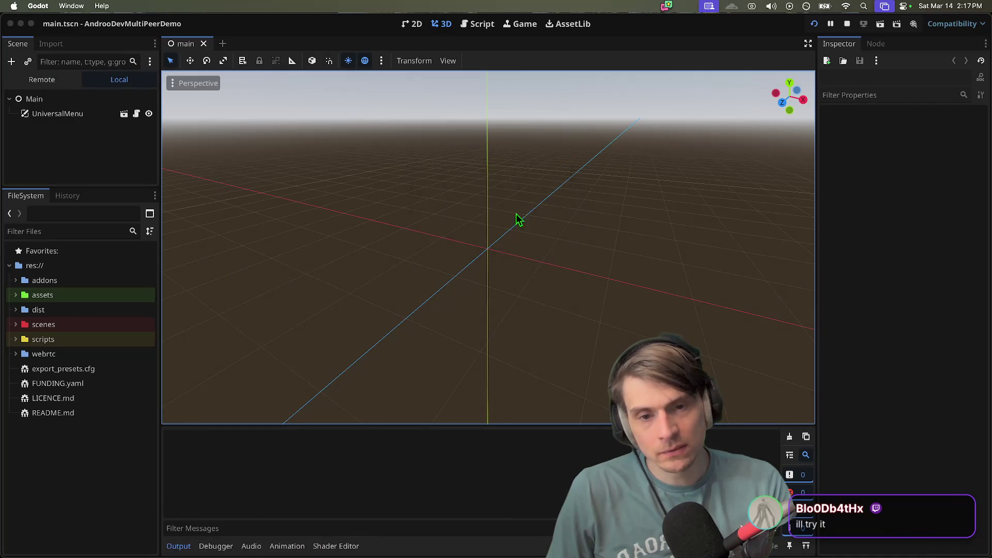
pyautogui.click(514, 218)
pyautogui.click(334, 268)
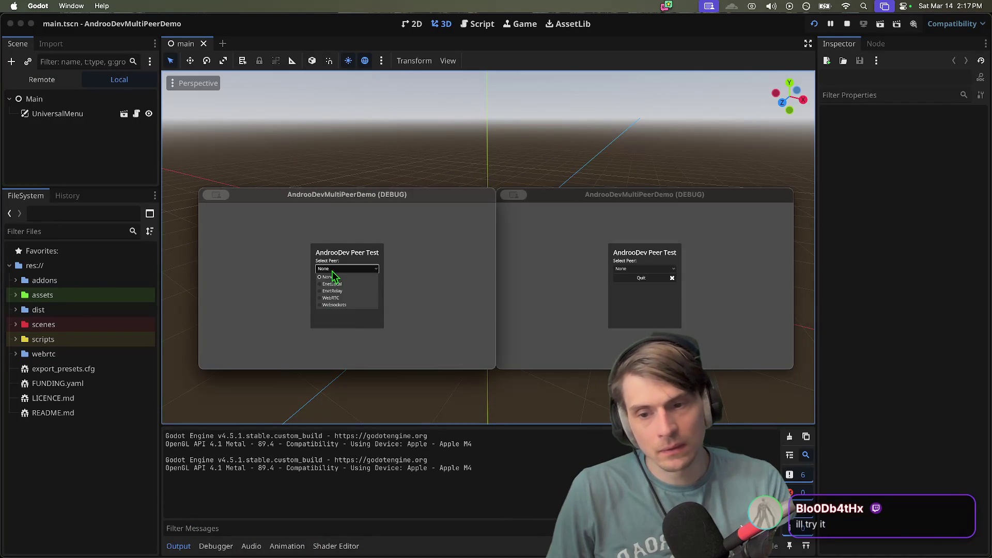
pyautogui.click(337, 292)
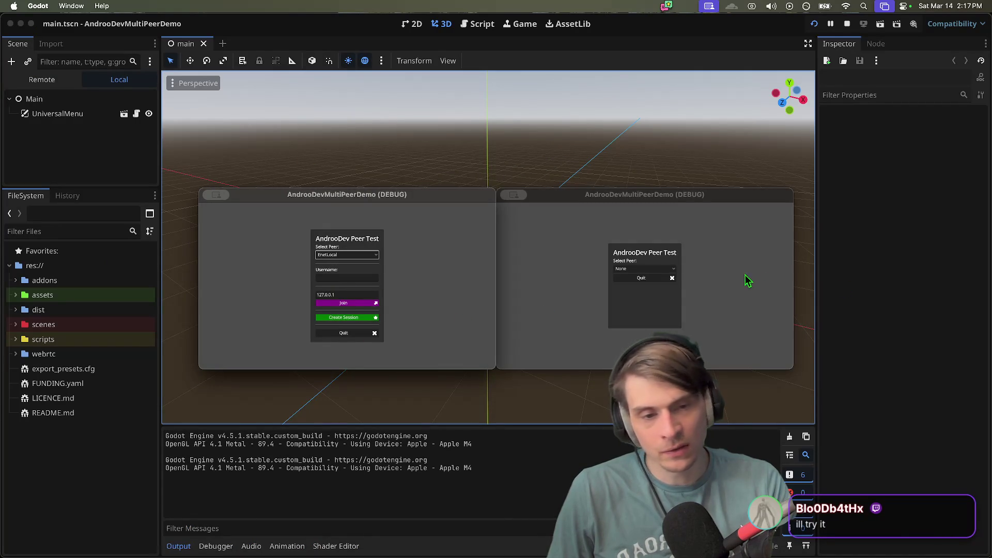
pyautogui.click(690, 241)
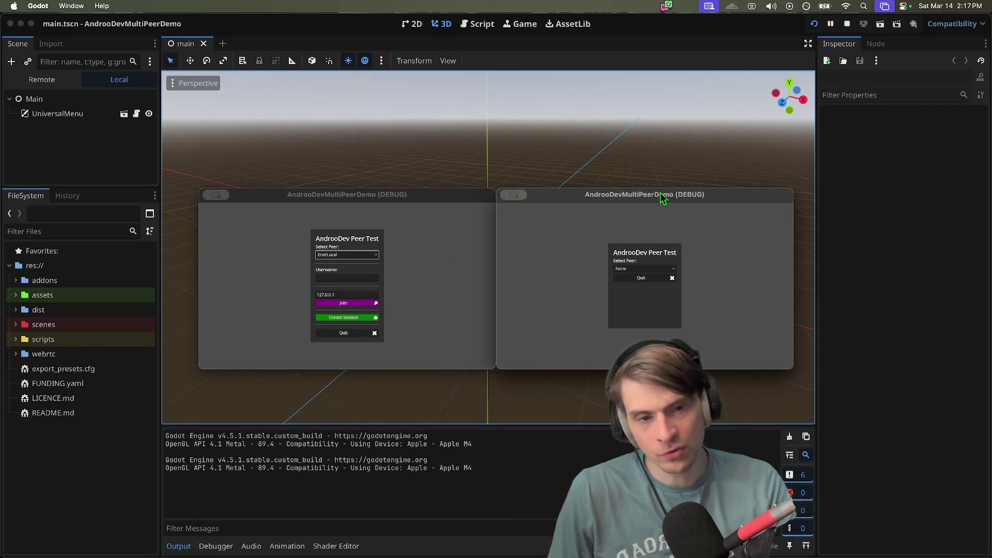
pyautogui.moveTo(659, 193); pyautogui.dragTo(703, 99)
pyautogui.moveTo(341, 200); pyautogui.dragTo(172, 112)
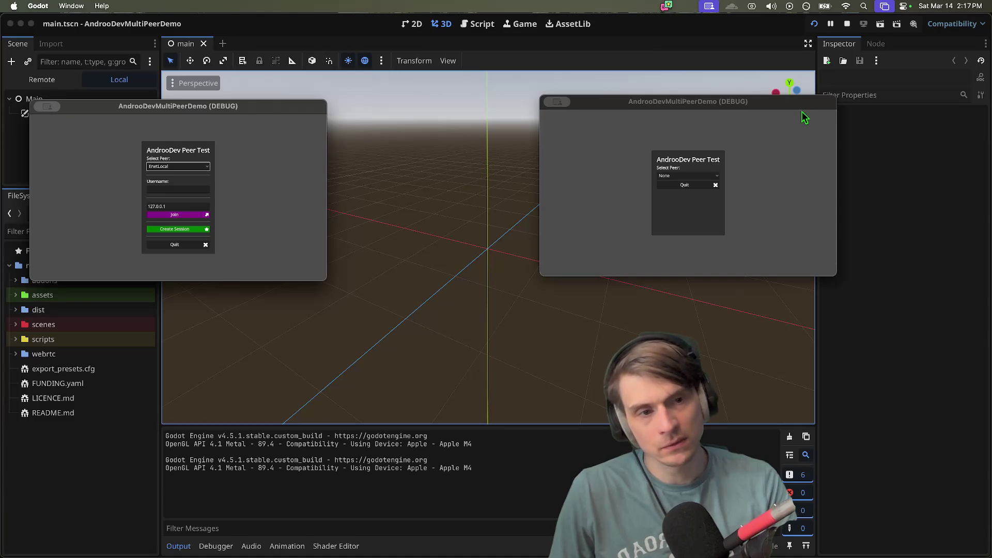
pyautogui.click(225, 201)
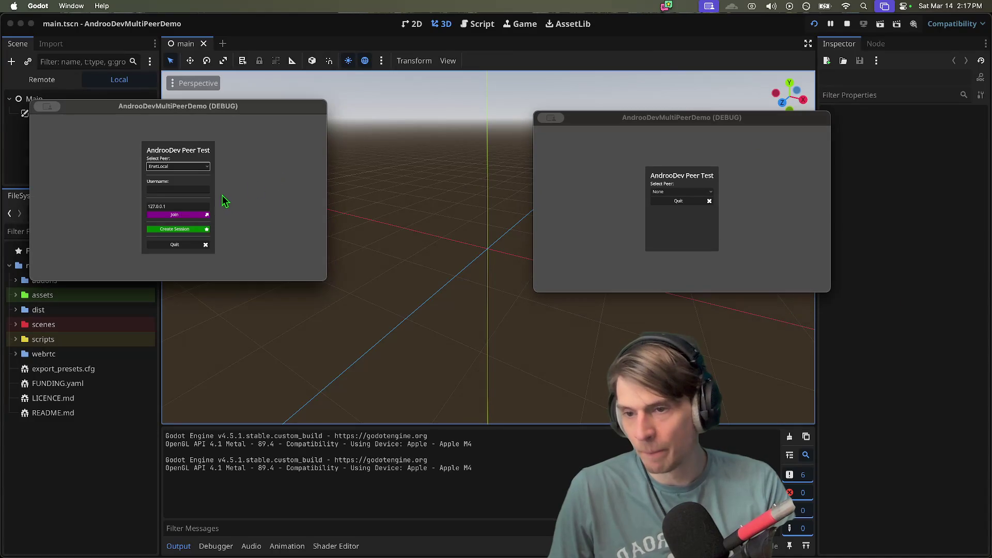
# Create an EnetLocal session in the first window, join it via EnetLocal from the second, then stop.
pyautogui.click(206, 166)
pyautogui.click(193, 187)
pyautogui.click(199, 164)
pyautogui.click(202, 178)
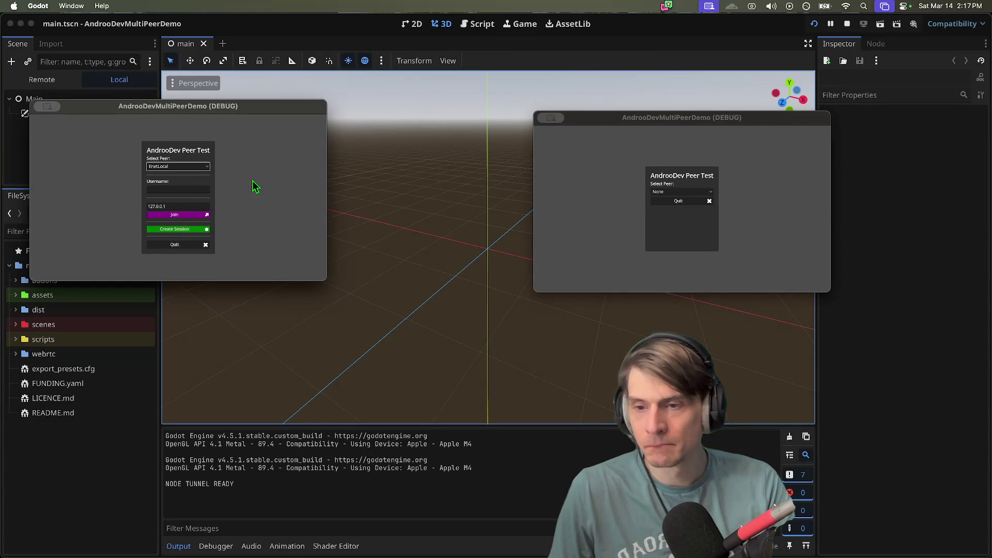
pyautogui.click(209, 231)
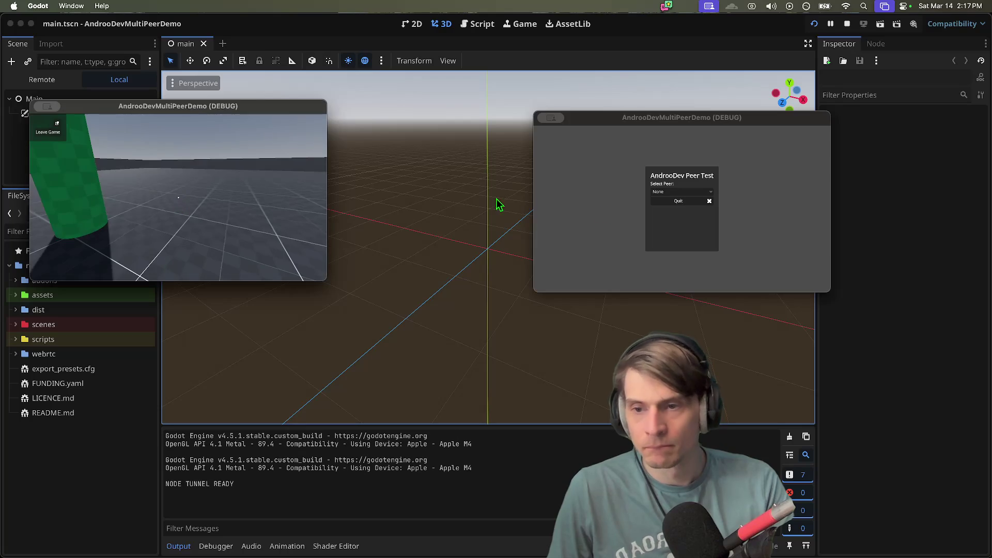
pyautogui.click(676, 192)
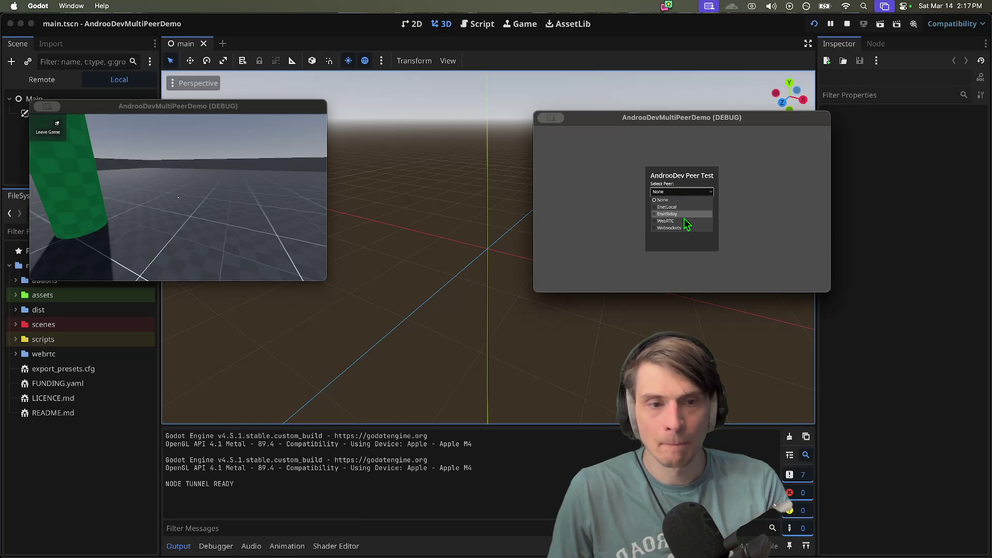
pyautogui.click(683, 222)
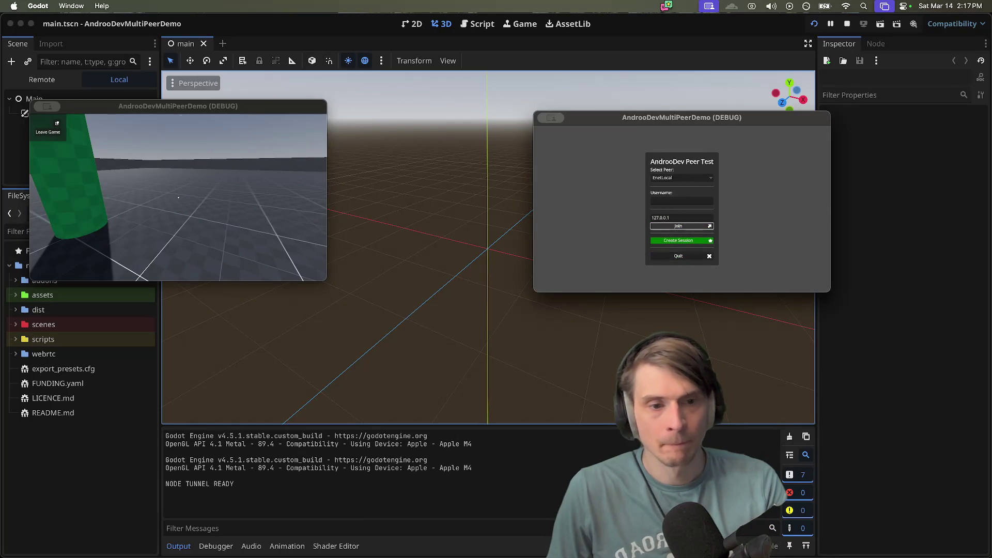
pyautogui.click(681, 226)
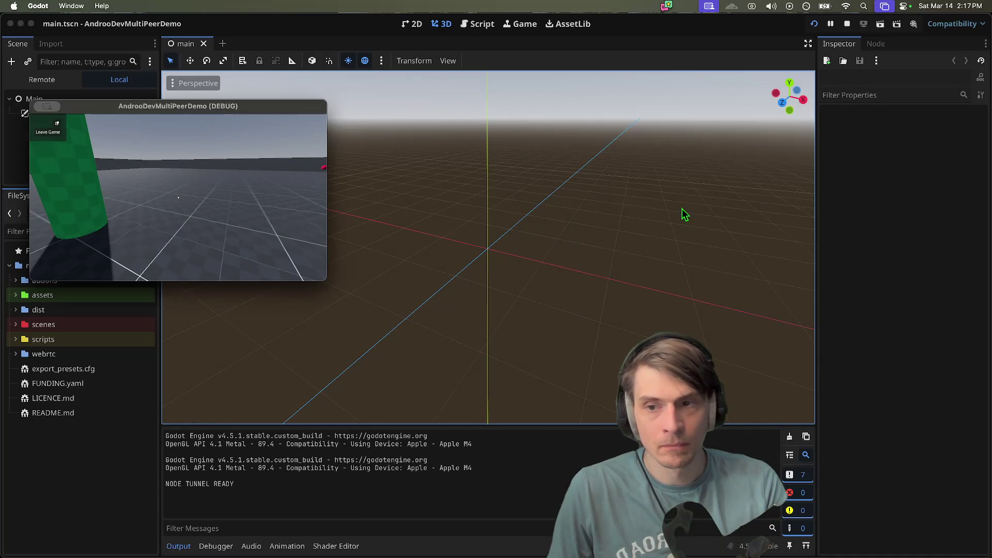
pyautogui.press('super+Tab')
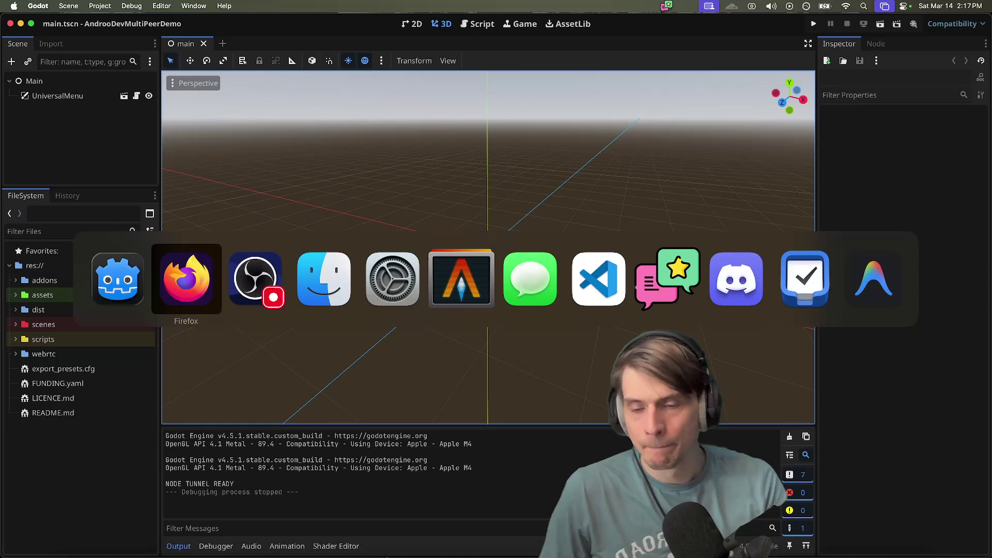
# Switch to Firefox and bring up the YouTube Godot 4 Steam Multiplayer Tutorial tab.
pyautogui.press('super+Tab')
pyautogui.press('super+shift+Tab')
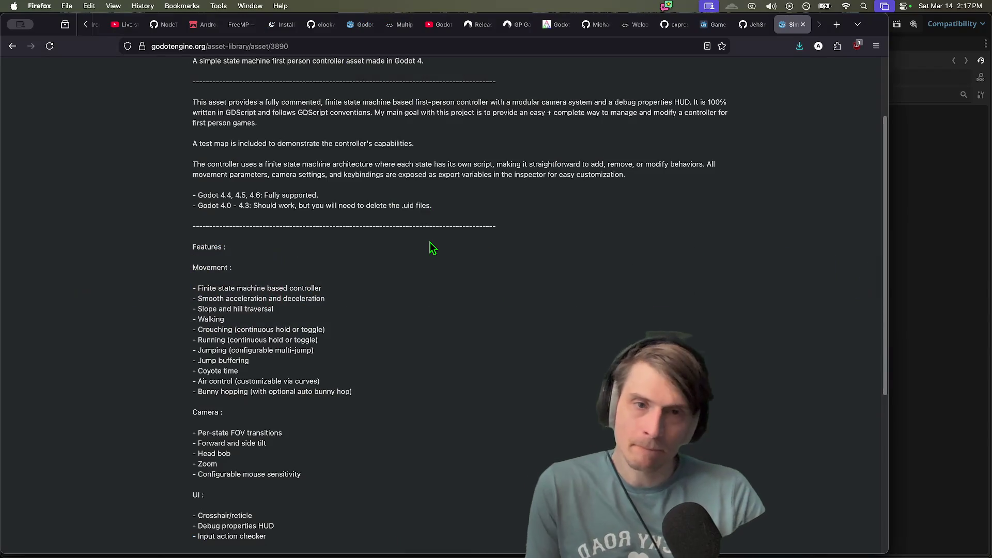
pyautogui.hotkey('ctrl', 'shift', 'Tab')
pyautogui.hotkey('ctrl', 'shift', 'Tab')
pyautogui.hotkey('ctrl', 'shift', 'Tab')
pyautogui.hotkey('ctrl', 'shift', 'Tab')
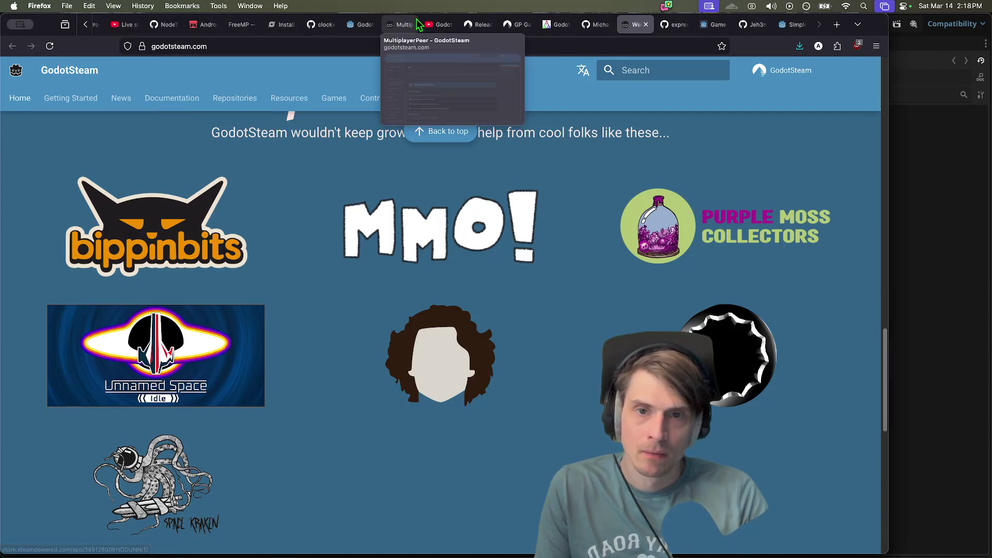
pyautogui.click(439, 24)
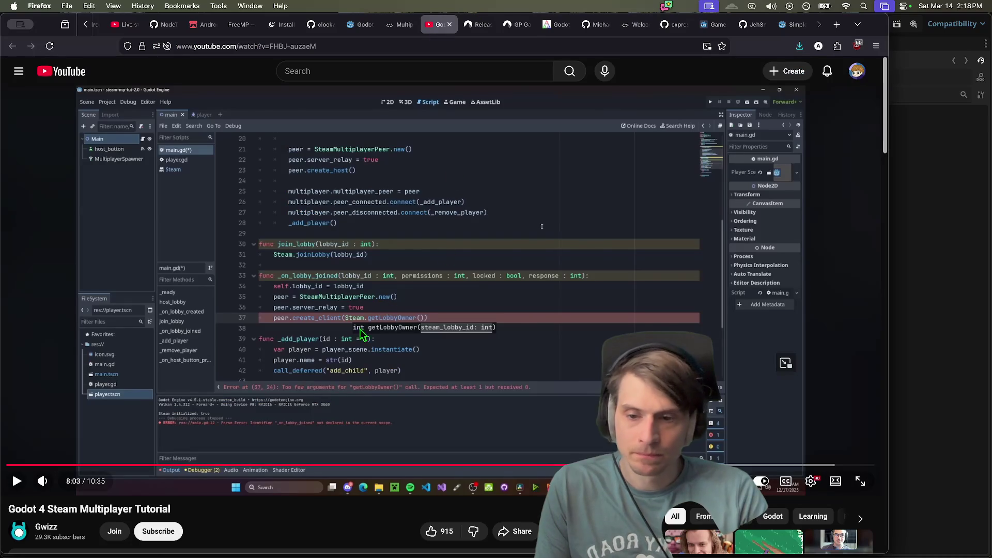
# Scrub the tutorial video to 3:24 where the lobby-creation code appears, then return to Godot.
pyautogui.click(73, 466)
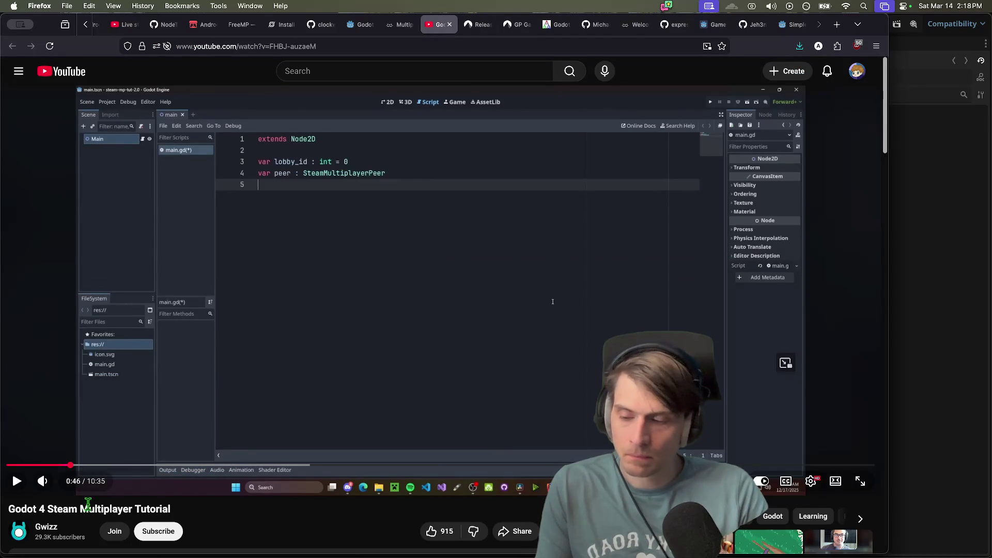
pyautogui.moveTo(175, 468)
pyautogui.mouseDown()
pyautogui.moveTo(150, 465)
pyautogui.moveTo(257, 466)
pyautogui.mouseUp()
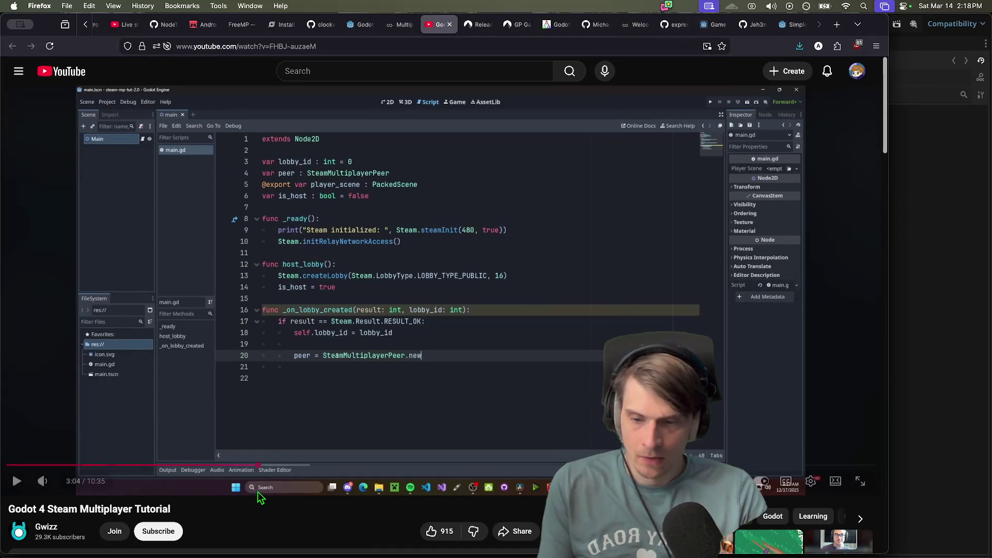
pyautogui.click(275, 466)
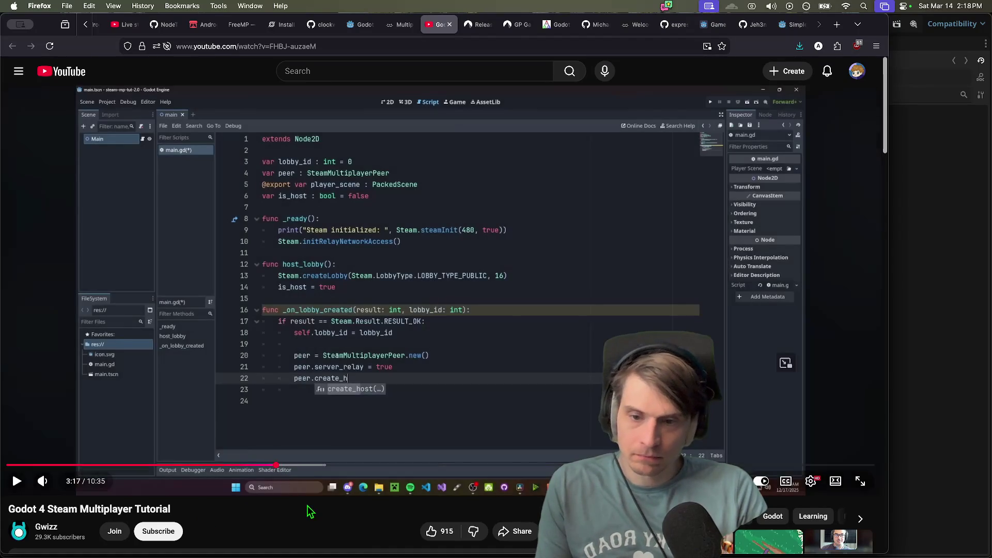
pyautogui.press('Right')
pyautogui.press('Right')
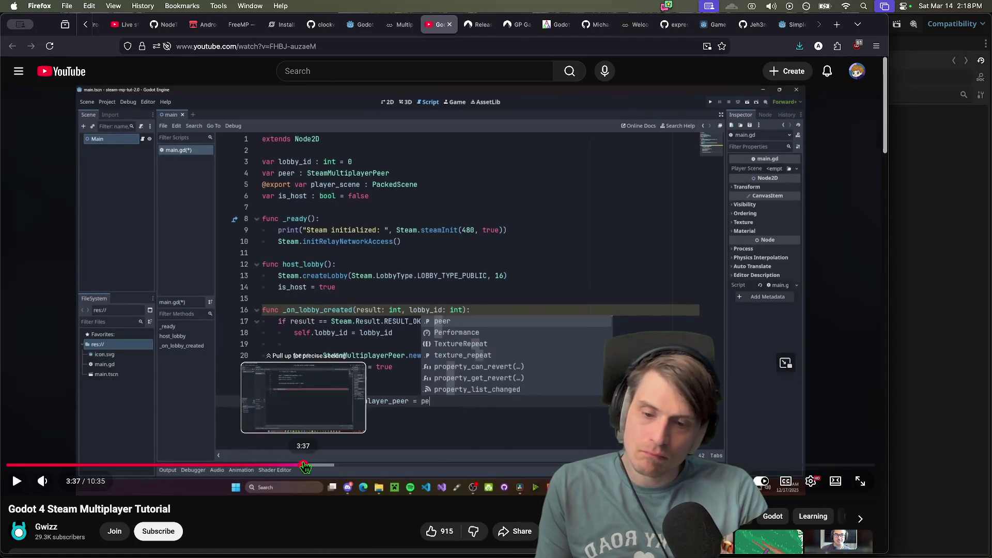
pyautogui.click(303, 467)
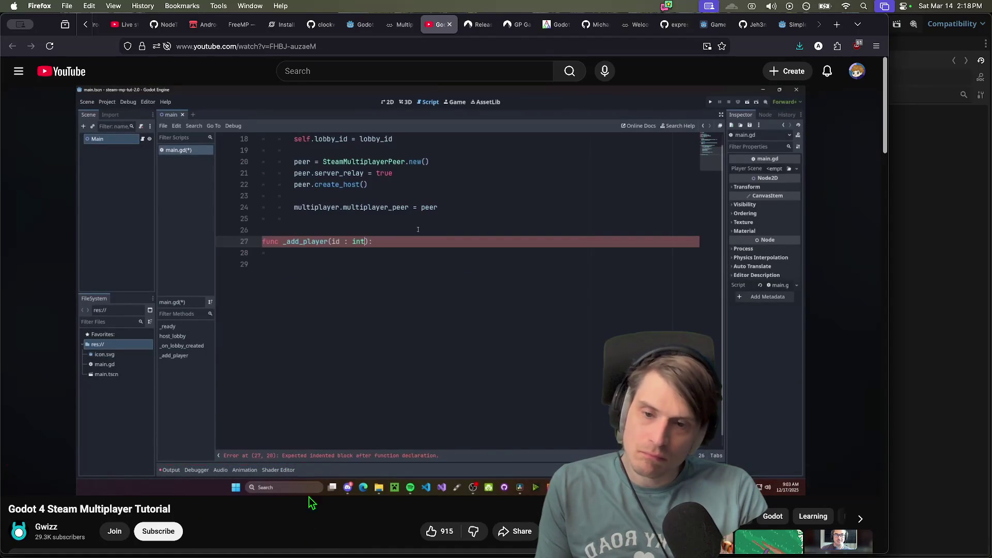
pyautogui.click(283, 465)
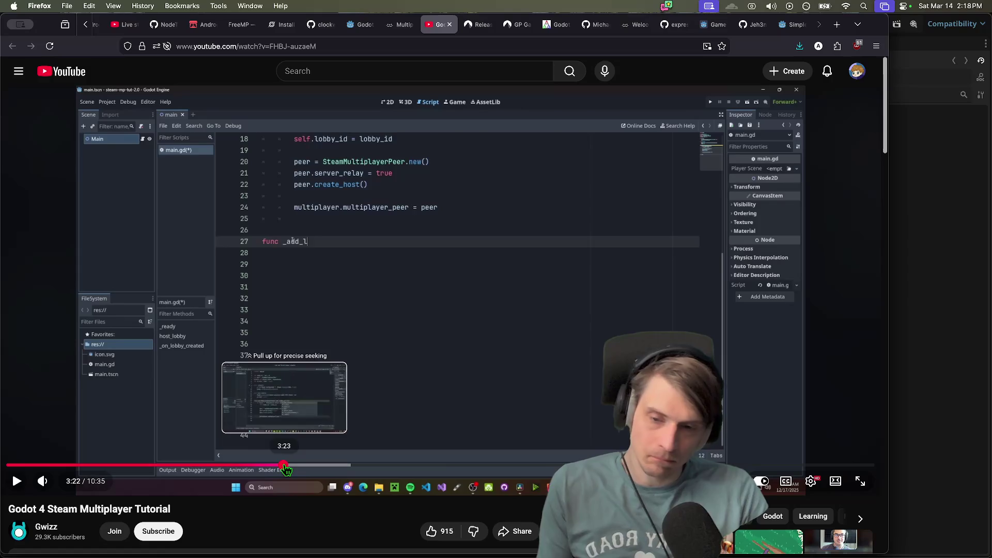
pyautogui.click(287, 467)
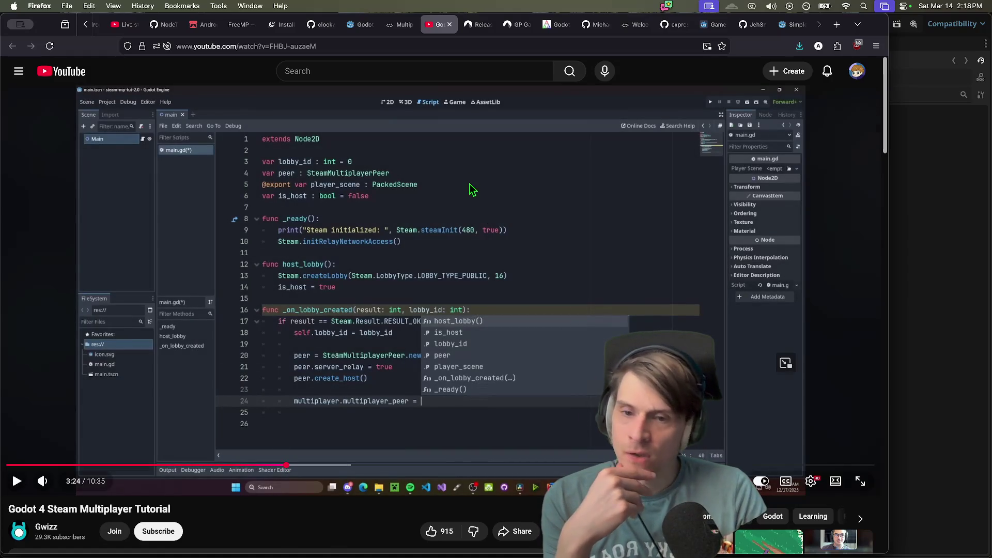
pyautogui.press('super+Tab')
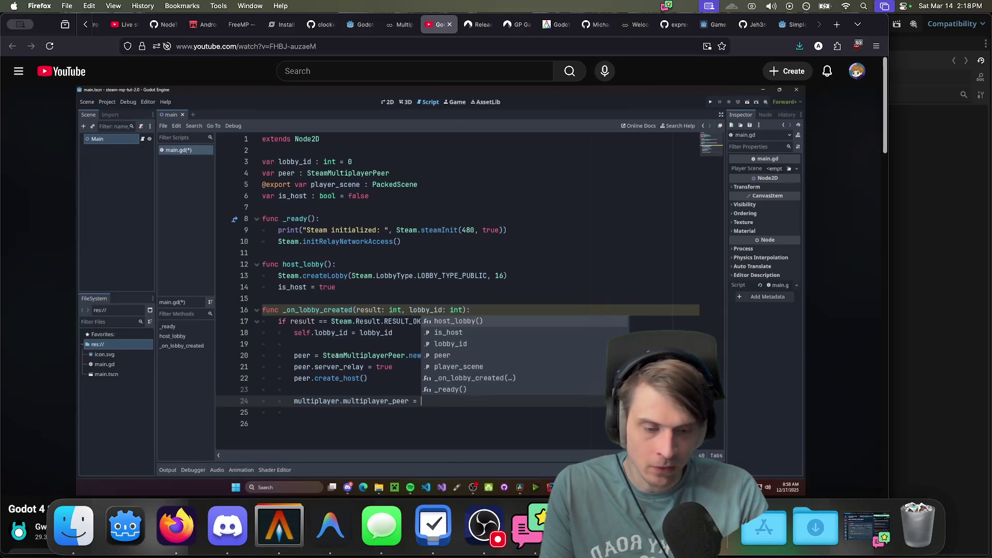
pyautogui.click(690, 527)
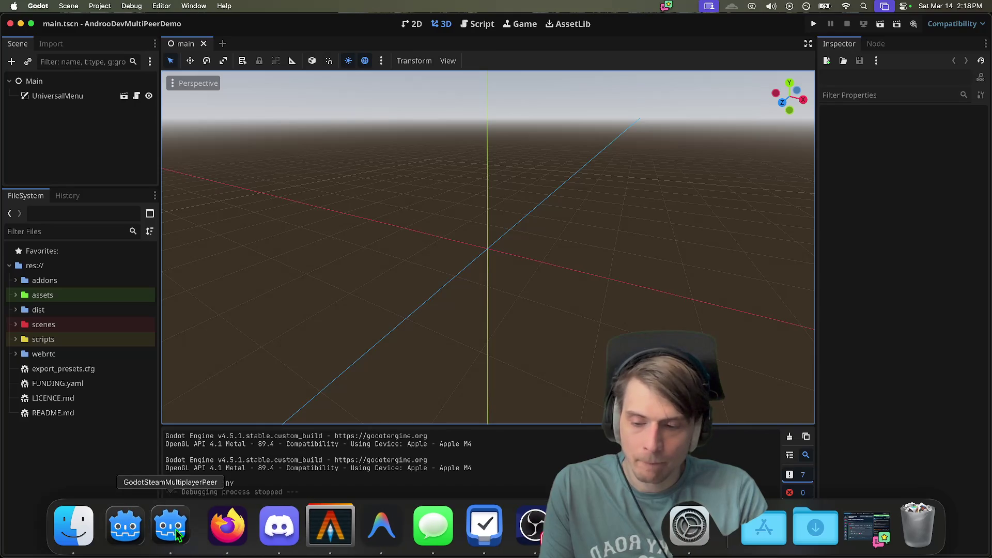
# In the AndrooDevMultiPeerDemo window, open the UniversalMenu scene and its universal_menu.gd script.
pyautogui.moveTo(117, 540)
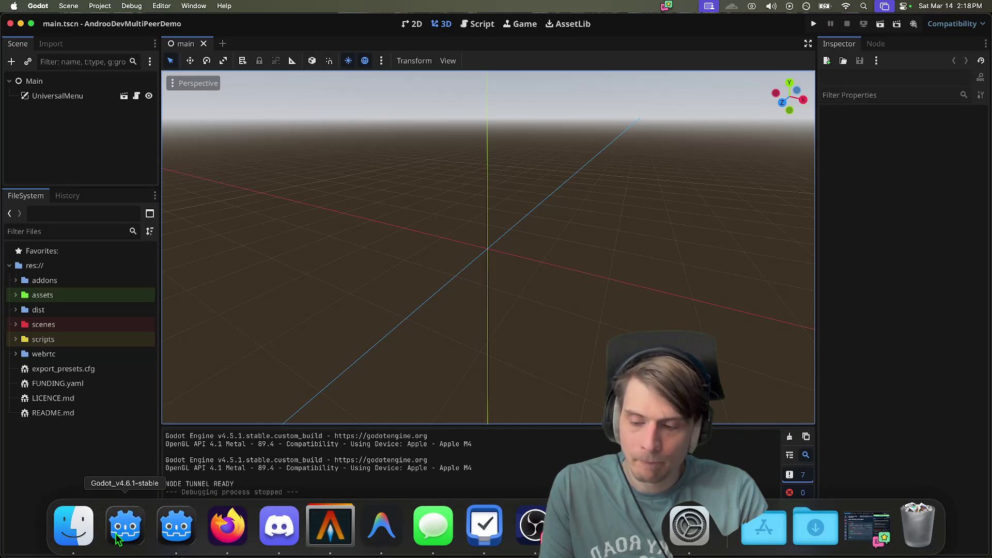
pyautogui.rightClick(178, 530)
pyautogui.click(178, 529)
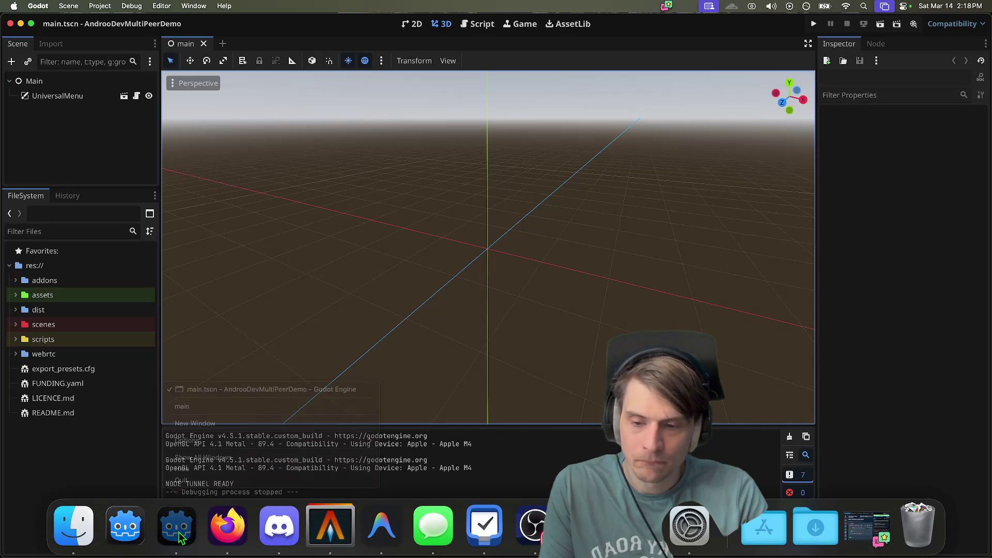
pyautogui.click(124, 97)
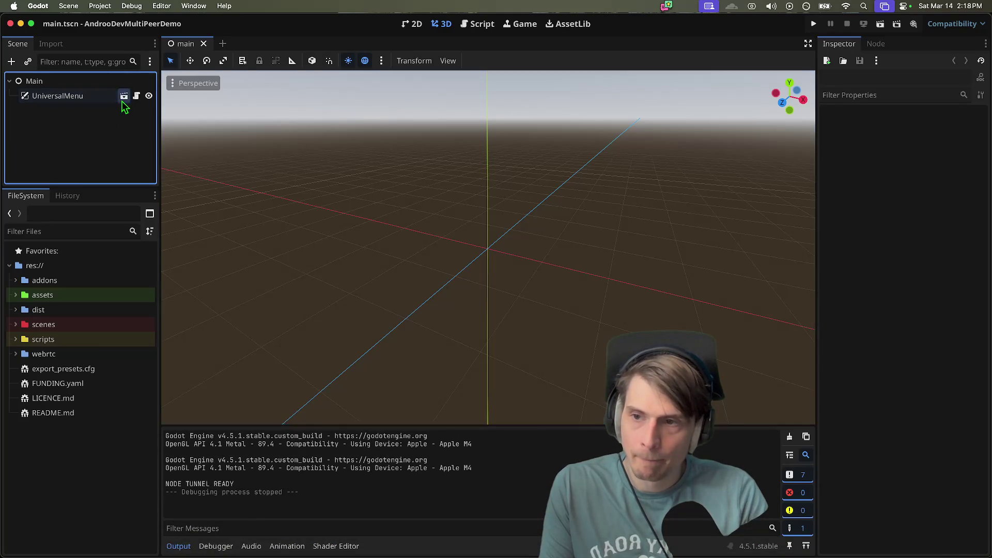
pyautogui.click(132, 81)
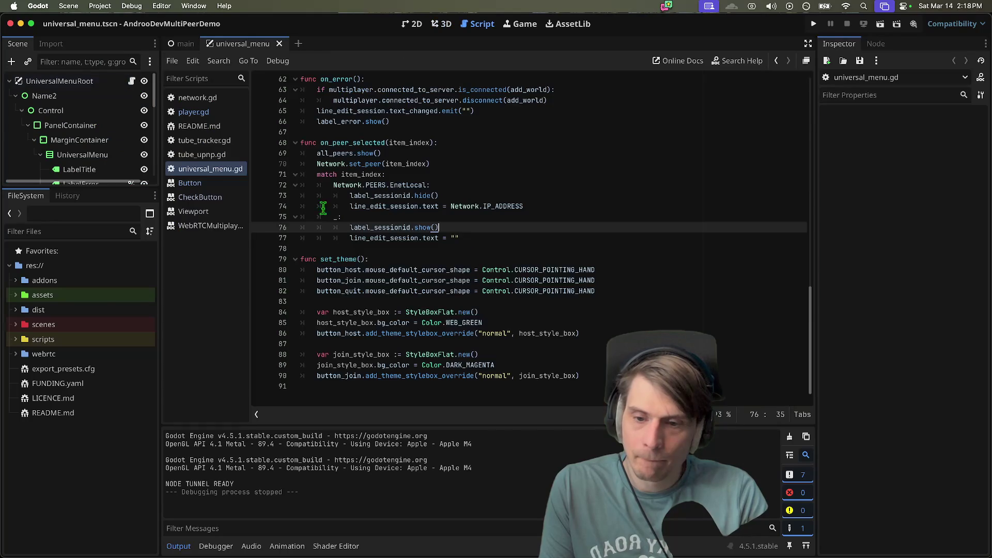
pyautogui.press('super+Tab')
pyautogui.press('super+Tab')
pyautogui.press('super+Tab')
pyautogui.press('super+Tab')
pyautogui.press('super+Tab')
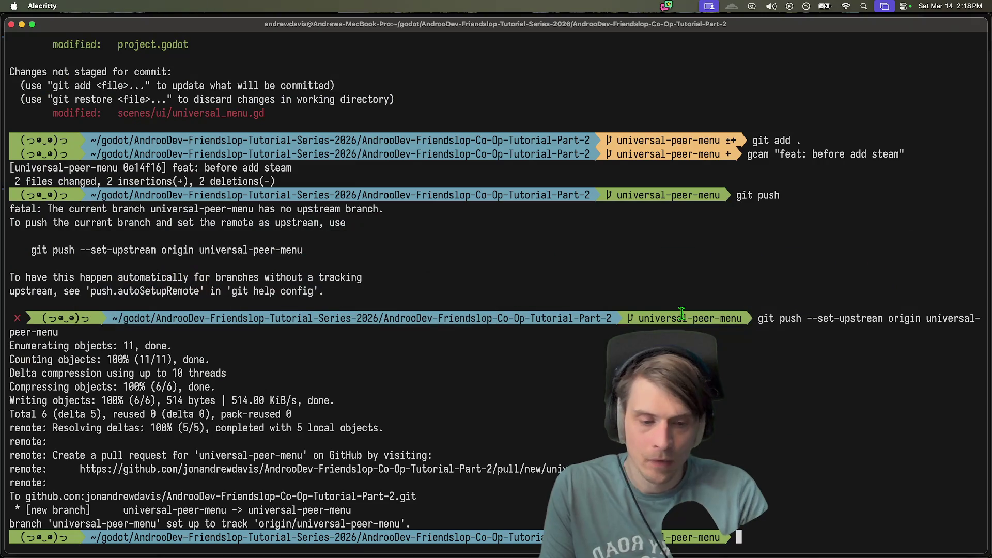
# Clear the terminal, check git status, move up one directory and list its folders.
pyautogui.write('cear')
pyautogui.press('BackSpace')
pyautogui.press('BackSpace')
pyautogui.press('BackSpace')
pyautogui.write('lear')
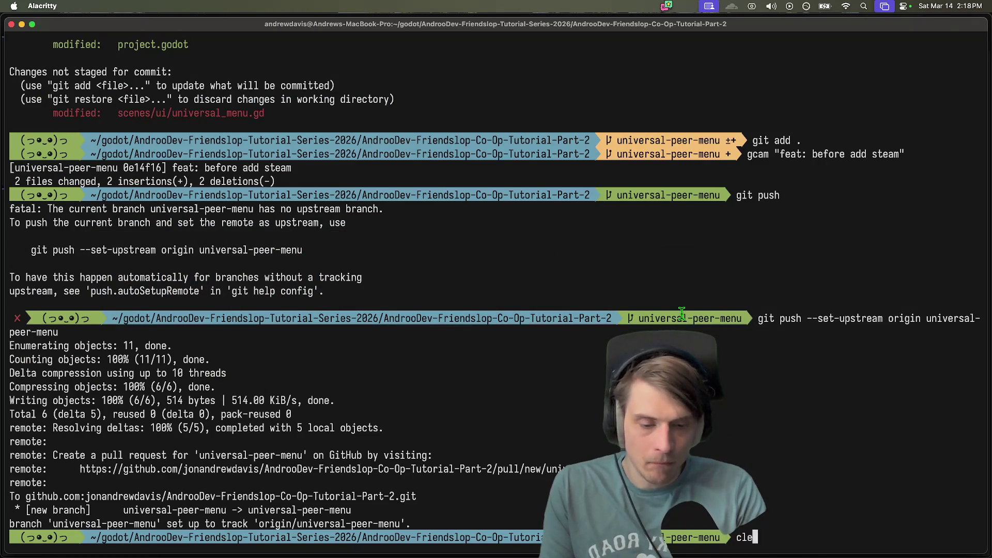
pyautogui.press('Return')
pyautogui.write('gst')
pyautogui.press('Return')
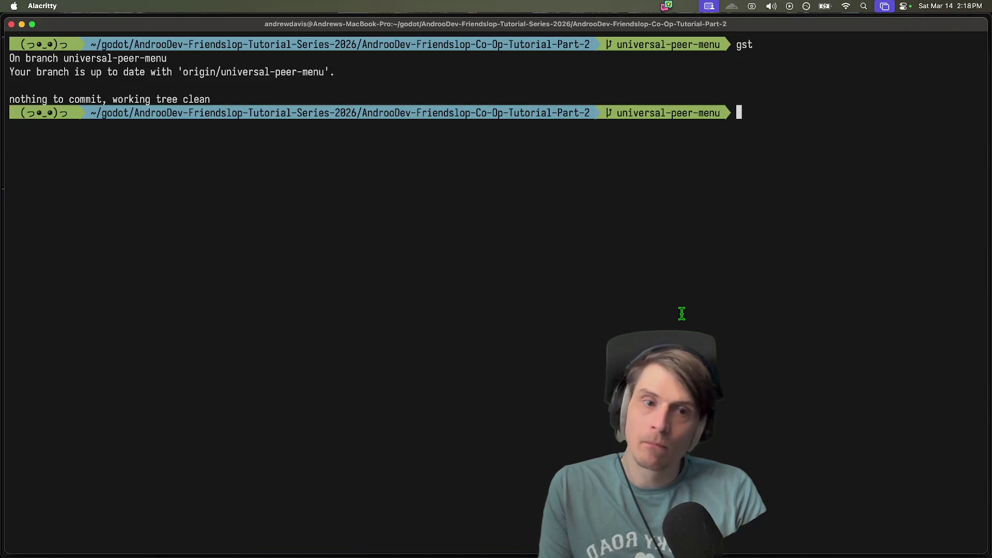
pyautogui.write('cd ..')
pyautogui.press('Return')
pyautogui.write('ls')
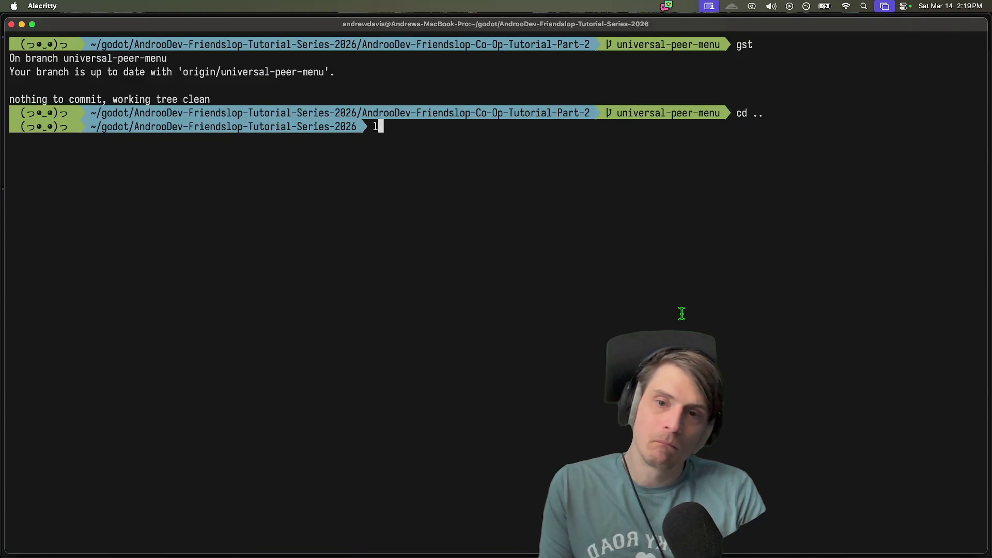
pyautogui.press('Return')
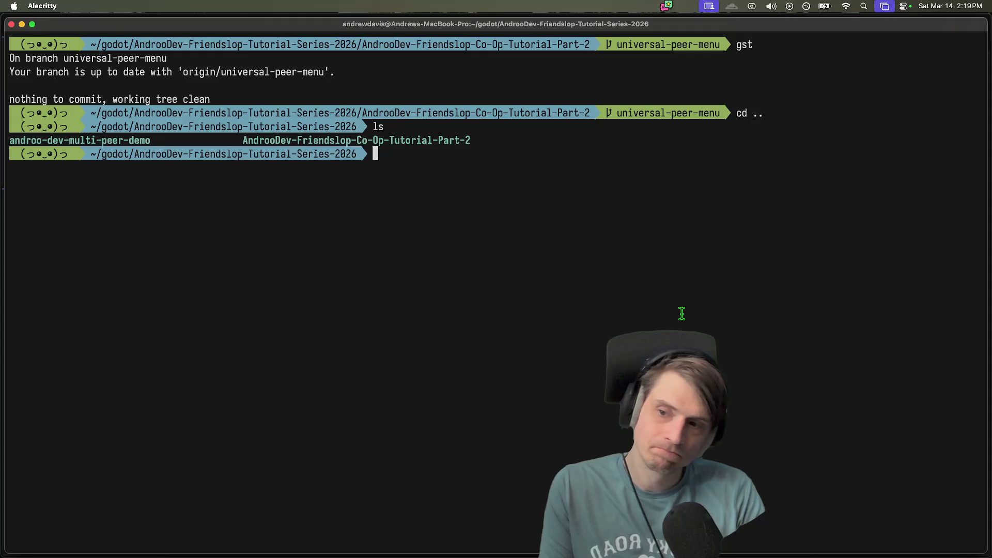
# Enter androo-dev-multi-peer-demo, check its git status and list its remotes with git remote -v.
pyautogui.write('cd ')
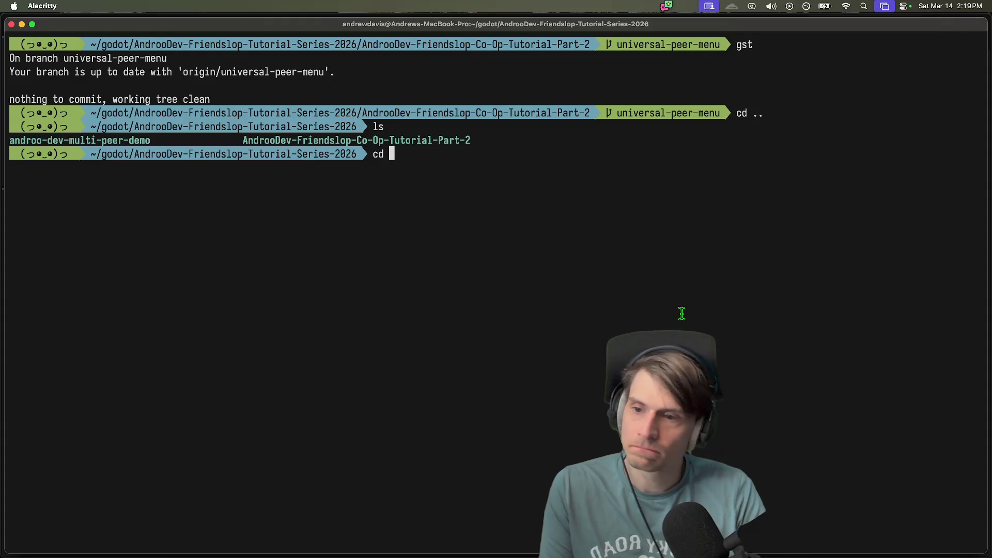
pyautogui.write('androo')
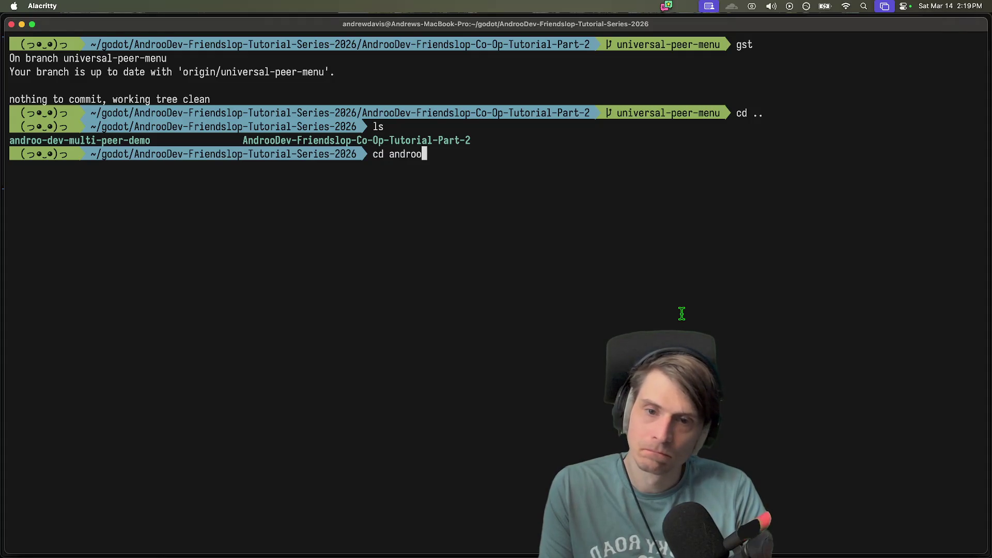
pyautogui.press('Tab')
pyautogui.press('Tab')
pyautogui.press('Return')
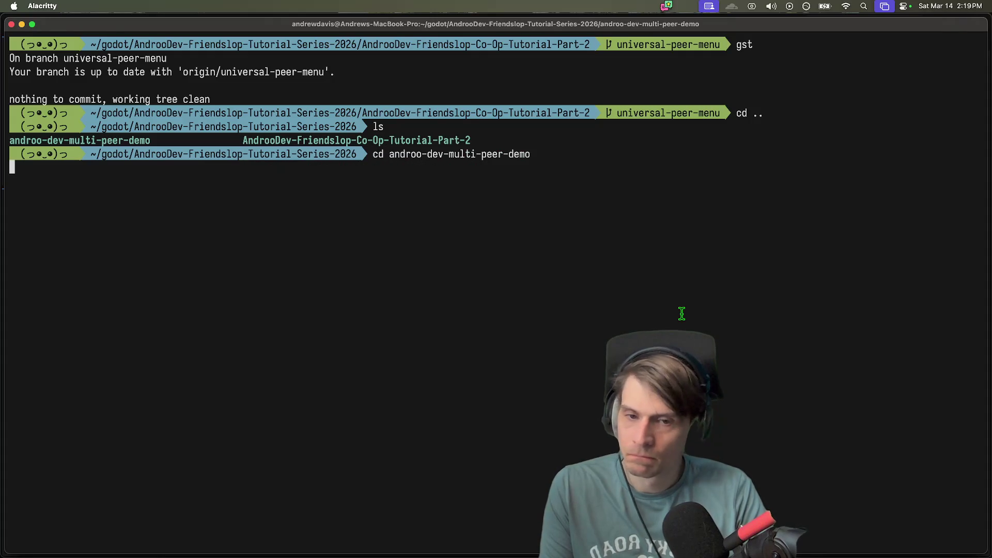
pyautogui.write('gst')
pyautogui.press('Return')
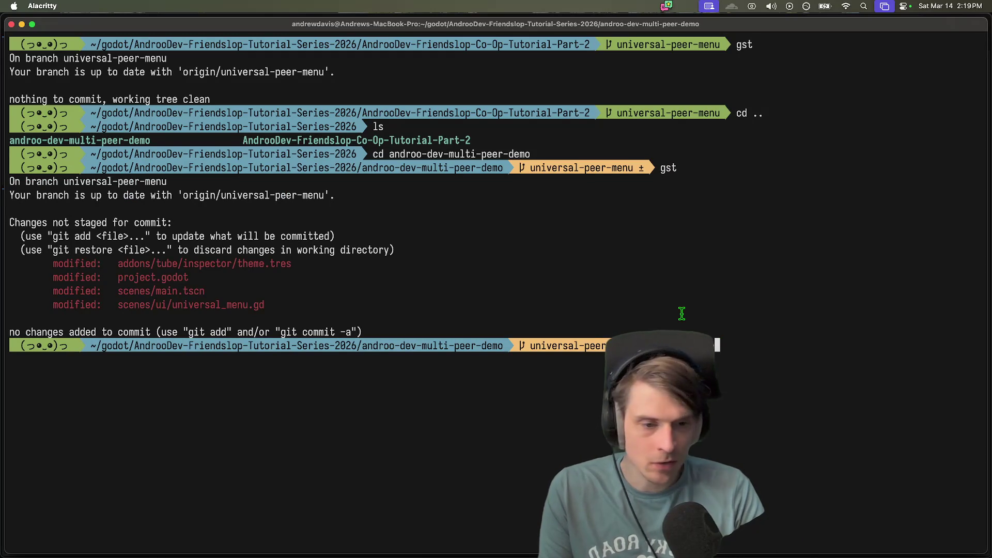
pyautogui.write('v')
pyautogui.press('Return')
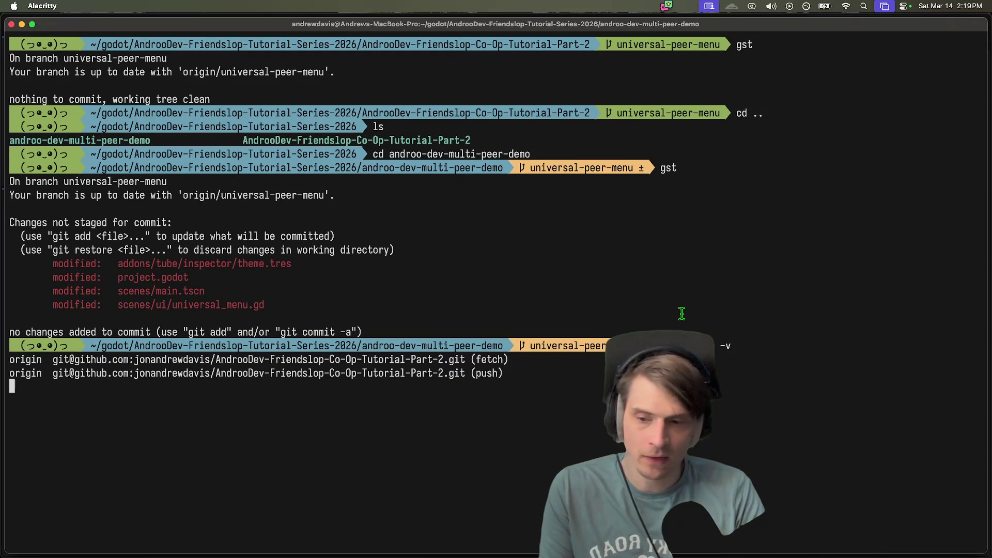
# Remove the origin remote with git remote remove origin and clear the screen.
pyautogui.doubleClick(26, 359)
pyautogui.click(204, 352)
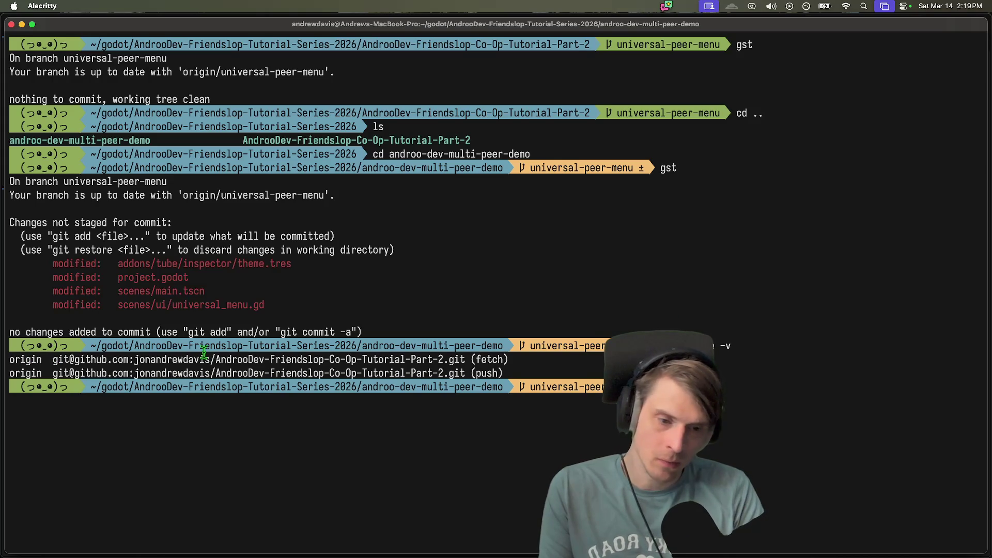
pyautogui.write('origin')
pyautogui.press('Return')
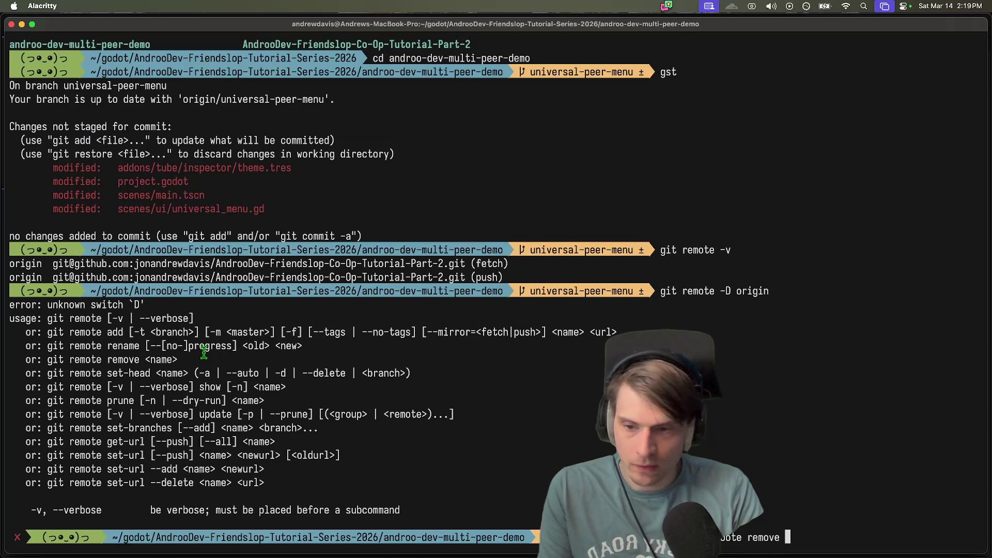
pyautogui.write('igin')
pyautogui.press('Return')
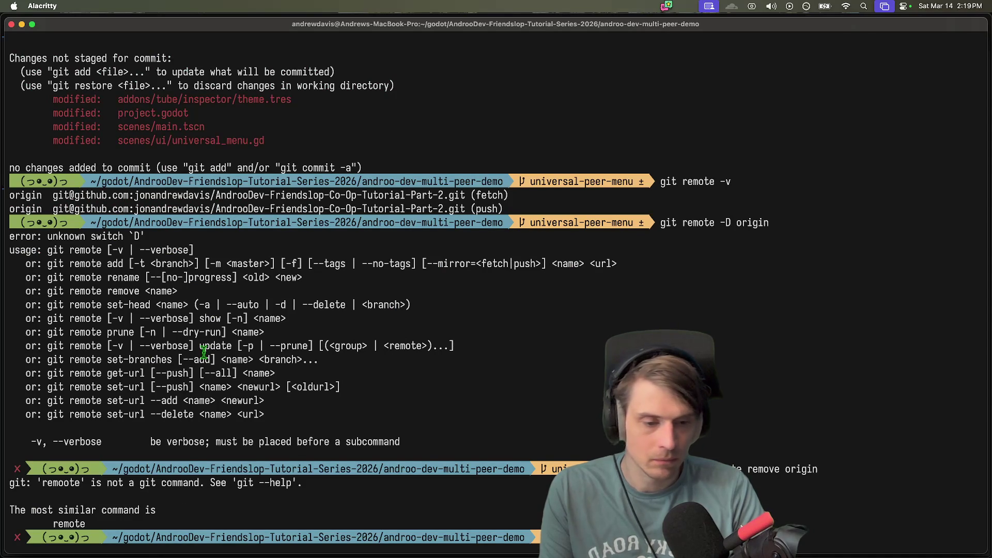
pyautogui.write('gin')
pyautogui.press('Return')
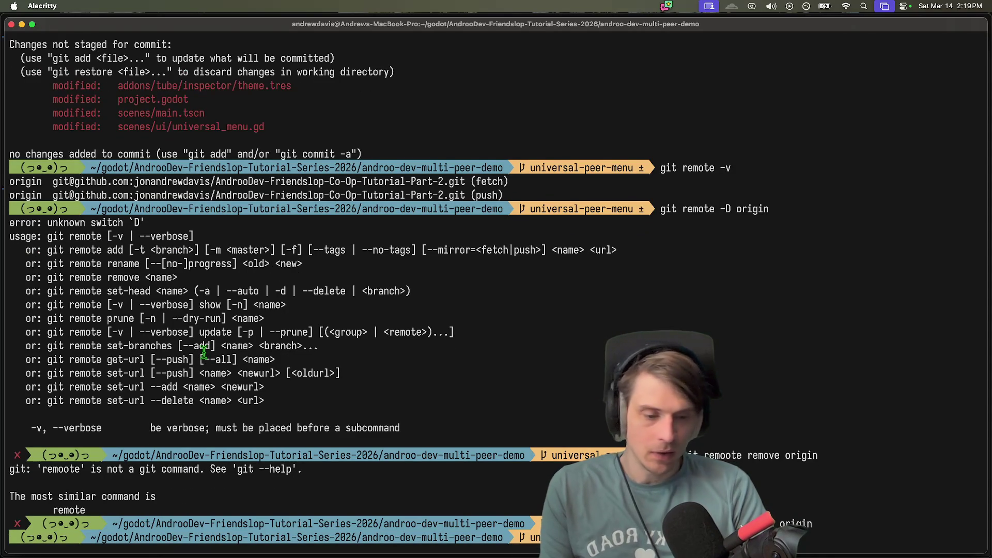
pyautogui.press('Return')
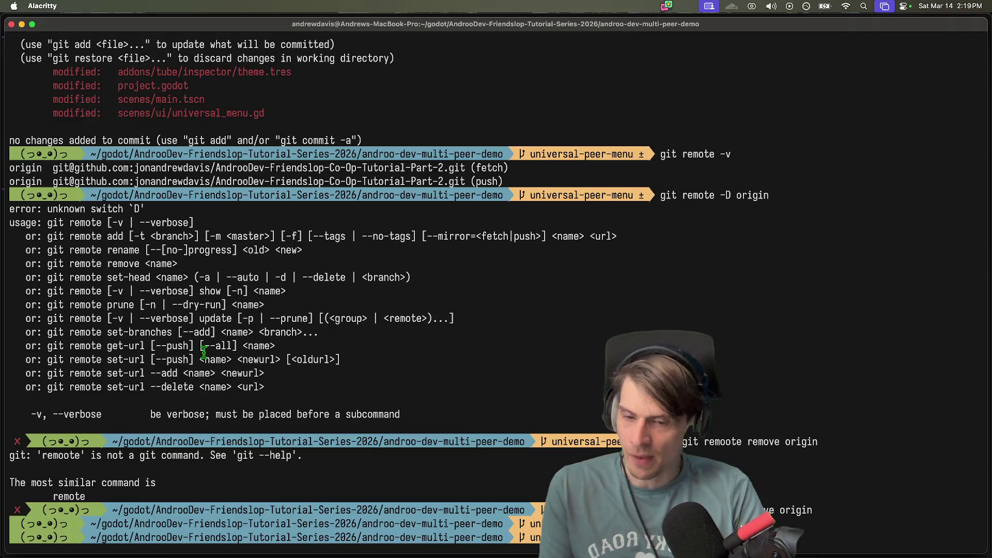
pyautogui.press('super+k')
# Open github.com in a new Firefox tab.
pyautogui.press('super+Tab')
pyautogui.press('super+Tab')
pyautogui.press('super+t')
pyautogui.write('gi')
pyautogui.press('Return')
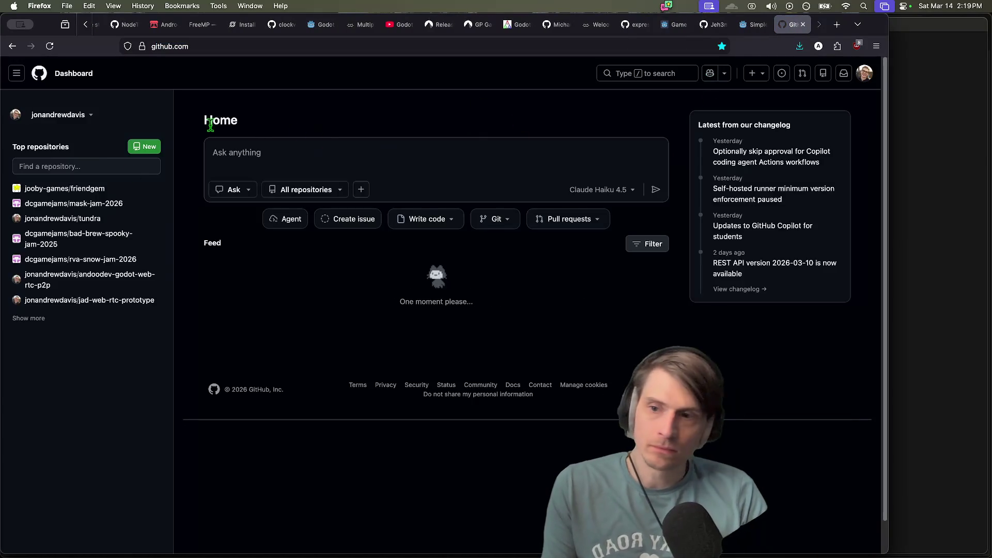
# Start a new repository and name it AndrooDev-Universal-Peer-Demo.
pyautogui.click(143, 148)
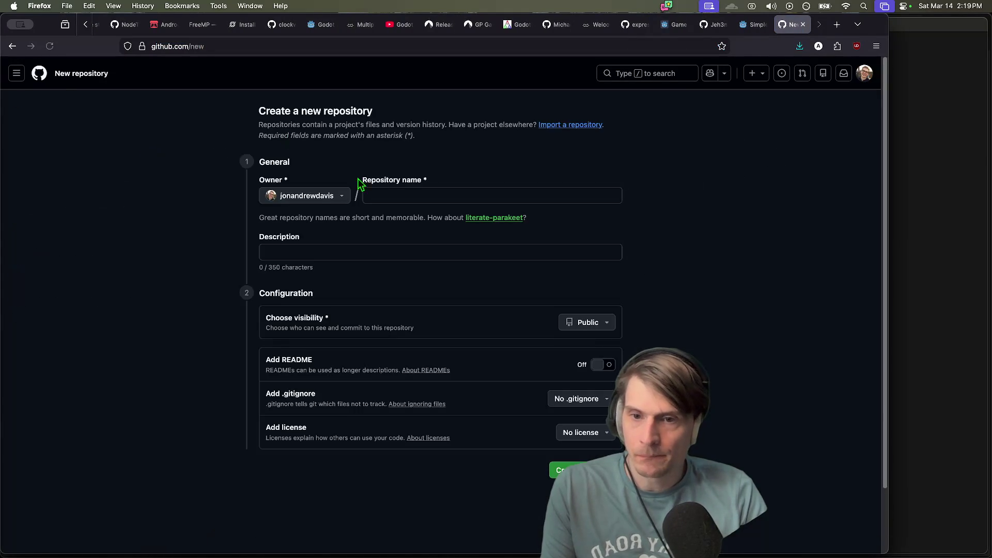
pyautogui.click(319, 200)
pyautogui.click(521, 196)
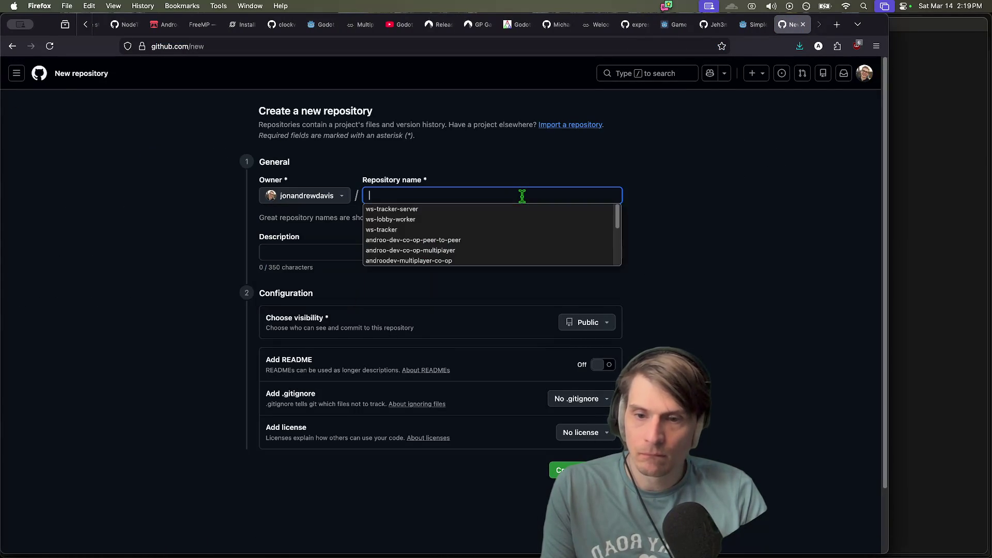
pyautogui.write('ws')
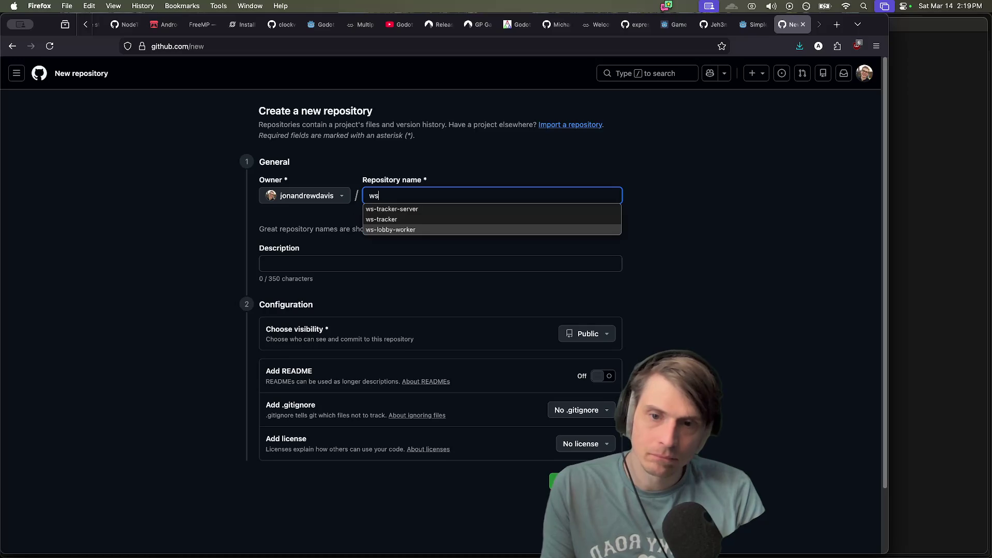
pyautogui.press('BackSpace')
pyautogui.press('BackSpace')
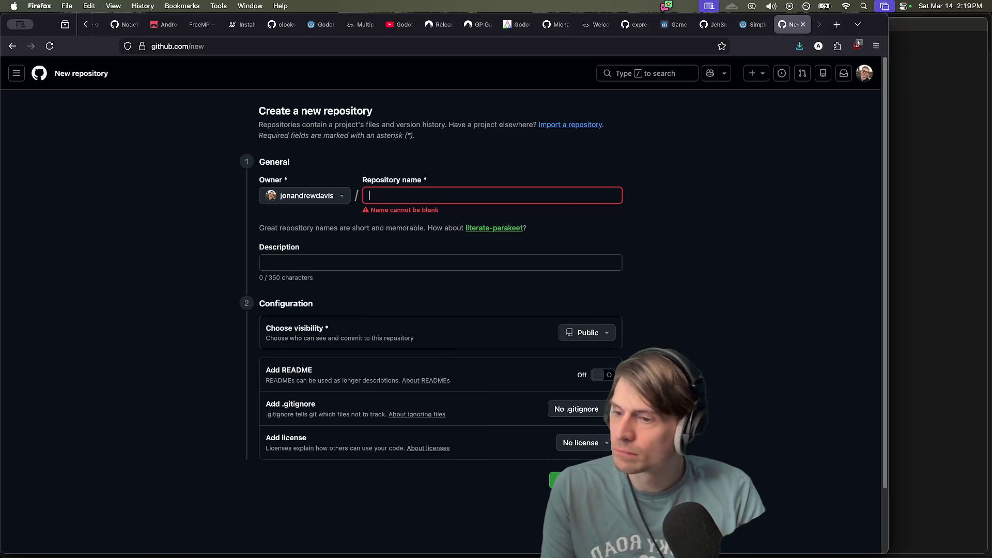
pyautogui.press('super+Tab')
pyautogui.press('super+Tab')
pyautogui.write('AndrooDe')
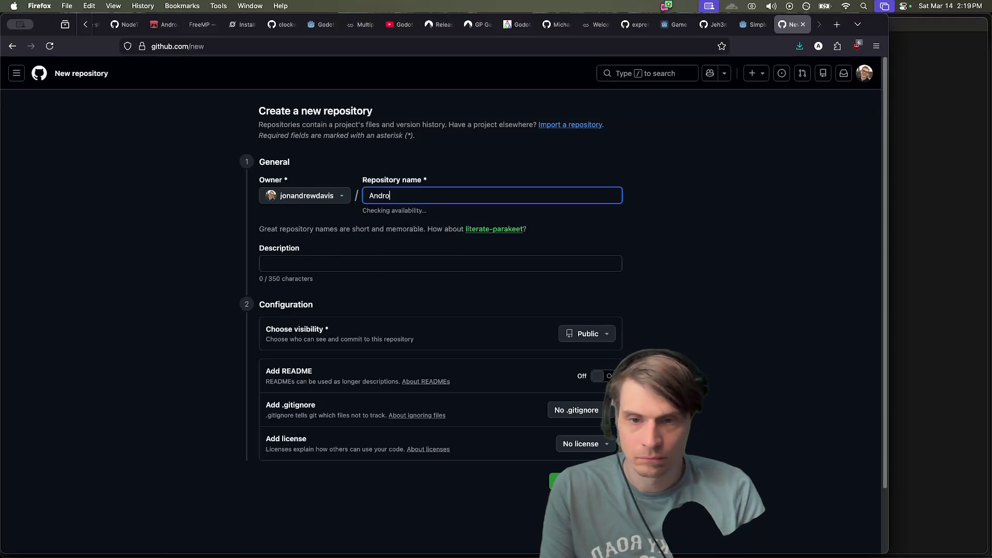
pyautogui.write('v-m')
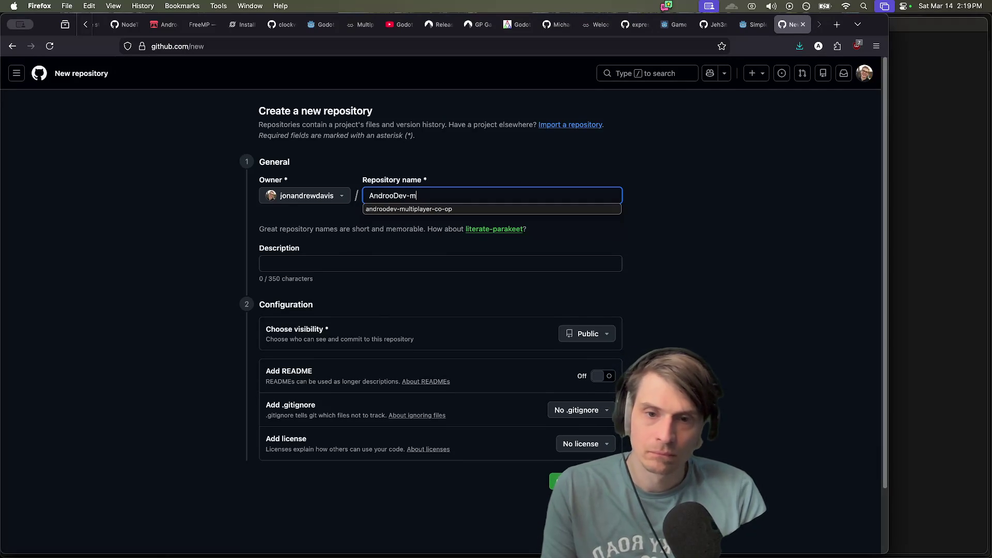
pyautogui.write('Univ')
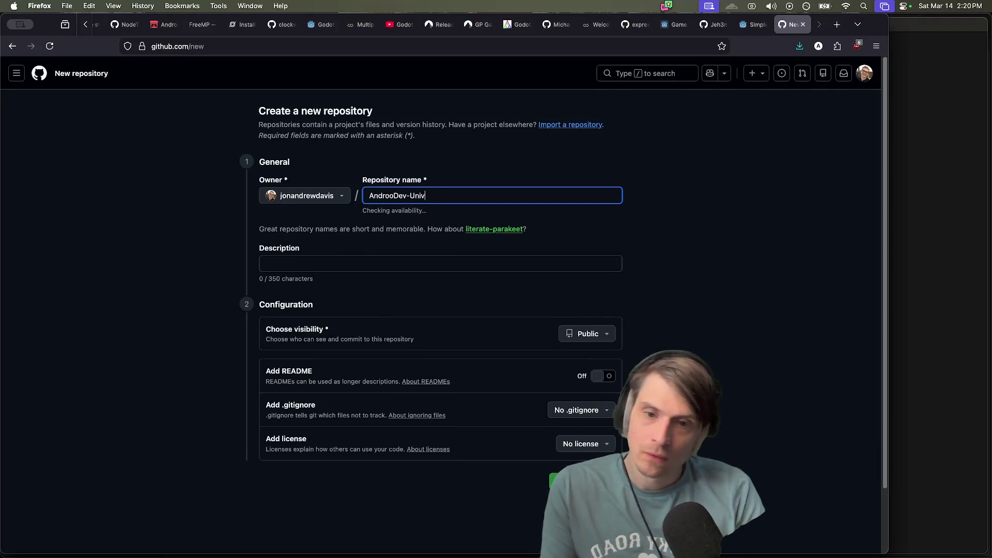
pyautogui.write('er-Demo')
# Enter the description 'A project with 8 multiplayer peers and 8 ways to connect.'.
pyautogui.click(401, 261)
pyautogui.write('A project with 8 ')
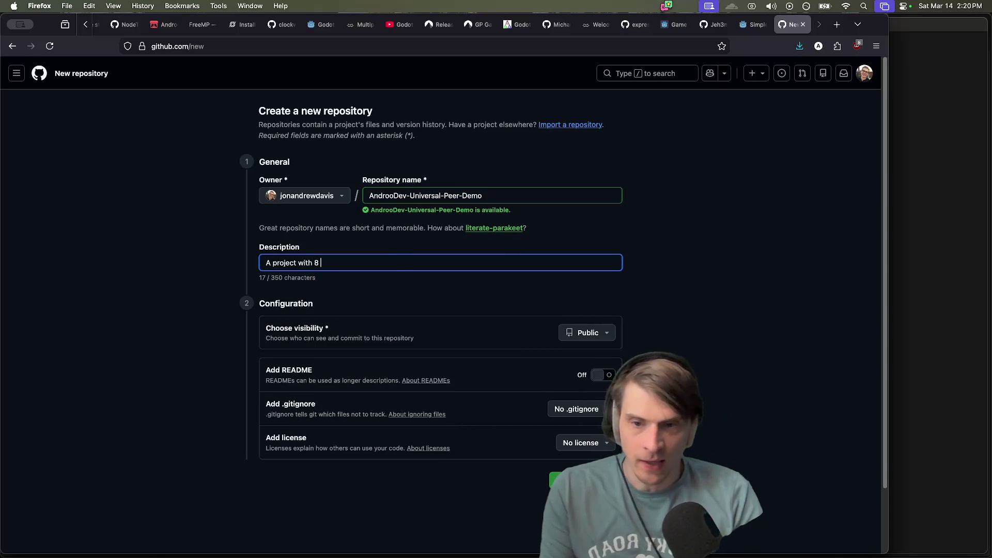
pyautogui.write('multiplayer peers')
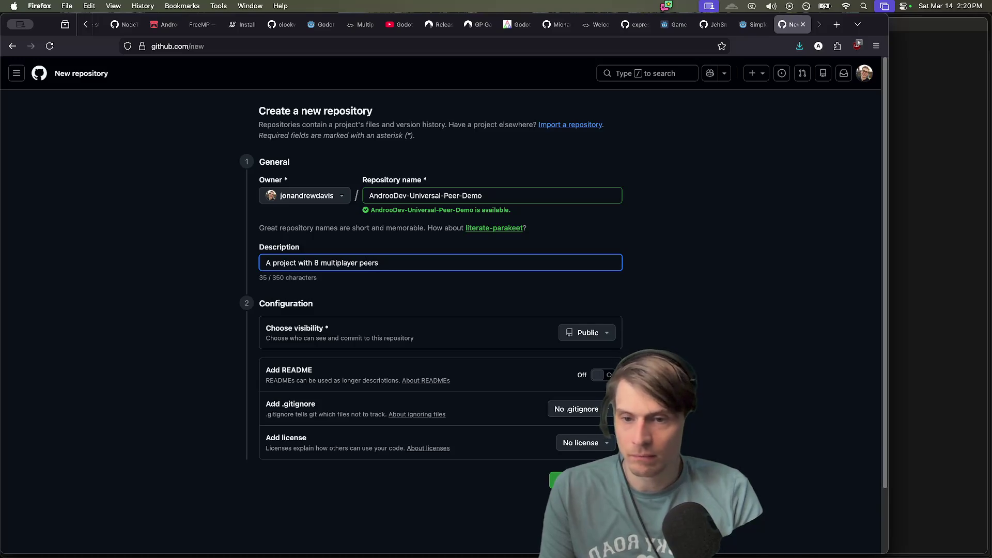
pyautogui.write(' t oc')
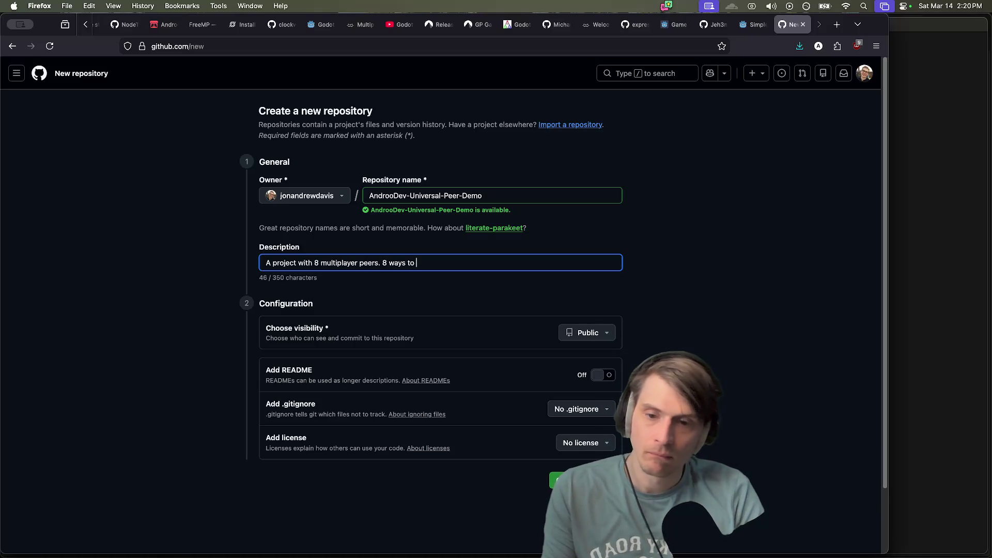
pyautogui.write('nect.')
pyautogui.press('super+a')
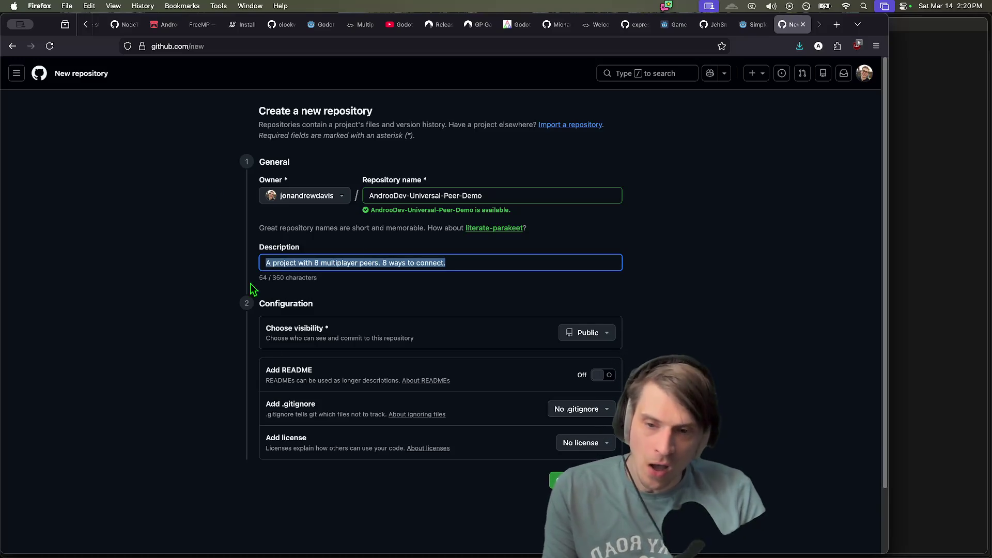
pyautogui.press('Tab')
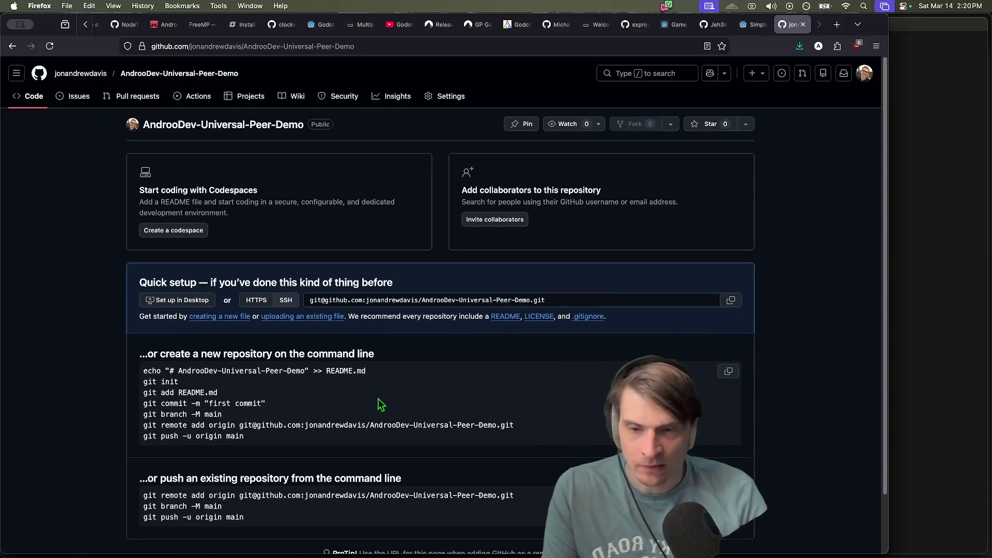
# On the created repository page, select the quick-setup commands from git init to push.
pyautogui.scroll(-1, 419, 416)
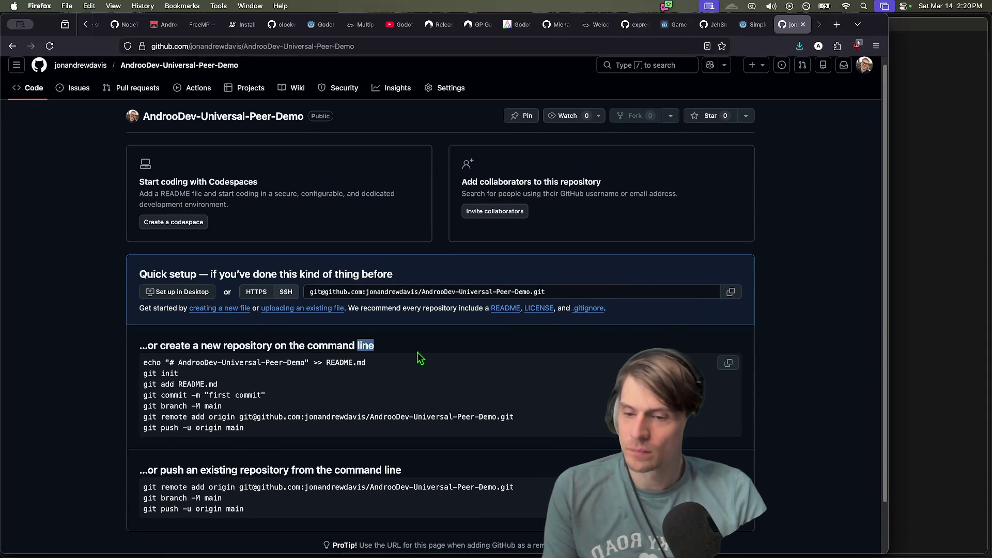
pyautogui.moveTo(413, 433); pyautogui.dragTo(179, 365)
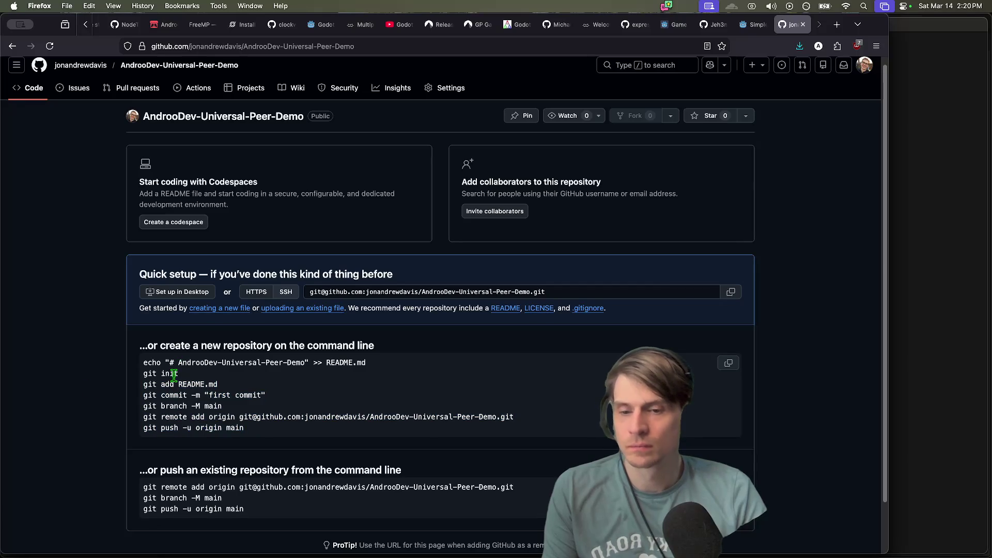
pyautogui.moveTo(144, 373); pyautogui.dragTo(254, 432)
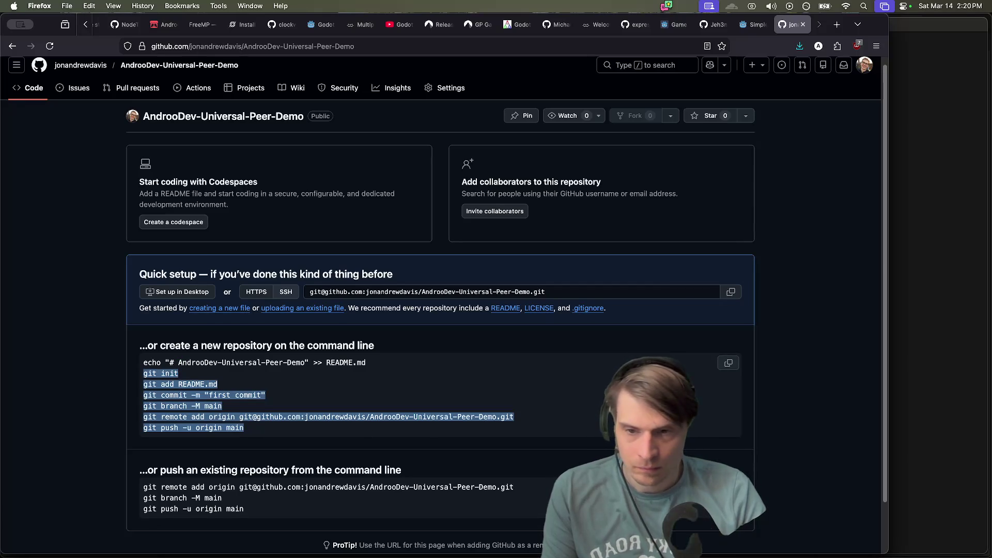
pyautogui.click(507, 328)
pyautogui.click(514, 294)
pyautogui.press('super+Tab')
pyautogui.press('super+Tab')
pyautogui.press('super+Tab')
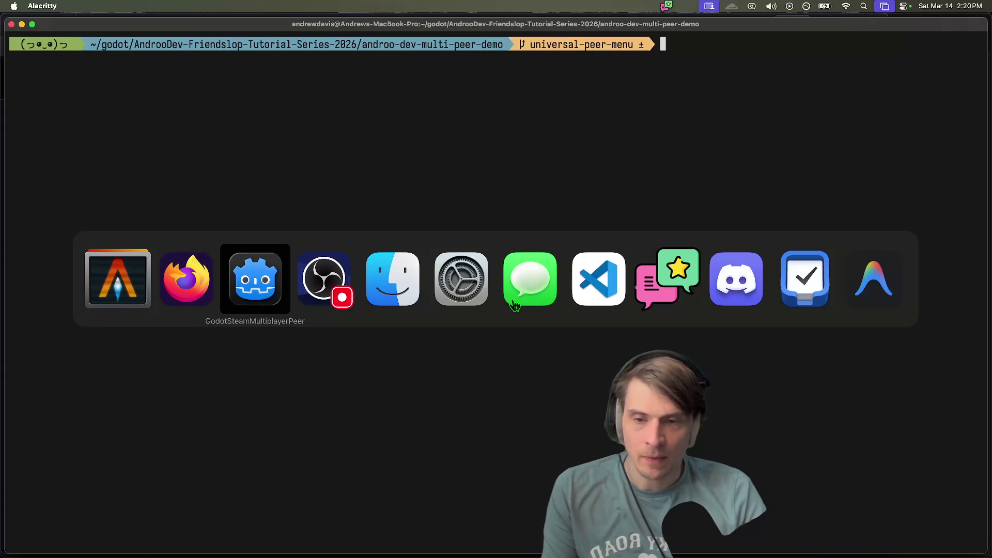
# Back in the terminal, check git status and stage all changes with git add.
pyautogui.press('super+shift+Tab')
pyautogui.click(510, 299)
pyautogui.press('super+Tab')
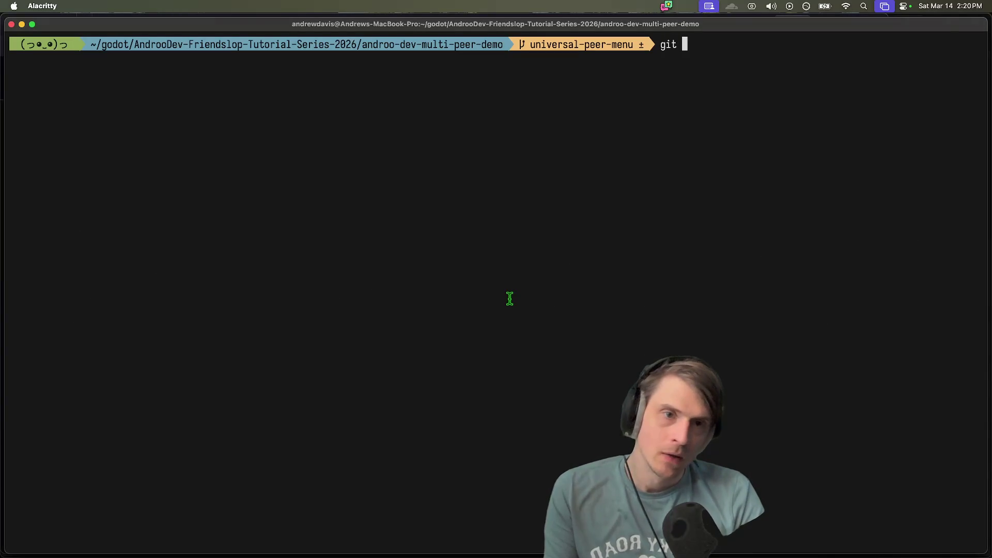
pyautogui.write('st')
pyautogui.press('Return')
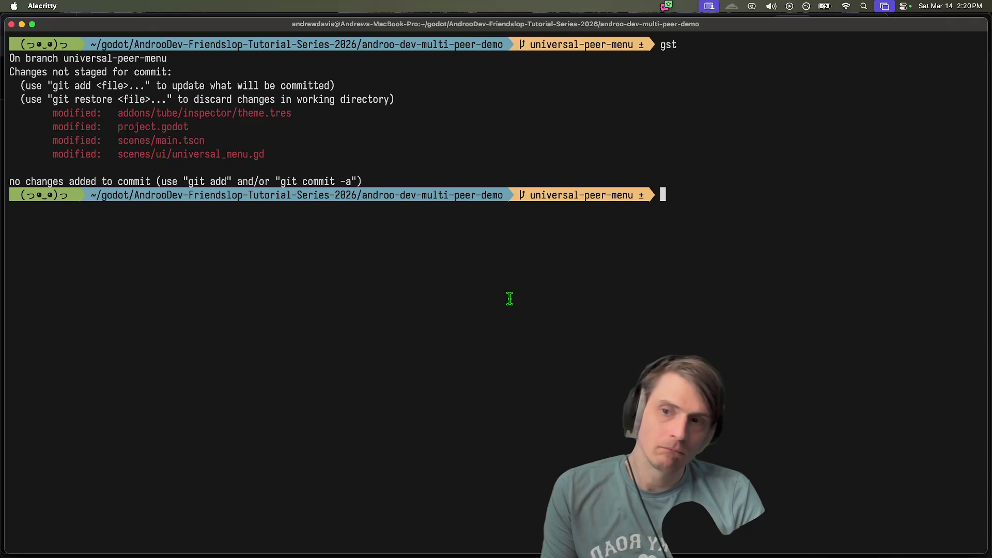
pyautogui.write('git a')
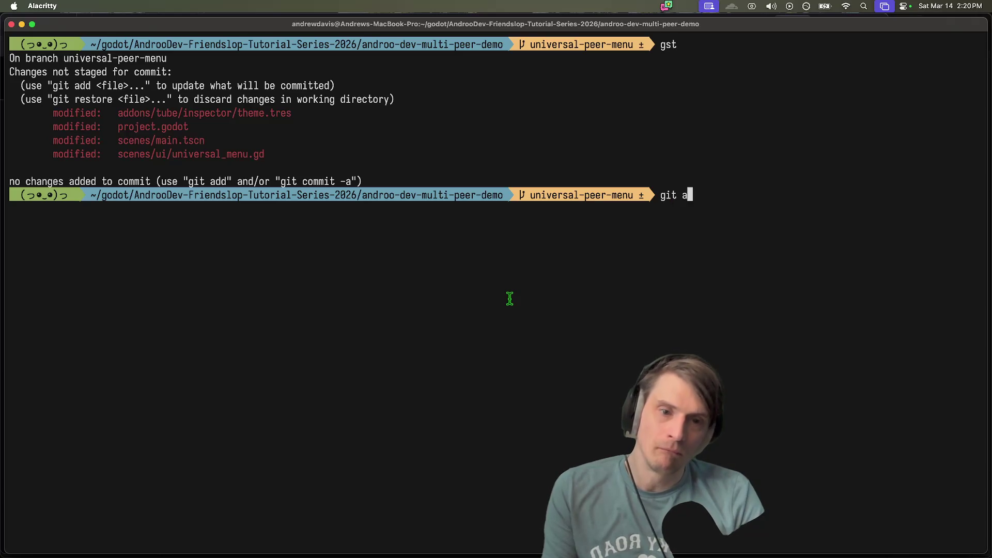
pyautogui.write('git')
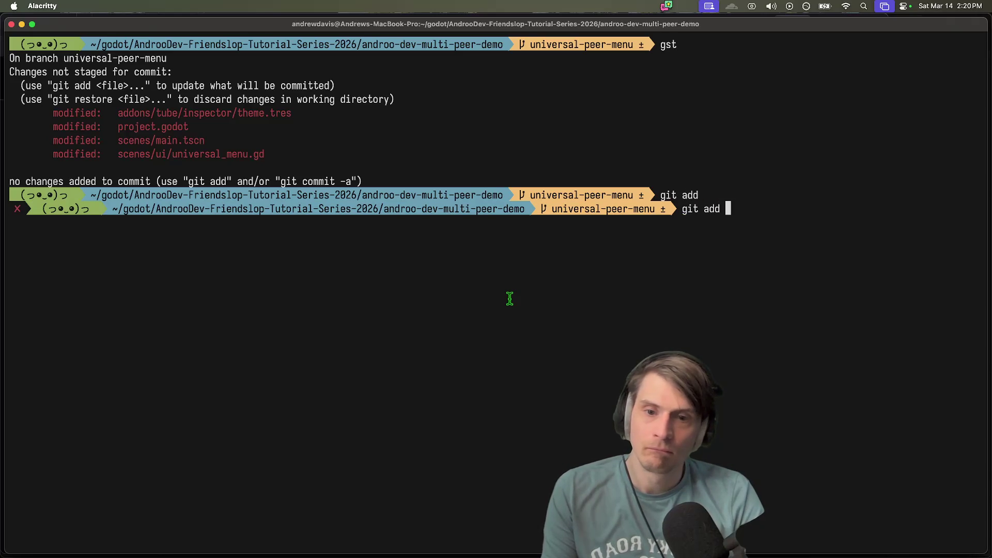
pyautogui.press('Return')
# Commit with gcam "feat: add steam and regress to 4.5", check out main and clear.
pyautogui.write('gcam "feat: add ')
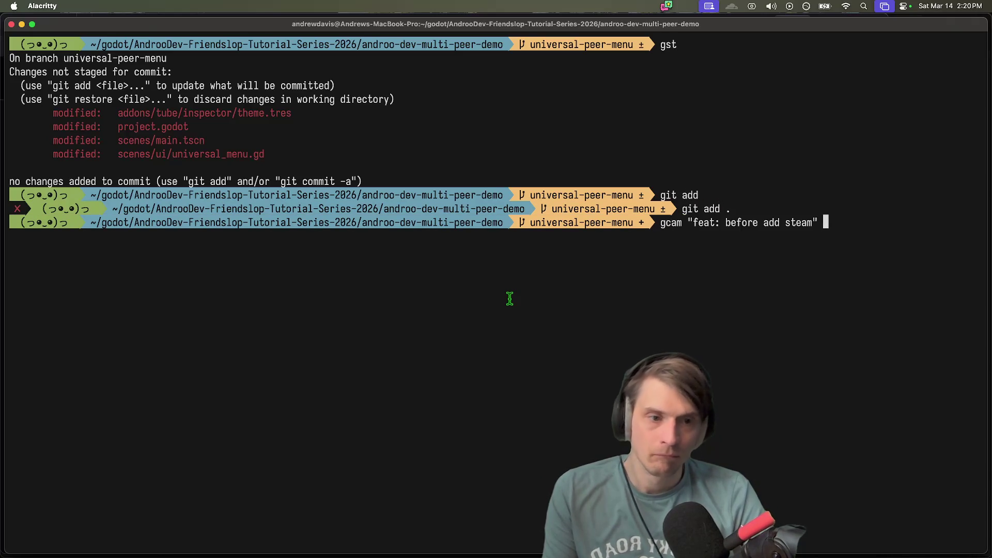
pyautogui.write('steam a')
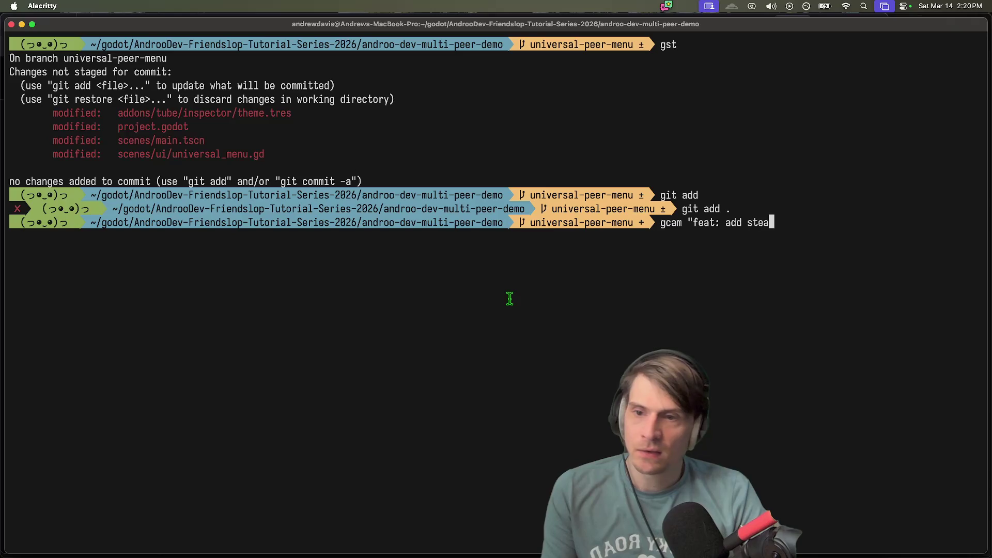
pyautogui.write('nd ')
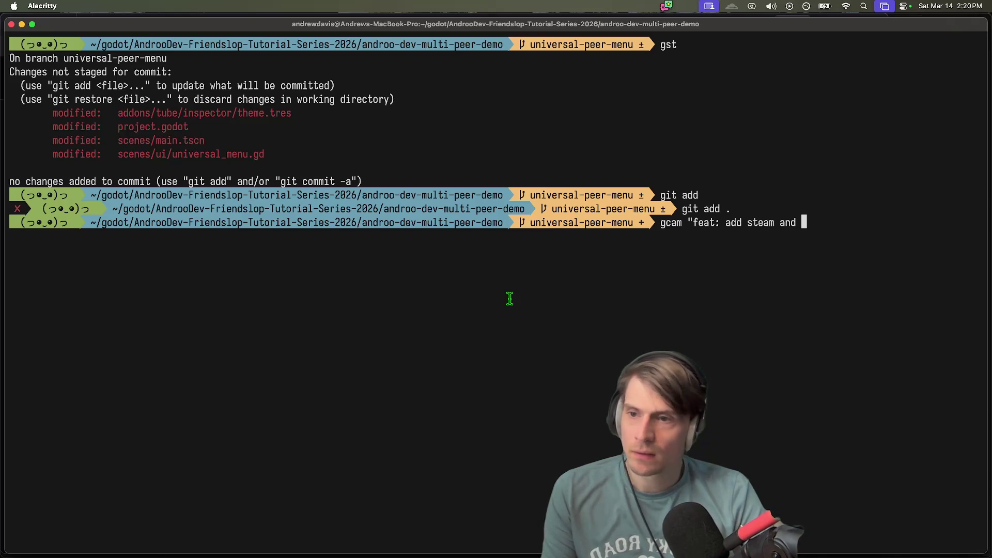
pyautogui.write('regress to 4.')
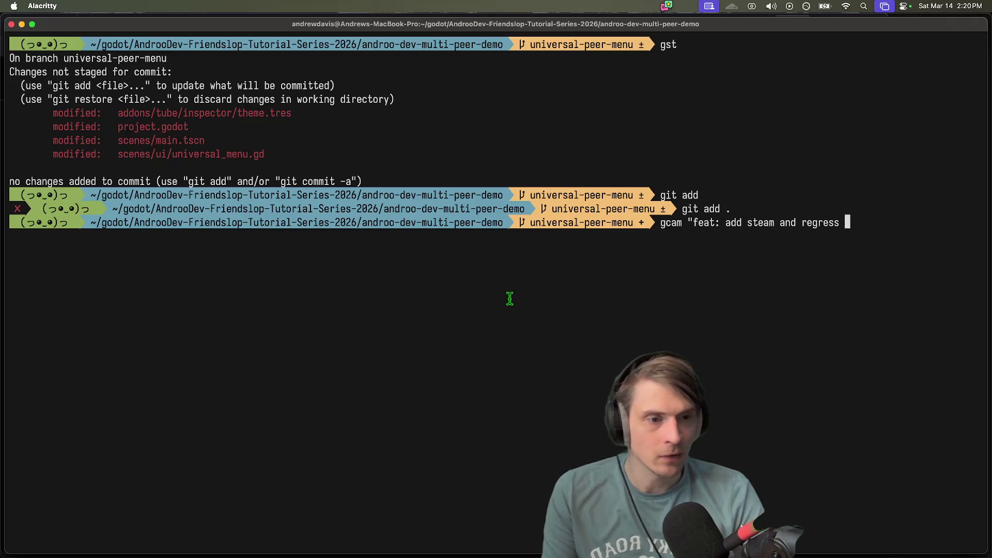
pyautogui.write('5')
pyautogui.press('Return')
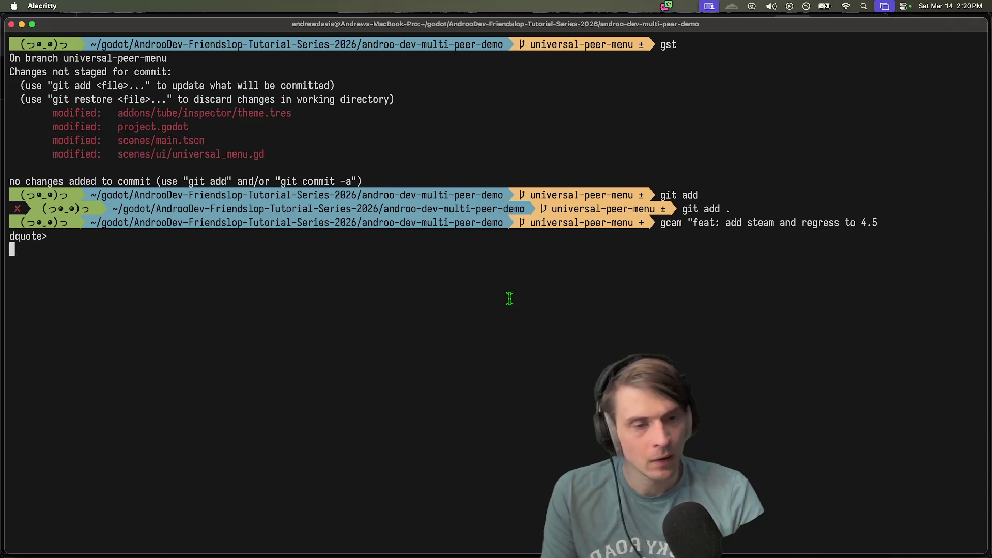
pyautogui.hotkey('ctrl', 'c')
pyautogui.press('Up')
pyautogui.write('guit ')
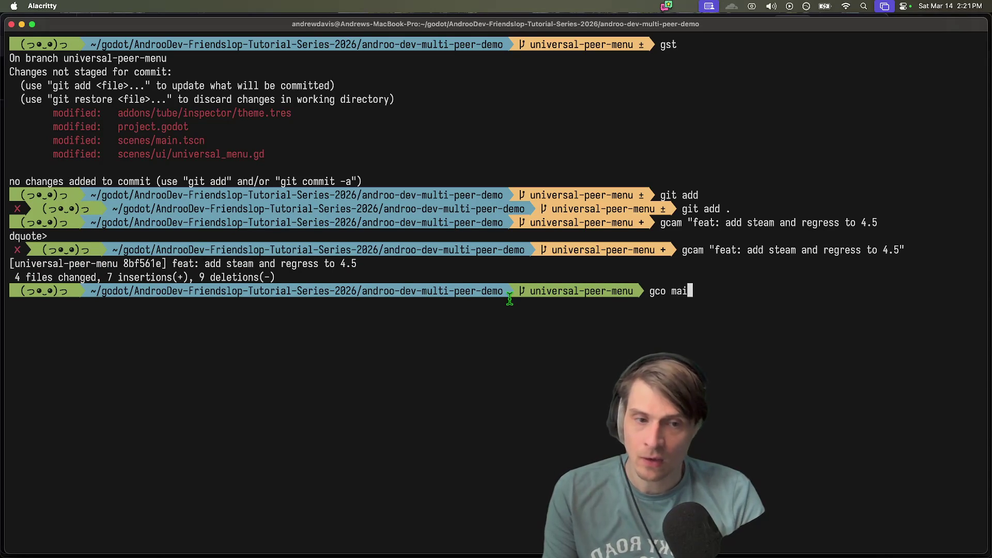
pyautogui.write('n')
pyautogui.press('Return')
pyautogui.write('clear')
pyautogui.press('Return')
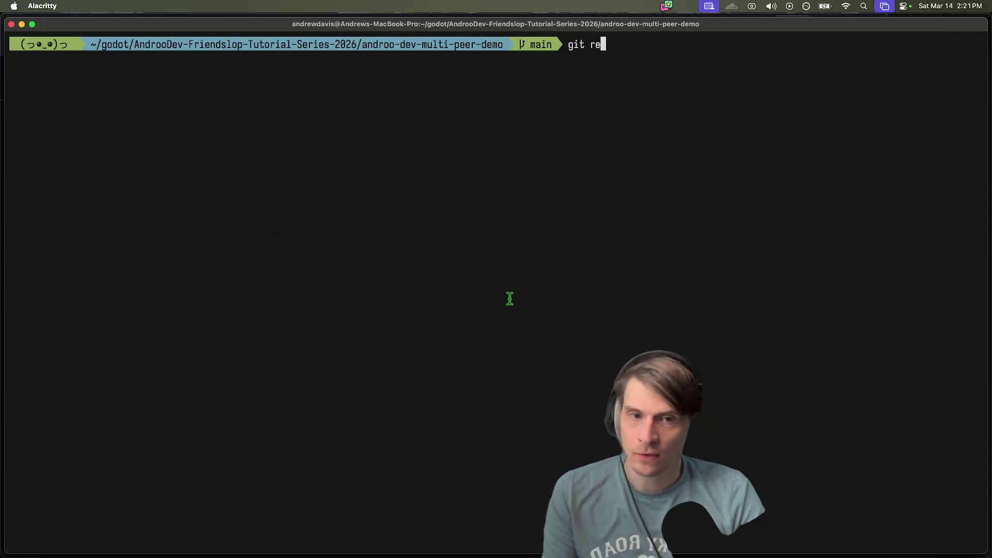
# Attempt git rebase dev, then list the local branches with git branch -l.
pyautogui.write('dev')
pyautogui.press('BackSpace')
pyautogui.press('BackSpace')
pyautogui.press('BackSpace')
pyautogui.write('dev')
pyautogui.press('Return')
pyautogui.write('merge')
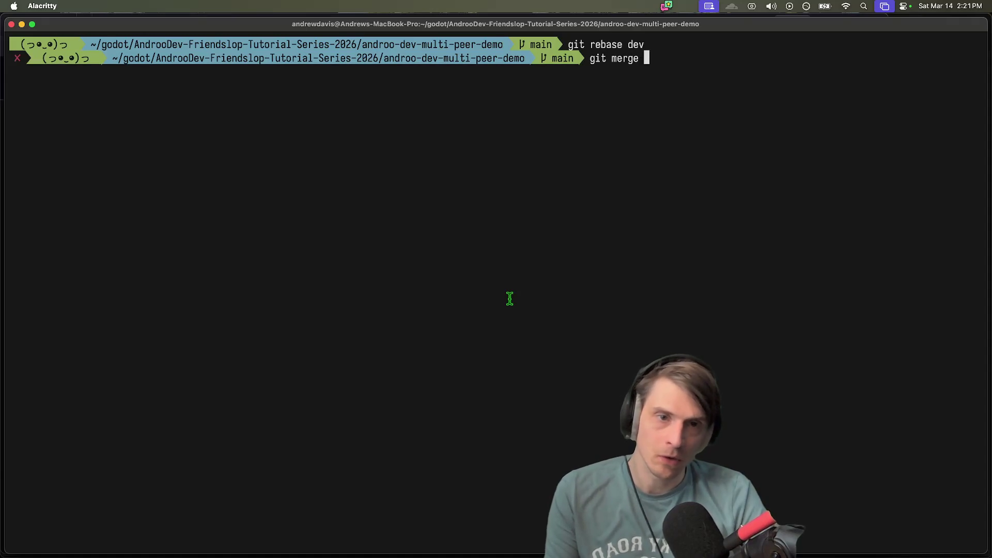
pyautogui.hotkey('ctrl', 'c')
pyautogui.write('git branch -l')
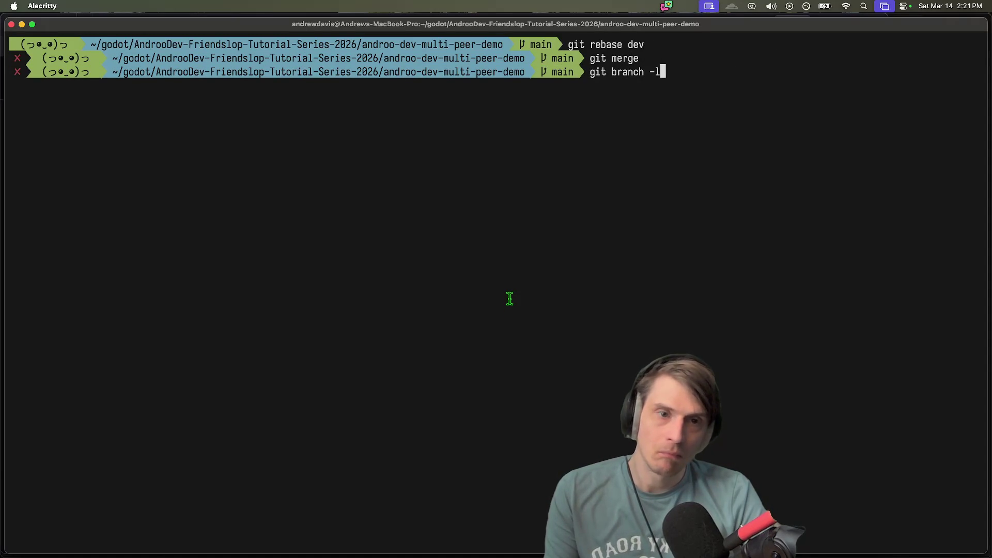
pyautogui.press('Return')
# Merge universal-peer-menu into main and attempt a git push.
pyautogui.write('q')
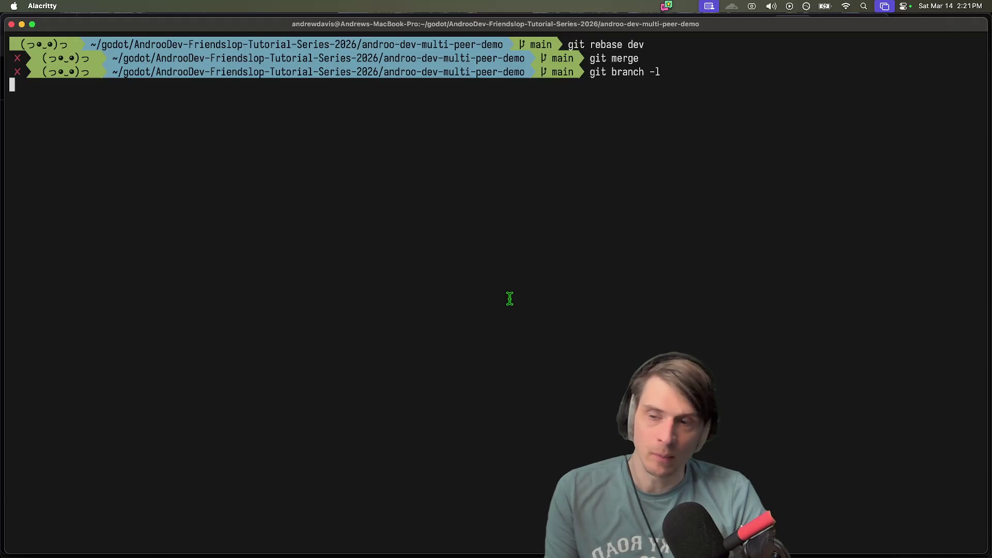
pyautogui.write('git mro')
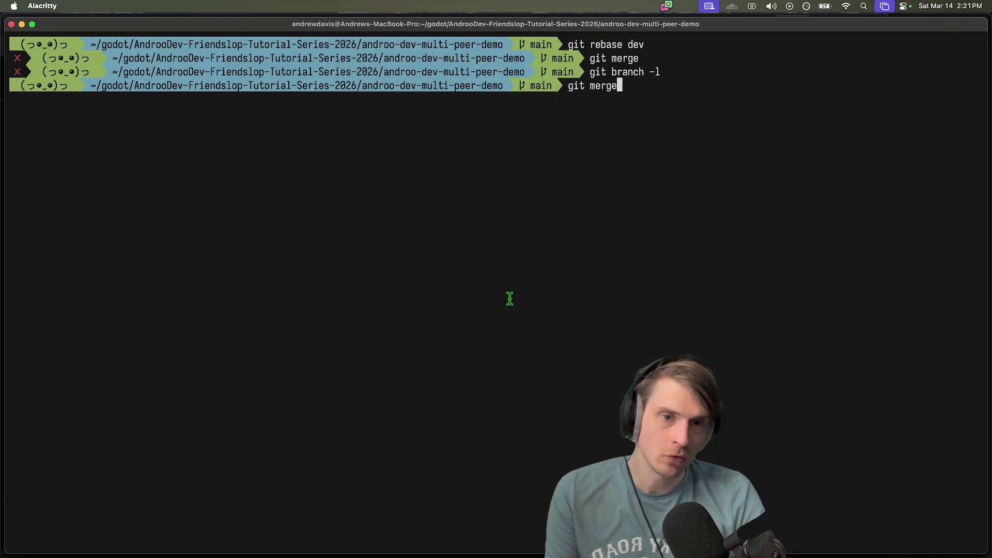
pyautogui.press('Tab')
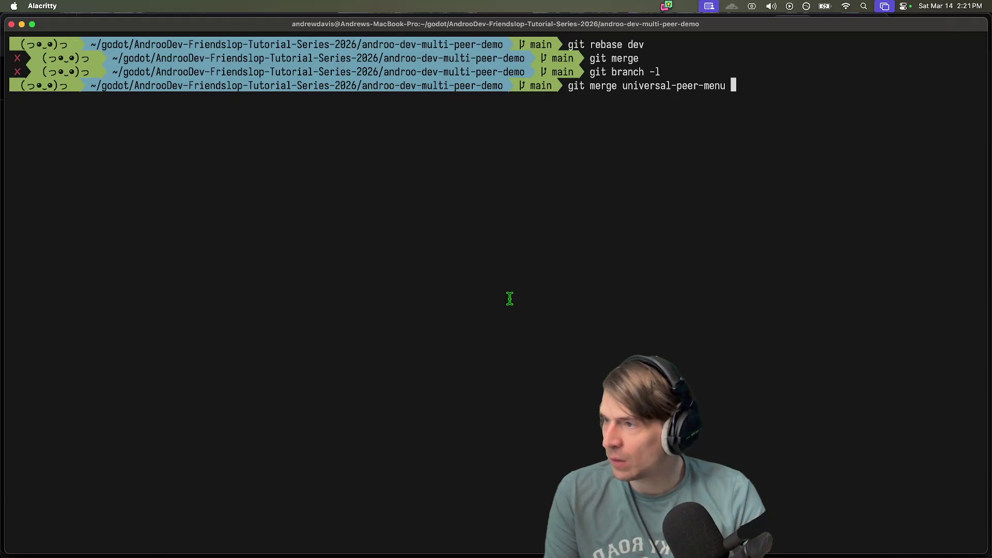
pyautogui.press('Return')
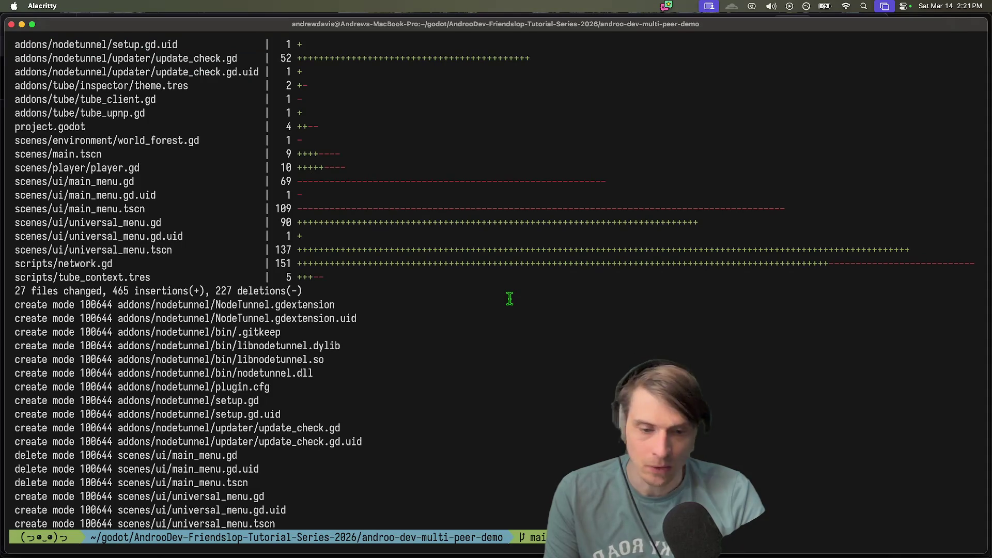
pyautogui.press('Return')
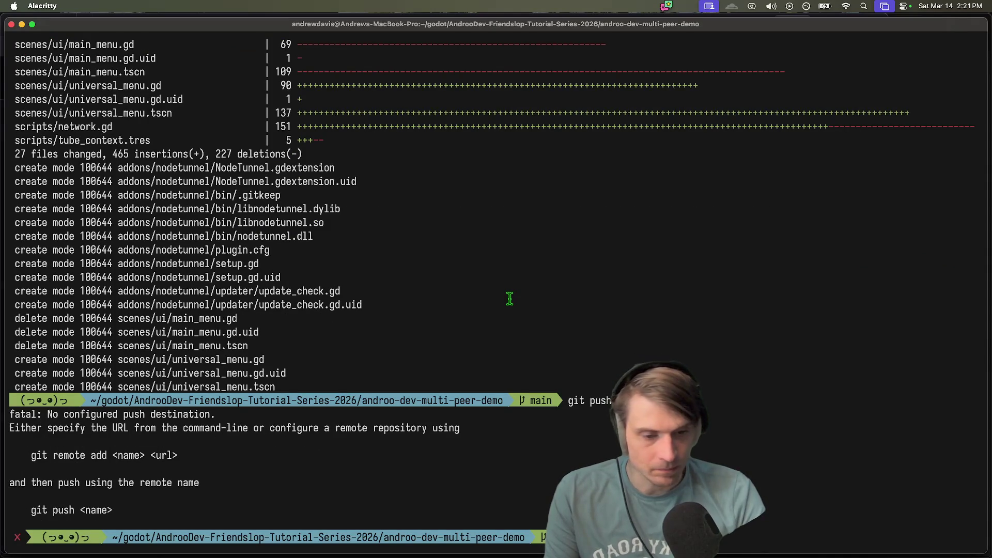
# Add the new GitHub repository's SSH URL as the origin remote.
pyautogui.press('super+Tab')
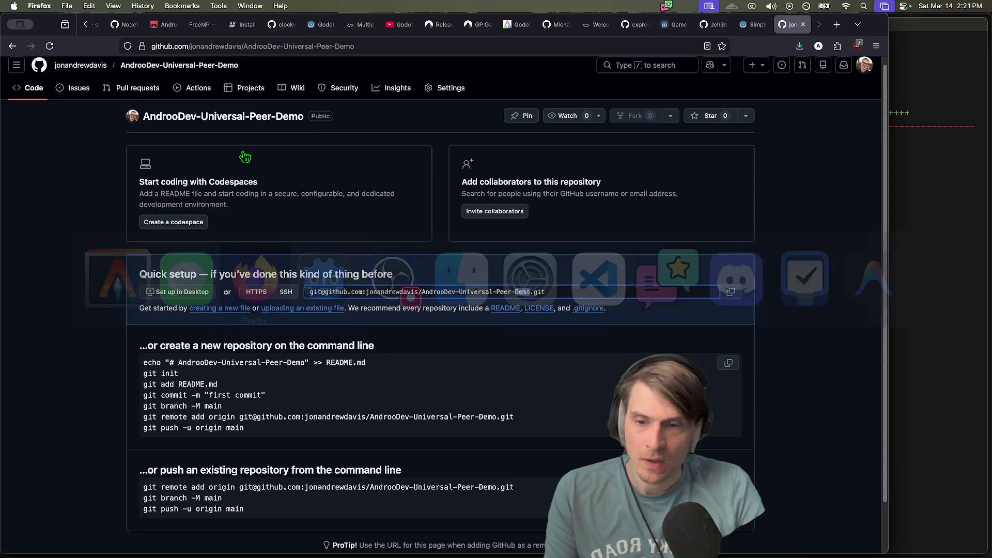
pyautogui.click(730, 292)
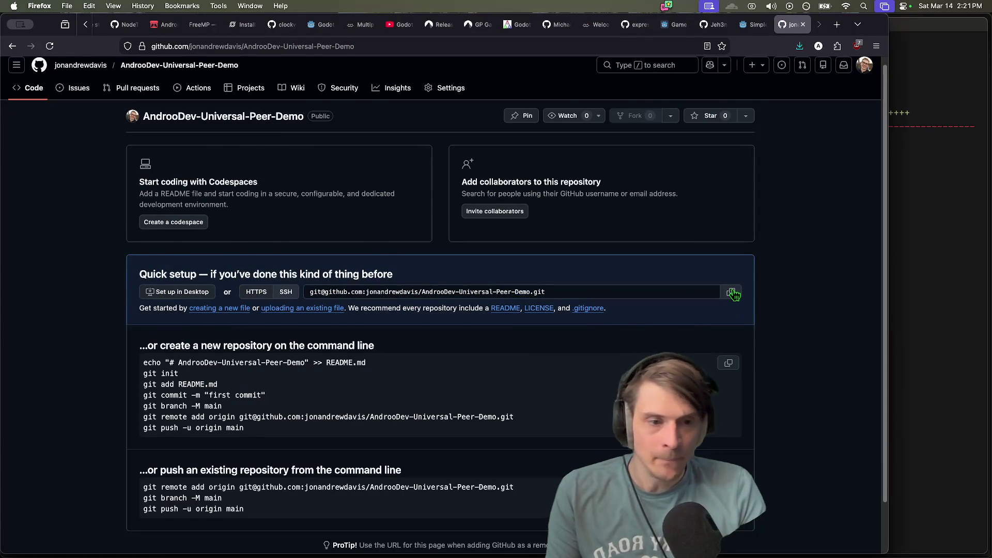
pyautogui.press('super+Tab')
pyautogui.press('super+v')
pyautogui.press('Return')
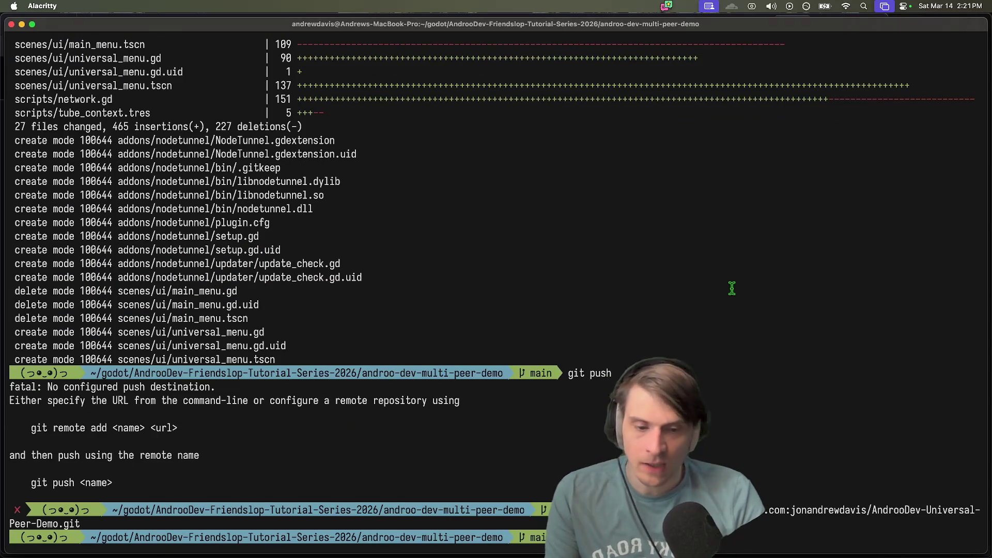
# Push main with git push --set-upstream origin main so it tracks origin/main.
pyautogui.write('git push')
pyautogui.press('Return')
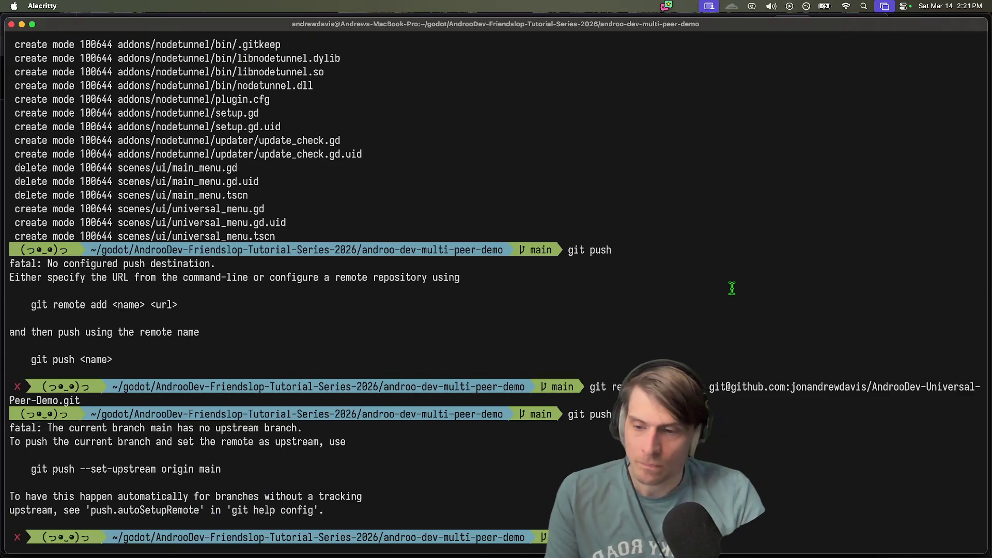
pyautogui.moveTo(212, 467)
pyautogui.mouseDown()
pyautogui.moveTo(26, 467)
pyautogui.moveTo(149, 444)
pyautogui.moveTo(196, 457)
pyautogui.moveTo(202, 470)
pyautogui.mouseUp()
pyautogui.press('super+c')
pyautogui.press('super+v')
pyautogui.press('Return')
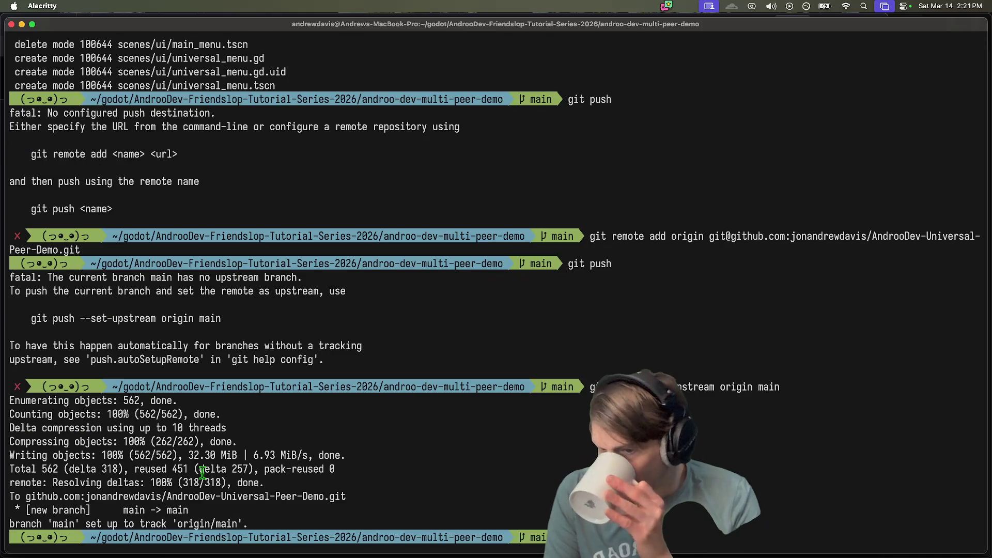
pyautogui.press('super+Tab')
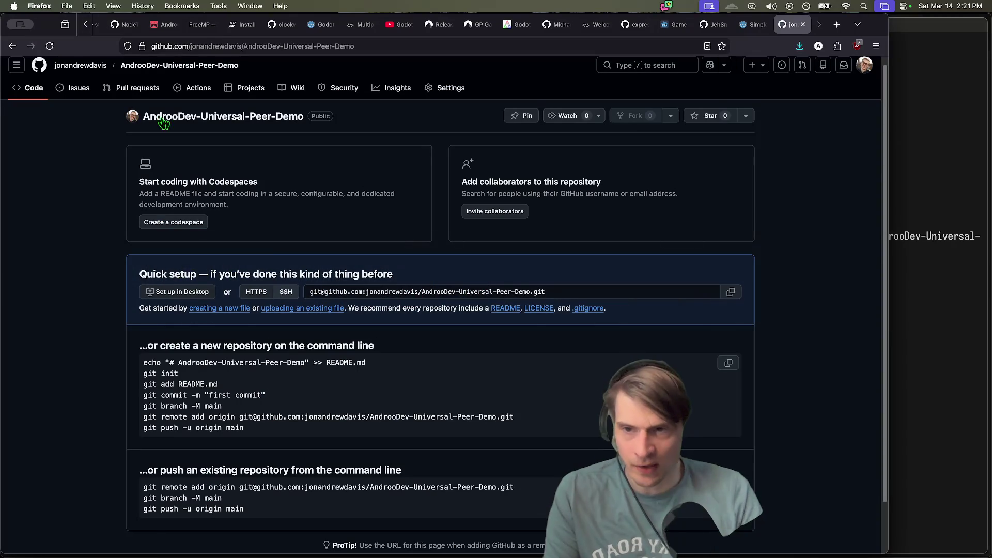
# Scroll the AndrooDev-Universal-Peer-Demo README down to the PLUS: Multi Peer table.
pyautogui.moveTo(237, 202); pyautogui.dragTo(231, 305)
pyautogui.click(49, 299)
pyautogui.scroll(-5, 49, 300)
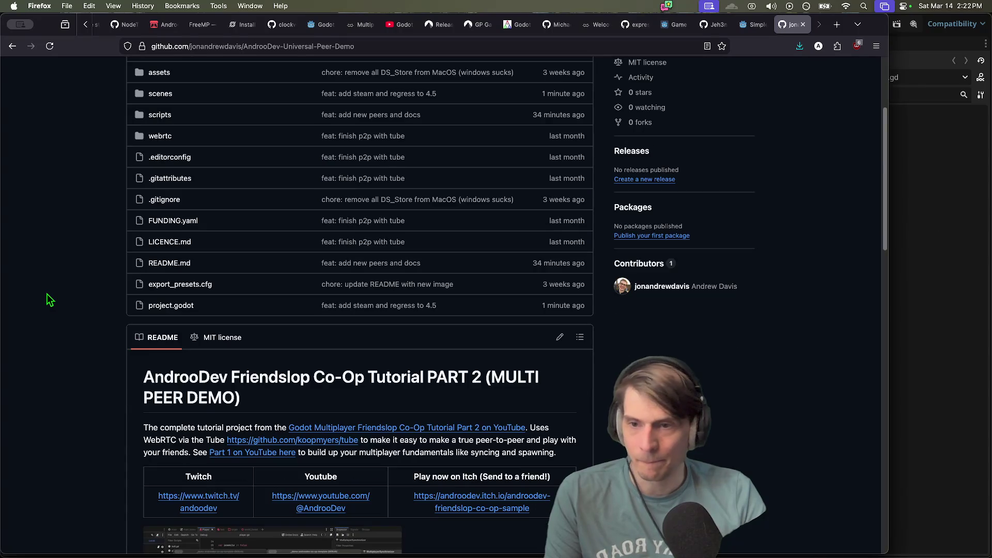
pyautogui.scroll(3, 48, 299)
pyautogui.scroll(-5, 48, 300)
pyautogui.scroll(-1, 413, 356)
pyautogui.scroll(1, 599, 360)
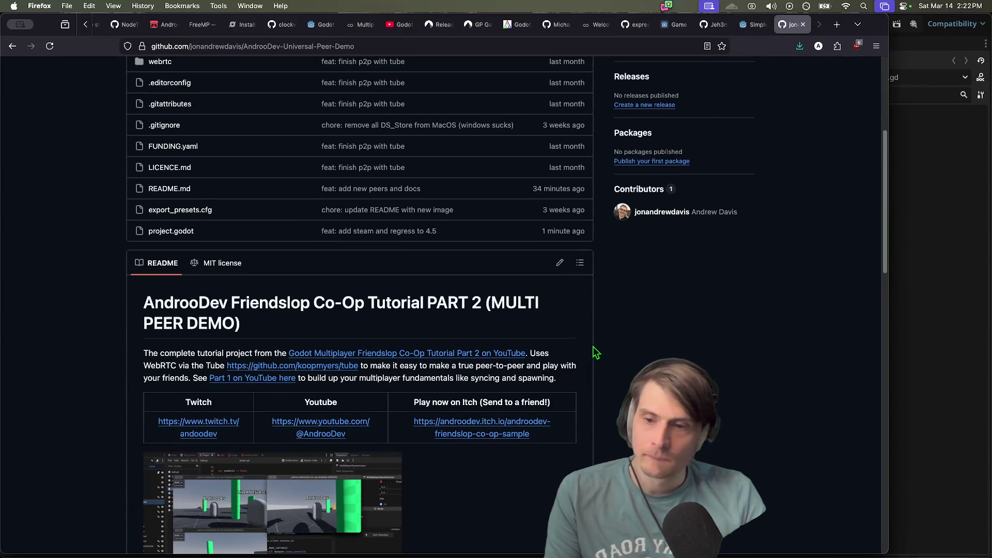
pyautogui.scroll(-5, 241, 318)
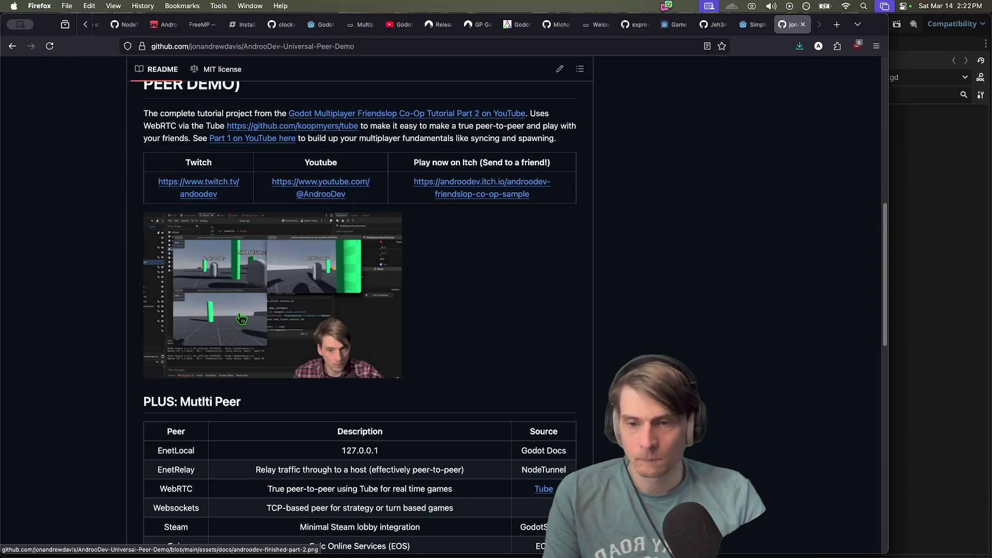
pyautogui.scroll(-3, 243, 390)
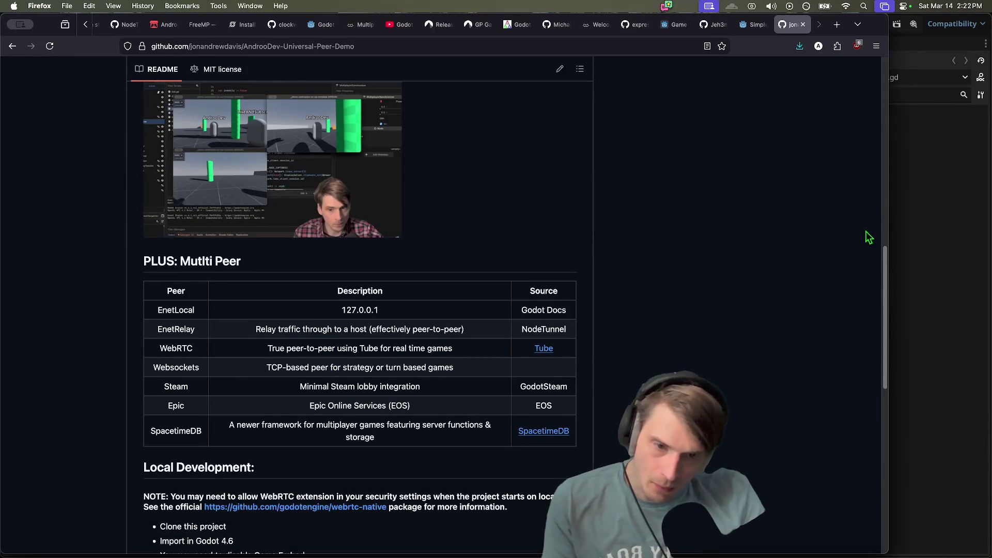
# Highlight the Steam row's 'Minimal Steam lobby integration' description in the Multi Peer table.
pyautogui.moveTo(155, 310); pyautogui.dragTo(519, 451)
pyautogui.click(519, 450)
pyautogui.moveTo(191, 396); pyautogui.dragTo(454, 396)
pyautogui.tripleClick(454, 397)
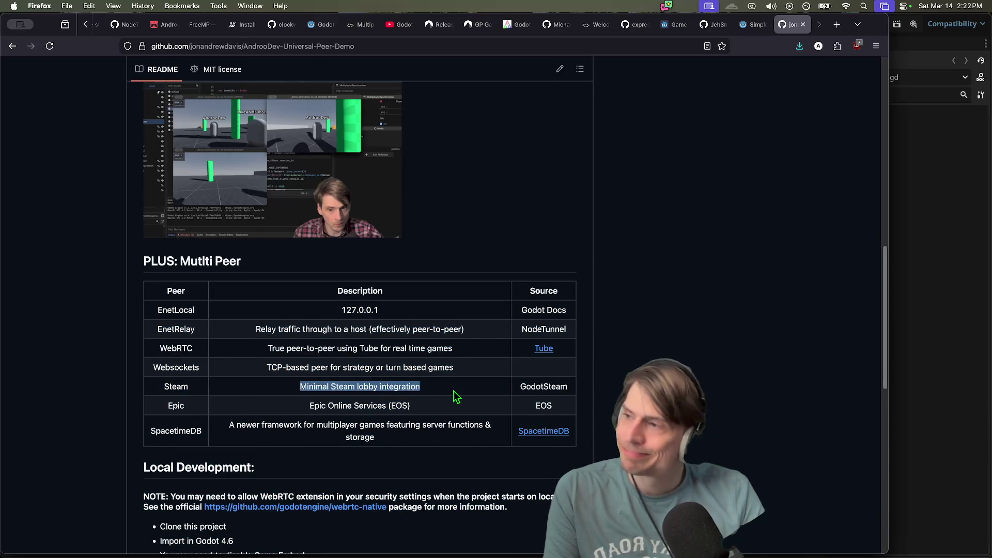
pyautogui.click(454, 397)
pyautogui.press('super+Tab')
pyautogui.press('super+Tab')
pyautogui.press('super+Tab')
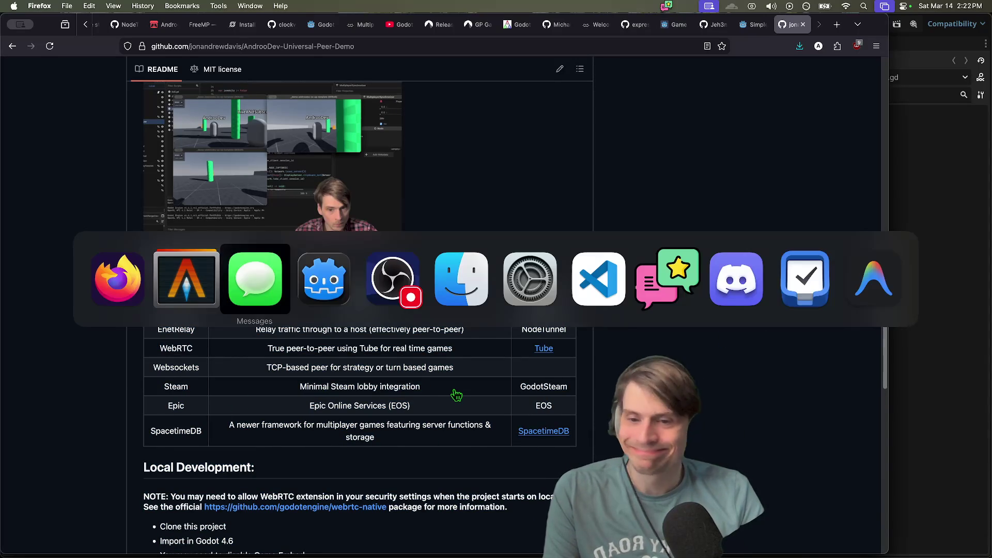
# Reload the externally changed files and reload the current project, granting microphone access.
pyautogui.click(504, 347)
pyautogui.scroll(10, 495, 345)
pyautogui.click(101, 6)
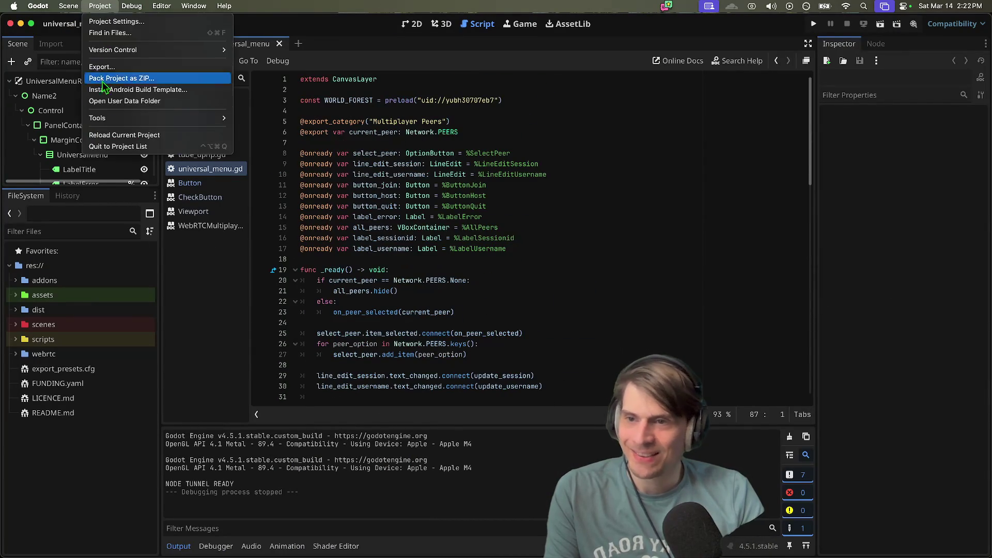
pyautogui.click(113, 136)
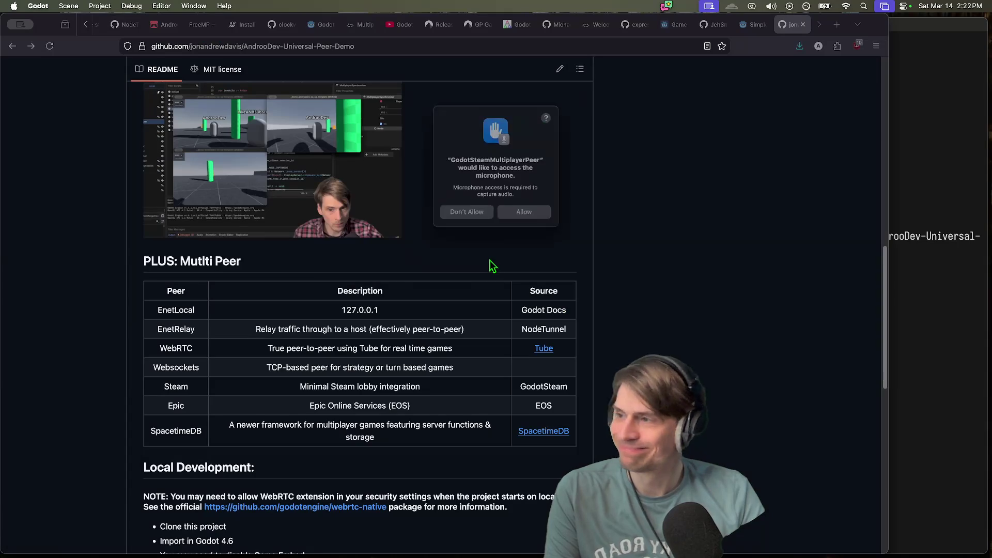
pyautogui.click(522, 216)
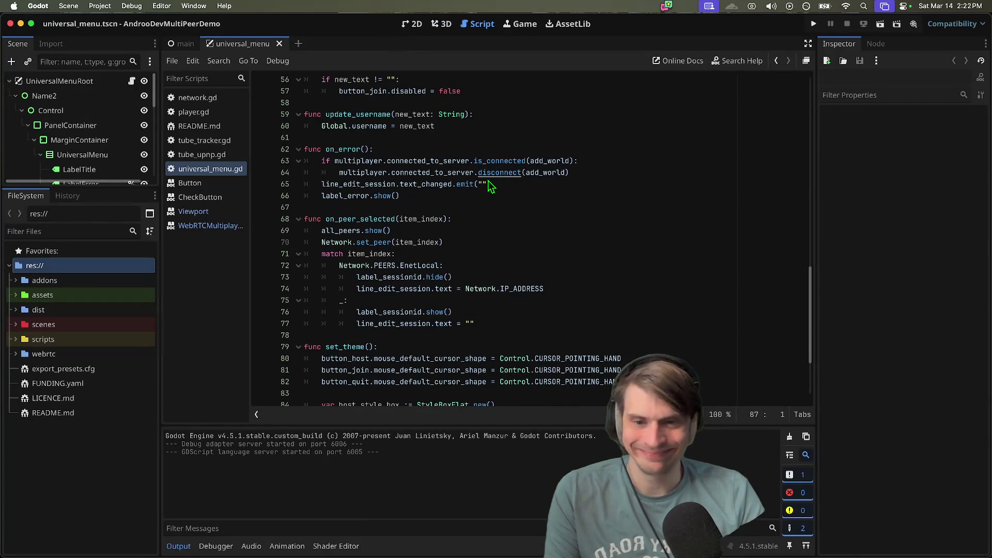
# Run the project and set both game instances to the EnetRelay peer.
pyautogui.press('super+b')
pyautogui.click(528, 218)
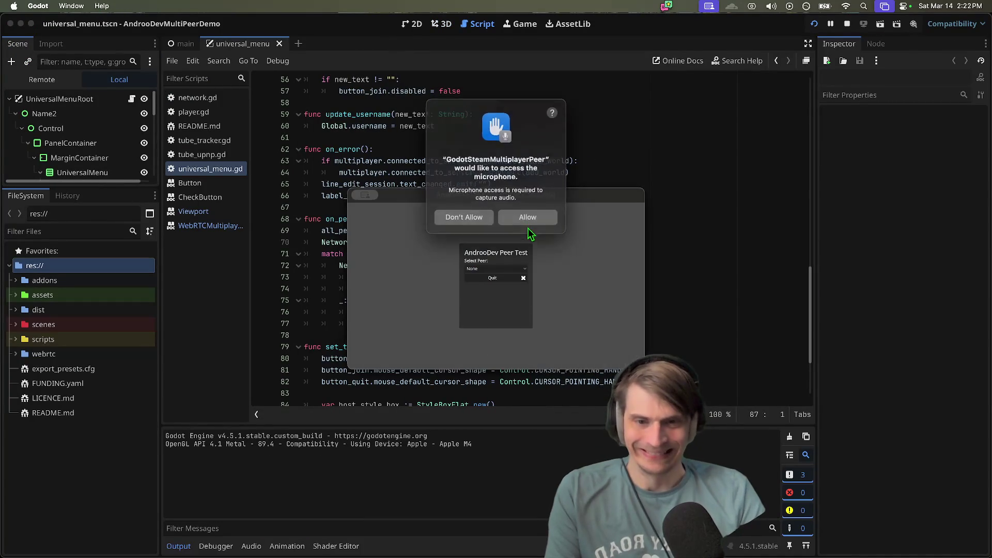
pyautogui.click(528, 218)
pyautogui.click(323, 268)
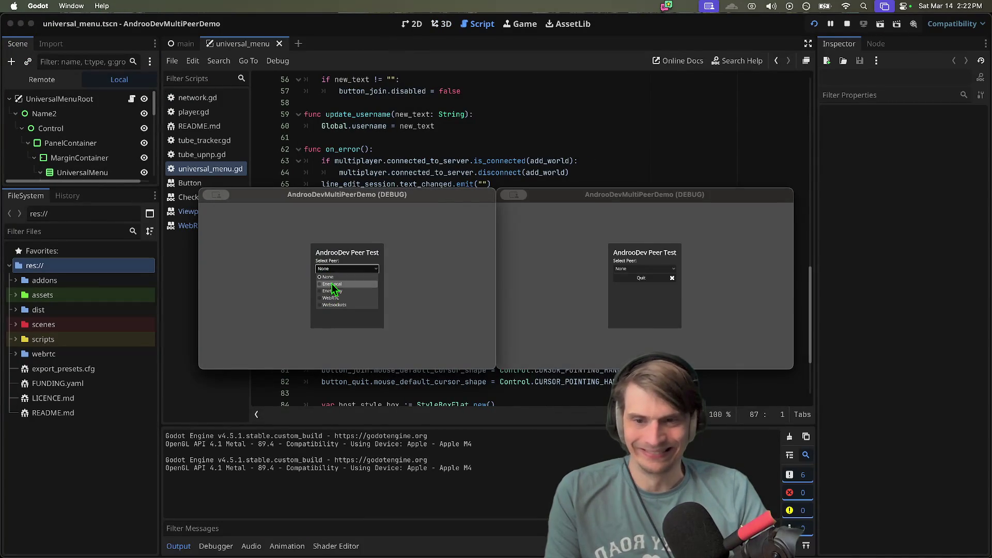
pyautogui.click(331, 283)
pyautogui.click(643, 269)
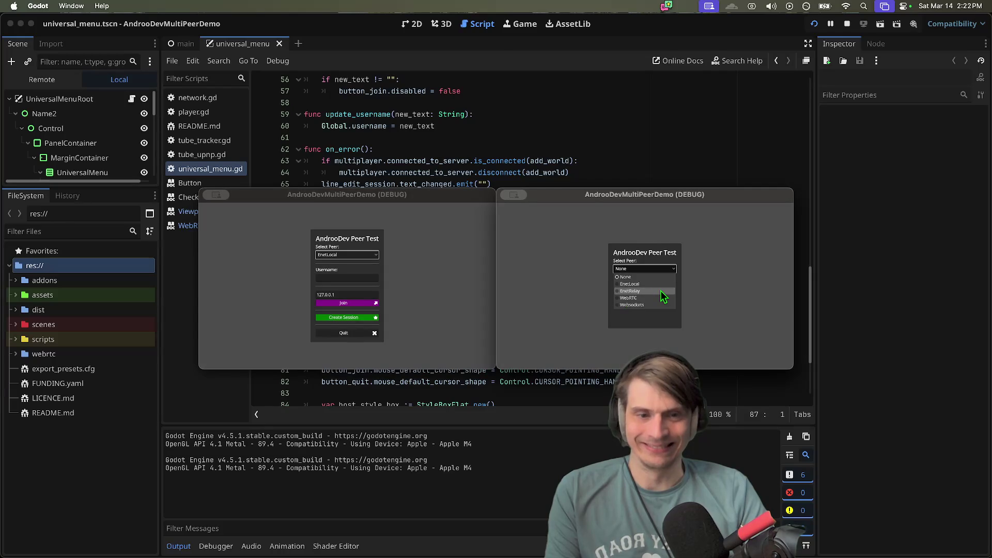
pyautogui.click(628, 290)
pyautogui.click(336, 255)
pyautogui.click(332, 277)
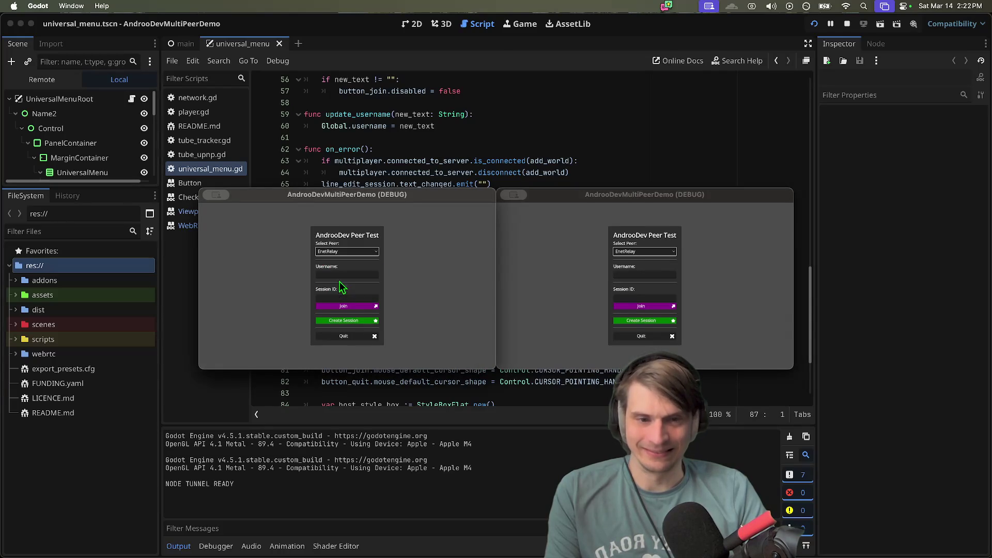
# Host an EnetRelay session from the left instance, join from the right, then stop and rerun.
pyautogui.click(357, 275)
pyautogui.click(357, 320)
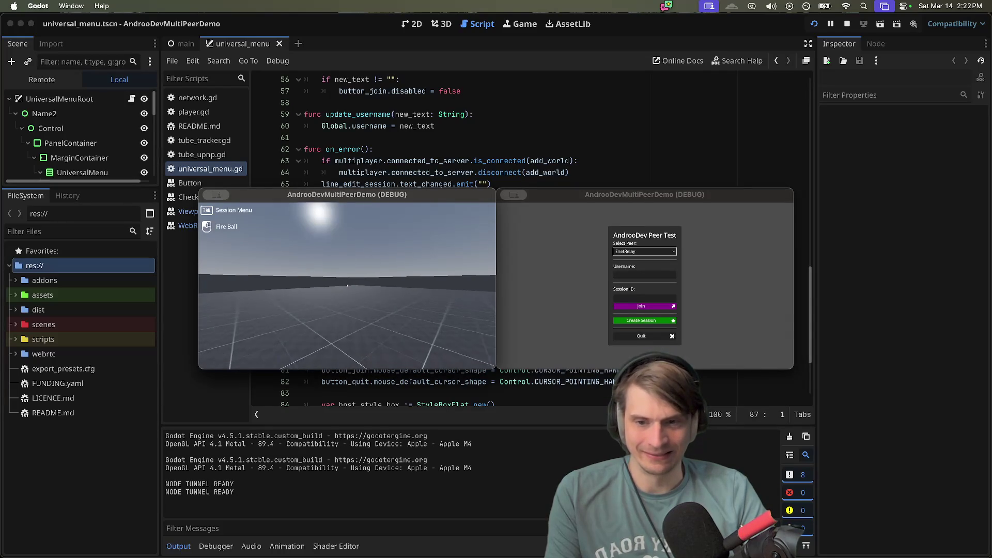
pyautogui.click(643, 305)
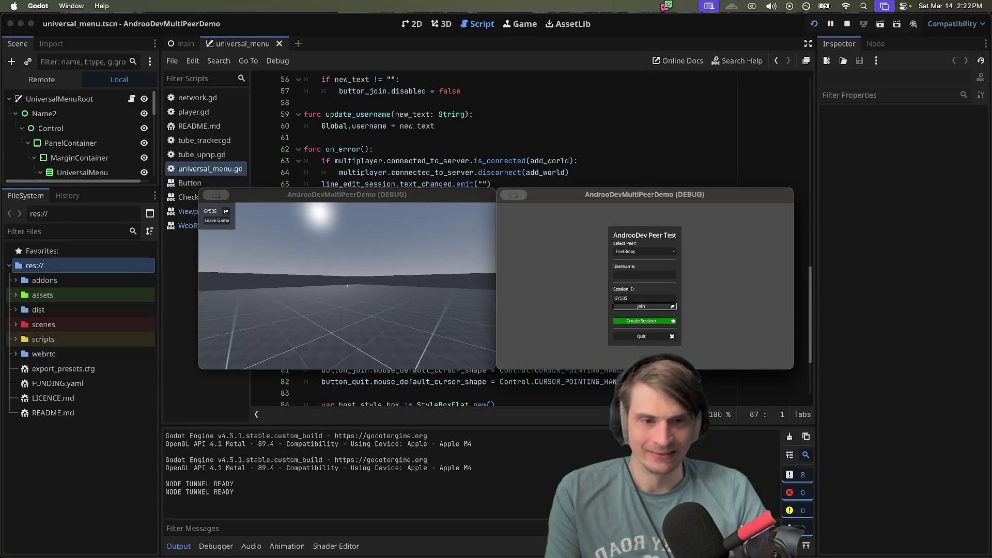
pyautogui.press('super+period')
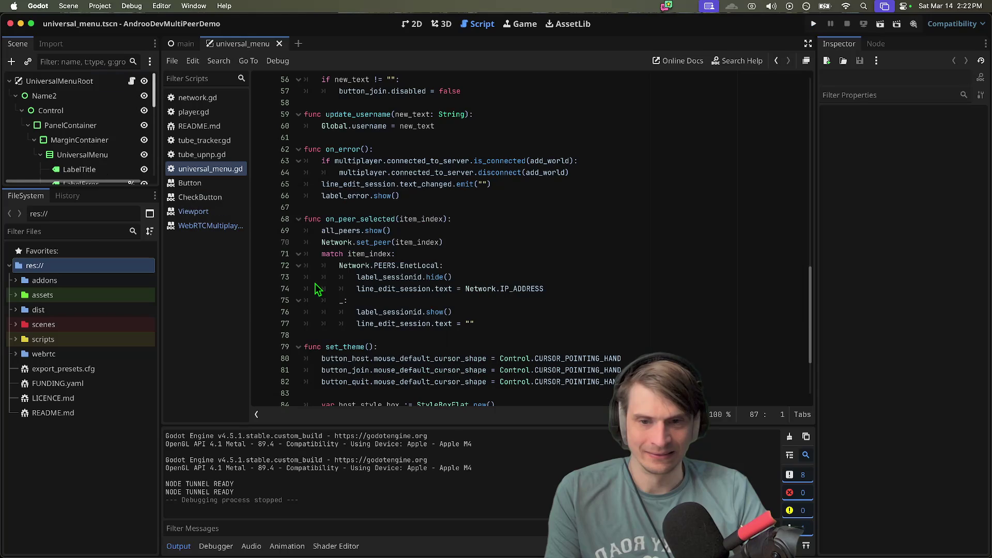
pyautogui.press('super+b')
# Grant microphone access and host an EnetRelay session from the left instance.
pyautogui.click(537, 216)
pyautogui.click(526, 215)
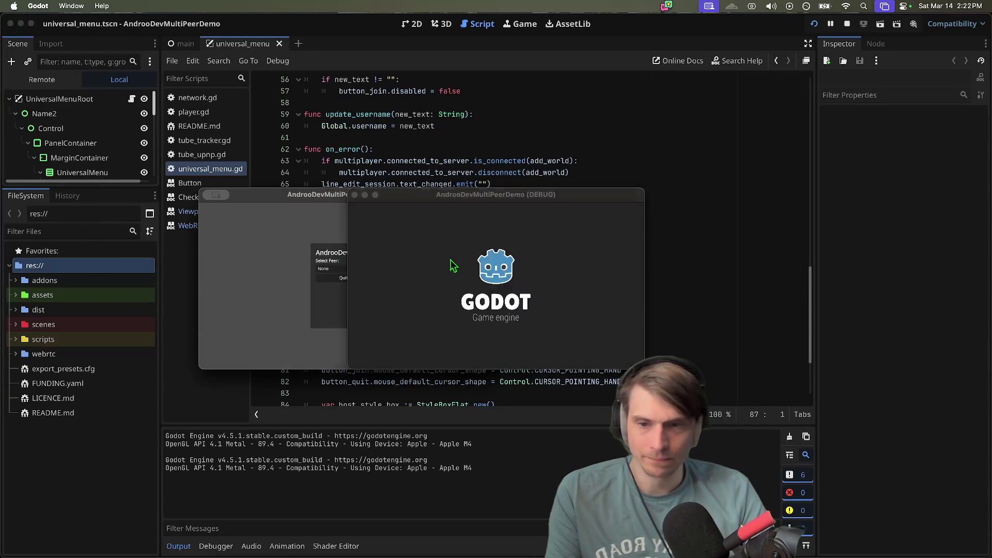
pyautogui.click(345, 268)
pyautogui.click(341, 284)
pyautogui.click(346, 254)
pyautogui.click(351, 283)
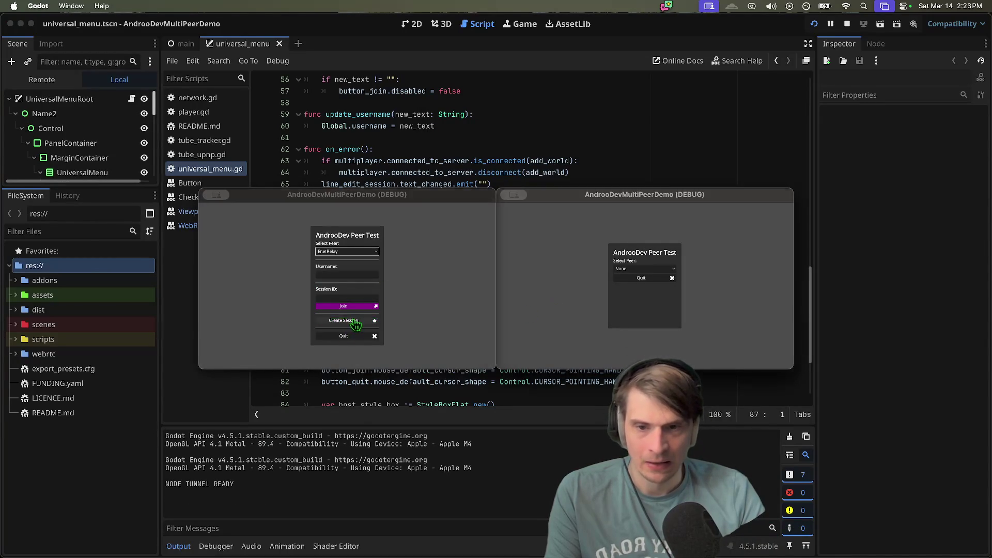
pyautogui.click(343, 317)
# Join the hosted session from the right instance with EnetRelay and the pasted session ID.
pyautogui.click(611, 301)
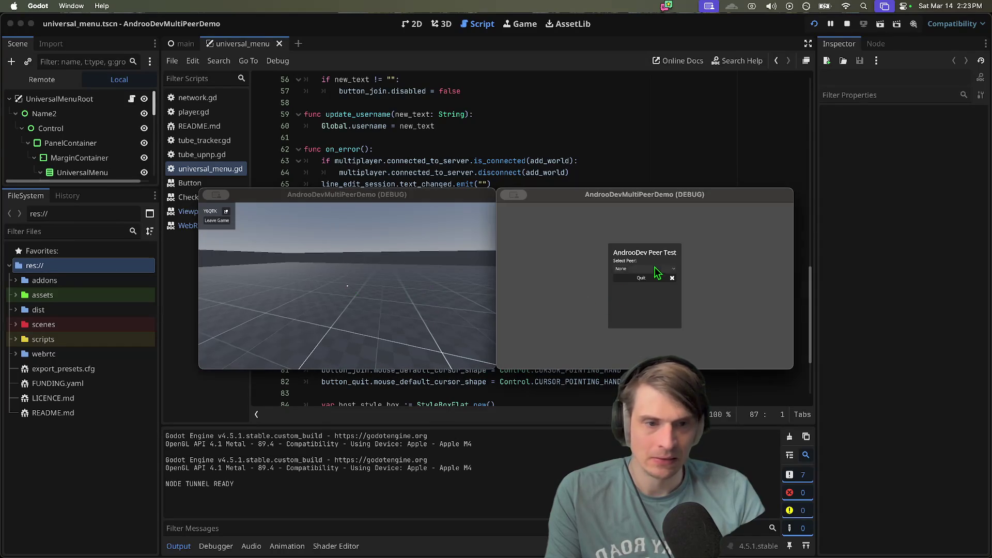
pyautogui.click(654, 267)
pyautogui.click(630, 291)
pyautogui.click(655, 298)
pyautogui.write('Y6QTK')
pyautogui.click(640, 306)
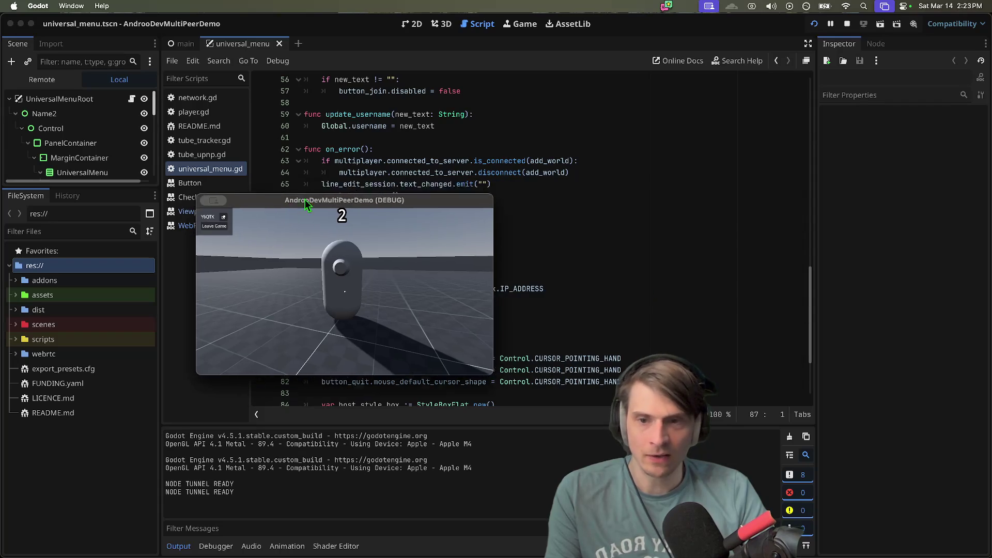
# Enlarge the game window and shoot three fireballs in first-person play.
pyautogui.moveTo(305, 199); pyautogui.dragTo(270, 104)
pyautogui.moveTo(460, 270)
pyautogui.mouseDown()
pyautogui.moveTo(442, 324)
pyautogui.moveTo(643, 328)
pyautogui.mouseUp()
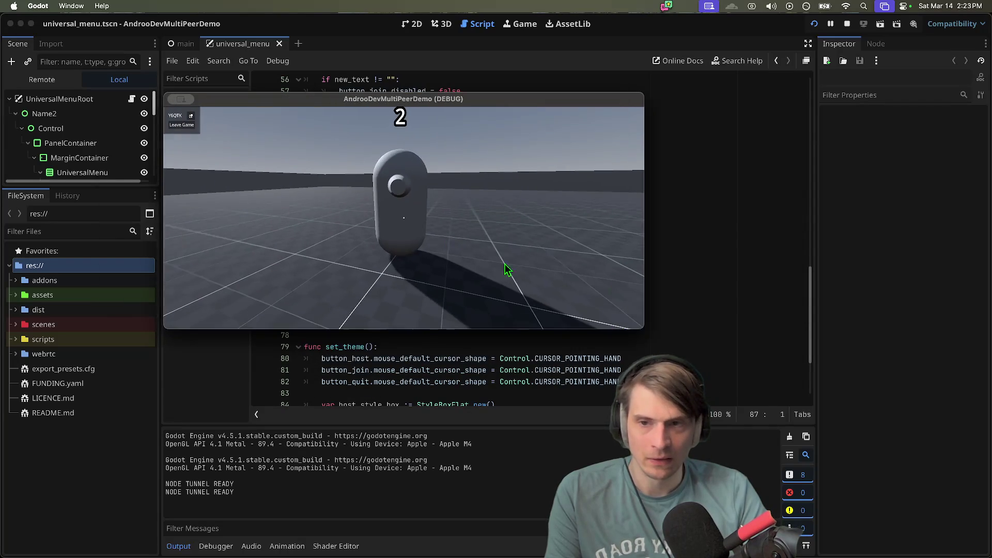
pyautogui.click(449, 242)
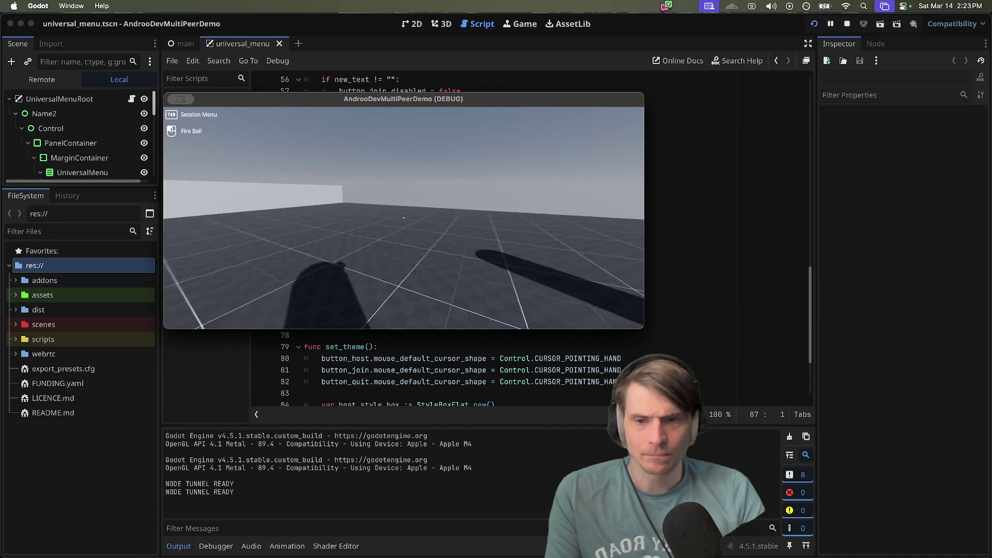
pyautogui.click(404, 217)
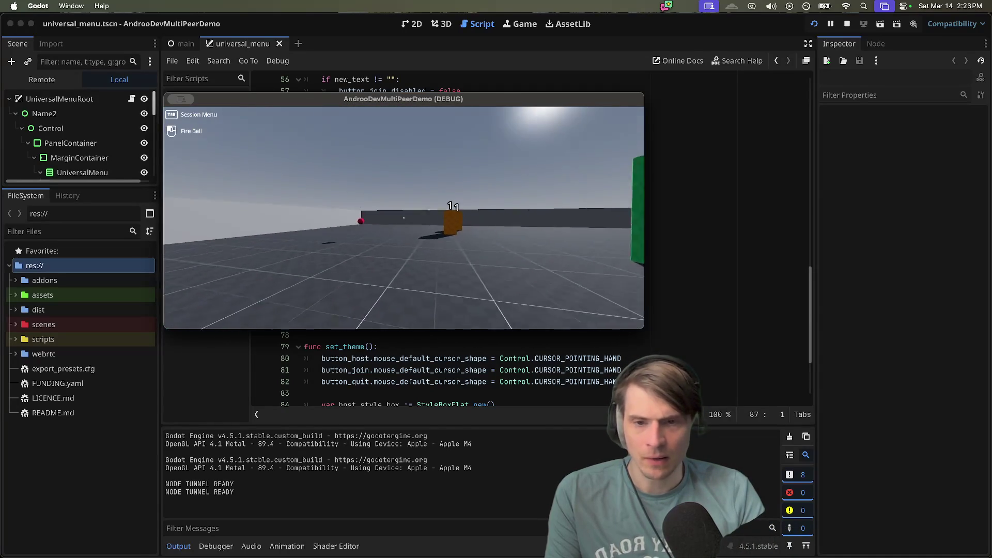
pyautogui.click(403, 217)
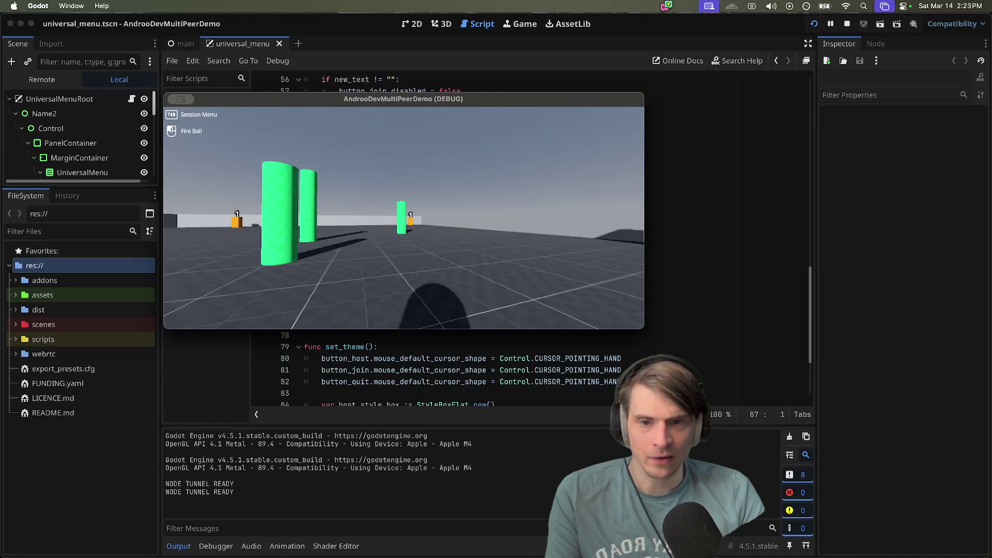
pyautogui.click(403, 217)
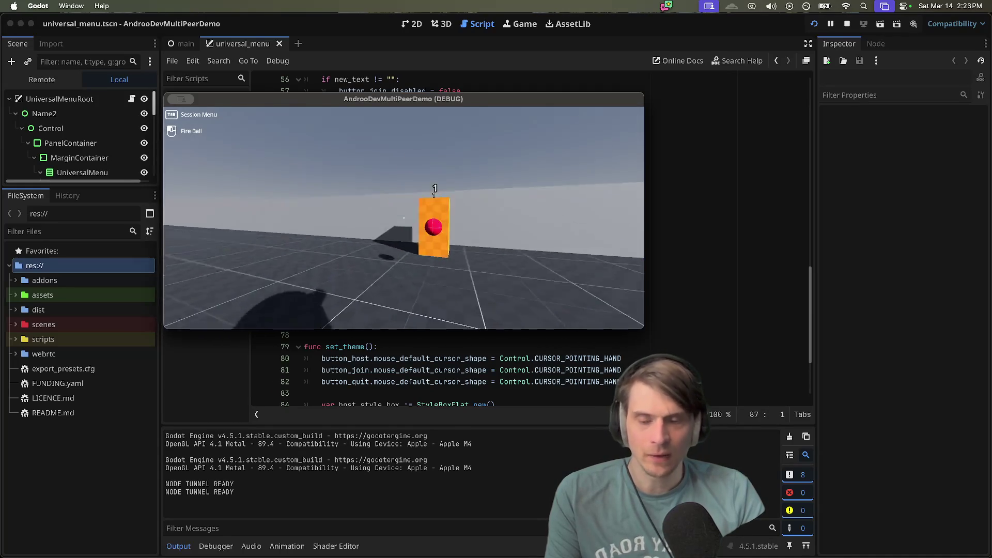
# Relaunch the project with two fresh instances granted microphone access, then start a new Firefox tab.
pyautogui.press('super+Tab')
pyautogui.click(456, 220)
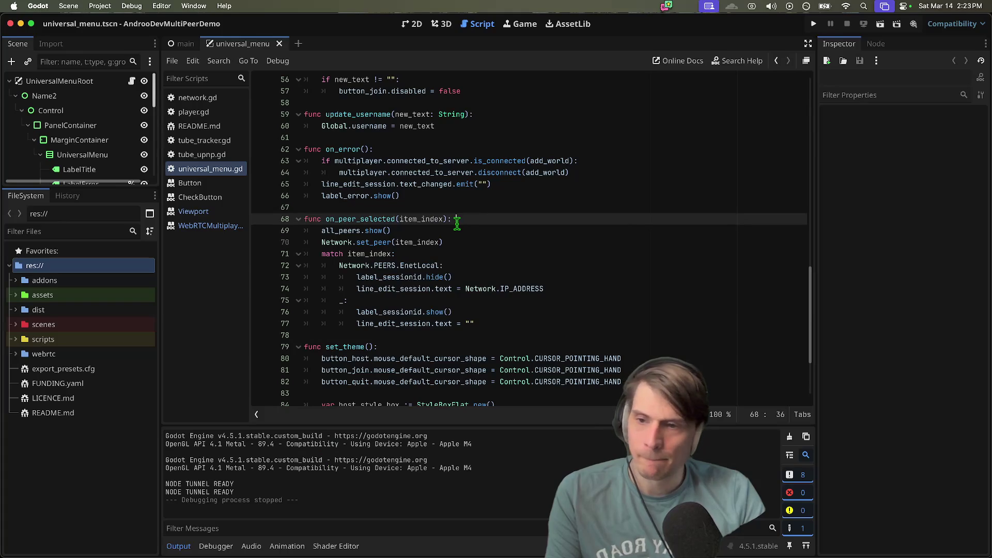
pyautogui.press('super+b')
pyautogui.click(536, 215)
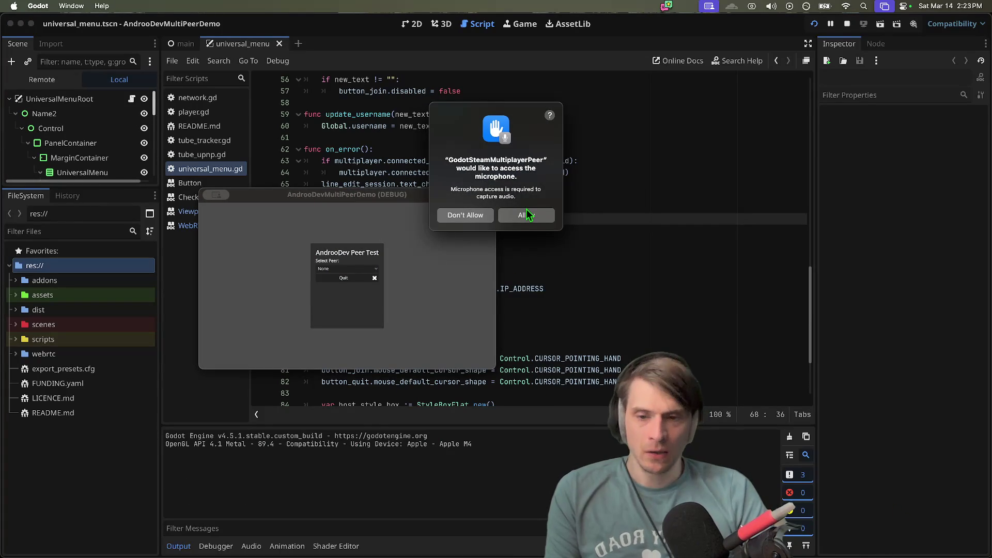
pyautogui.click(526, 215)
pyautogui.click(206, 547)
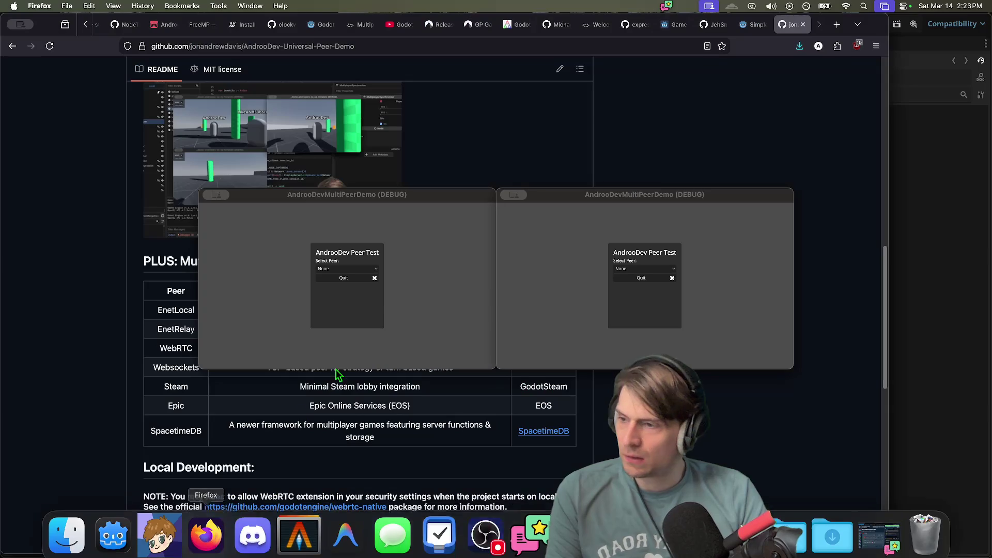
pyautogui.press('super+t')
# Load the Spotify web player in the new browser tab.
pyautogui.write('y')
pyautogui.press('BackSpace')
pyautogui.press('BackSpace')
pyautogui.write('spo')
pyautogui.press('Return')
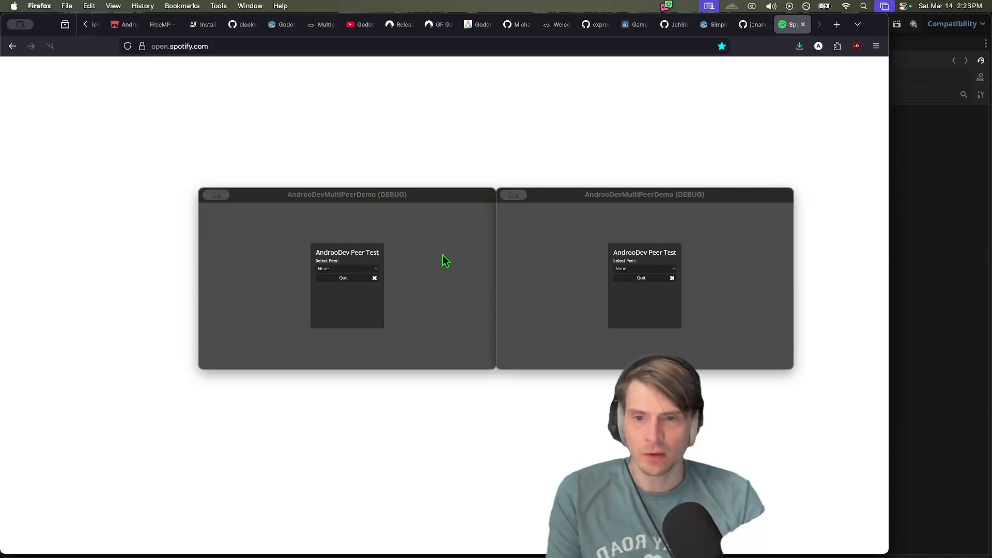
# Close both game instances and reload open.spotify.com.
pyautogui.click(454, 266)
pyautogui.click(583, 288)
pyautogui.press('super+q')
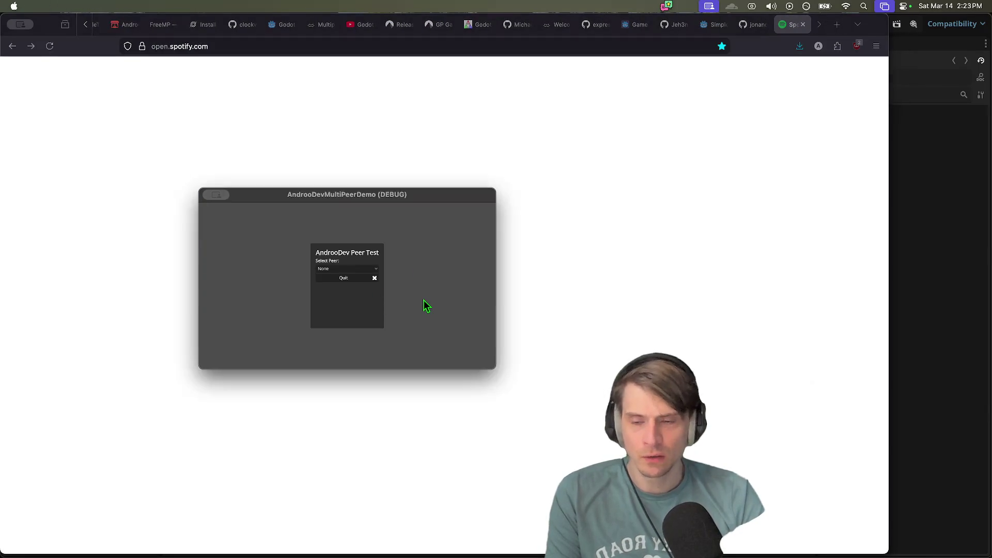
pyautogui.press('super+q')
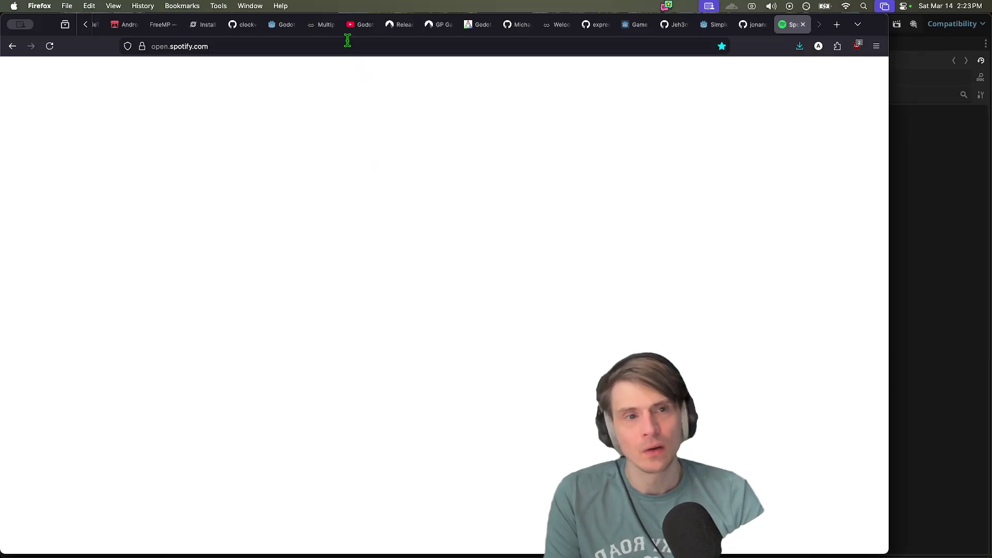
pyautogui.click(661, 47)
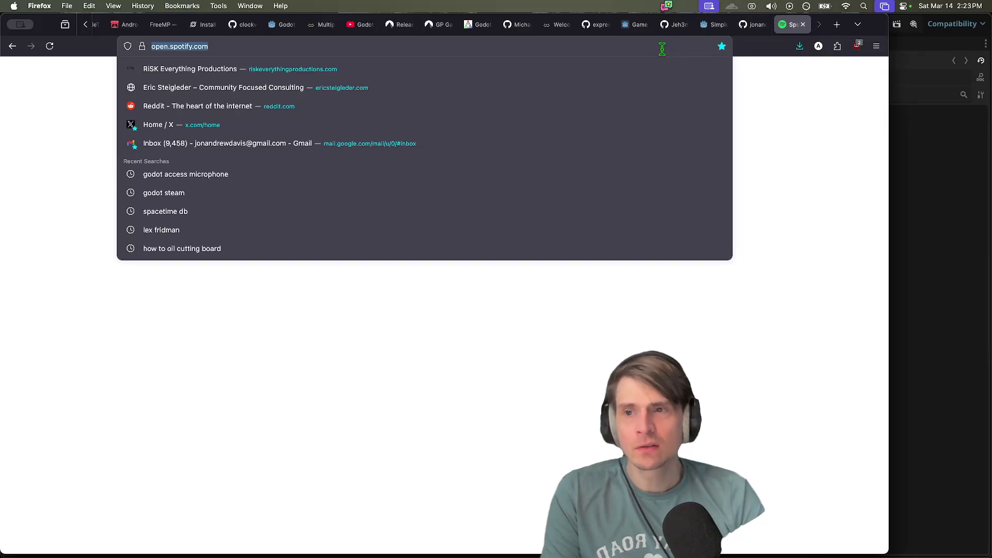
pyautogui.press('Return')
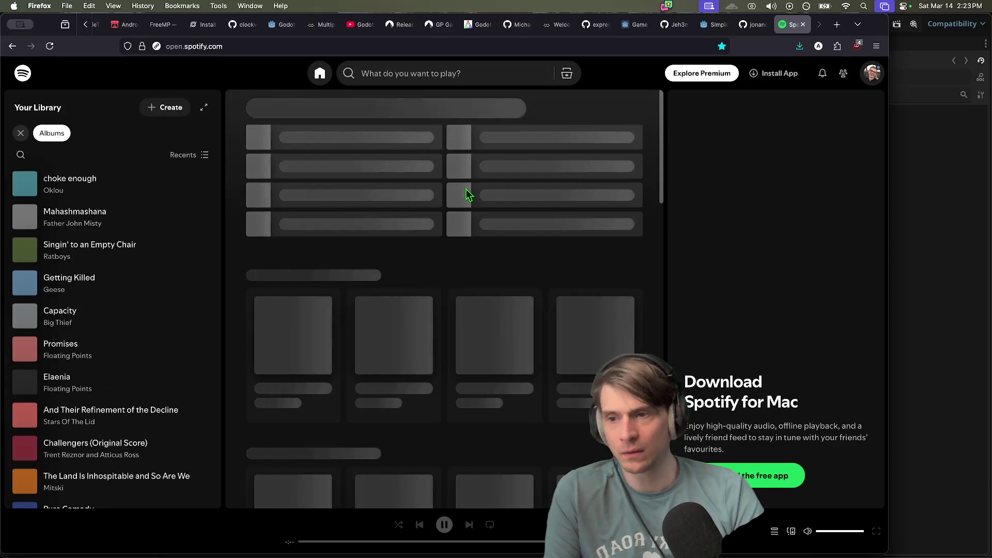
# Play Nancy From Now On from Father John Misty's Fear Fun album.
pyautogui.click(75, 217)
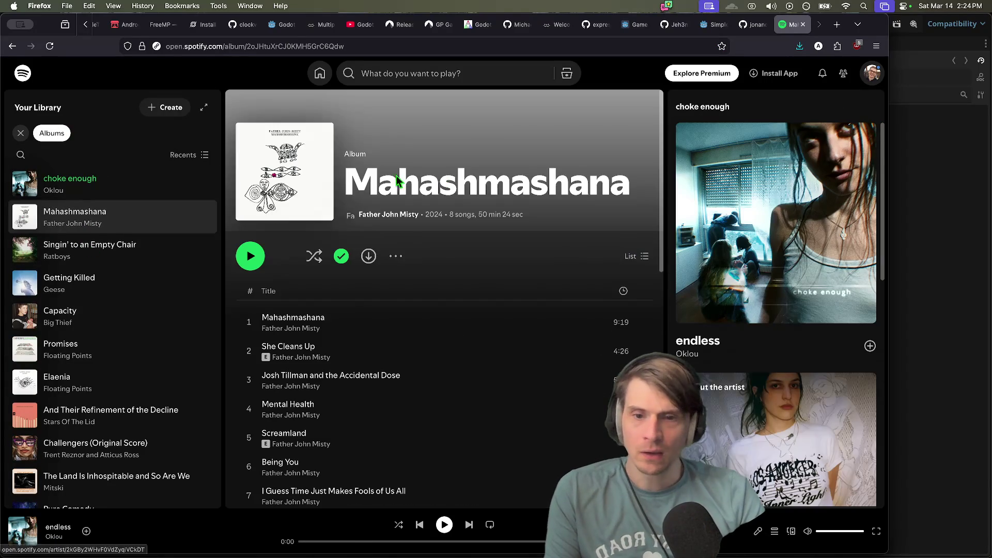
pyautogui.click(396, 214)
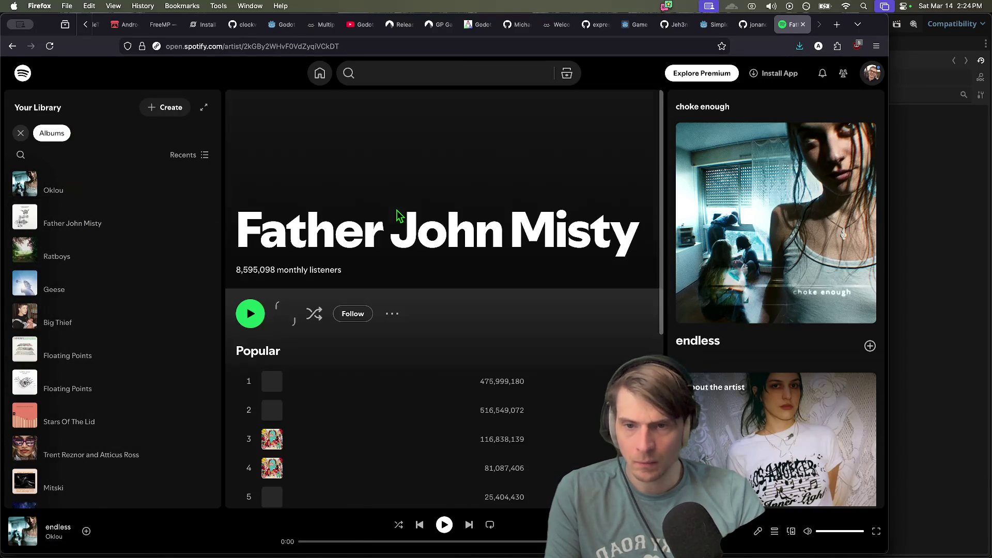
pyautogui.scroll(-5, 713, 346)
pyautogui.scroll(-10, 387, 361)
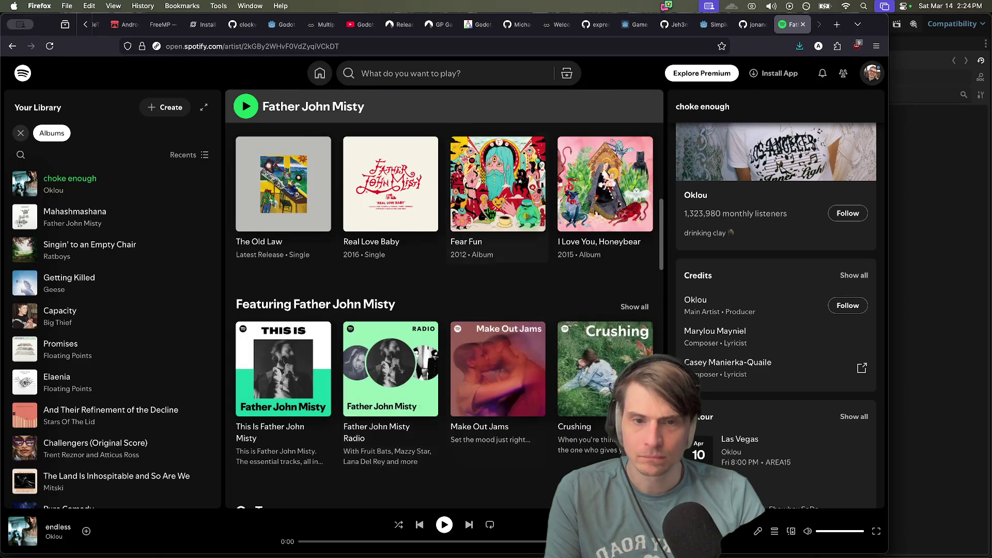
pyautogui.click(491, 205)
pyautogui.doubleClick(406, 351)
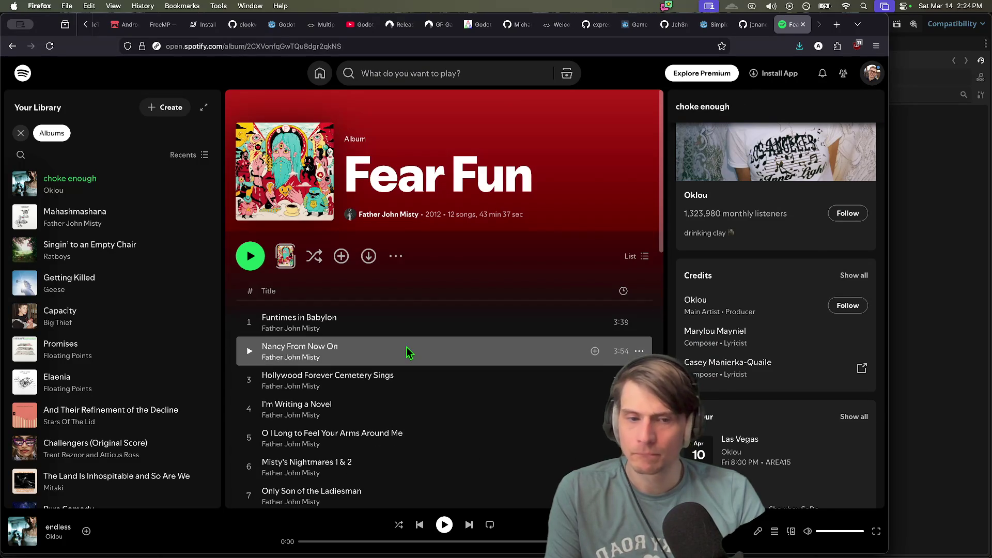
# Turn the playback volume down and show the song's lyrics in a wider lyrics area.
pyautogui.click(848, 531)
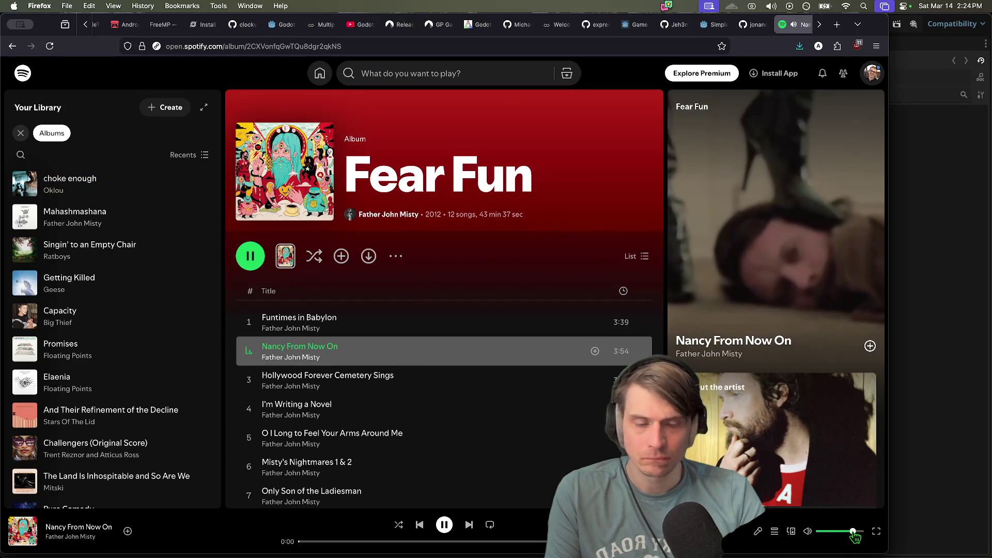
pyautogui.moveTo(849, 536)
pyautogui.mouseDown()
pyautogui.moveTo(826, 535)
pyautogui.moveTo(835, 533)
pyautogui.mouseUp()
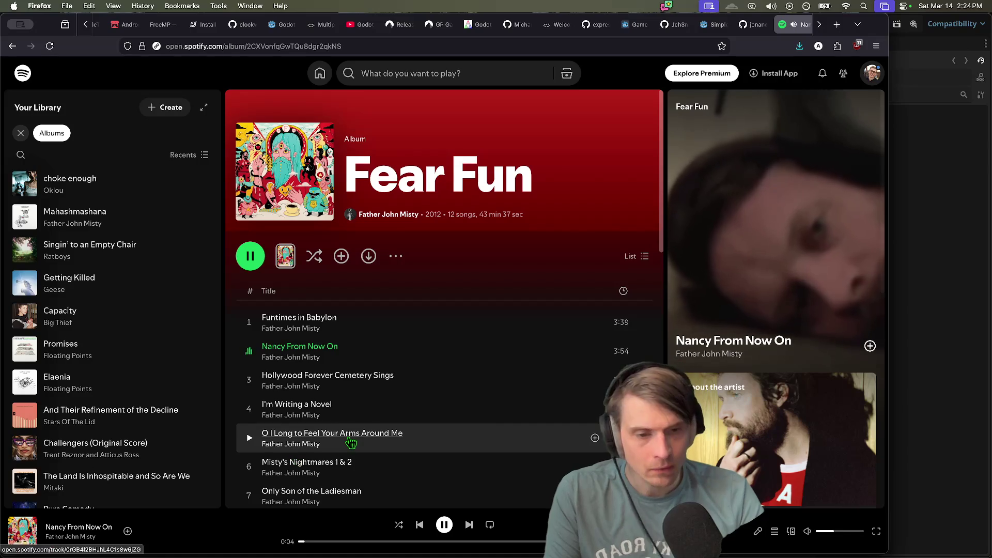
pyautogui.click(831, 532)
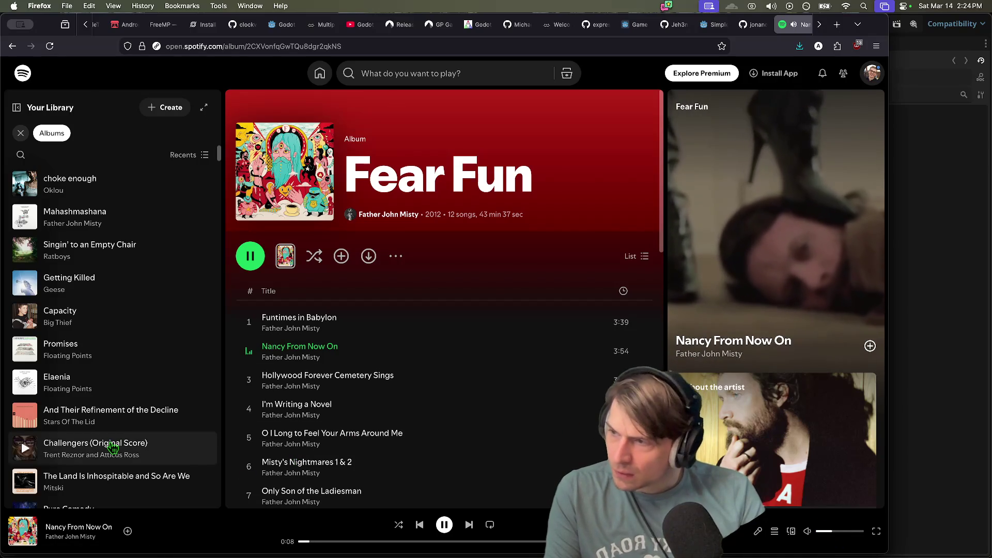
pyautogui.rightClick(143, 442)
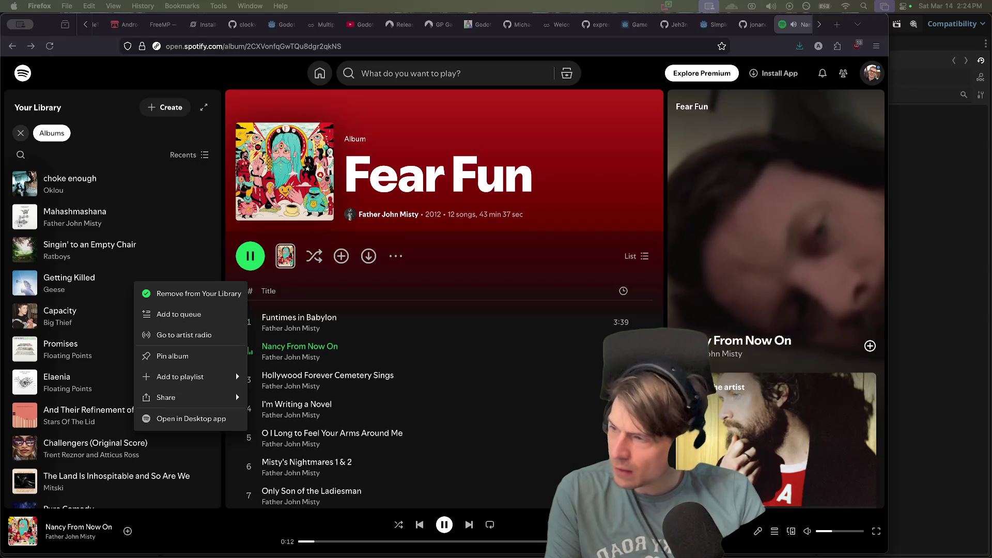
pyautogui.click(330, 258)
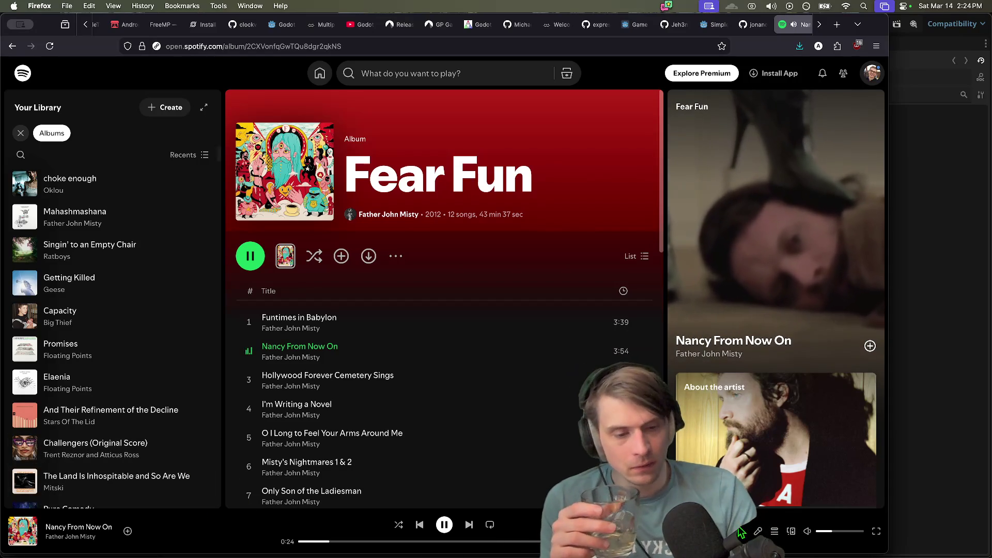
pyautogui.click(755, 533)
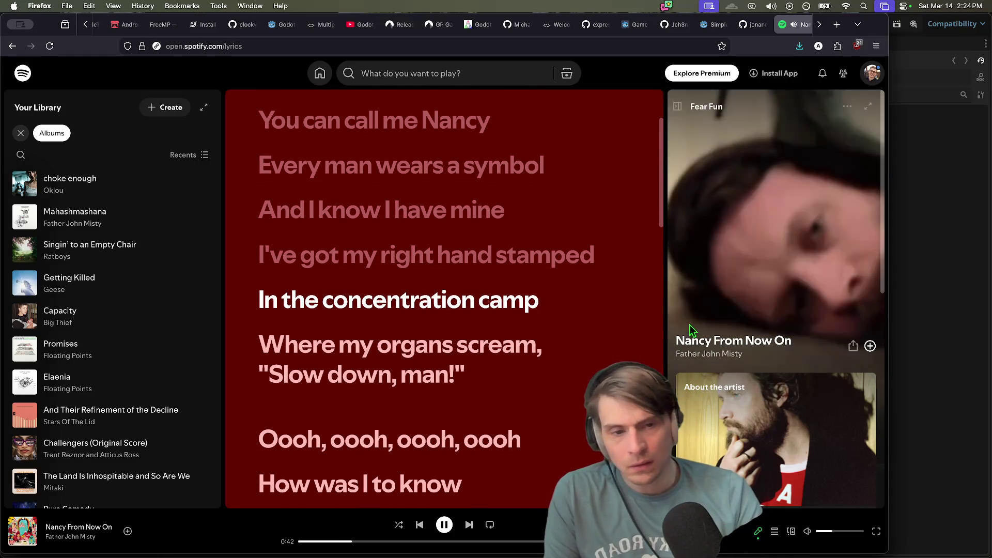
pyautogui.moveTo(666, 320); pyautogui.dragTo(680, 319)
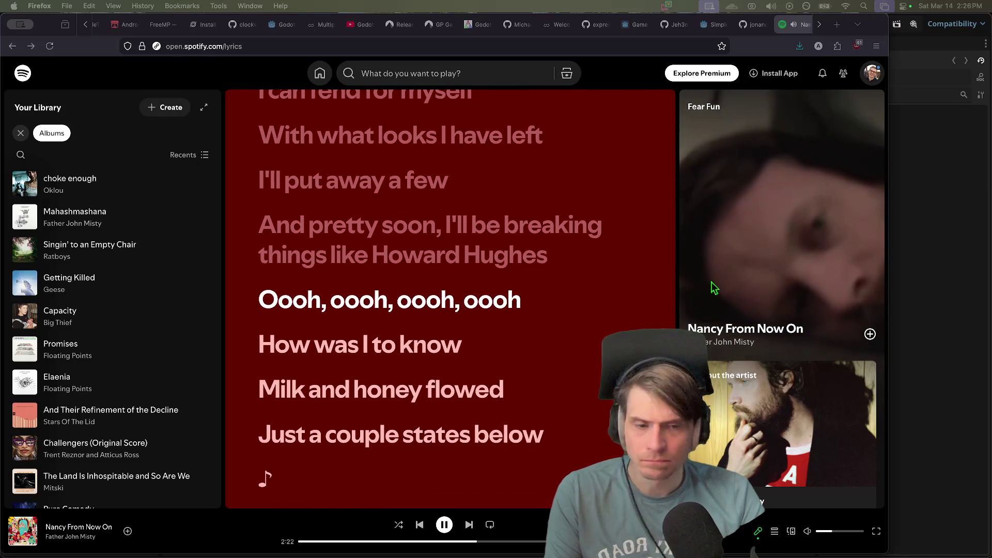
pyautogui.press('super+Tab')
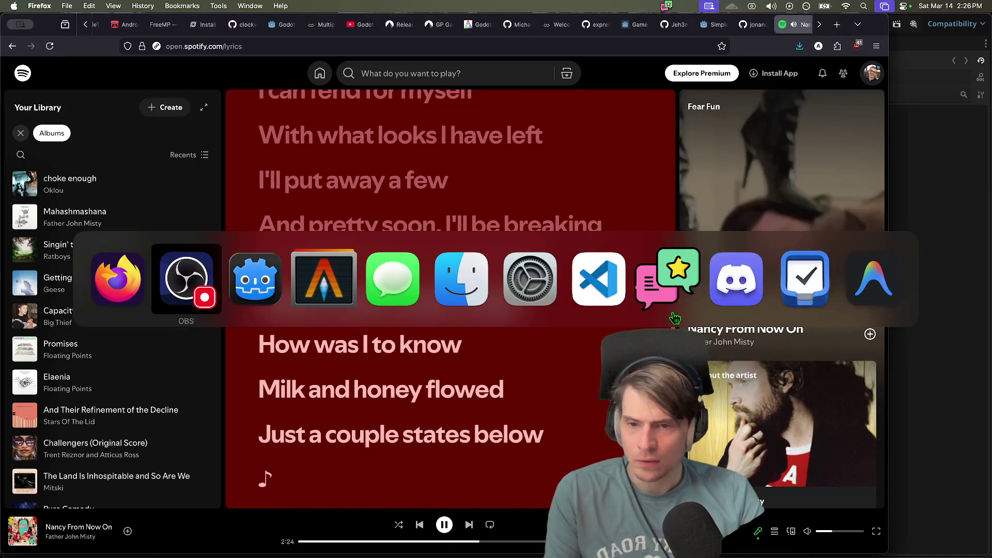
# Filter the FileSystem for 'play', open Player.tscn and select its Player node.
pyautogui.click(502, 255)
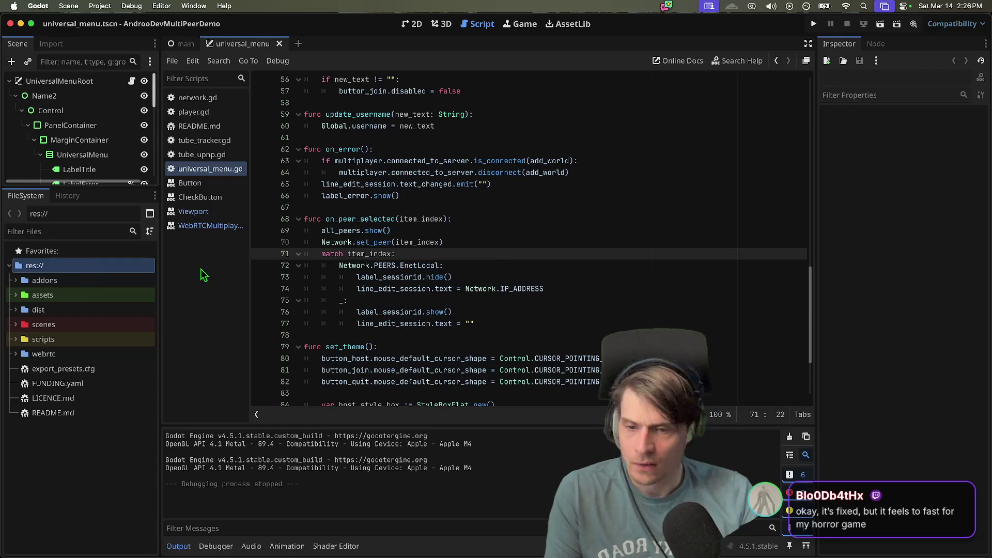
pyautogui.click(76, 232)
pyautogui.write('play')
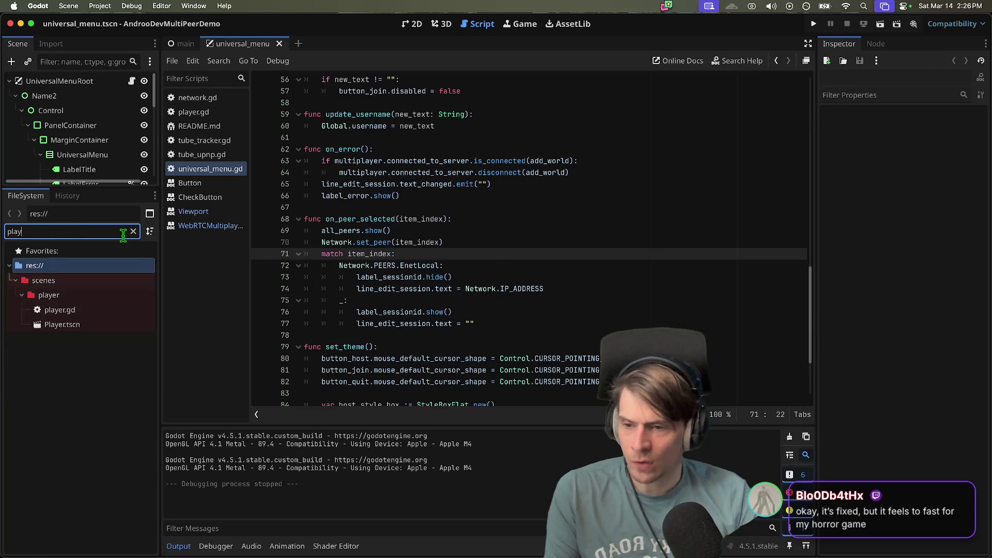
pyautogui.doubleClick(123, 328)
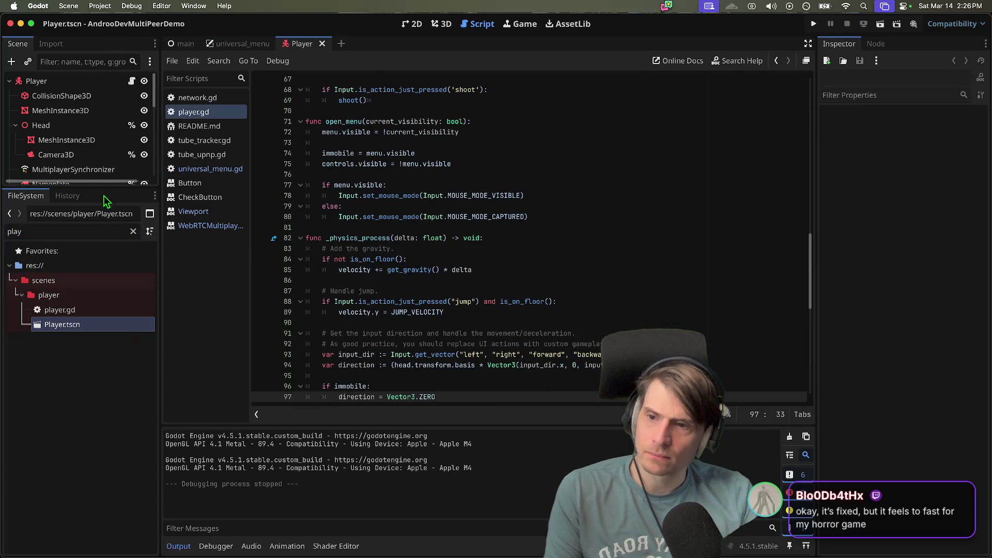
pyautogui.moveTo(108, 188); pyautogui.dragTo(95, 489)
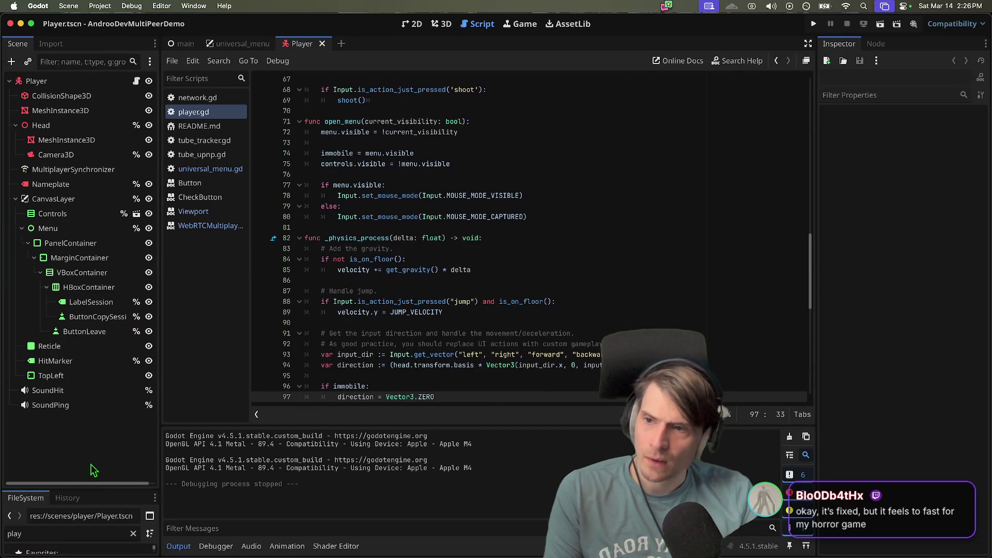
pyautogui.click(32, 83)
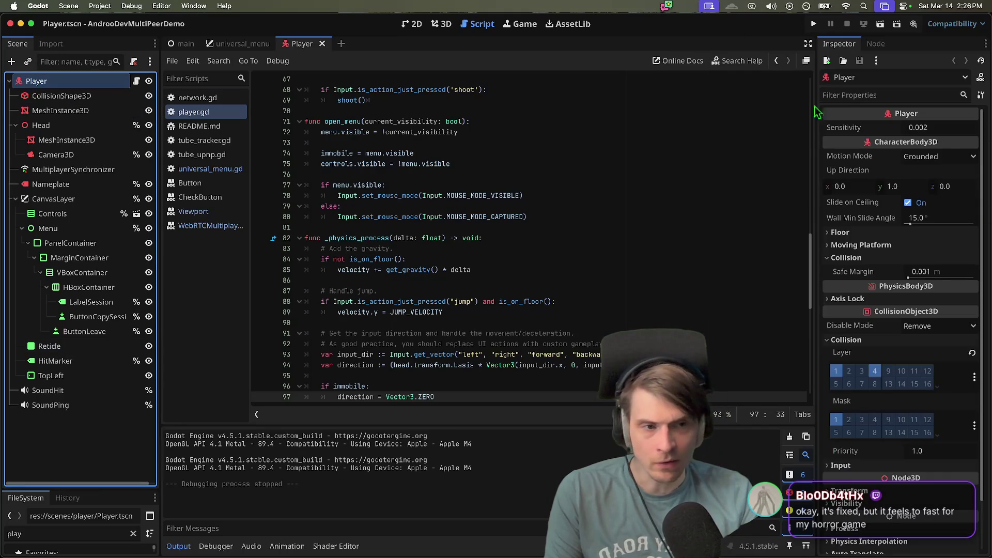
# Look over the Player node's properties in a narrowed Inspector panel.
pyautogui.moveTo(816, 206)
pyautogui.mouseDown()
pyautogui.moveTo(830, 187)
pyautogui.moveTo(723, 217)
pyautogui.moveTo(743, 248)
pyautogui.moveTo(682, 232)
pyautogui.moveTo(888, 206)
pyautogui.moveTo(644, 224)
pyautogui.moveTo(784, 218)
pyautogui.moveTo(730, 295)
pyautogui.moveTo(760, 248)
pyautogui.moveTo(746, 237)
pyautogui.mouseUp()
pyautogui.scroll(-3, 394, 349)
pyautogui.scroll(20, 394, 349)
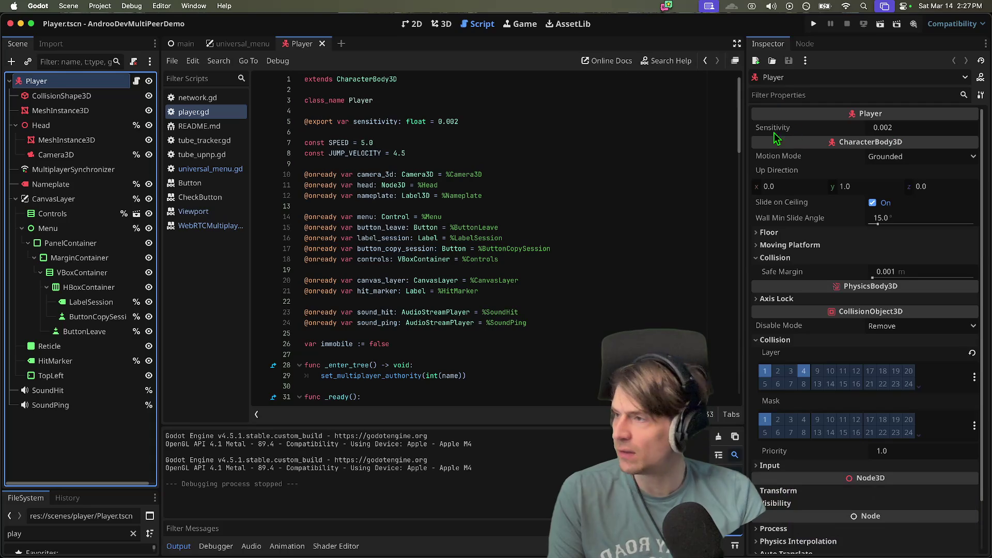
pyautogui.scroll(-6, 465, 181)
pyautogui.scroll(6, 454, 183)
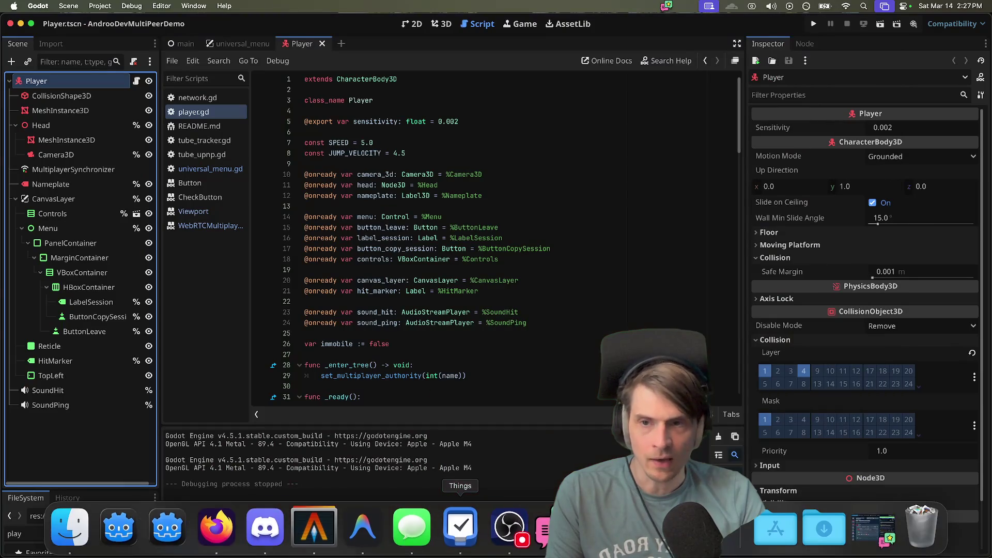
pyautogui.click(481, 250)
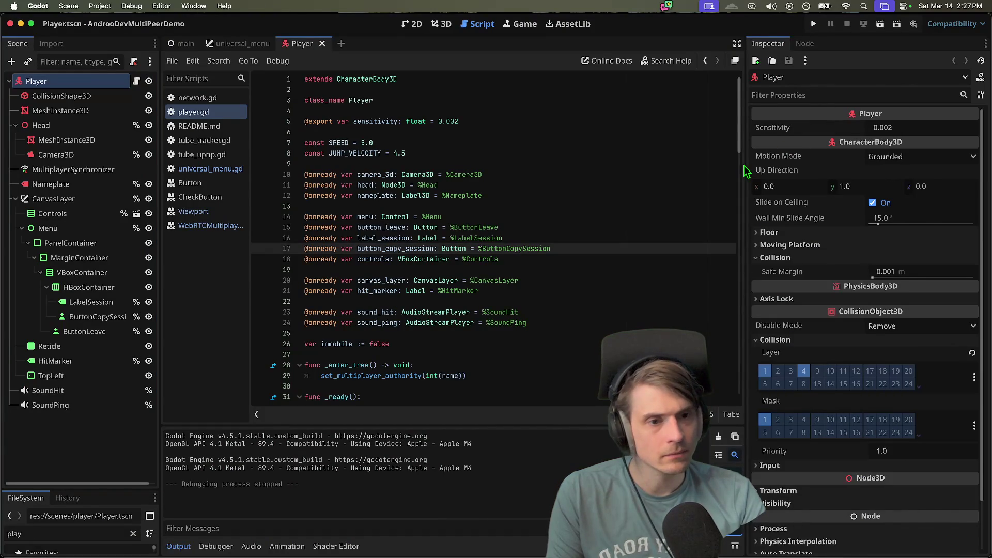
pyautogui.moveTo(744, 164); pyautogui.dragTo(806, 164)
pyautogui.scroll(-8, 485, 250)
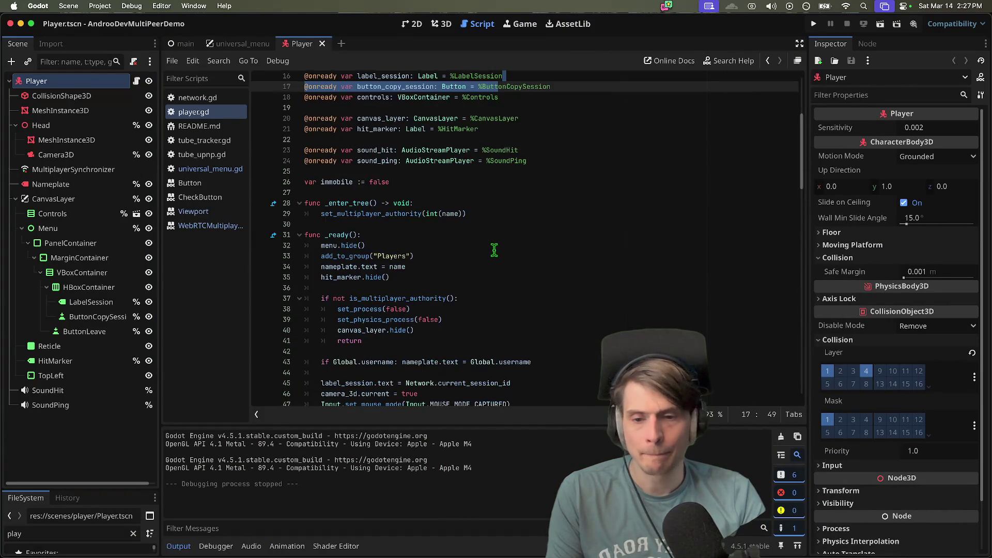
pyautogui.scroll(-20, 486, 250)
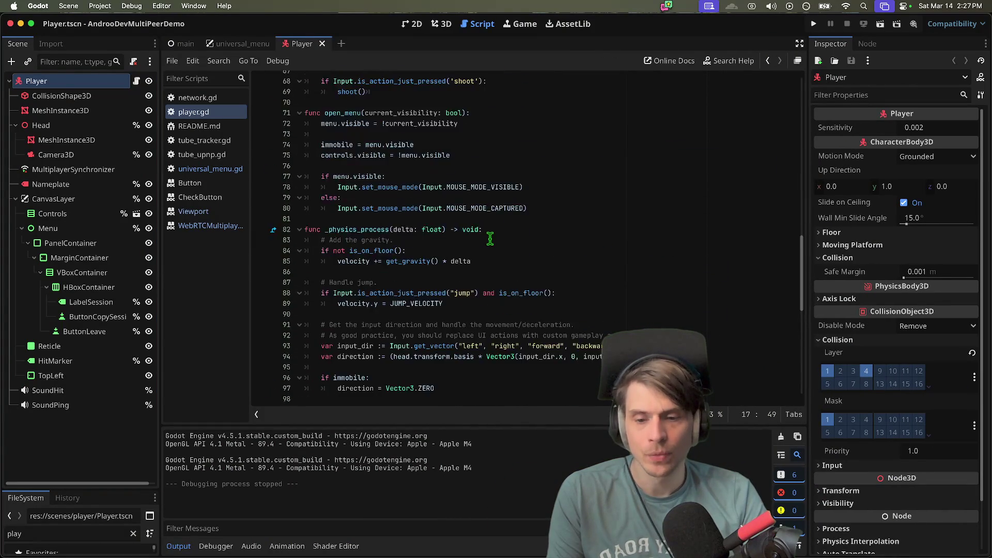
# Open network.gd and select the Peer Init peer variables on lines 19–26.
pyautogui.click(217, 174)
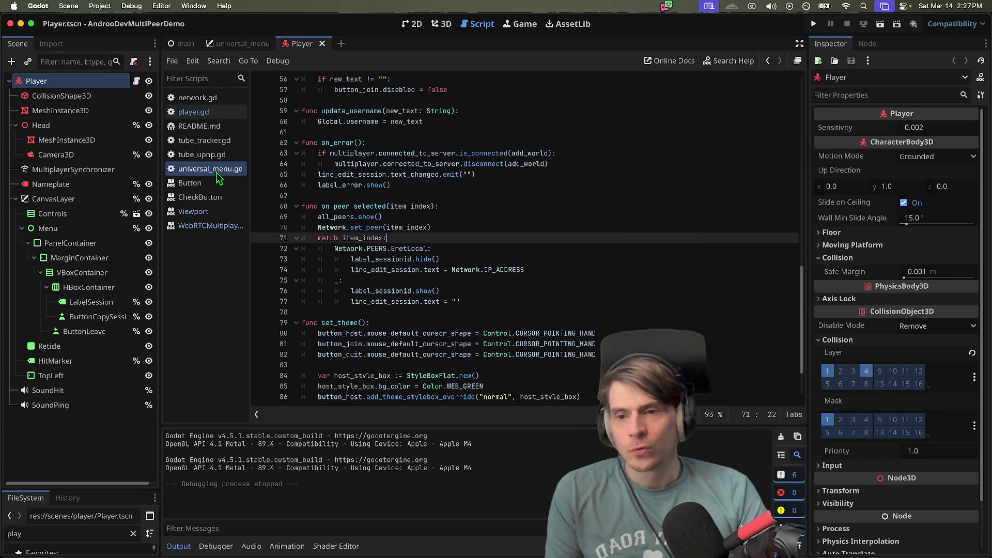
pyautogui.hscroll(1, 573, 307)
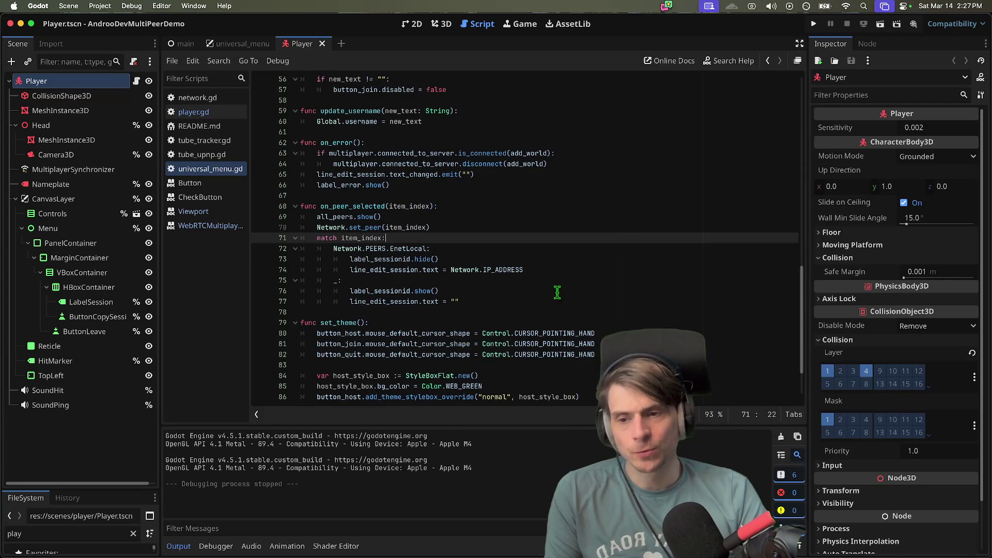
pyautogui.click(201, 97)
pyautogui.scroll(-4, 469, 270)
pyautogui.moveTo(508, 164); pyautogui.dragTo(531, 274)
# Put the caret below steam_peer and bring up the Godot 4 Steam Multiplayer Tutorial, closing Releases.
pyautogui.click(532, 275)
pyautogui.click(544, 351)
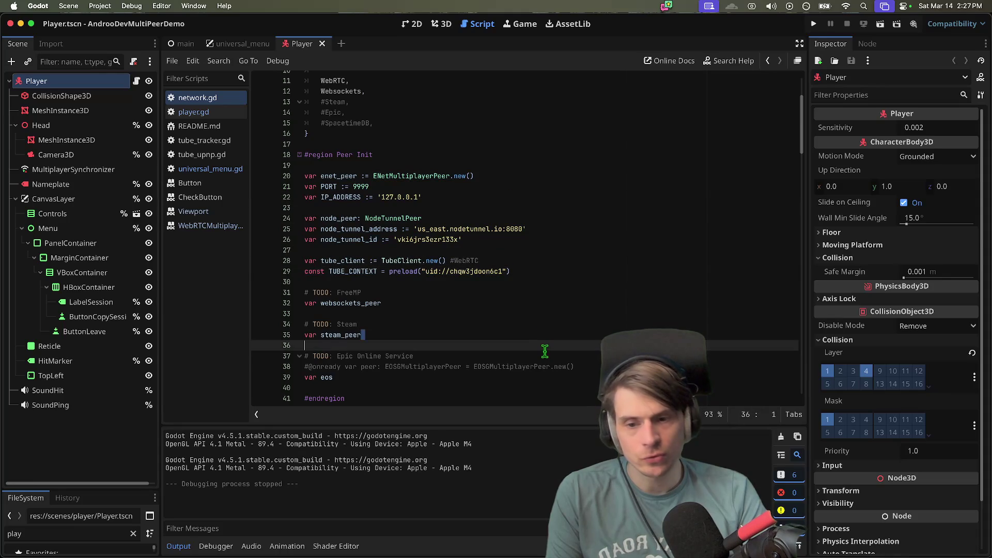
pyautogui.press('super+Tab')
pyautogui.press('super+Tab')
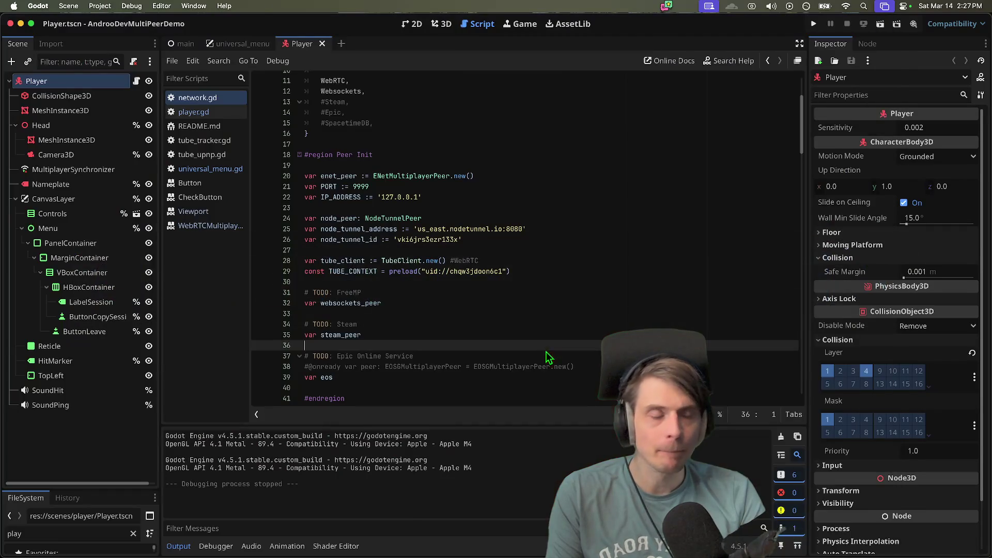
pyautogui.press('super+Tab')
pyautogui.click(361, 25)
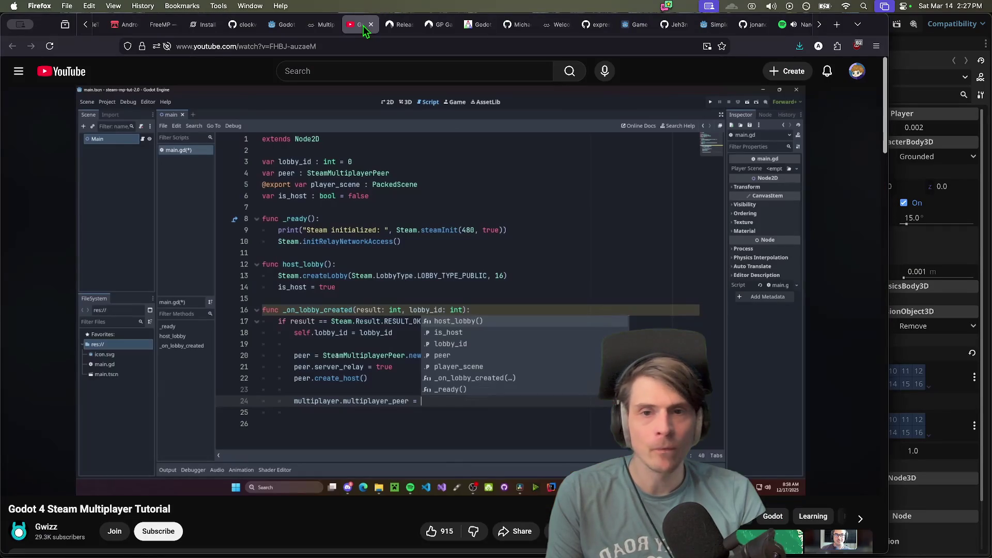
pyautogui.middleClick(404, 25)
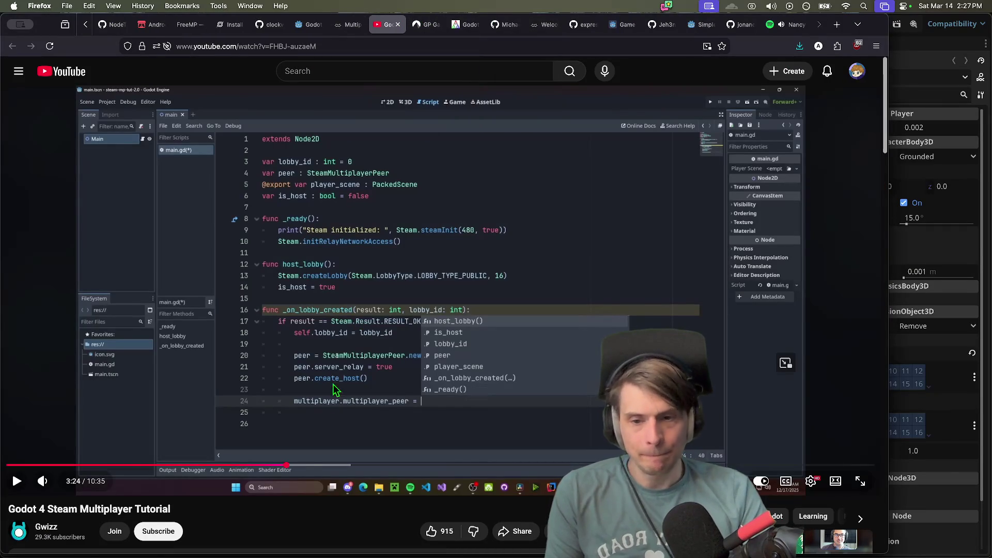
pyautogui.press('super+Tab')
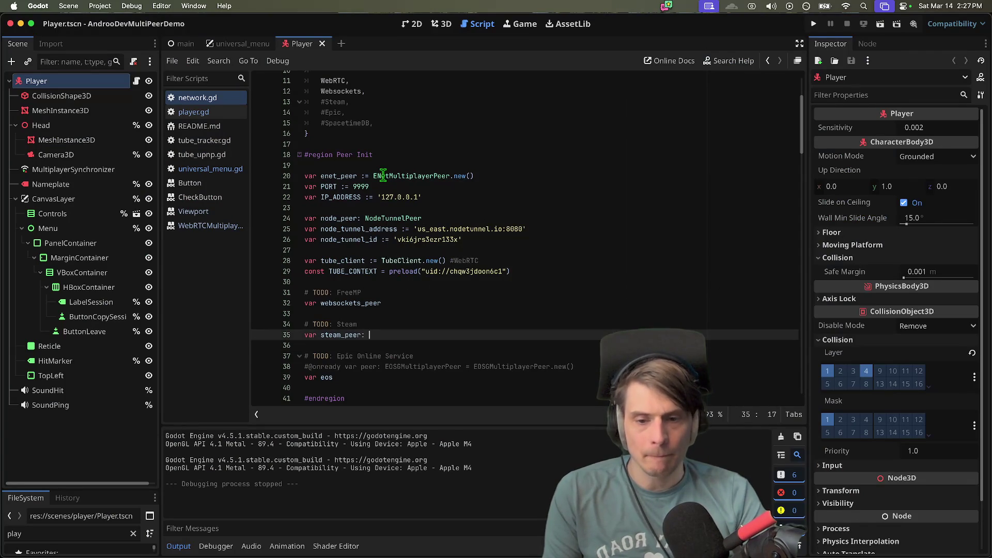
# Autocomplete SteamMultiplayerPeer on line 35 and append .new, checking the tutorial.
pyautogui.write('teamM')
pyautogui.press('Return')
pyautogui.write('.new(')
pyautogui.press('super+Tab')
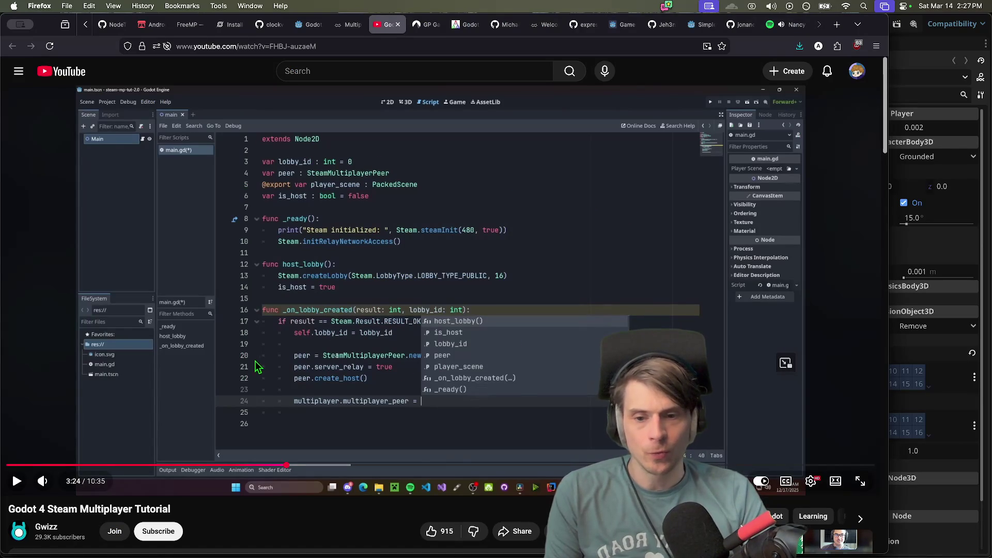
pyautogui.press('super+Tab')
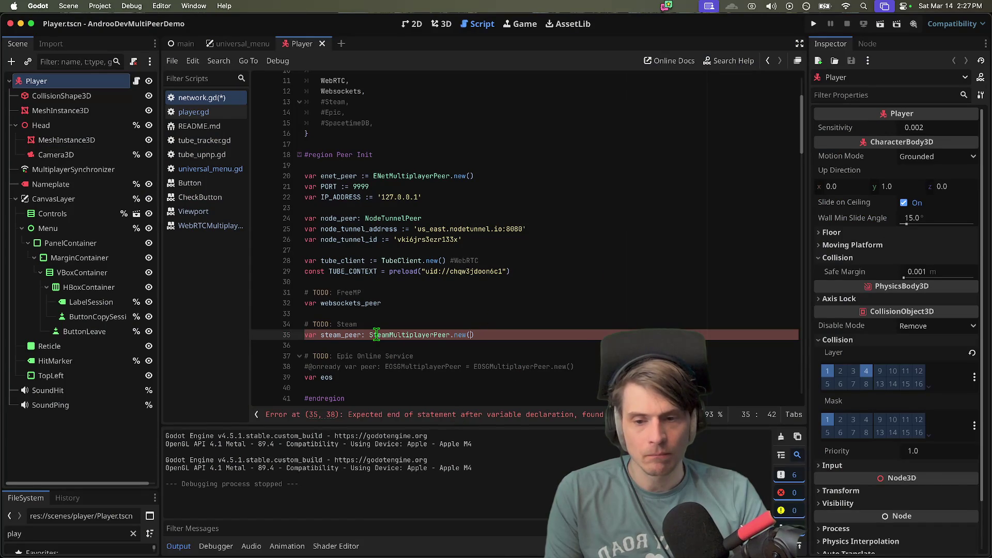
# Rework line 35 into a := assignment, comparing it with node_peer's NodeTunnelPeer on line 24.
pyautogui.press('super+z')
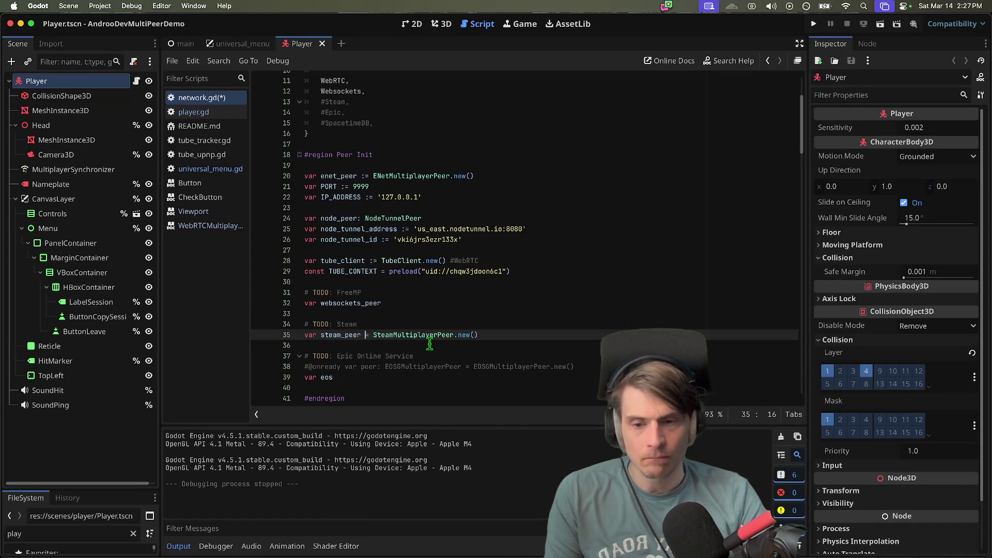
pyautogui.write(':')
pyautogui.click(391, 209)
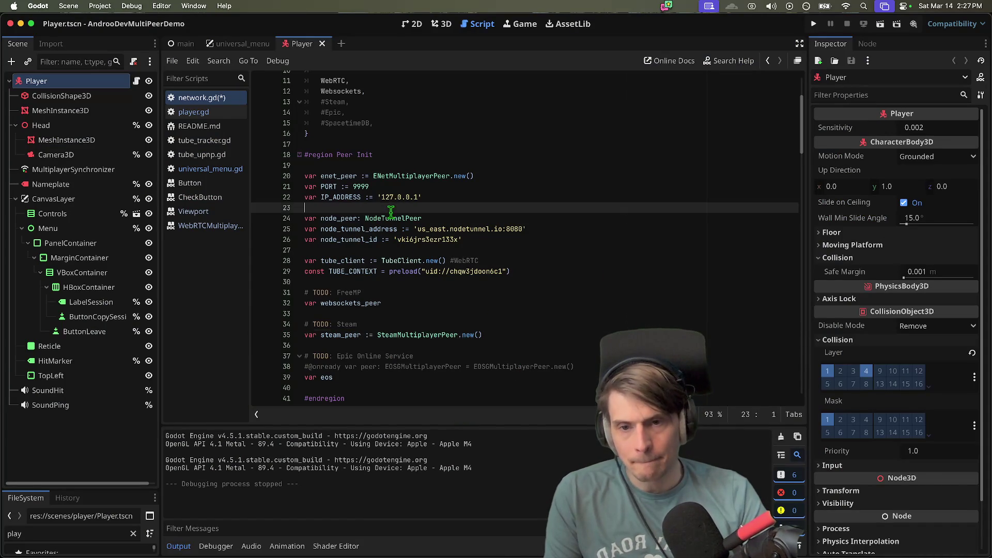
pyautogui.doubleClick(387, 218)
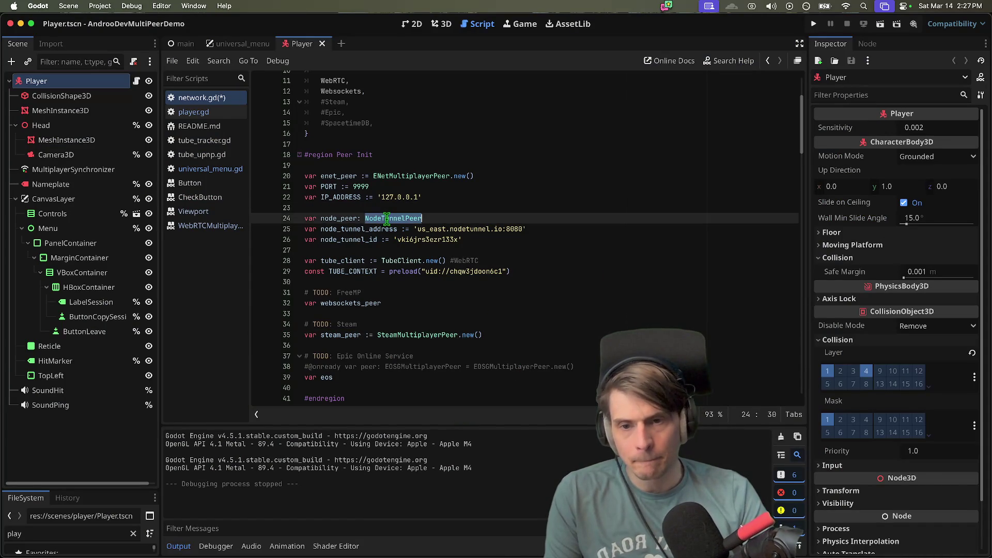
pyautogui.doubleClick(352, 219)
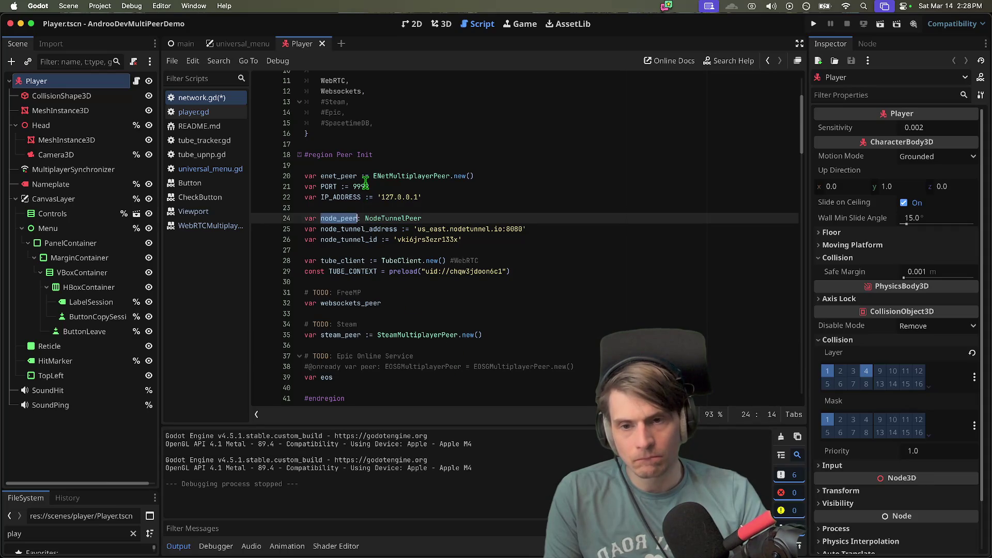
pyautogui.scroll(-2, 365, 184)
# Strip the .new() call and restore 'var steam_peer: SteamMultiplayerPeer' as a type annotation.
pyautogui.click(377, 285)
pyautogui.press('BackSpace')
pyautogui.press('BackSpace')
pyautogui.write('=')
pyautogui.click(513, 287)
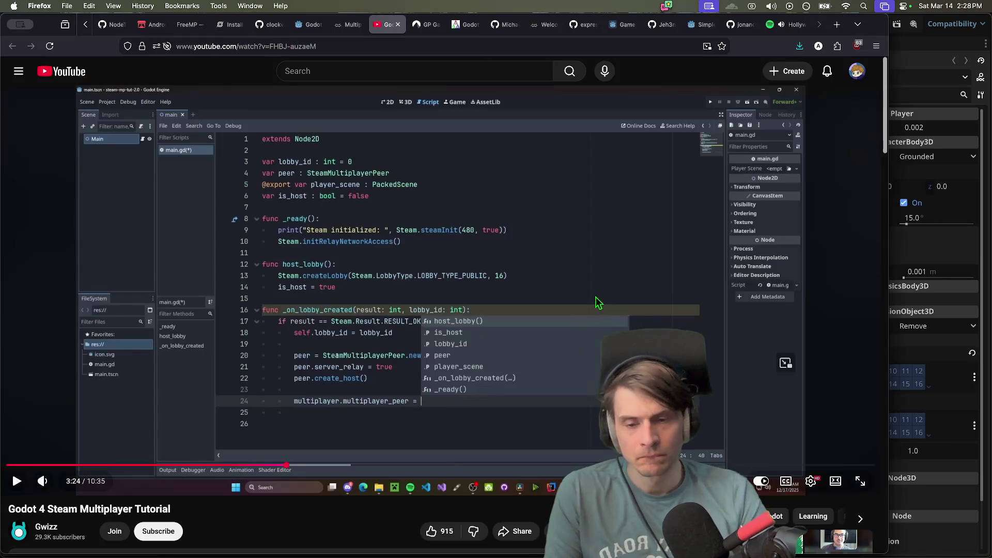
pyautogui.press('BackSpace')
pyautogui.press('BackSpace')
pyautogui.press('BackSpace')
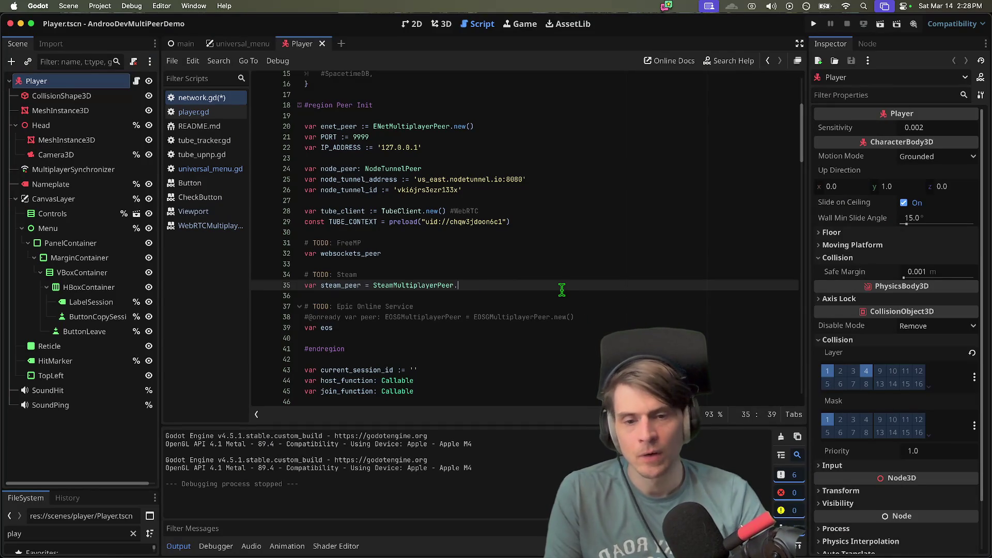
pyautogui.press('BackSpace')
pyautogui.press('BackSpace')
pyautogui.write(':')
pyautogui.press('super+Tab')
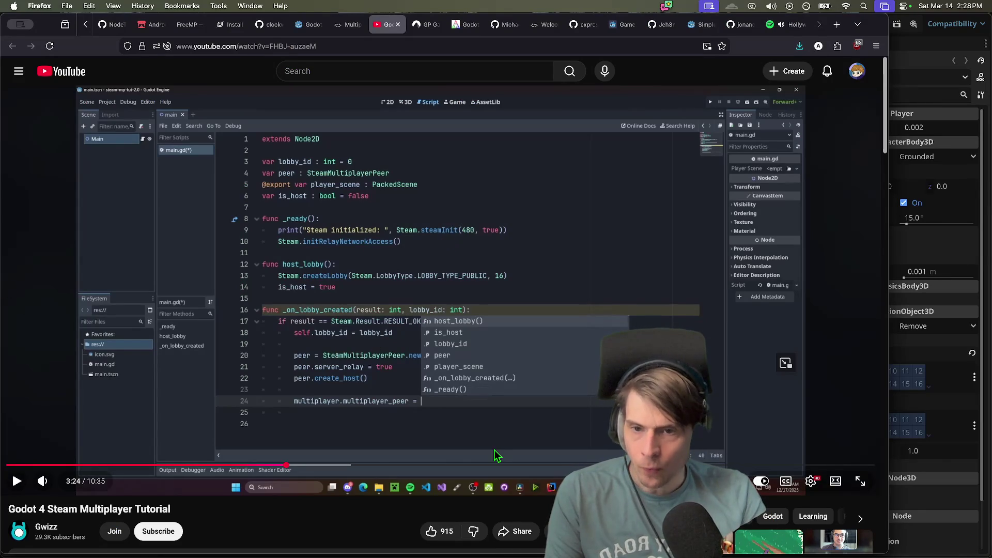
pyautogui.press('super+Tab')
pyautogui.press('super+Tab')
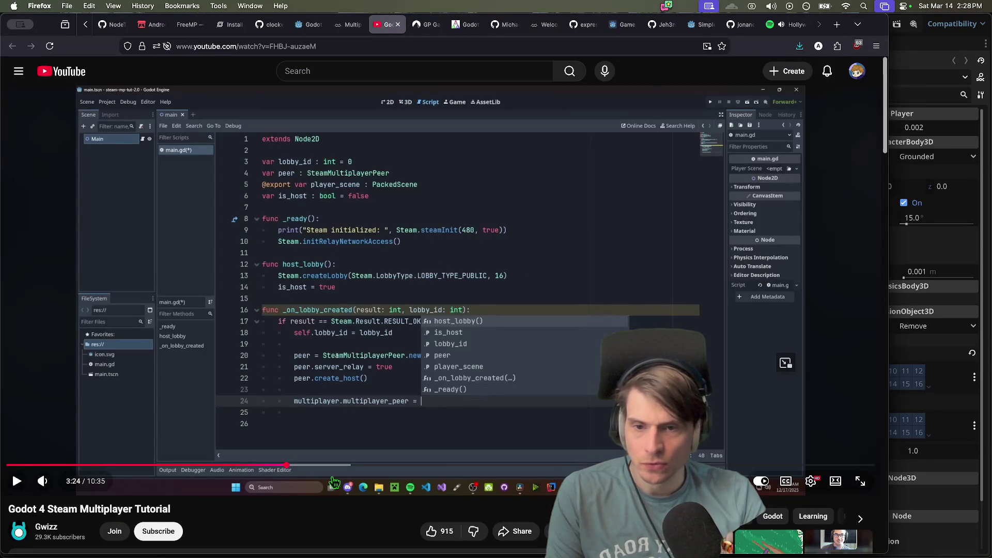
pyautogui.press('super+Tab')
pyautogui.scroll(-10, 465, 284)
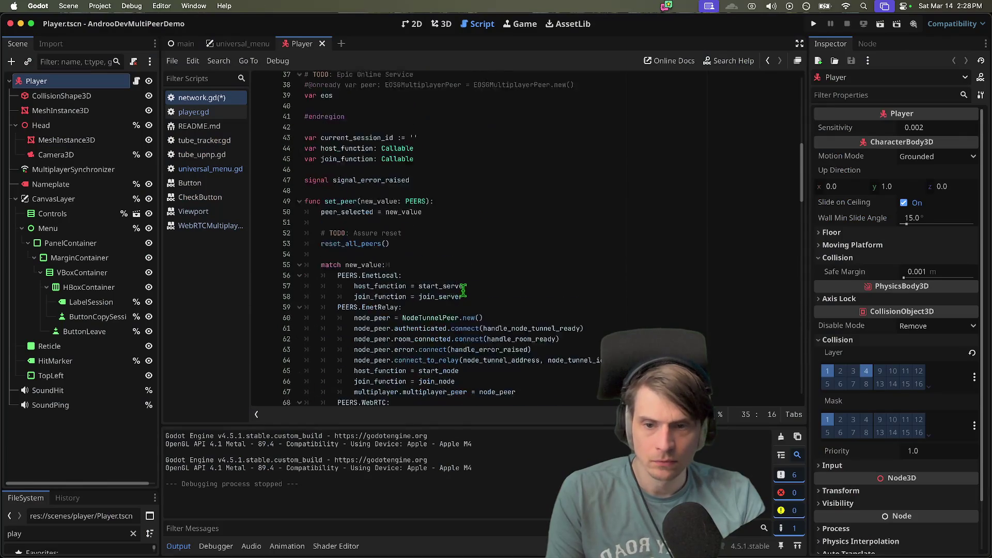
# Open a new line after the WebRTC case in set_peer and begin a PEERS entry.
pyautogui.click(666, 295)
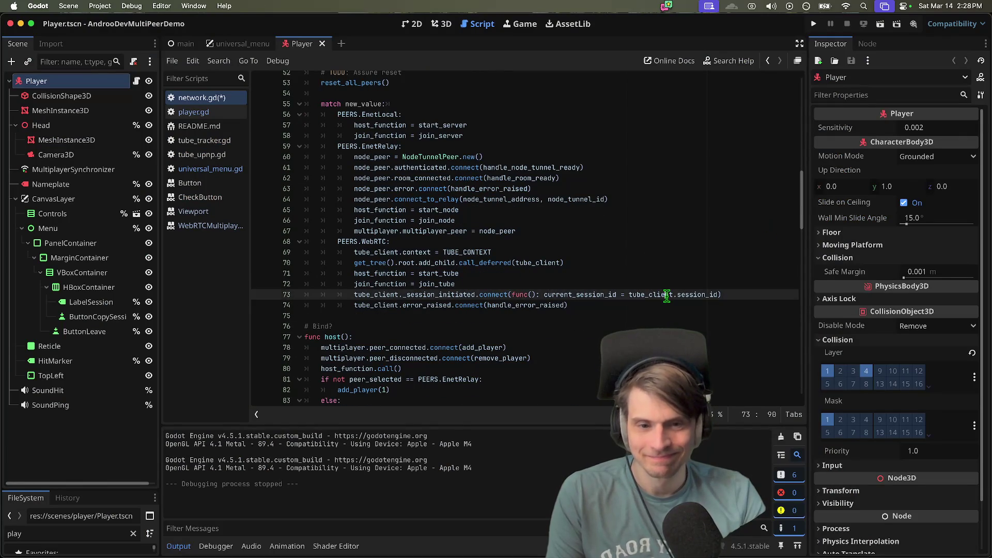
pyautogui.press('Down')
pyautogui.press('Return')
pyautogui.write('EERS.S')
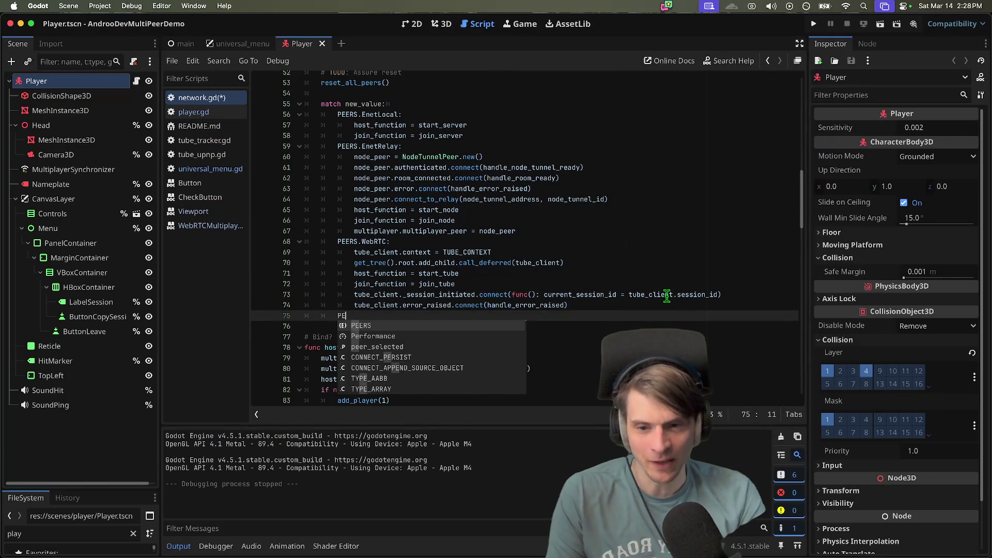
pyautogui.write('tea')
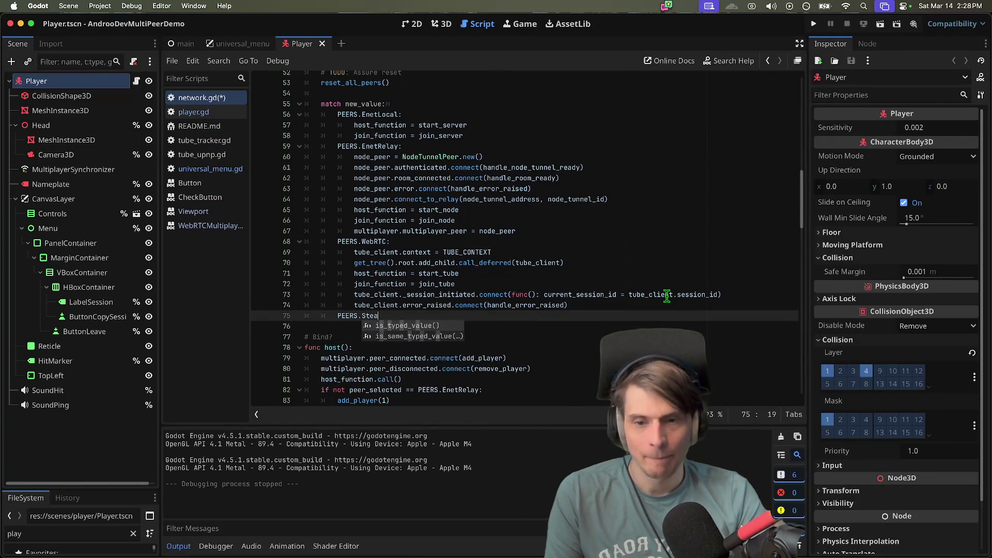
pyautogui.press('BackSpace')
pyautogui.press('BackSpace')
pyautogui.press('BackSpace')
pyautogui.scroll(10, 538, 308)
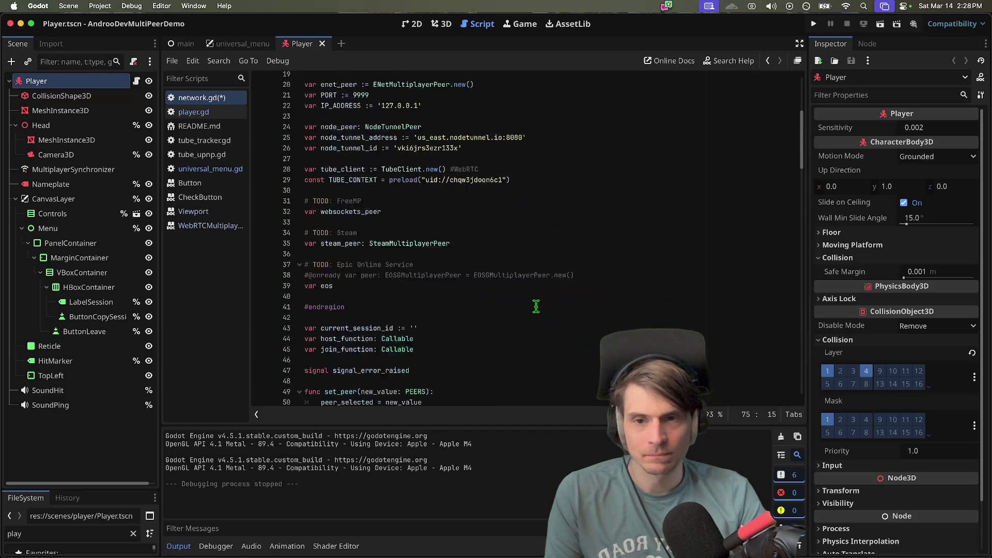
pyautogui.scroll(5, 535, 306)
# Uncomment the Steam and SpacetimeDB enum entries and rename Steam to GodotSteam.
pyautogui.click(589, 225)
pyautogui.press('Up')
pyautogui.press('Up')
pyautogui.press('Up')
pyautogui.press('Down')
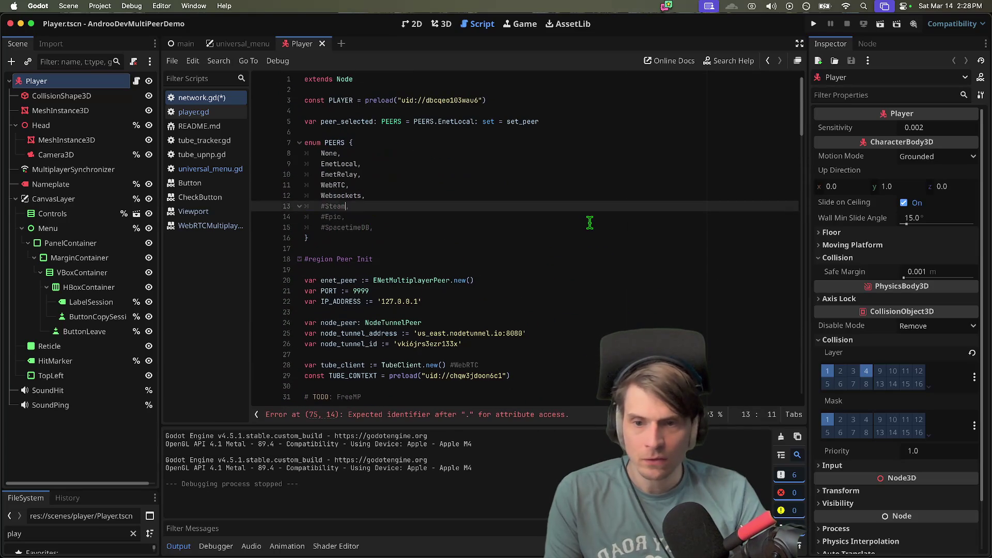
pyautogui.press('super+k')
pyautogui.press('Down')
pyautogui.press('Down')
pyautogui.press('super+k')
pyautogui.press('Up')
pyautogui.press('Up')
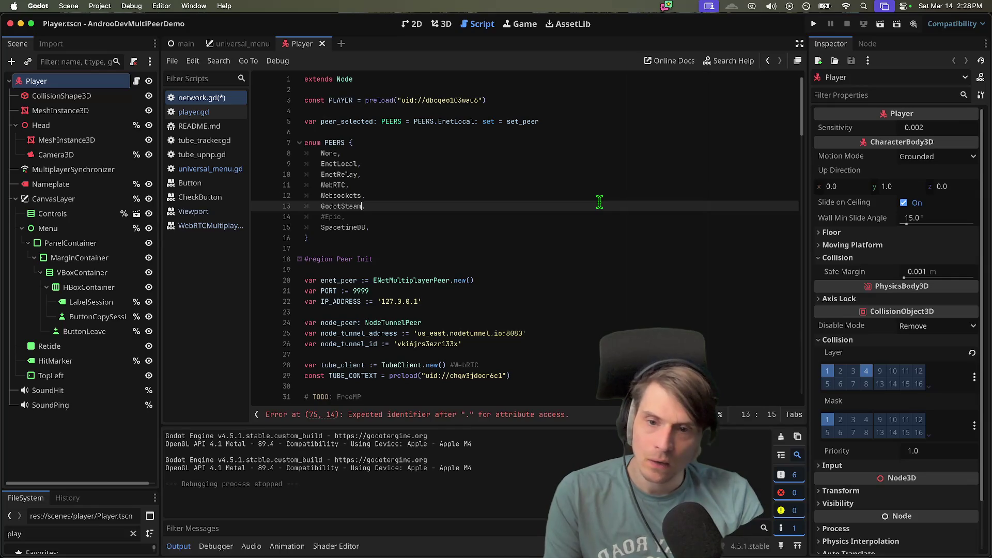
pyautogui.doubleClick(329, 209)
pyautogui.click(494, 210)
pyautogui.scroll(-12, 513, 243)
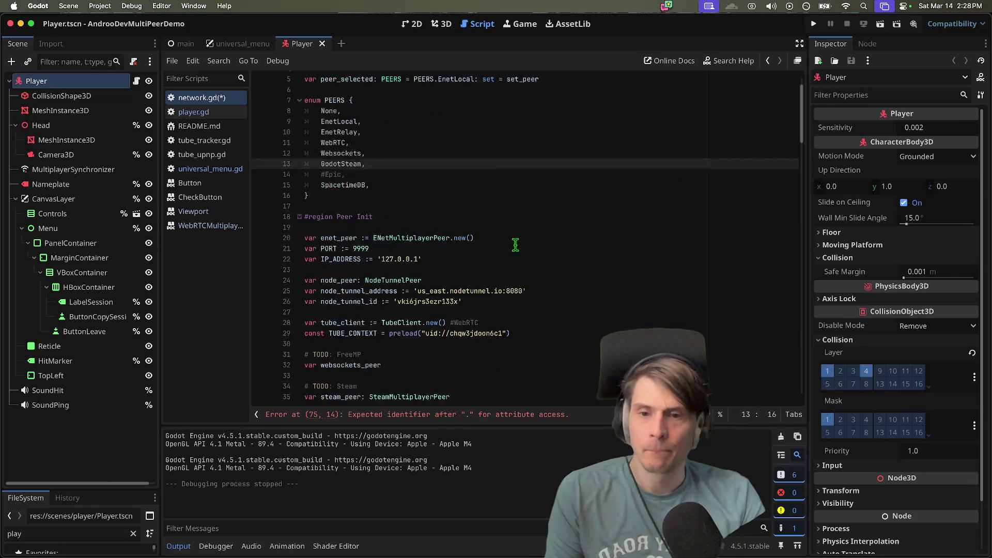
# Look over the PEERS enum and select the GodotSteam entry name to copy it.
pyautogui.click(518, 362)
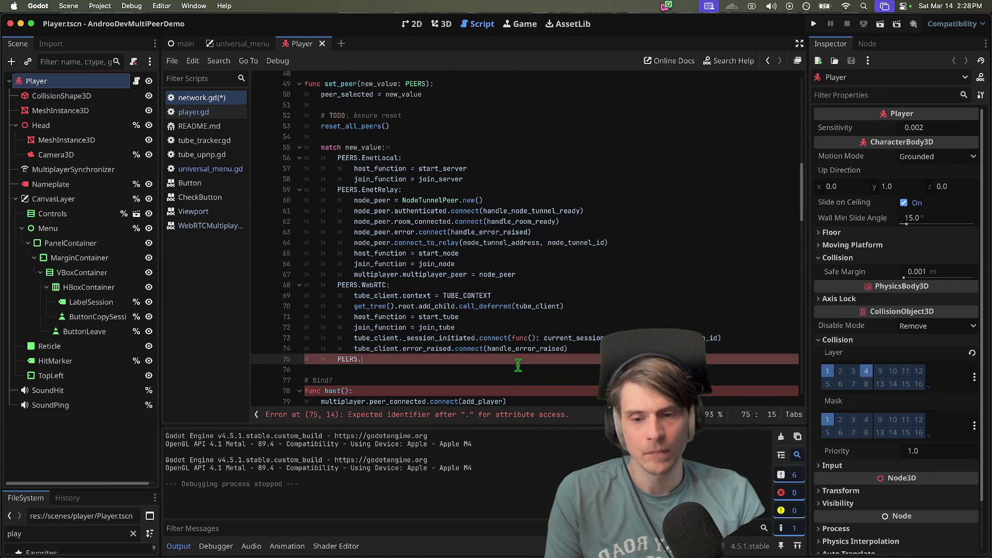
pyautogui.scroll(15, 516, 368)
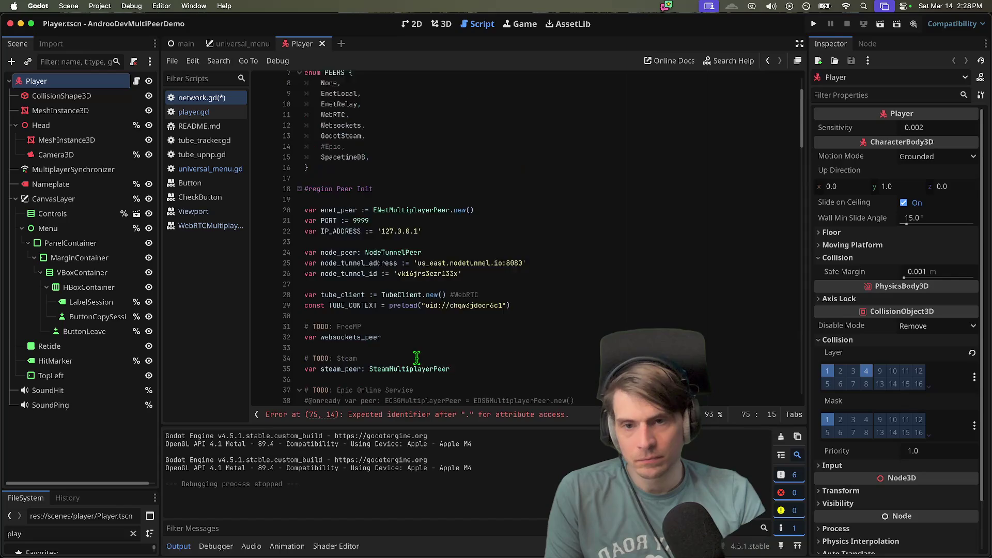
pyautogui.click(442, 153)
pyautogui.scroll(1, 434, 150)
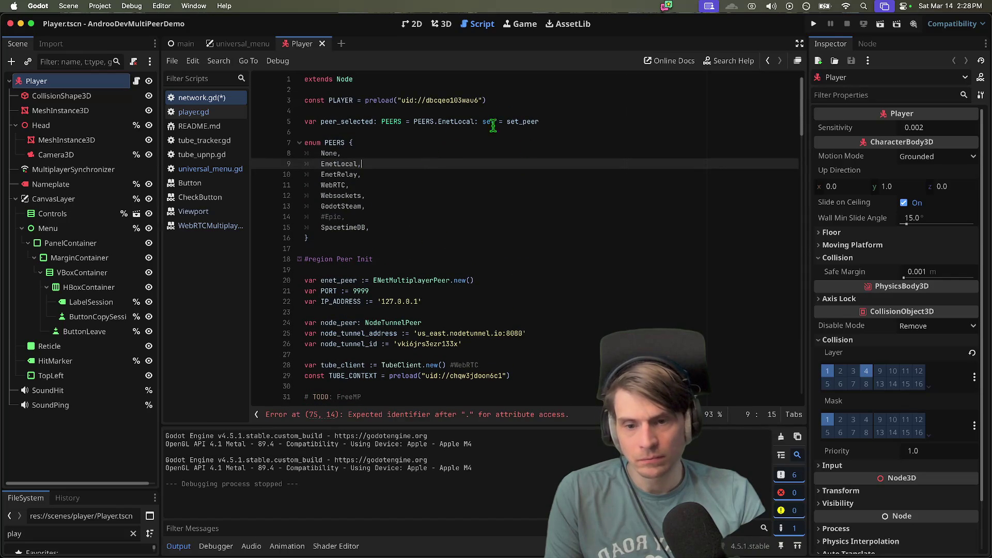
pyautogui.press('super+Tab')
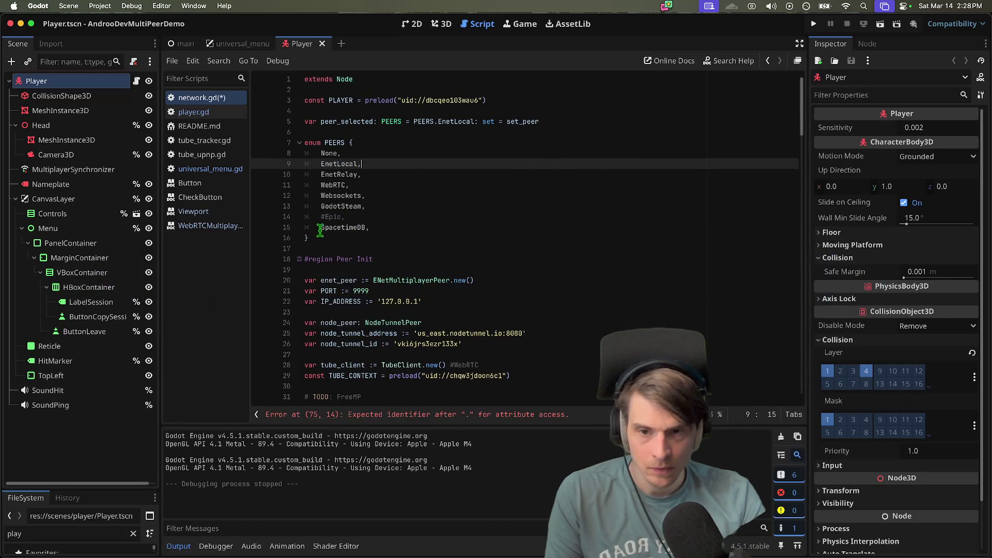
pyautogui.click(334, 207)
pyautogui.doubleClick(340, 206)
# Add a '# TODO: Icons' comment above the PEERS enum.
pyautogui.click(532, 127)
pyautogui.press('Return')
pyautogui.write('# TODO: Icons')
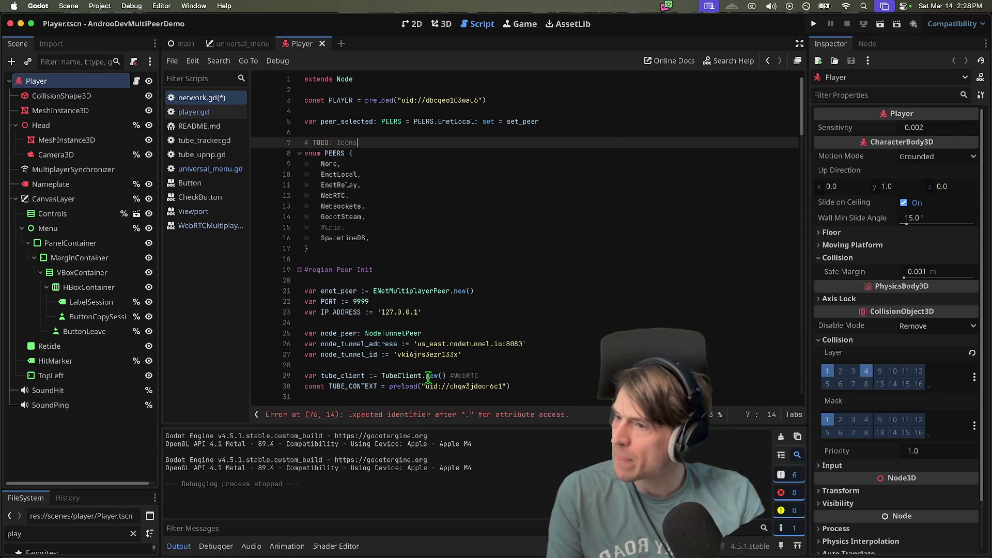
pyautogui.scroll(-15, 449, 211)
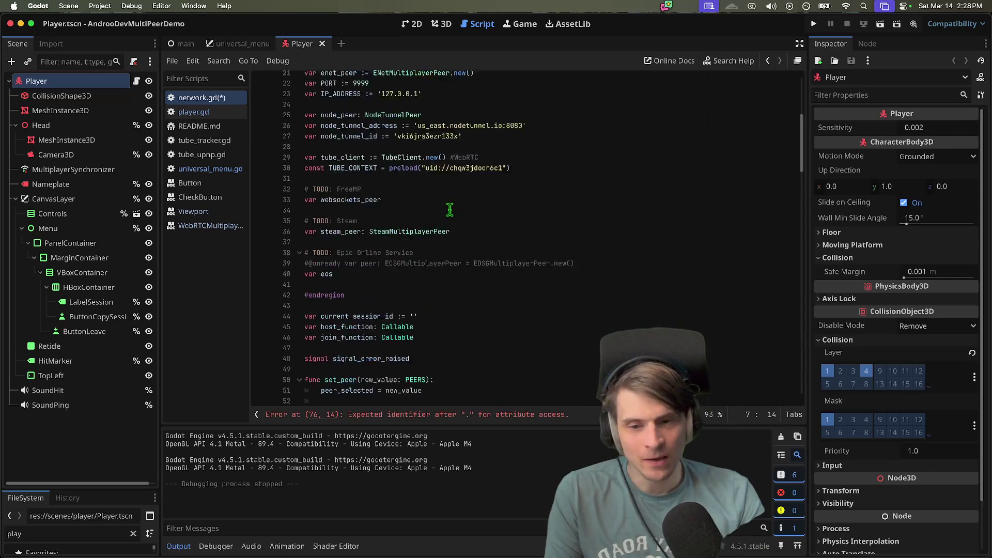
pyautogui.scroll(-2, 451, 210)
# Finish the PEERS.GodotSteam: case with pass, then enter an OBS Twitch VOD audio search in Firefox.
pyautogui.click(523, 248)
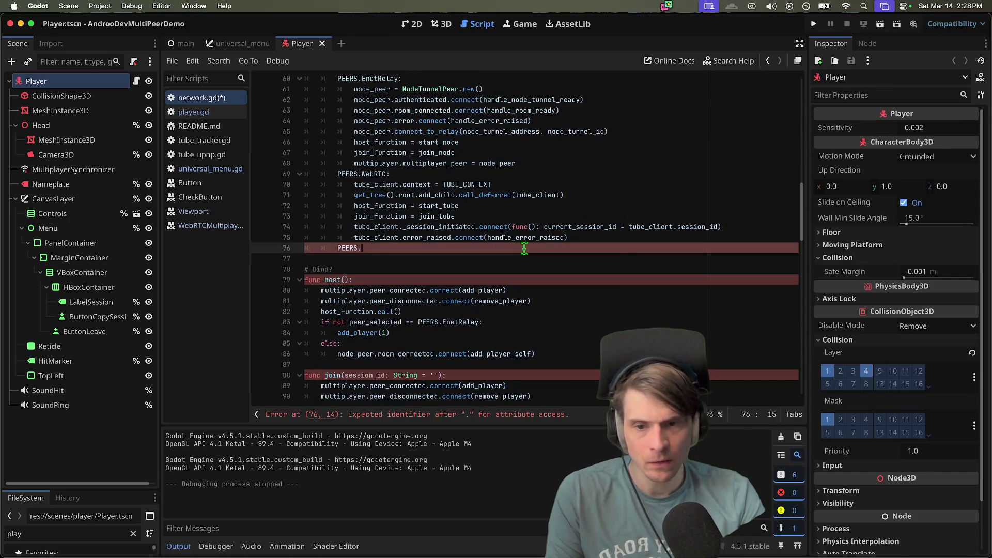
pyautogui.press('super+Tab')
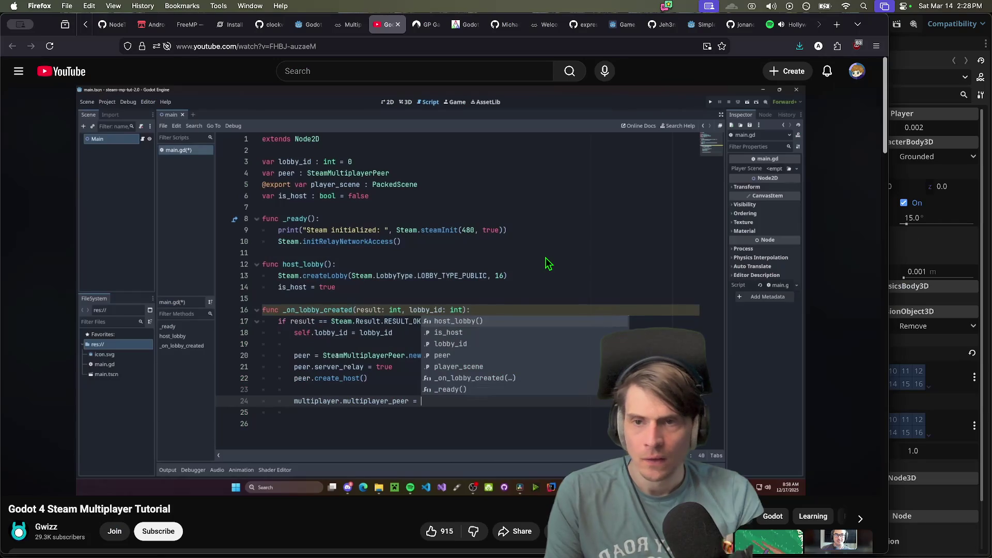
pyautogui.press('super+Tab')
pyautogui.press('Return')
pyautogui.write('pass')
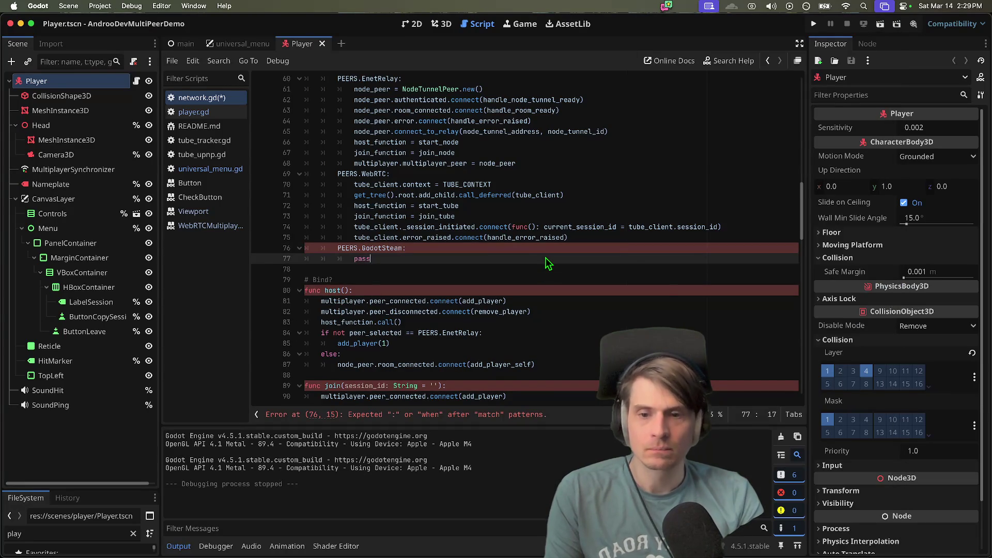
pyautogui.press('super+Tab')
pyautogui.write('obs ')
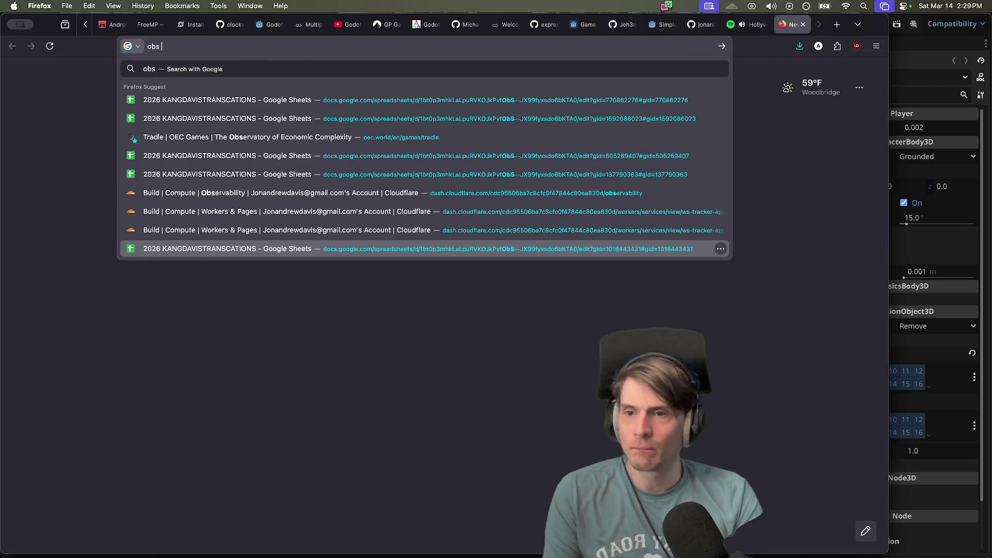
pyautogui.write('strea')
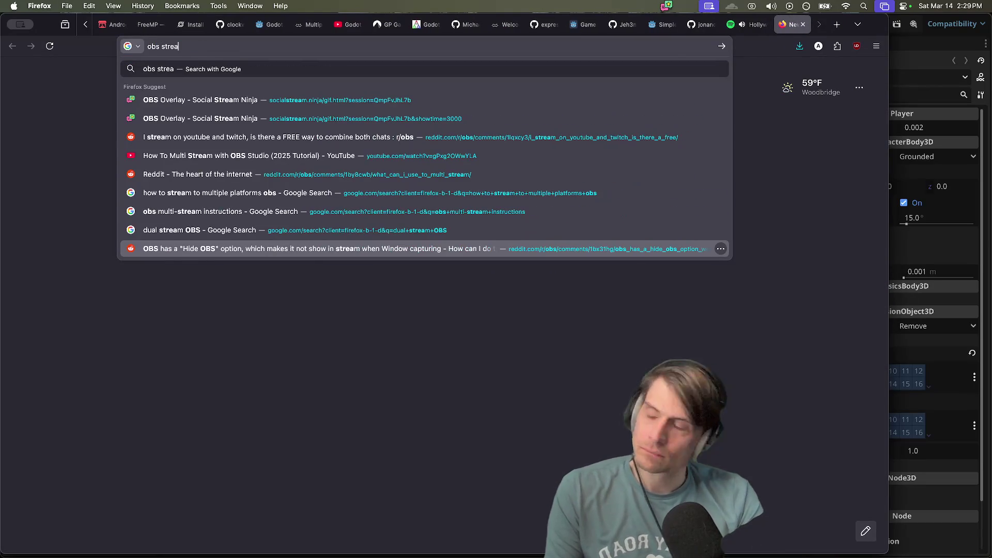
pyautogui.write('ignore audio')
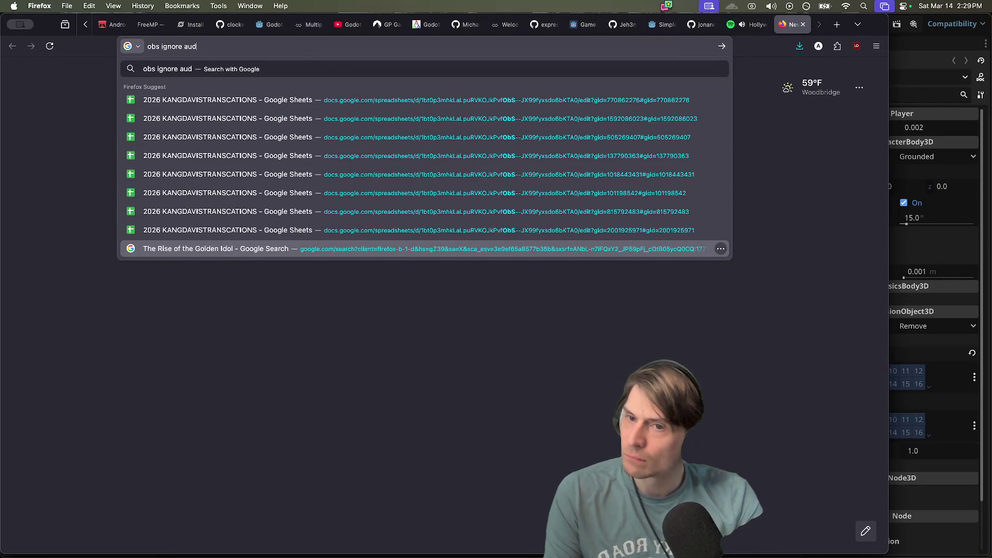
pyautogui.write(' fro')
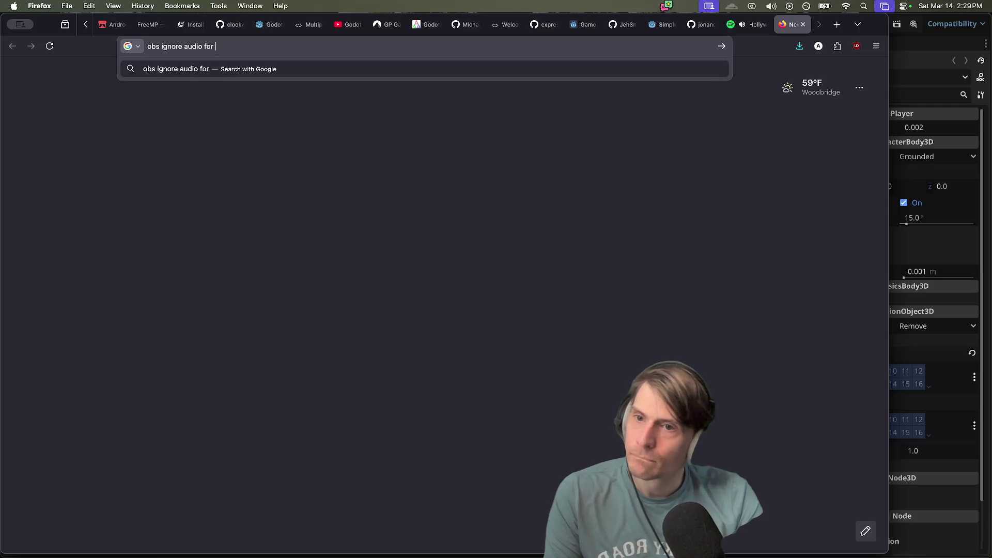
pyautogui.write(' twitch vod')
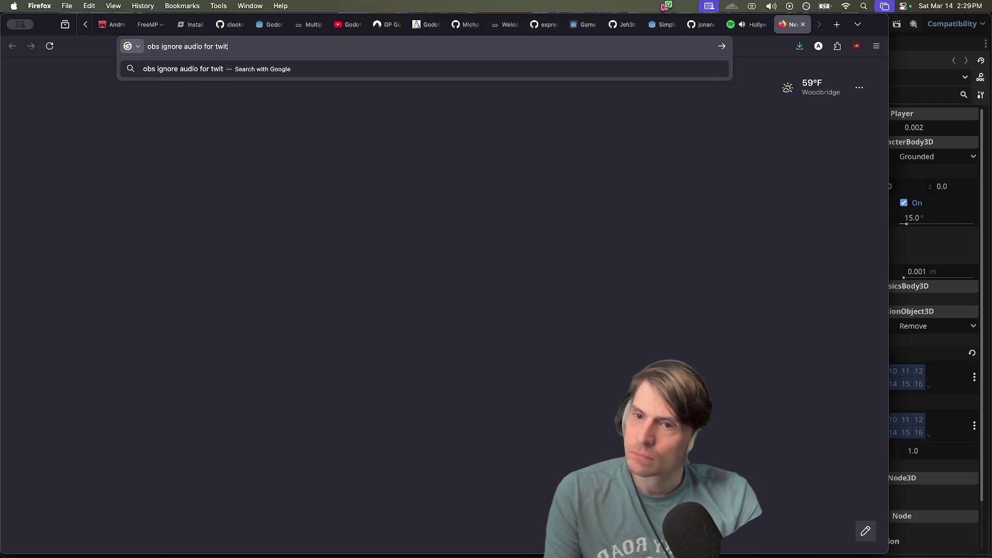
# Search for OBS ignoring audio in Twitch, then YouTube VODs, opening top results in background tabs.
pyautogui.press('Return')
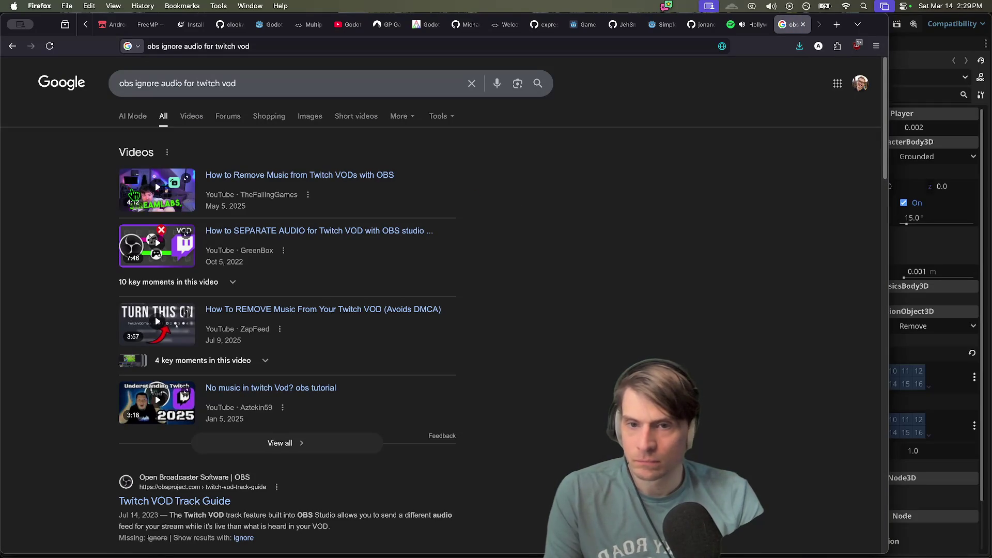
pyautogui.middleClick(310, 175)
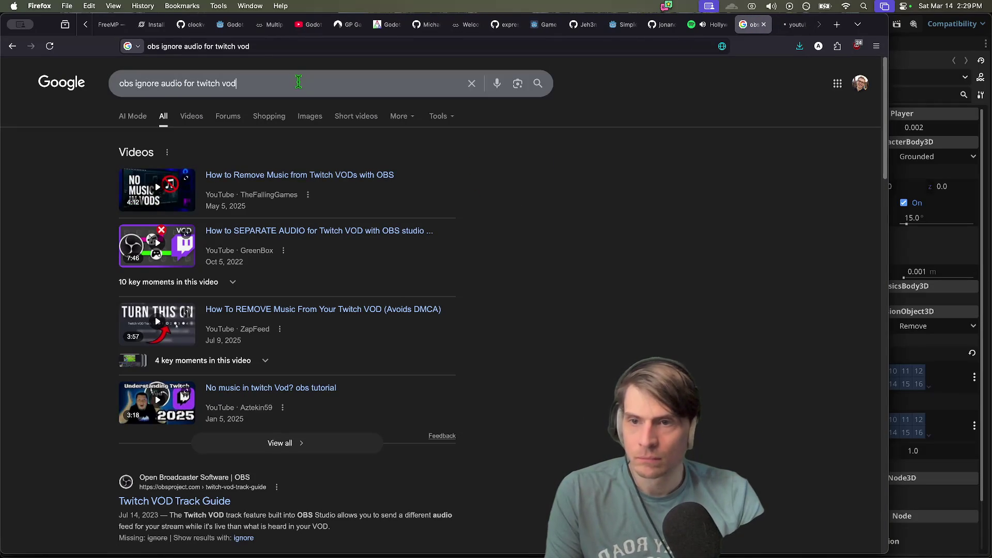
pyautogui.doubleClick(297, 82)
pyautogui.press('BackSpace')
pyautogui.press('BackSpace')
pyautogui.press('BackSpace')
pyautogui.press('BackSpace')
pyautogui.press('BackSpace')
pyautogui.press('BackSpace')
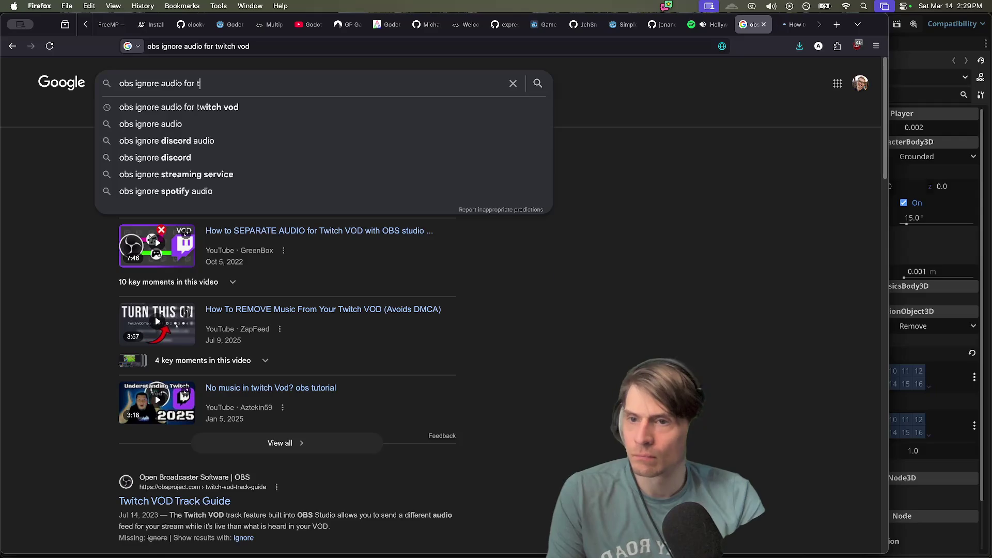
pyautogui.write('youtube vod')
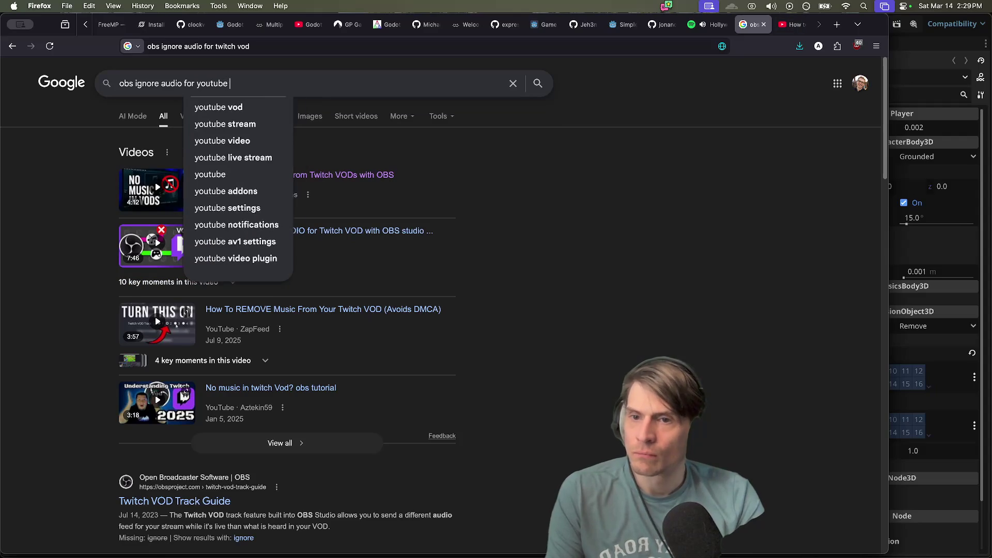
pyautogui.press('Return')
pyautogui.middleClick(269, 172)
# Look through the opened result tabs and settle on the YouTube tutorial.
pyautogui.hotkey('ctrl', 'Tab')
pyautogui.hotkey('ctrl', 'Tab')
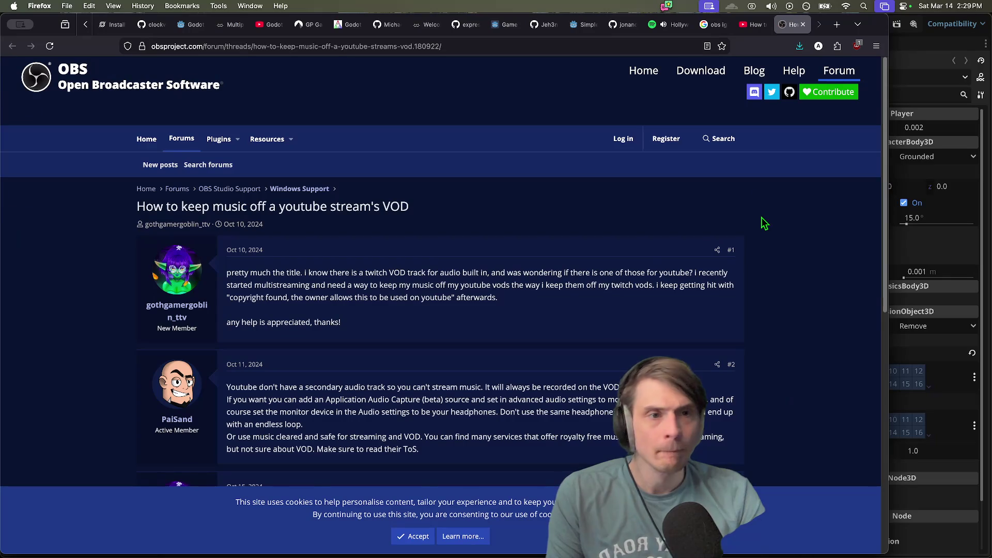
pyautogui.scroll(-2, 742, 240)
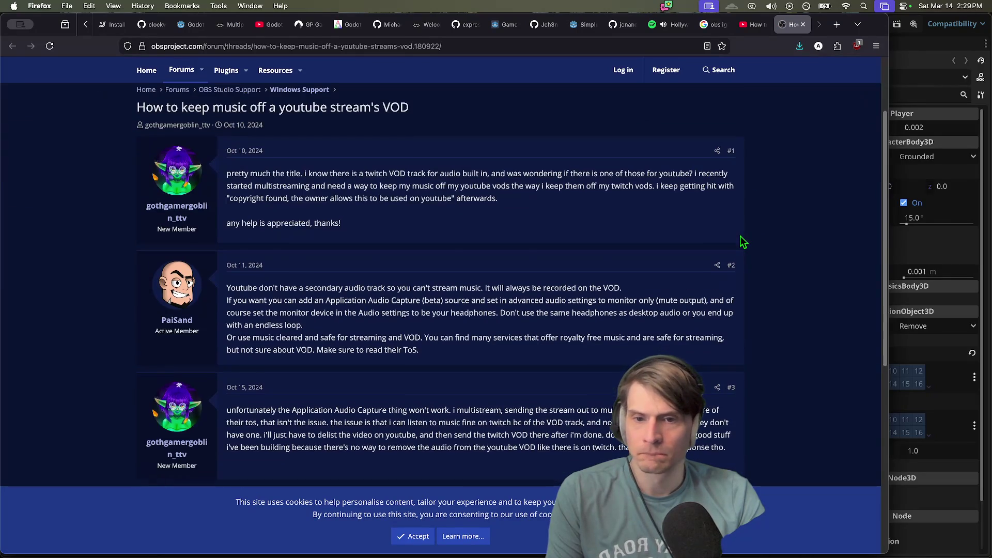
pyautogui.hotkey('ctrl', 'shift', 'Tab')
pyautogui.scroll(-5, 742, 240)
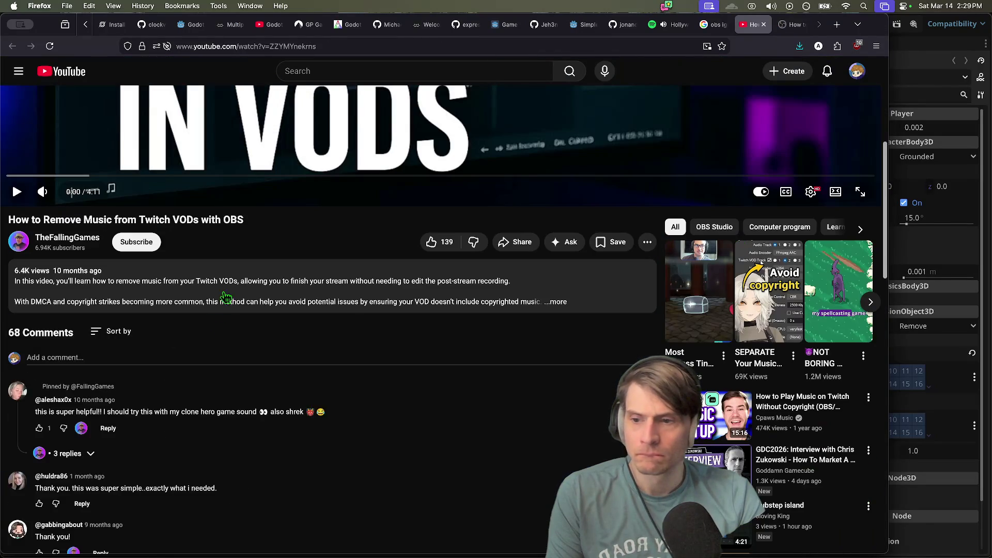
# Expand the video description, start the tutorial and skip ahead to about 0:33.
pyautogui.click(374, 305)
pyautogui.scroll(-3, 374, 349)
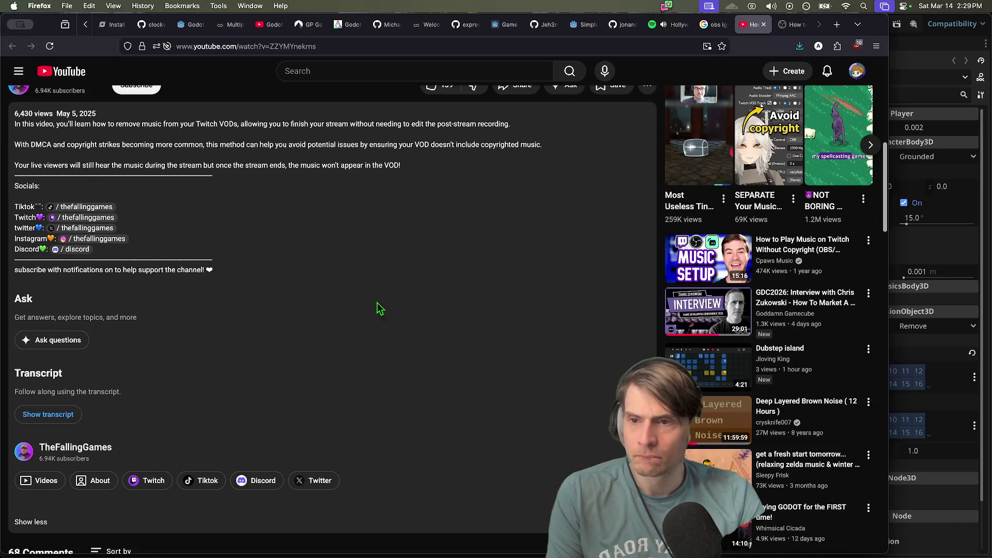
pyautogui.scroll(3, 377, 309)
pyautogui.click(377, 116)
pyautogui.scroll(3, 377, 117)
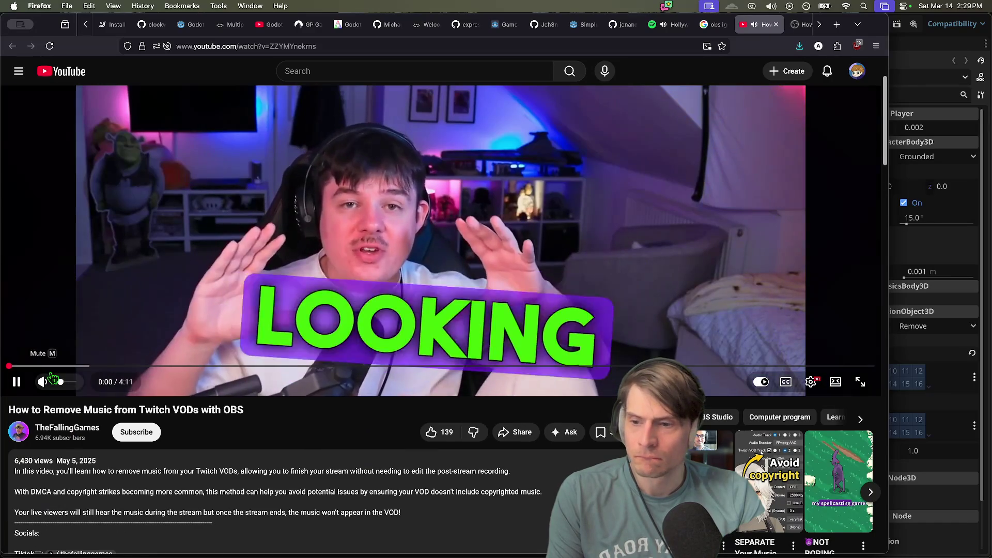
pyautogui.moveTo(86, 366)
pyautogui.mouseDown()
pyautogui.moveTo(76, 366)
pyautogui.moveTo(121, 366)
pyautogui.mouseUp()
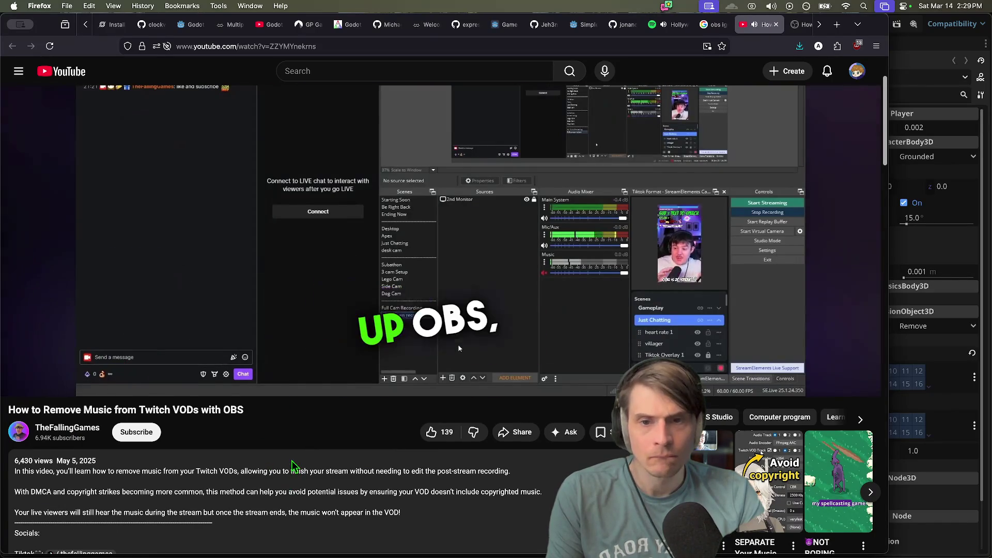
pyautogui.scroll(1, 297, 500)
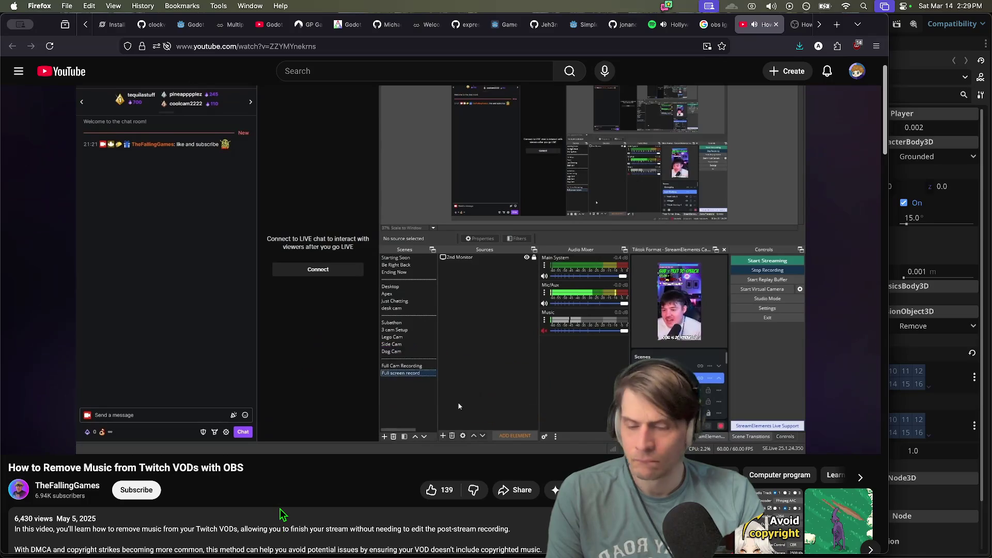
pyautogui.moveTo(228, 284)
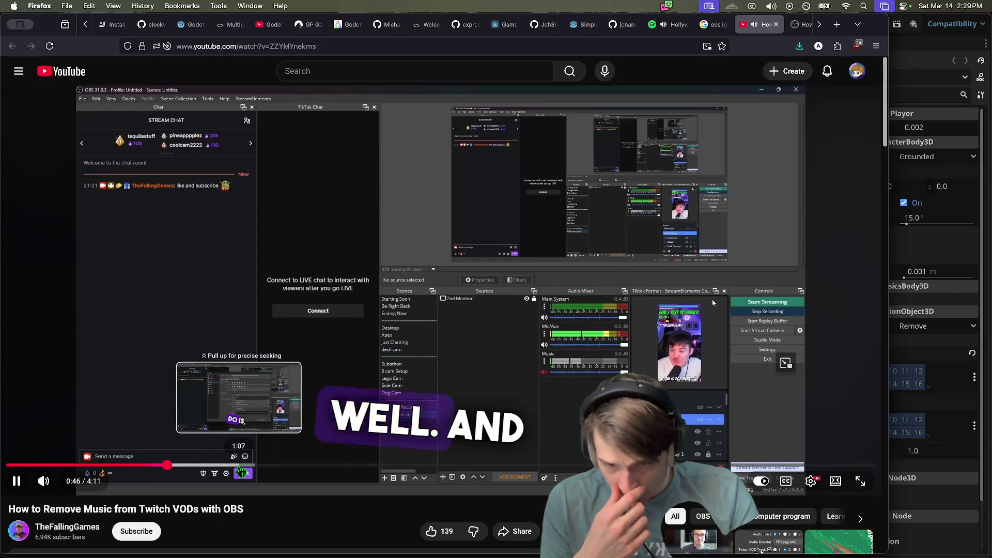
# Jump the tutorial to about 1:08, watch on to around 2:09, then pause.
pyautogui.click(240, 469)
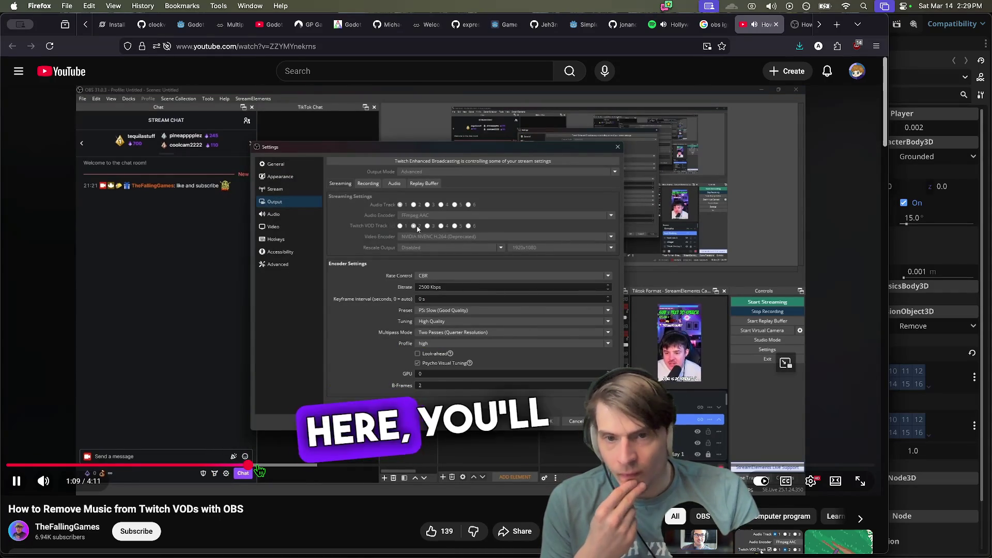
pyautogui.moveTo(252, 468); pyautogui.dragTo(242, 467)
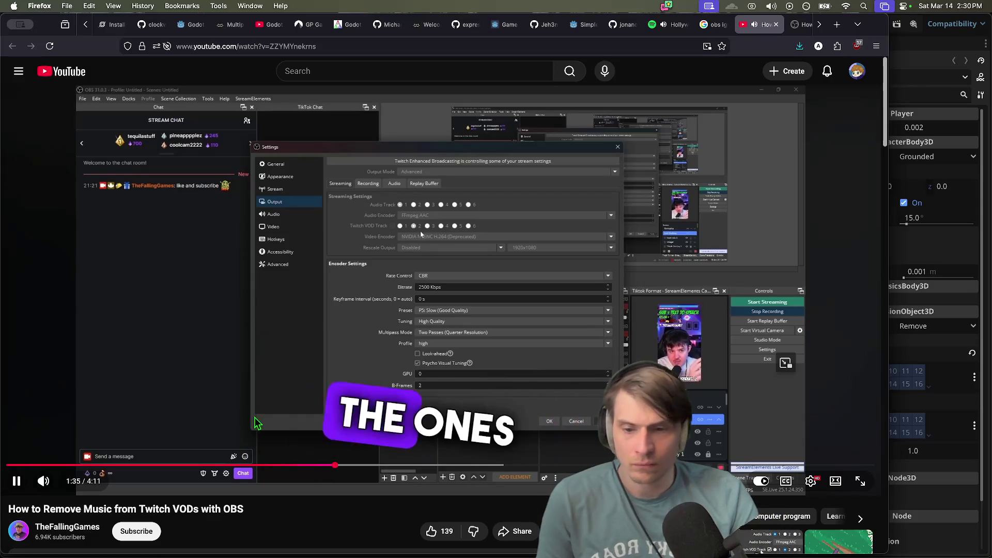
pyautogui.tripleClick(293, 517)
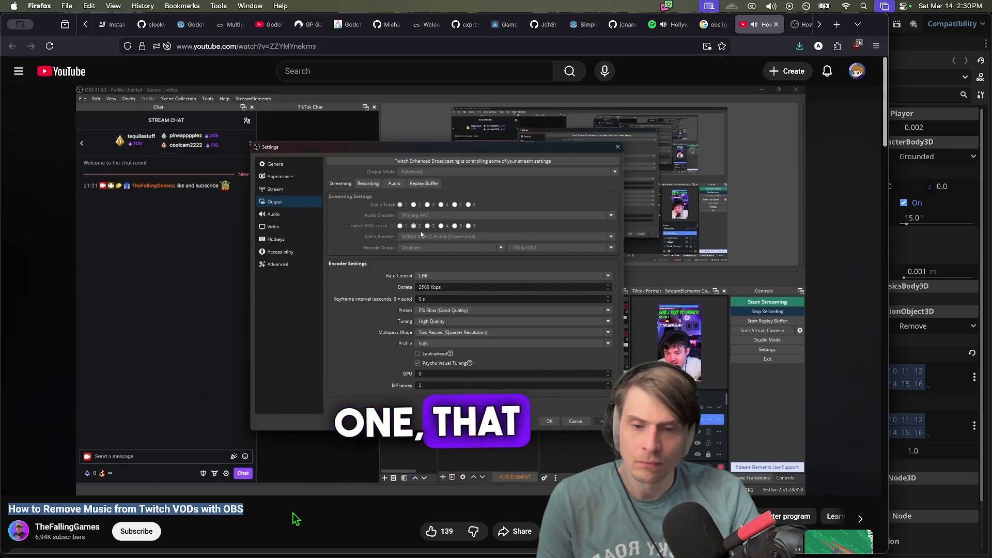
pyautogui.moveTo(350, 384)
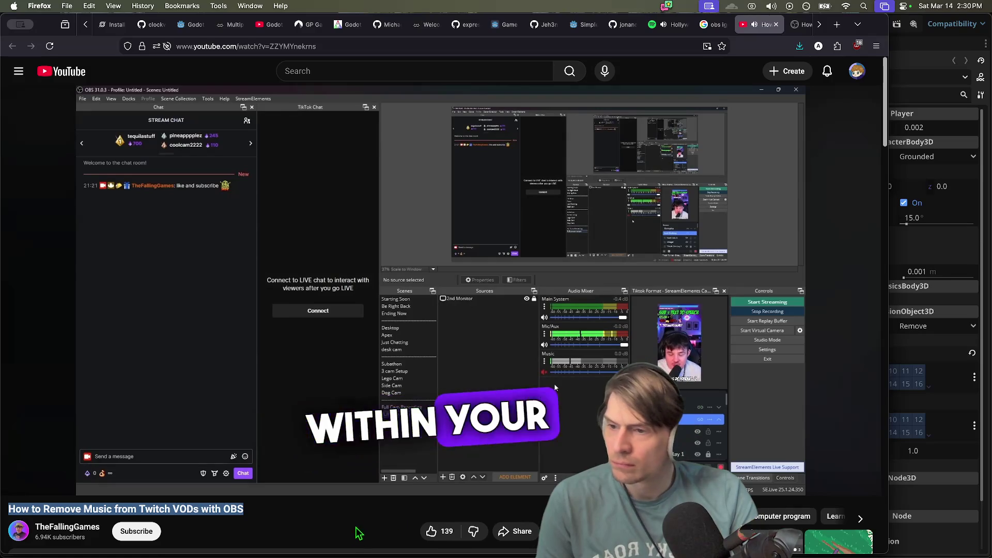
pyautogui.moveTo(235, 438)
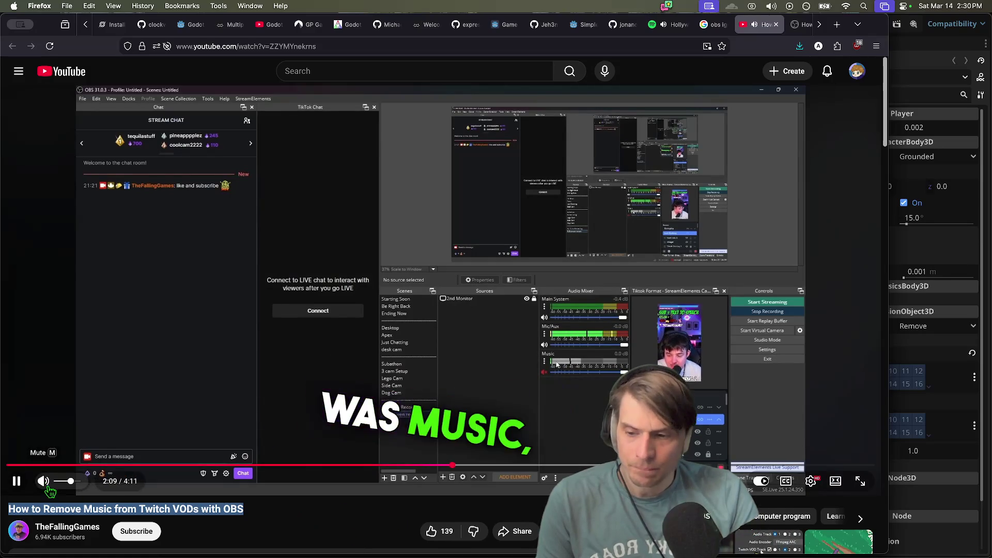
pyautogui.click(235, 438)
# Resume the tutorial and pause it at the Music source's Advanced Audio part.
pyautogui.moveTo(459, 527)
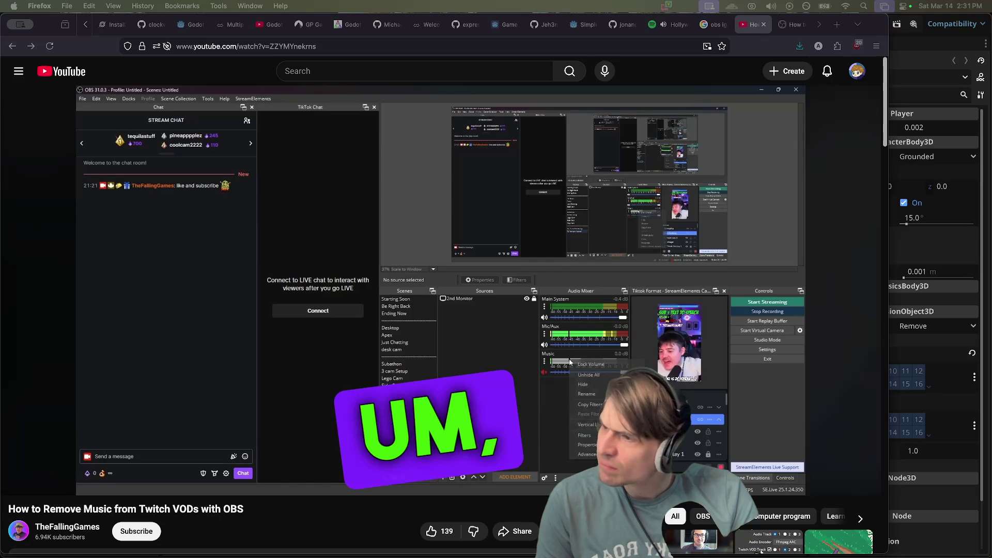
pyautogui.click(449, 337)
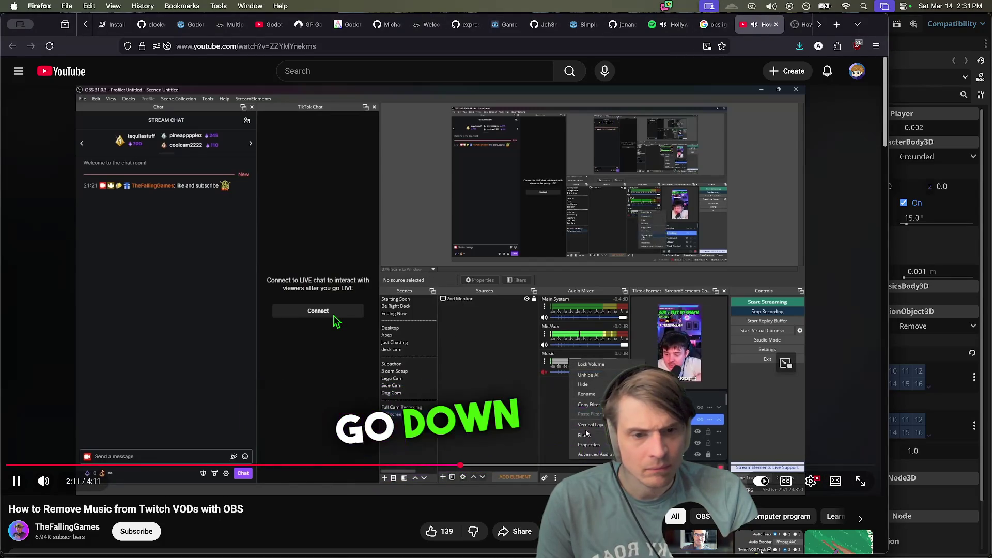
pyautogui.press('space')
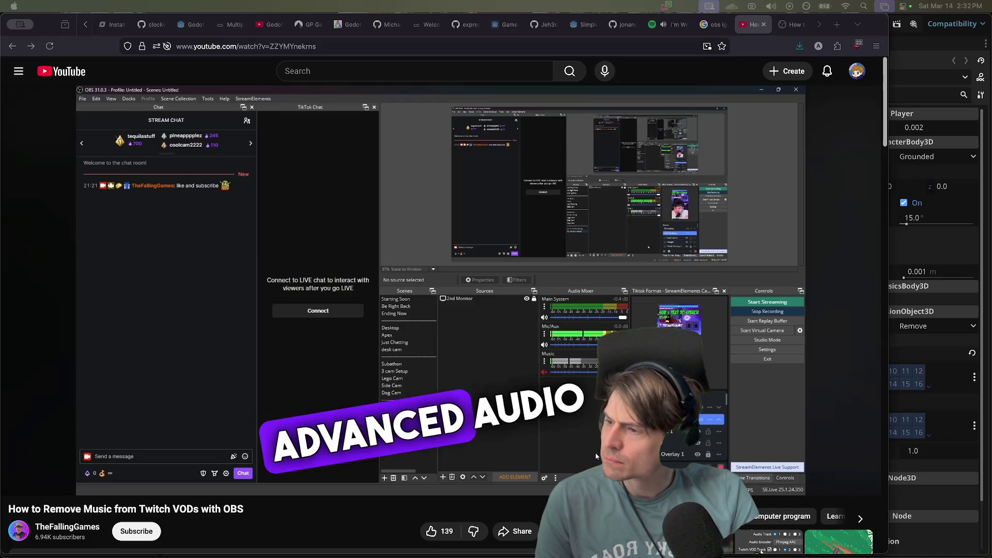
pyautogui.moveTo(314, 527)
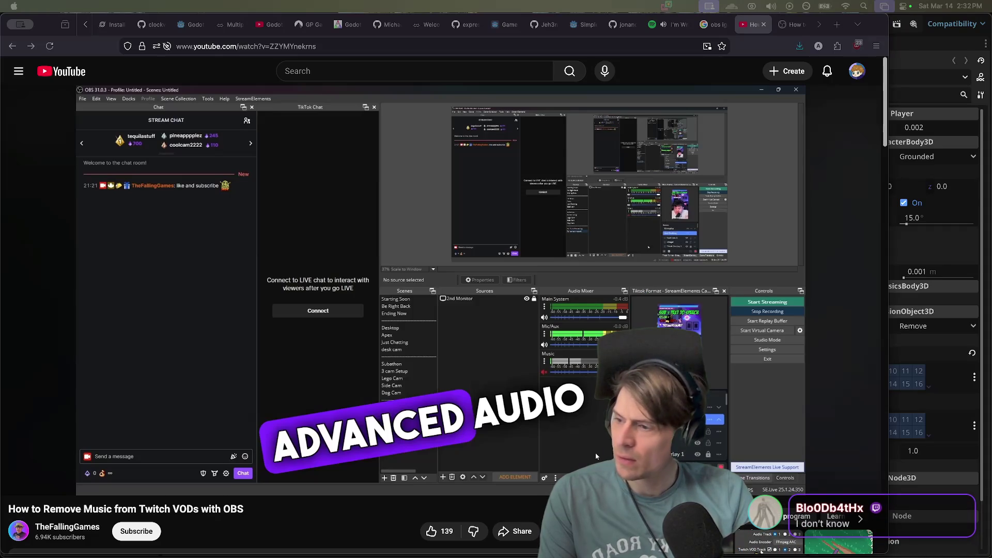
# Go back to Spotify's Fear Fun album page and play Funtimes in Babylon.
pyautogui.click(666, 25)
pyautogui.scroll(5, 465, 284)
pyautogui.press('super+Left')
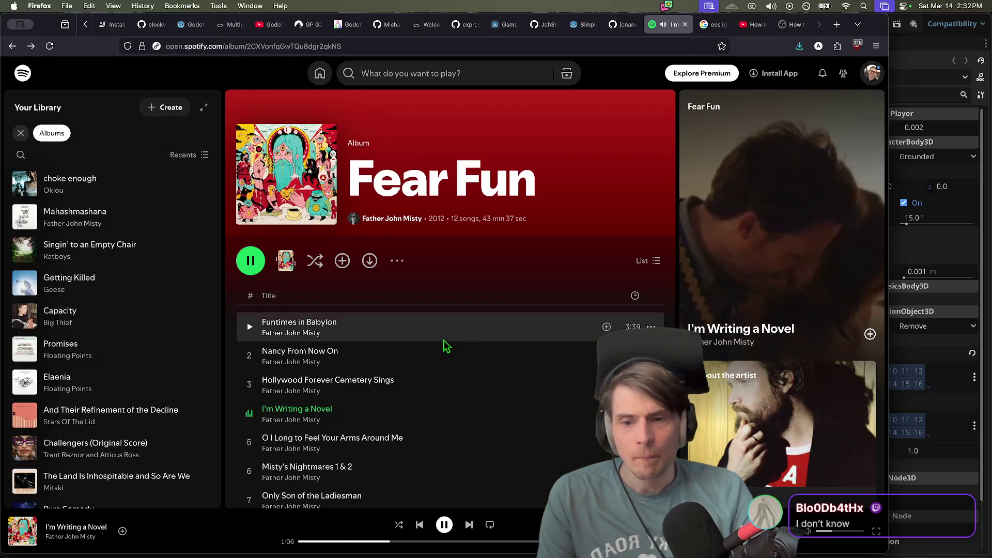
pyautogui.doubleClick(445, 326)
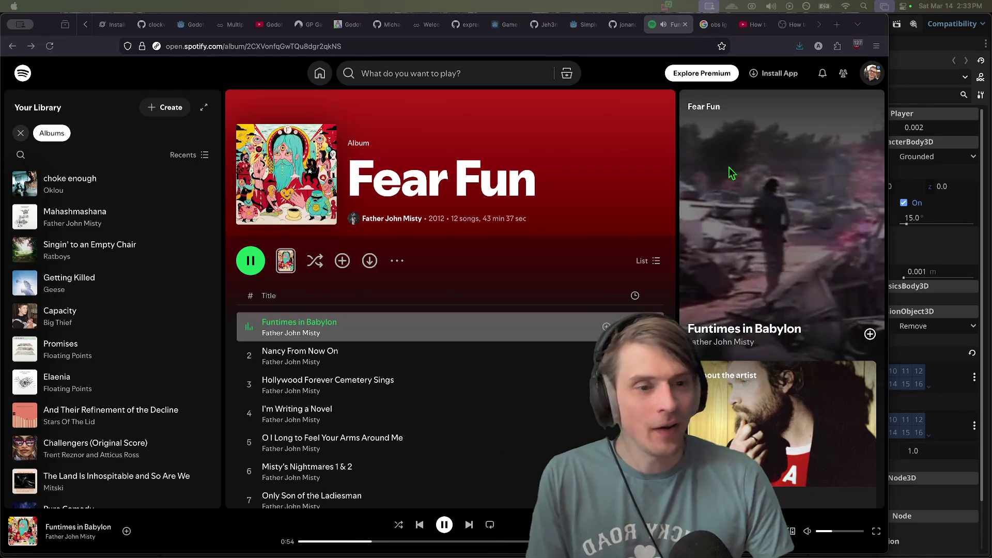
pyautogui.press('super+Tab')
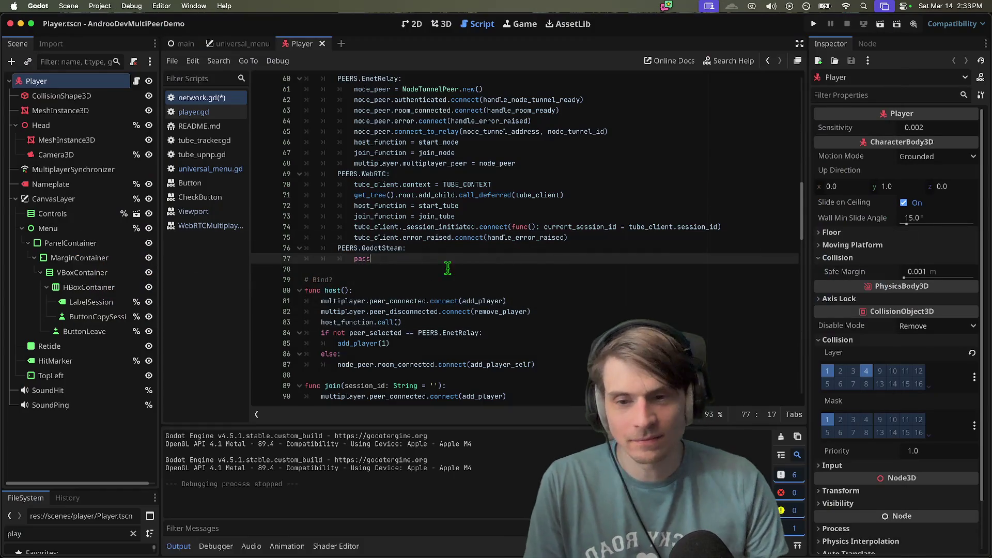
# Leave Godot for Firefox and show the lyrics of the song playing in Spotify.
pyautogui.click(444, 250)
pyautogui.press('Down')
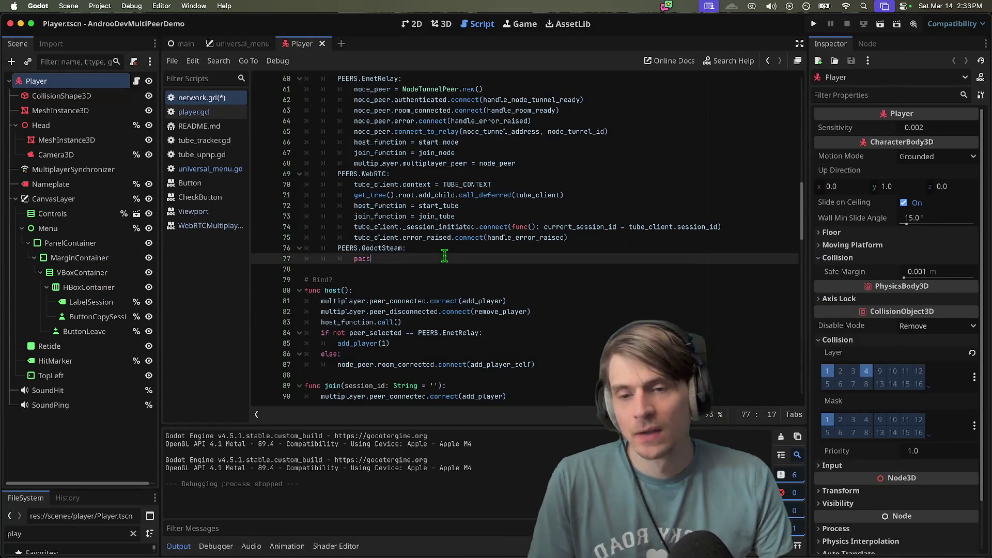
pyautogui.press('super+Tab')
pyautogui.click(192, 281)
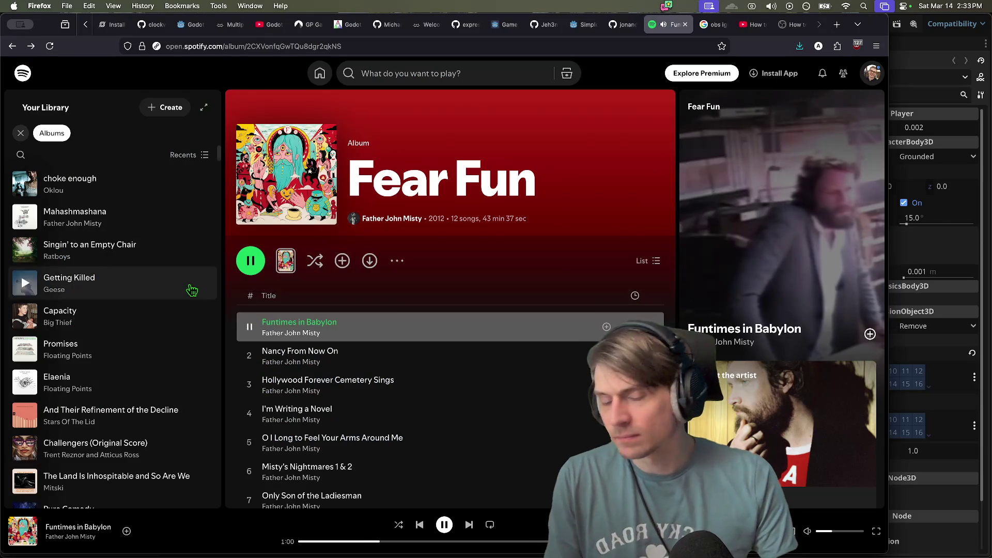
pyautogui.press('super+Tab')
pyautogui.press('Escape')
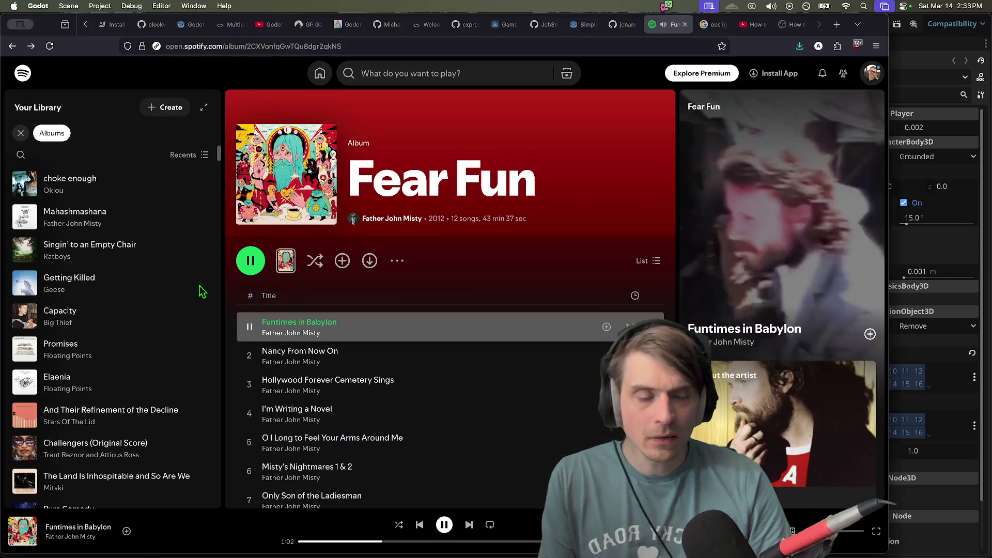
pyautogui.hotkey('alt', 'shift', 'l')
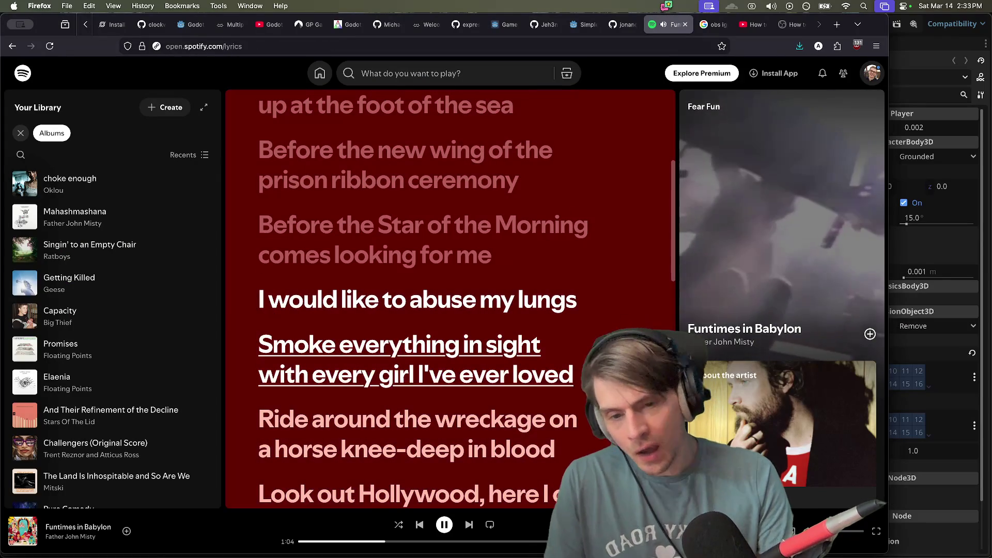
# Close the OBS audio search tab and cycle tabs to the AndrooDev-Universal-Peer-Demo GitHub README.
pyautogui.hotkey('ctrl', 'Tab')
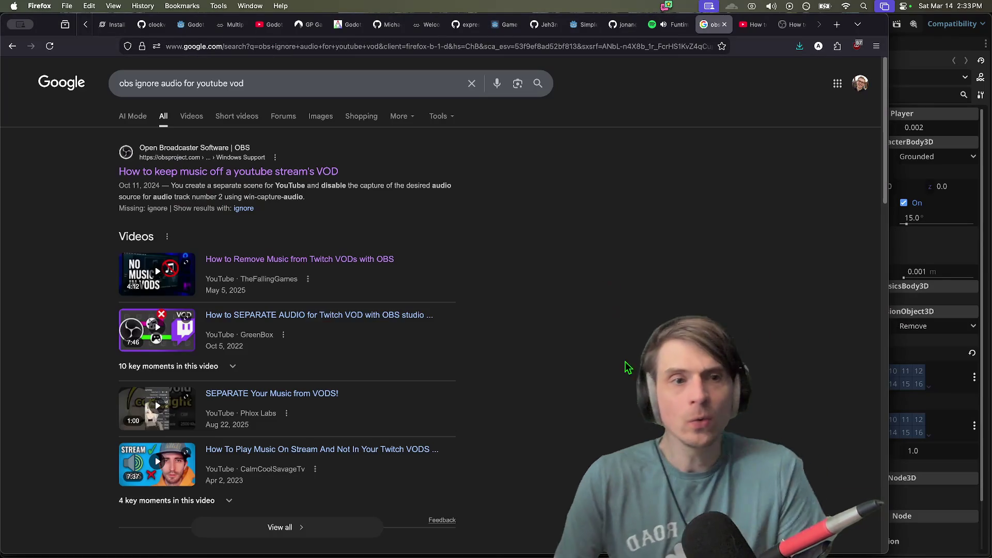
pyautogui.hotkey('ctrl', 'w')
pyautogui.hotkey('ctrl', 'Tab')
pyautogui.hotkey('ctrl', 'shift', 'Tab')
pyautogui.hotkey('ctrl', 'shift', 'Tab')
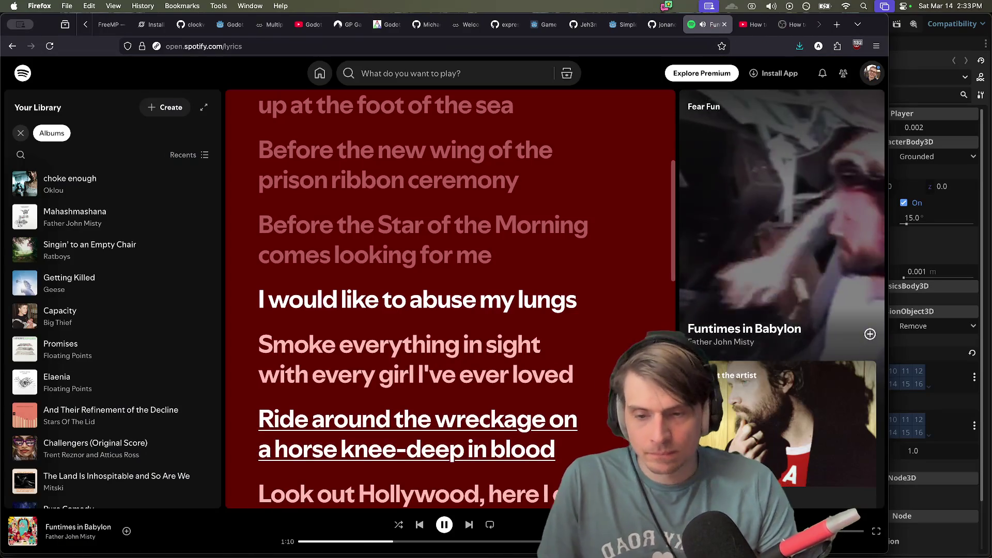
pyautogui.hotkey('ctrl', 'Tab')
pyautogui.hotkey('ctrl', 'Tab')
pyautogui.hotkey('ctrl', 'shift', 'Tab')
pyautogui.hotkey('ctrl', 'Tab')
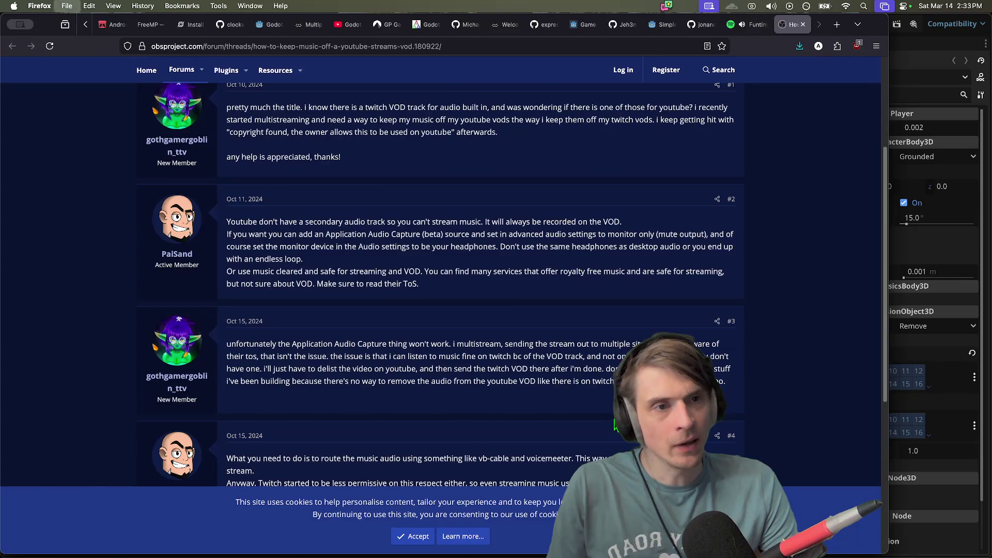
pyautogui.hotkey('ctrl', 'shift', 'Tab')
pyautogui.hotkey('ctrl', 'shift', 'Tab')
pyautogui.hotkey('ctrl', 'shift', 'Tab')
pyautogui.hotkey('ctrl', 'shift', 'Tab')
pyautogui.hotkey('ctrl', 'Tab')
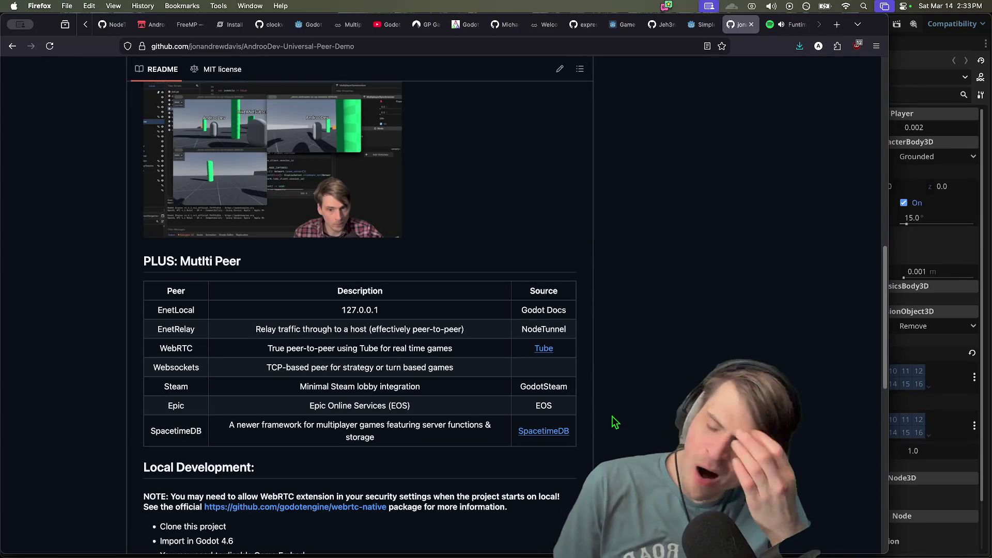
# Open the Godot 4 Steam multiplayer tutorial and review its code around 3:09-3:11.
pyautogui.hotkey('ctrl', 'Tab')
pyautogui.click(287, 466)
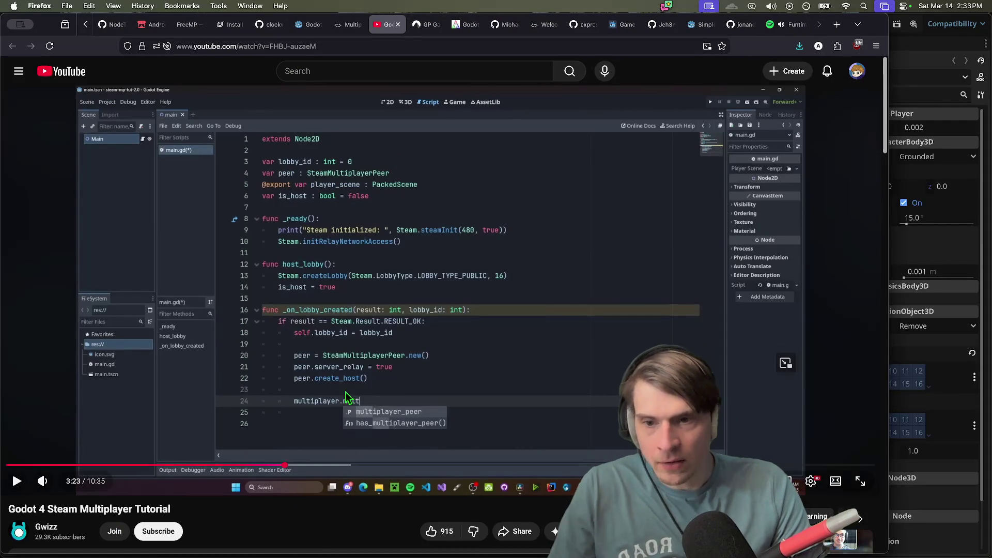
pyautogui.click(326, 303)
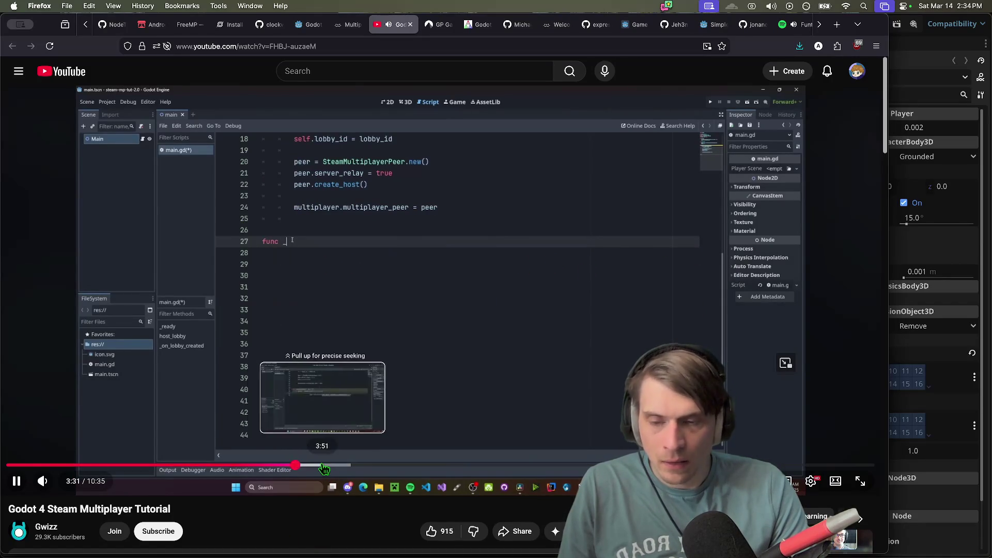
pyautogui.click(268, 465)
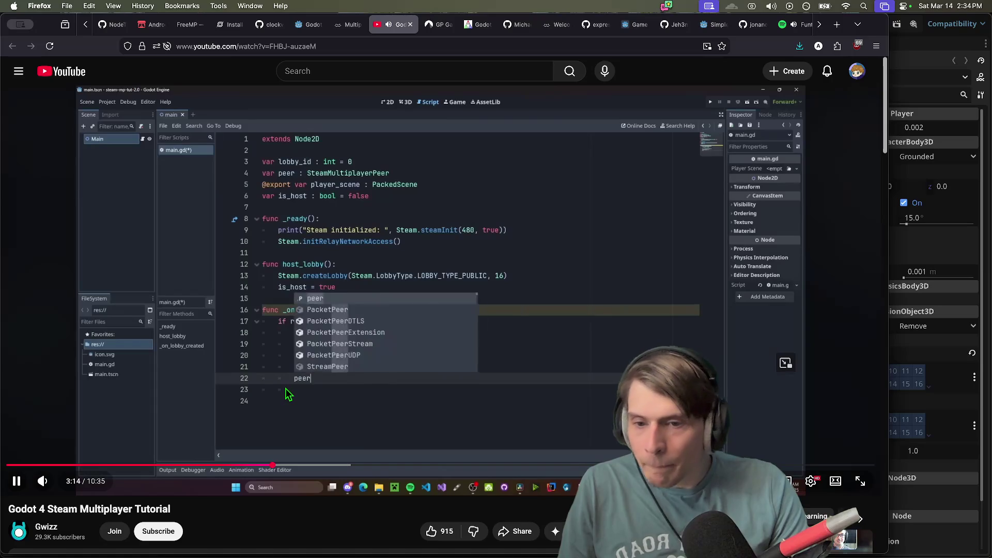
pyautogui.click(288, 394)
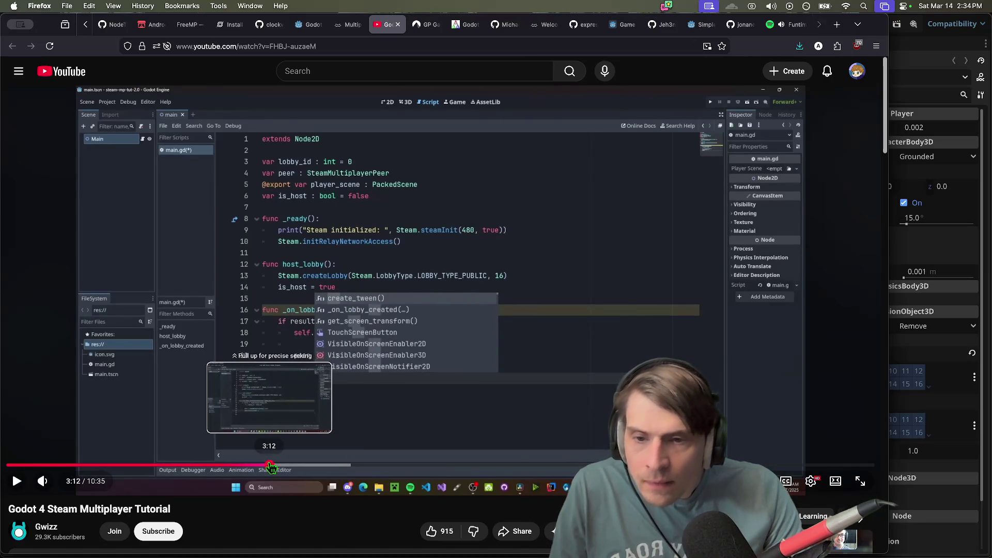
pyautogui.click(270, 466)
pyautogui.click(265, 466)
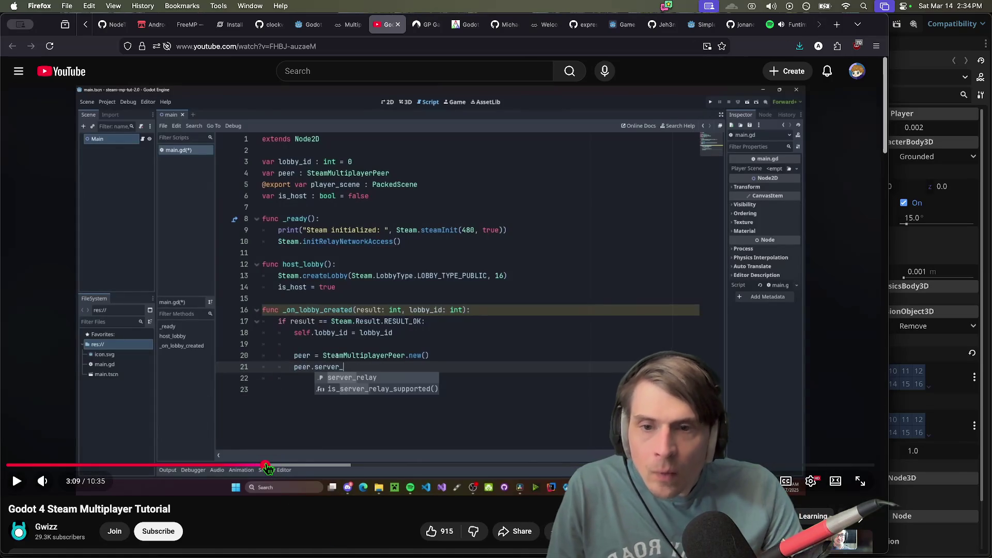
# Skip the tutorial ahead and pause at 8:31 on the lobby_joined connection code.
pyautogui.moveTo(285, 465)
pyautogui.mouseDown()
pyautogui.moveTo(532, 470)
pyautogui.moveTo(463, 469)
pyautogui.mouseUp()
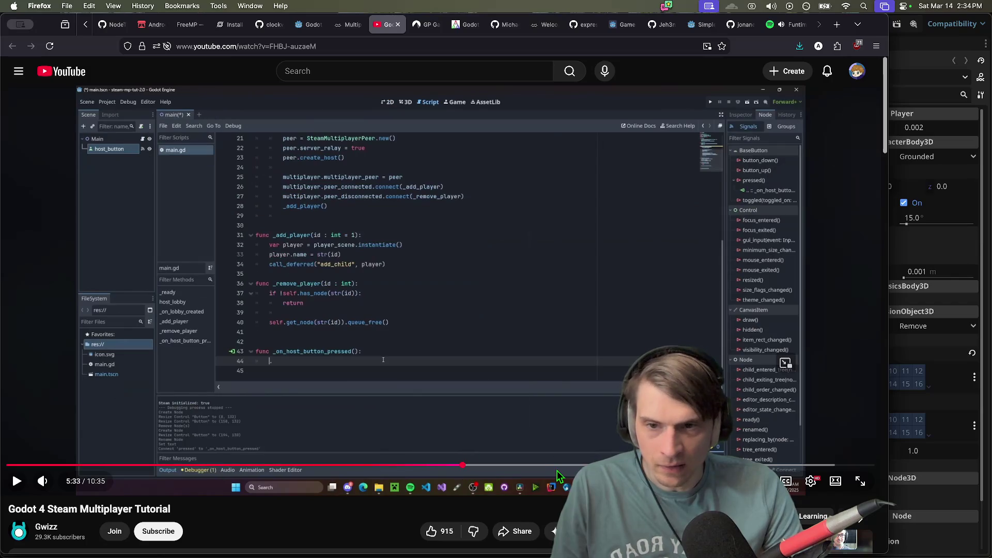
pyautogui.moveTo(557, 469)
pyautogui.mouseDown()
pyautogui.moveTo(702, 469)
pyautogui.moveTo(688, 469)
pyautogui.mouseUp()
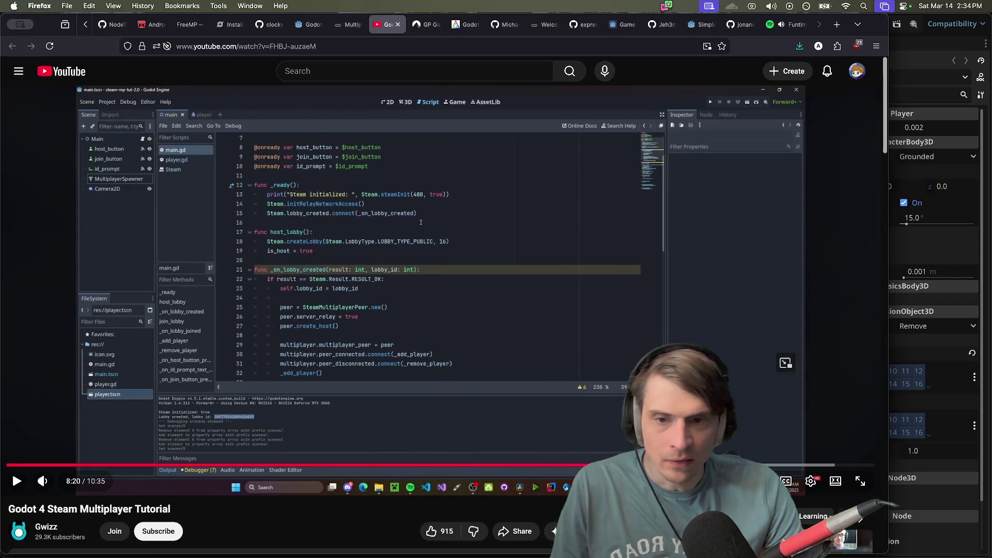
pyautogui.press('space')
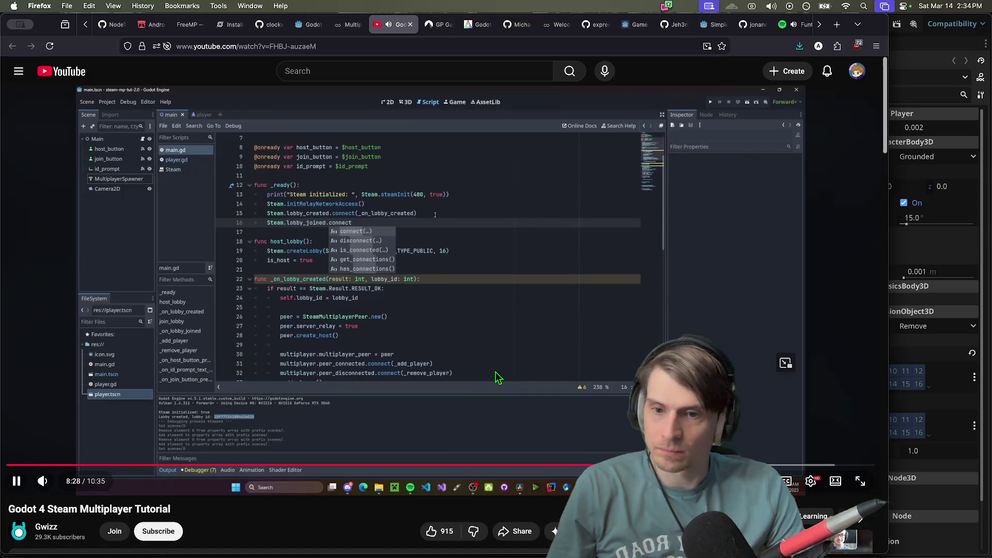
pyautogui.press('space')
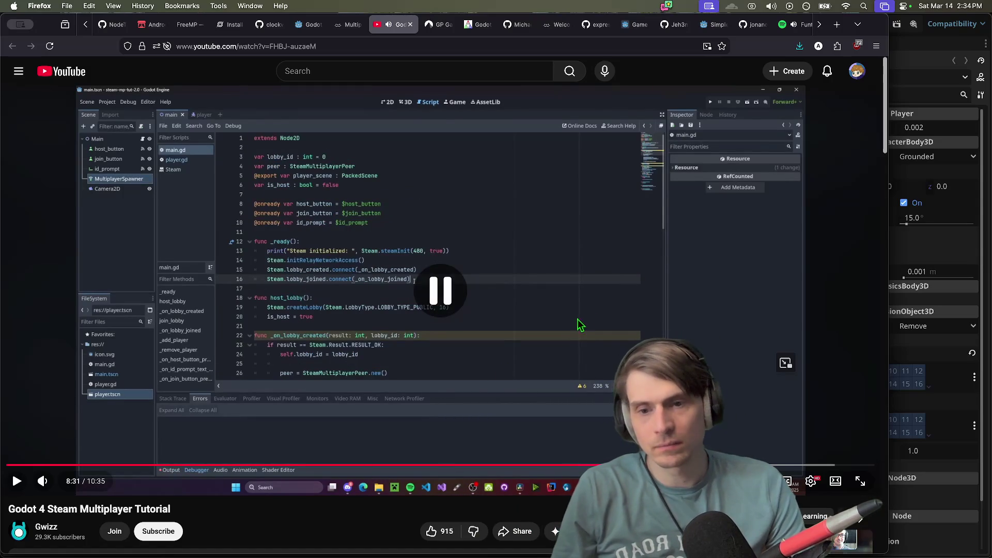
pyautogui.press('super+Tab')
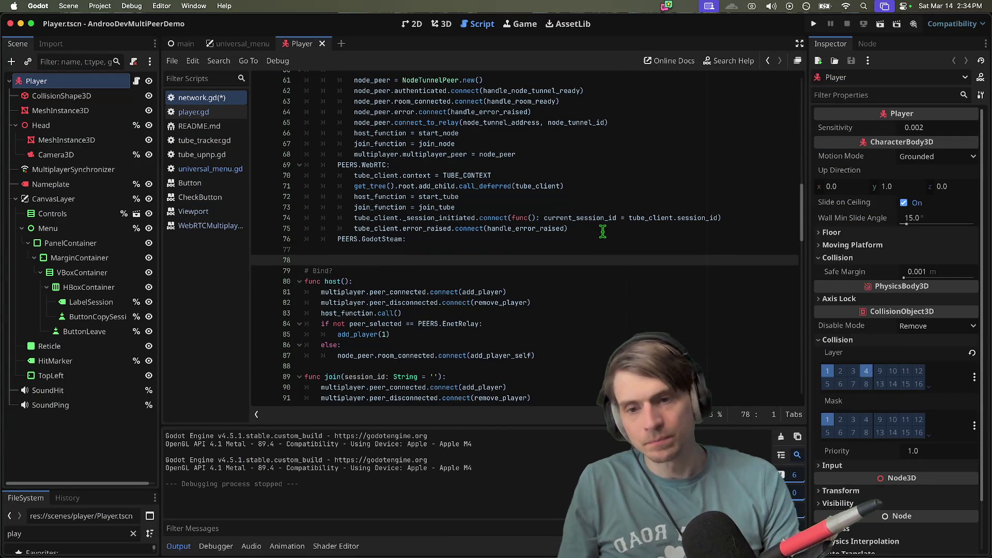
# Replace the blank line under PEERS.GodotSteam with a Steam.initRelayNetworkAccess() call.
pyautogui.press('super+Tab')
pyautogui.press('super+Tab')
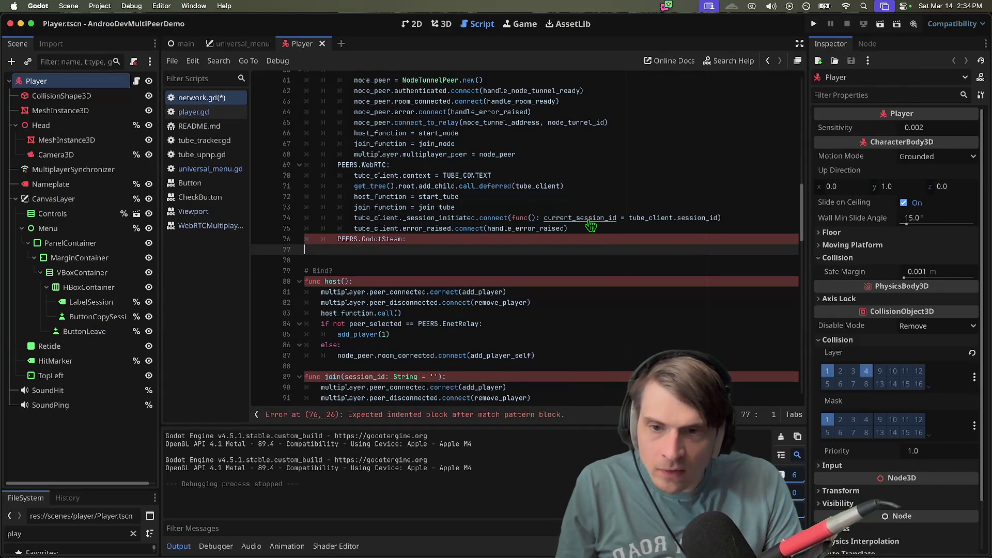
pyautogui.press('BackSpace')
pyautogui.press('Delete')
pyautogui.press('super+Tab')
pyautogui.press('super+Tab')
pyautogui.press('Up')
pyautogui.press('End')
pyautogui.press('Return')
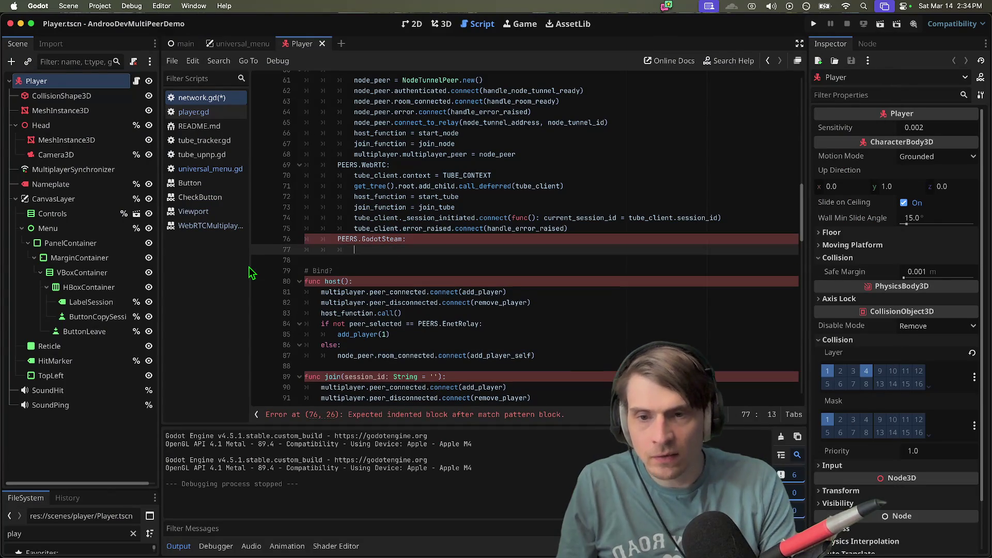
pyautogui.write('team.ini')
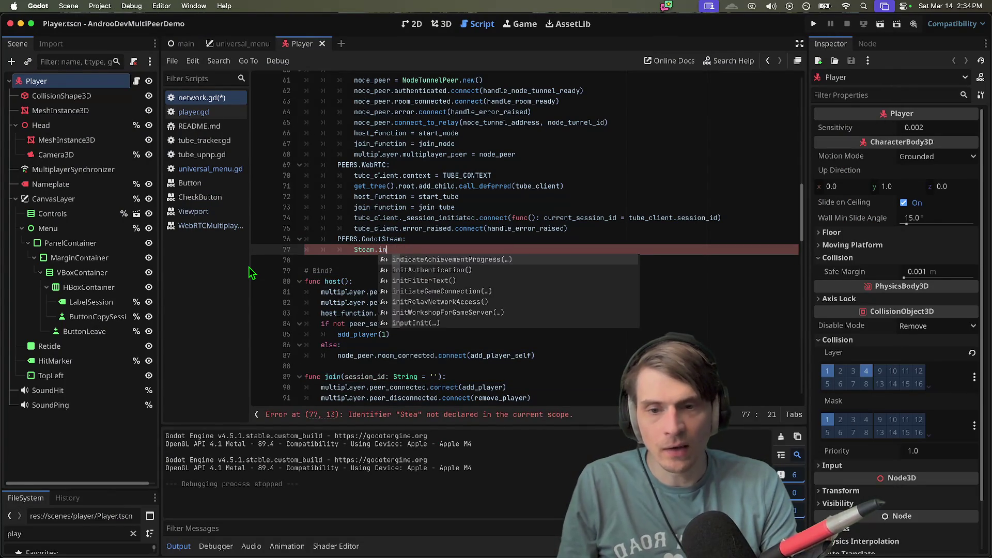
pyautogui.press('super+Tab')
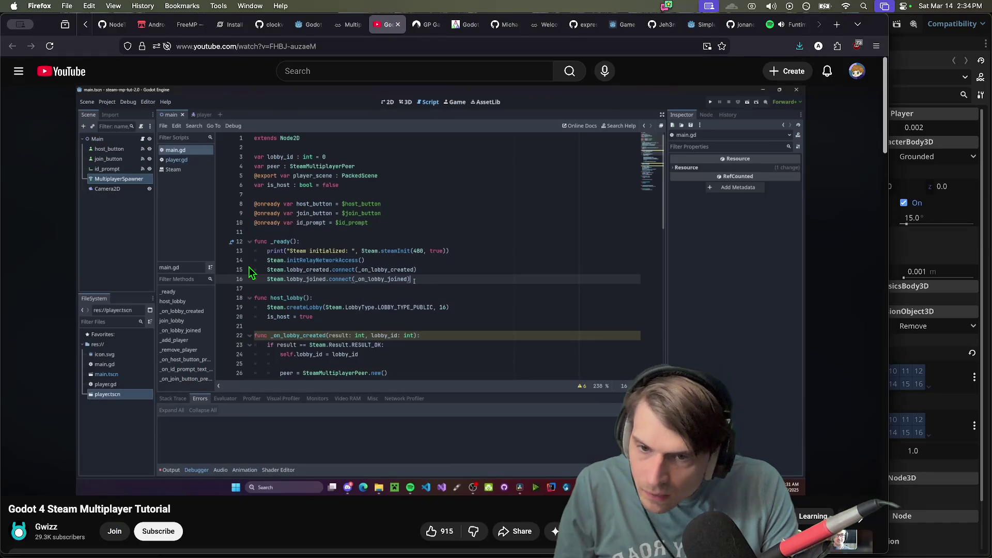
pyautogui.press('super+Tab')
pyautogui.write('tR')
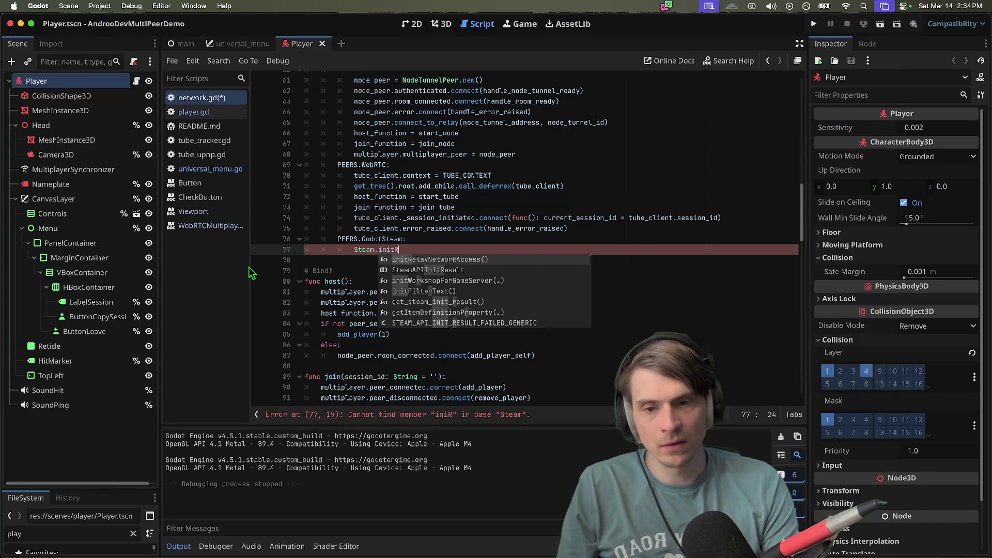
# Add a Steam.lobby_created.connect() line using autocomplete, checking the tutorial code alongside.
pyautogui.press('super+Tab')
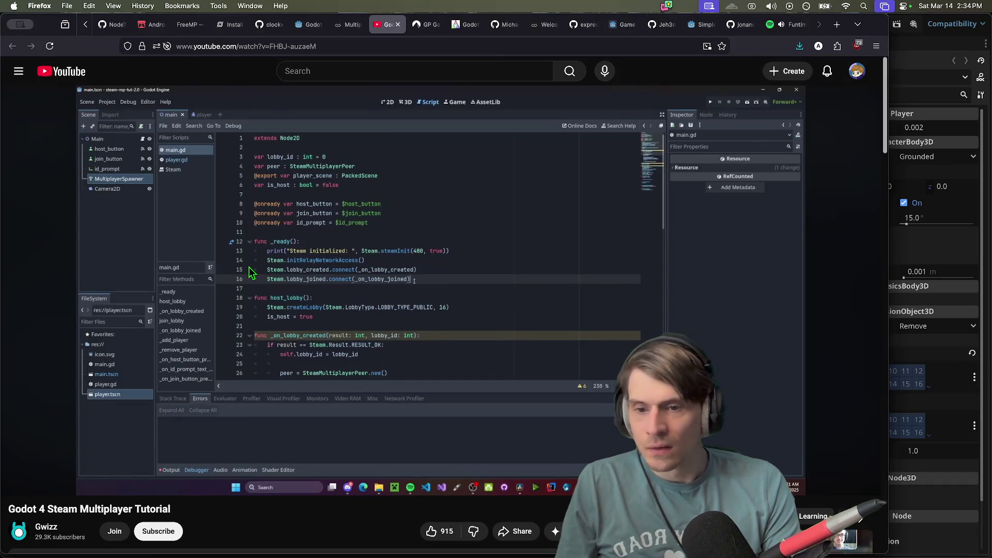
pyautogui.press('super+Tab')
pyautogui.write('Steam')
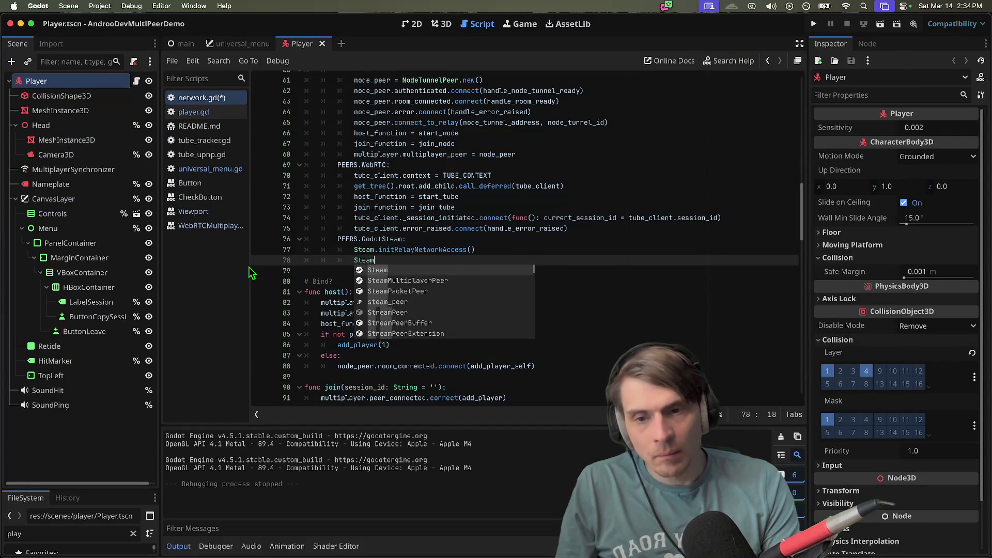
pyautogui.press('super+Tab')
pyautogui.press('super+Tab')
pyautogui.write('.lobb')
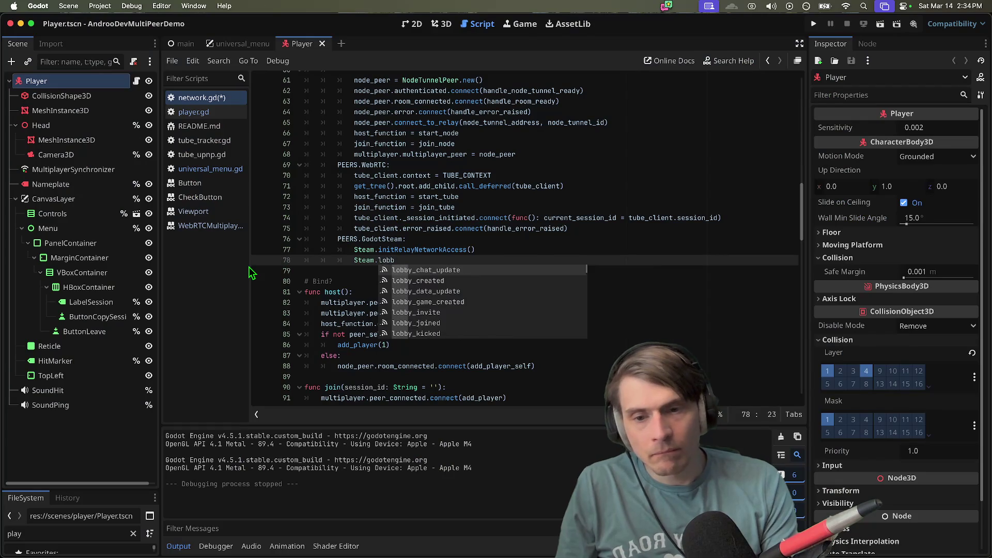
pyautogui.press('Down')
pyautogui.press('Return')
pyautogui.write('.')
pyautogui.press('super+Tab')
pyautogui.press('super+Tab')
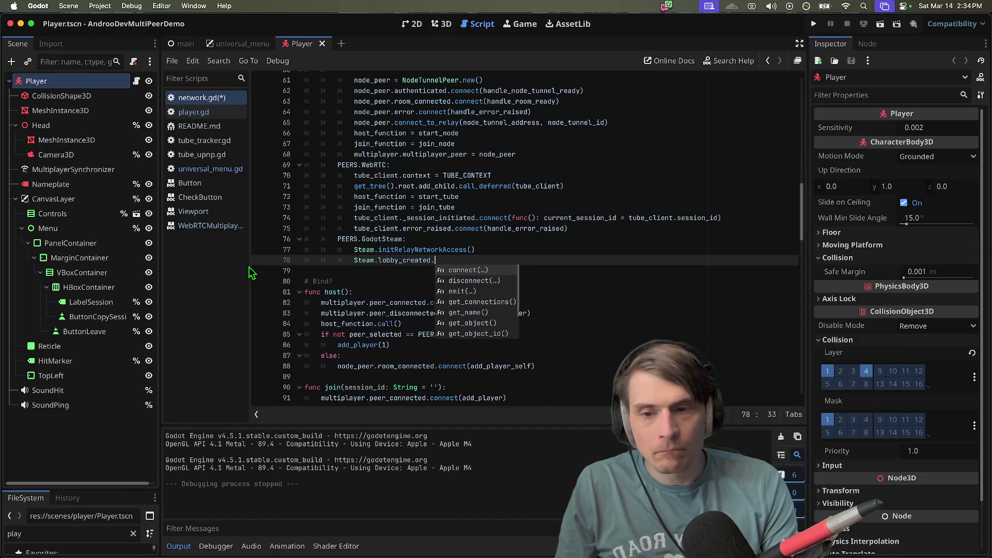
pyautogui.press('Return')
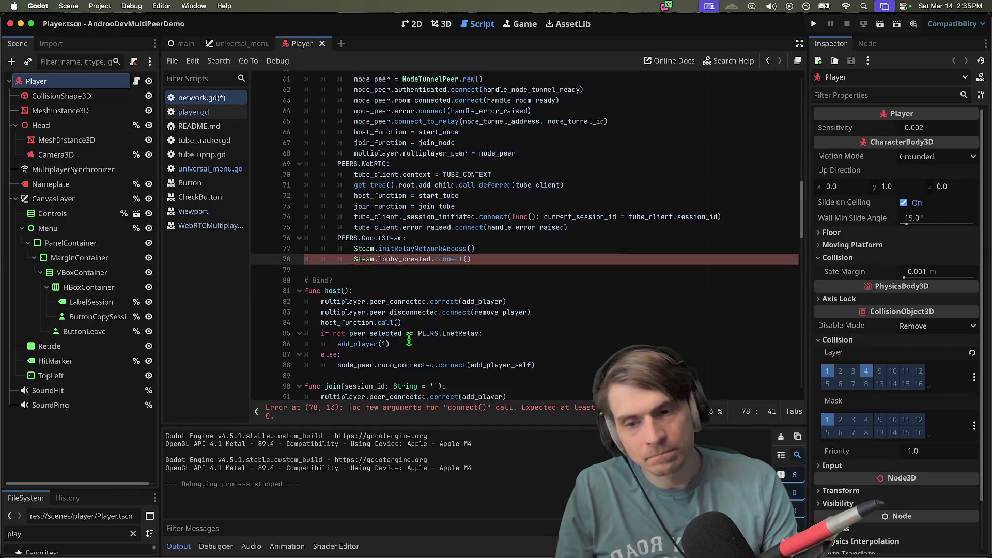
pyautogui.scroll(-6, 408, 339)
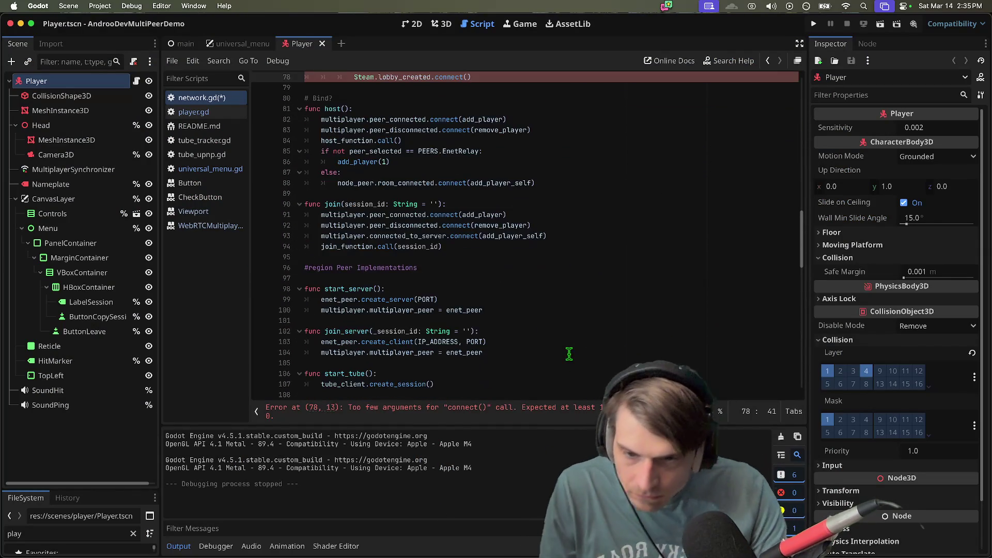
# Open a blank line above the closing #region and type the func start_steam header.
pyautogui.scroll(-4, 569, 354)
pyautogui.click(538, 357)
pyautogui.press('Down')
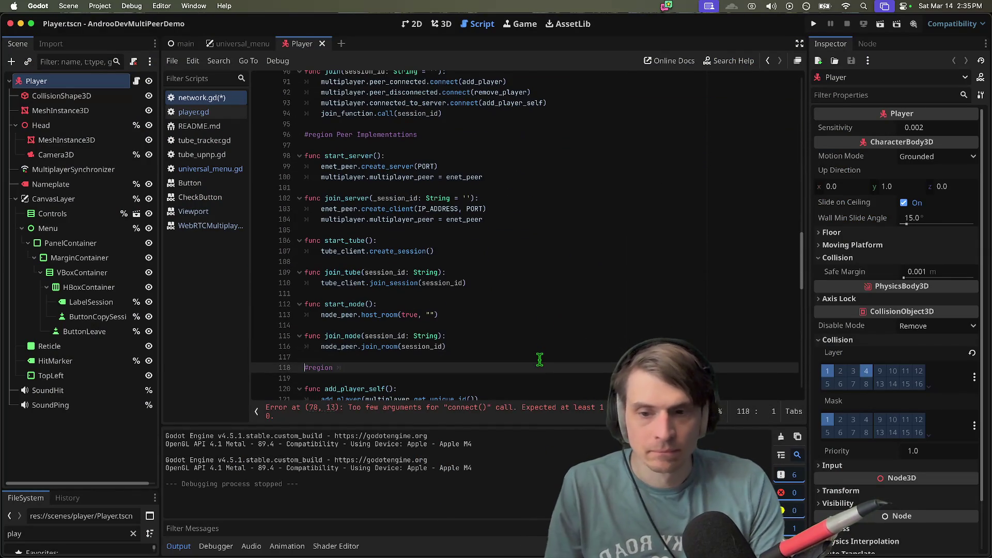
pyautogui.press('super+Tab')
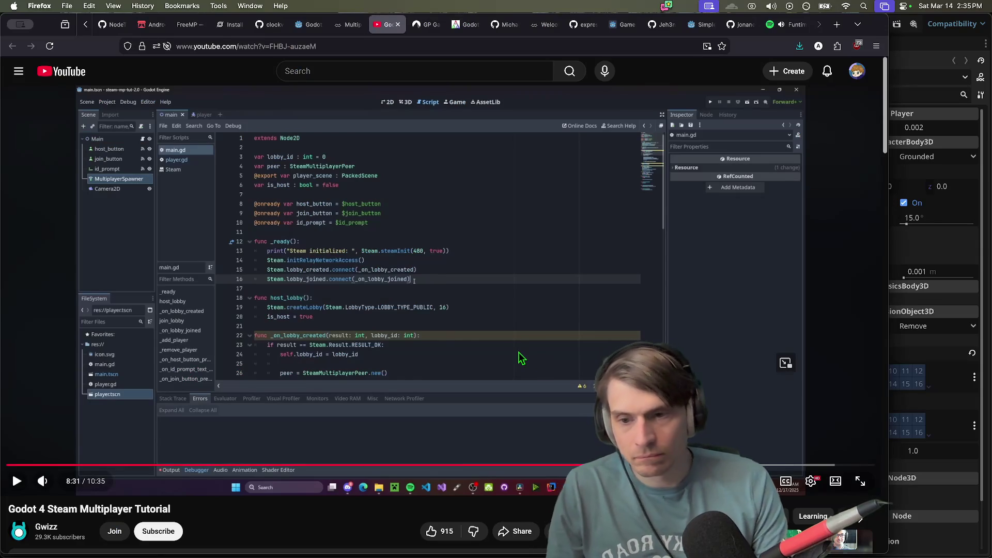
pyautogui.press('super+Tab')
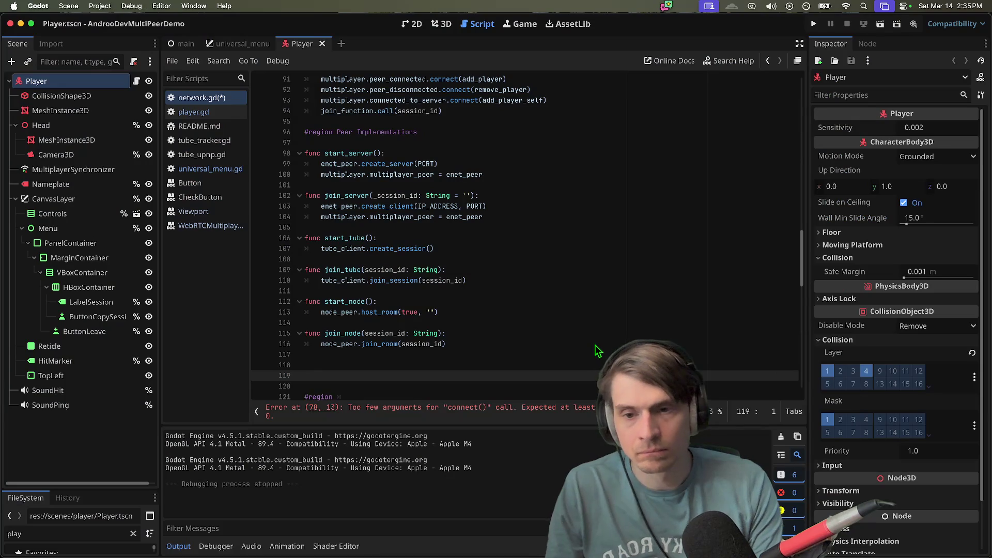
pyautogui.press('Up')
pyautogui.write('func start_steam():')
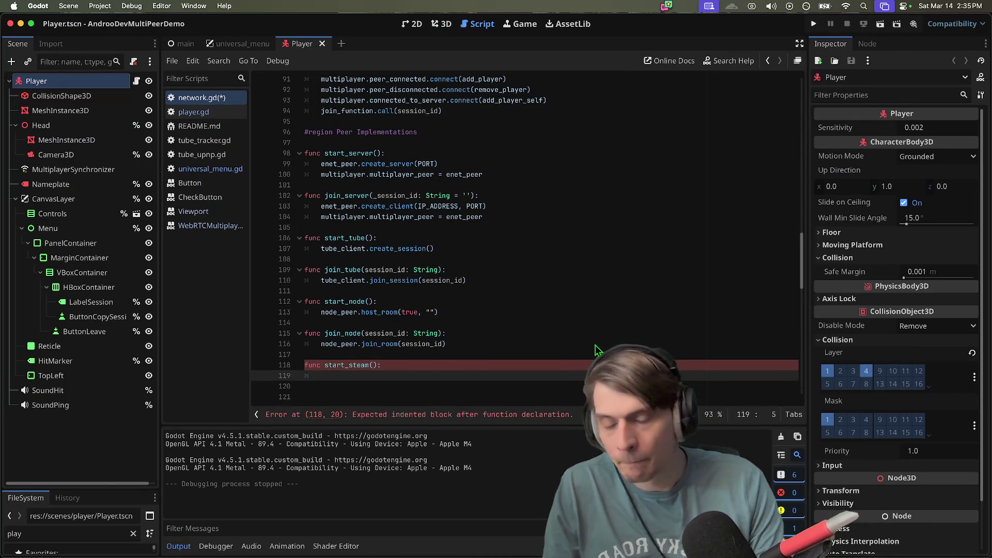
# Begin the Steam.create lobby call in start_steam(), checking the tutorial's code for reference.
pyautogui.press('super+Tab')
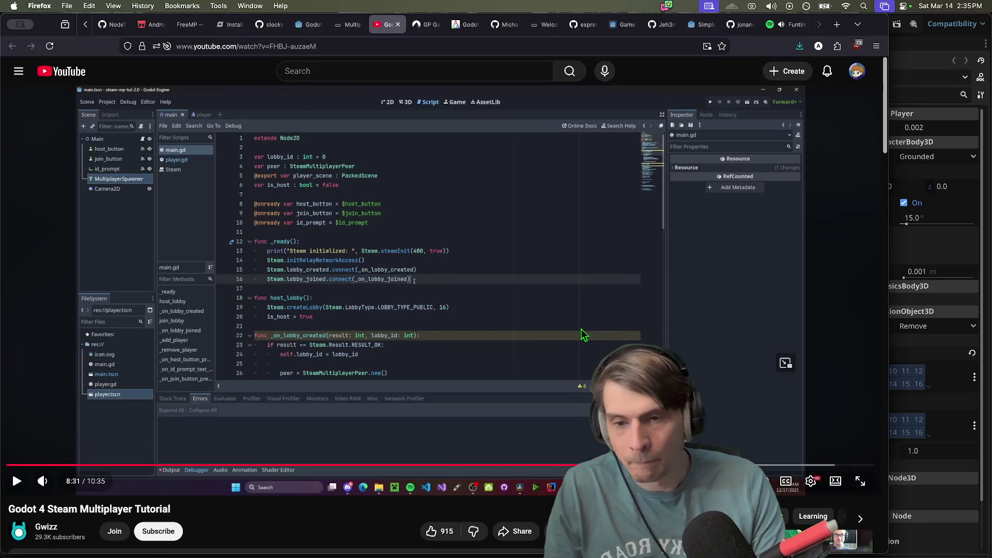
pyautogui.press('super+Tab')
pyautogui.press('super+Tab')
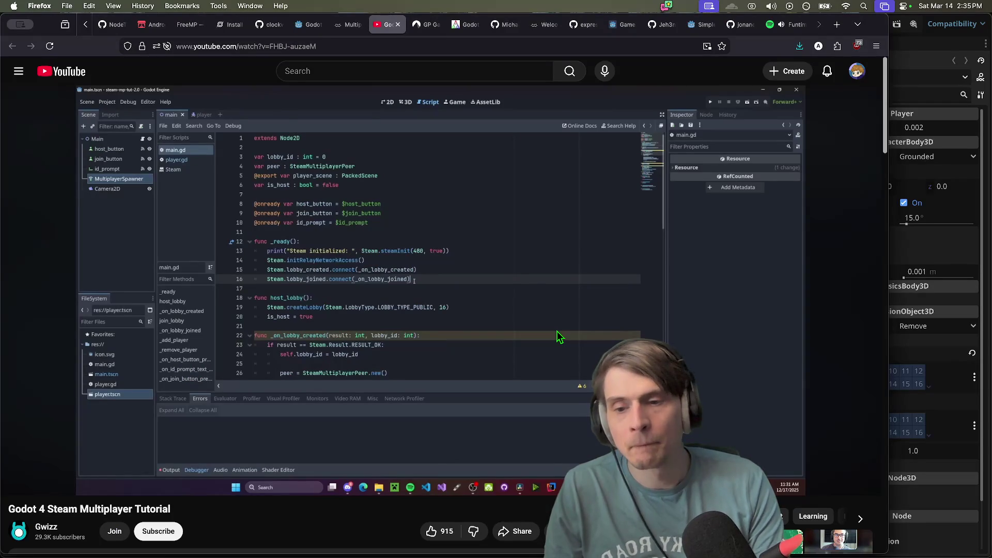
pyautogui.press('super+Tab')
pyautogui.press('super+Tab')
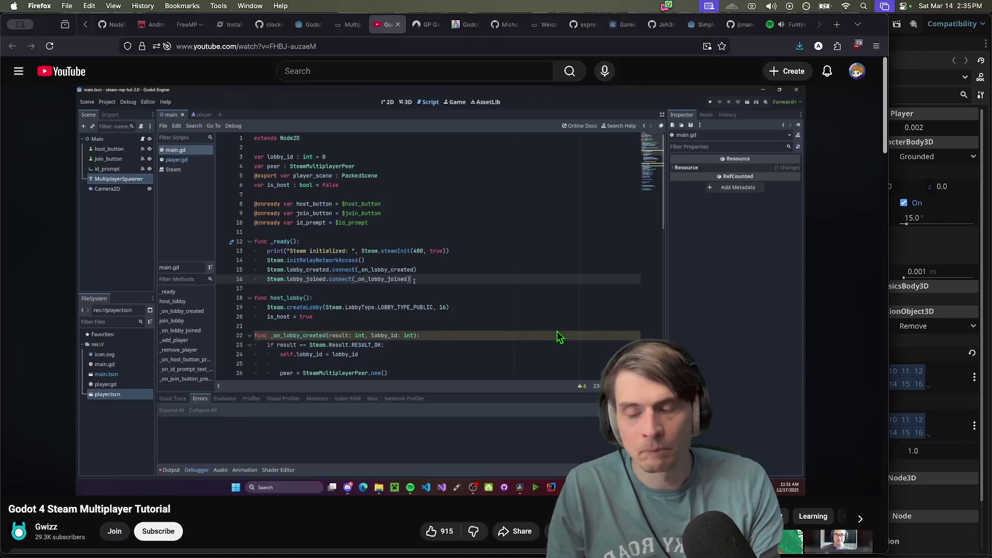
pyautogui.press('super+Tab')
pyautogui.write('Steam.crea')
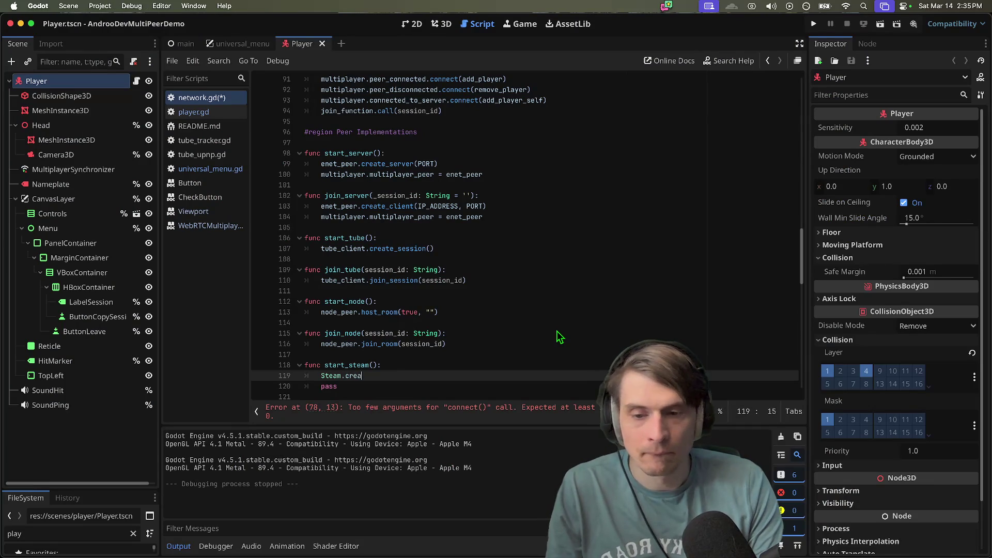
pyautogui.write('te_l')
pyautogui.press('Escape')
pyautogui.press('super+Tab')
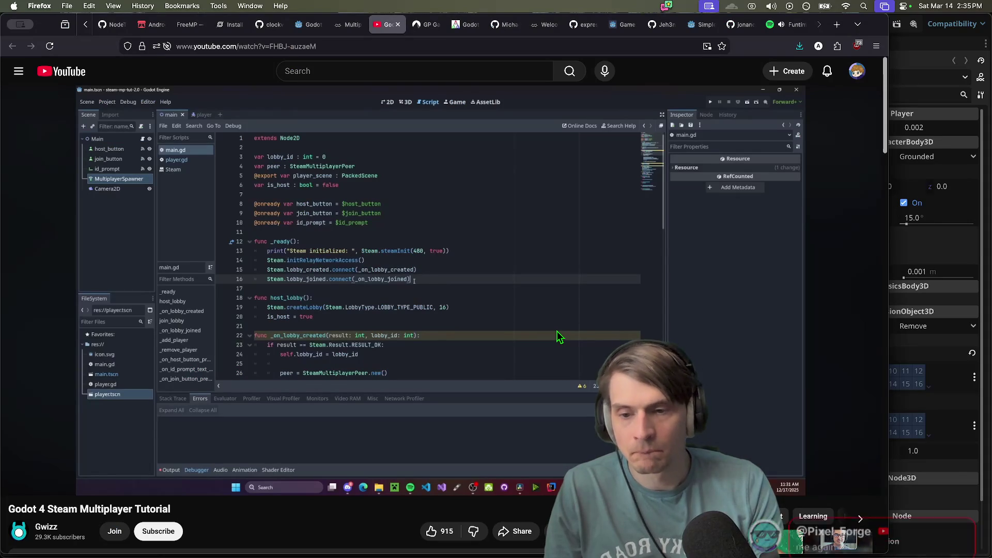
pyautogui.press('super+Tab')
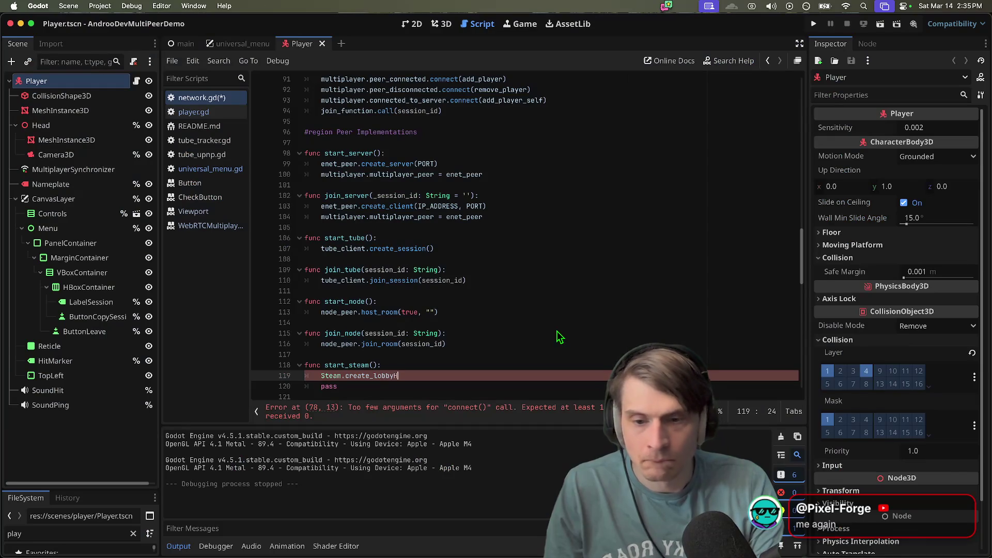
# Try Steam.Result.RESULT_OK as the argument, then delete it after rechecking the tutorial.
pyautogui.write('(Steam.')
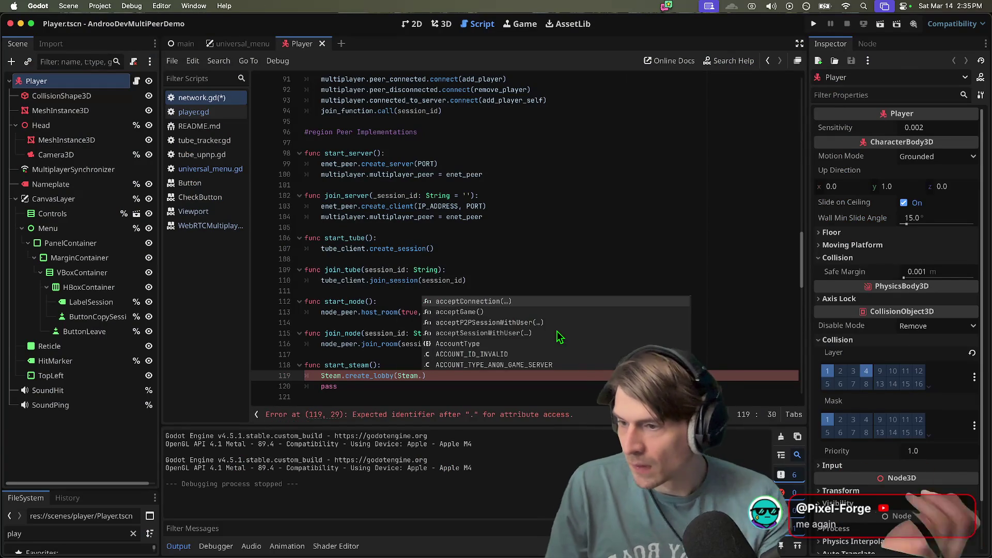
pyautogui.press('super+Tab')
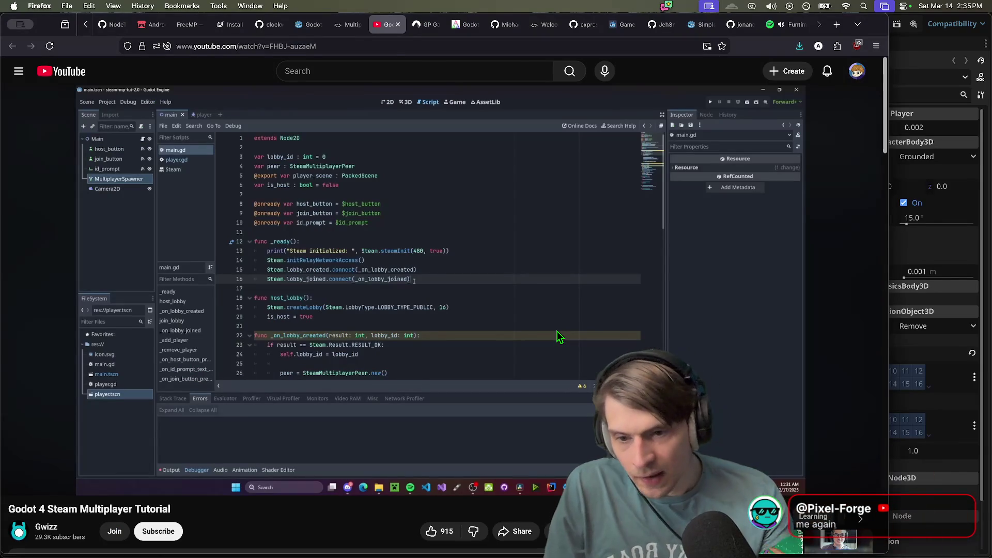
pyautogui.press('super+Tab')
pyautogui.write('Result.')
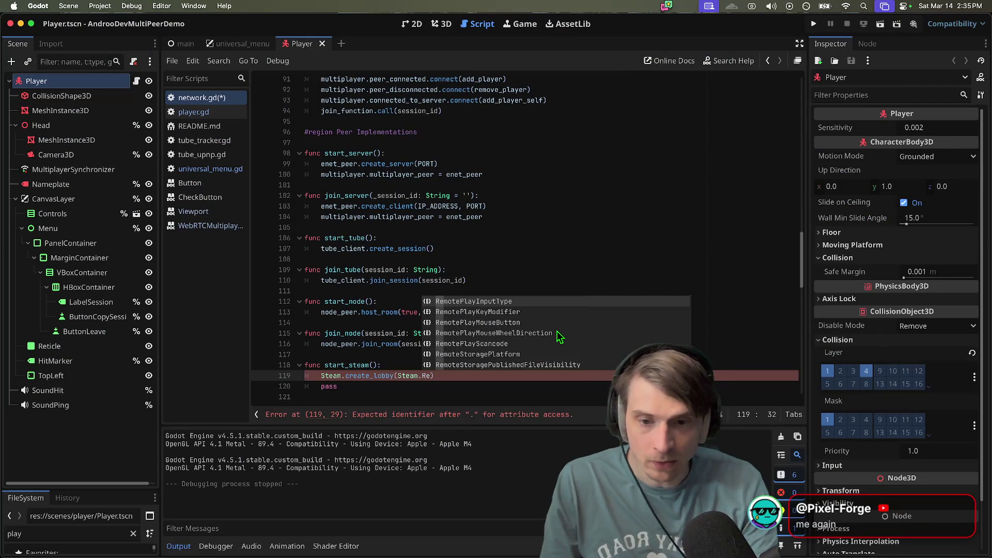
pyautogui.press('super+Tab')
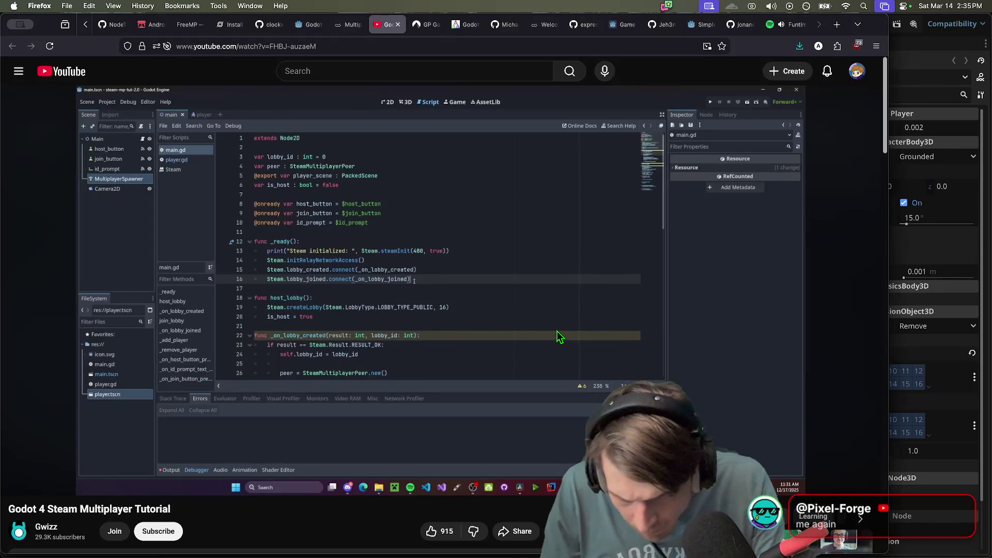
pyautogui.press('super+Tab')
pyautogui.write('RESULT')
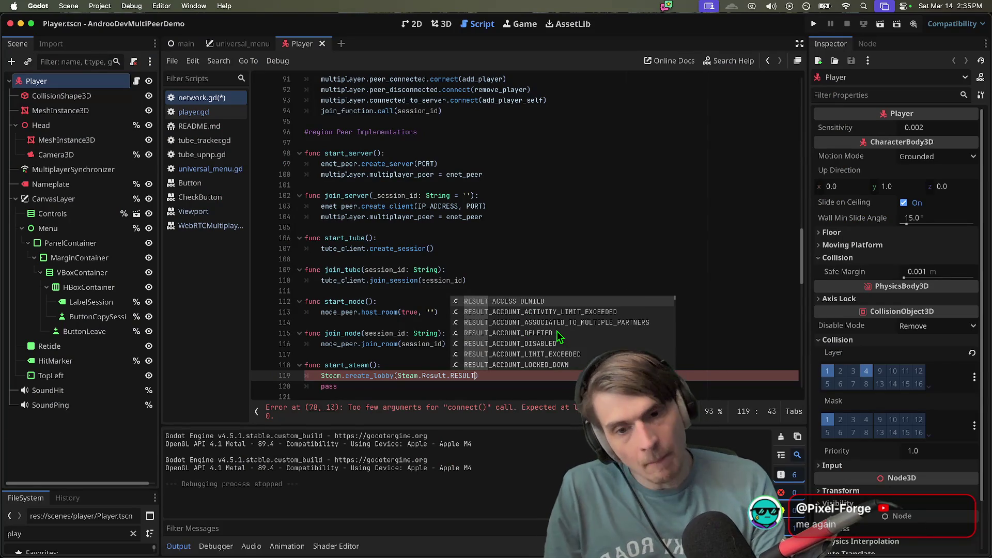
pyautogui.write('_OK')
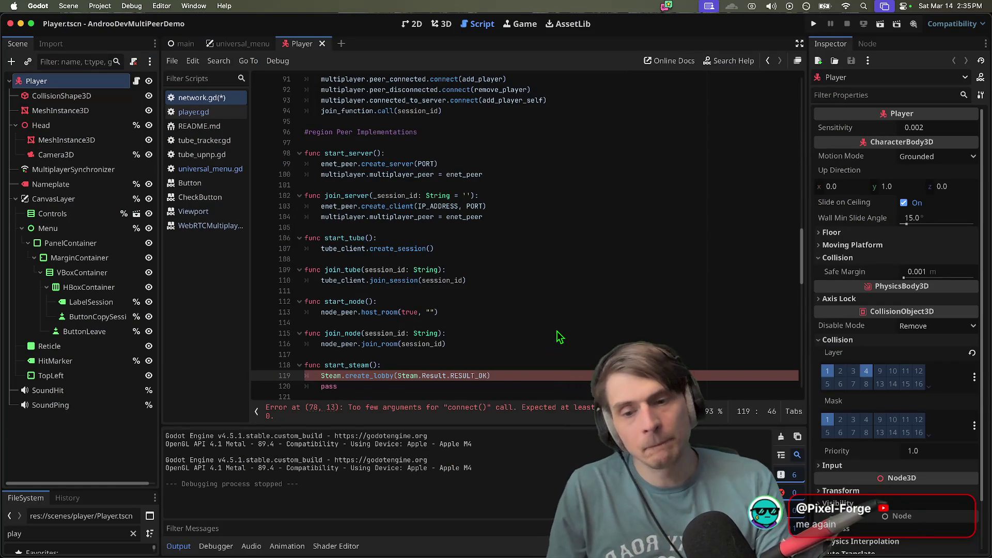
pyautogui.press('super+Tab')
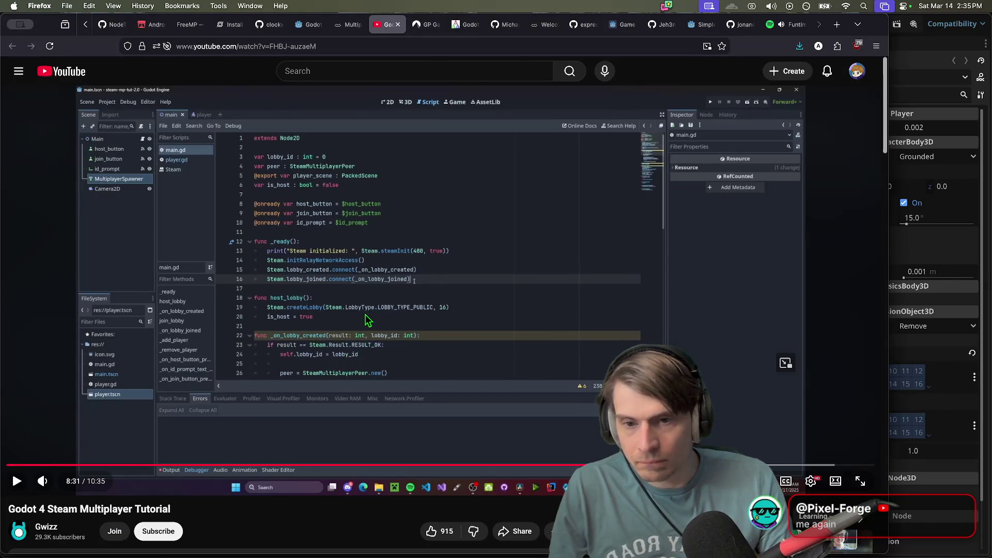
pyautogui.press('super+Tab')
pyautogui.press('BackSpace')
pyautogui.press('BackSpace')
pyautogui.press('BackSpace')
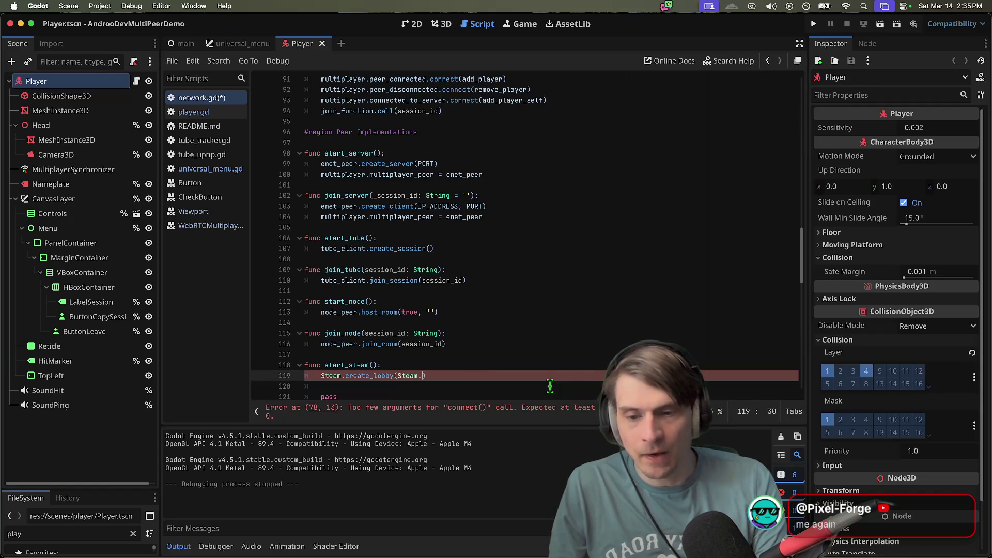
# Finish the call as Steam.create_lobby(Steam.LobbyType.LOBBY_TYPE_PUBLIC, 16) and compare it with the tutorial.
pyautogui.write('LobbyType.Pu')
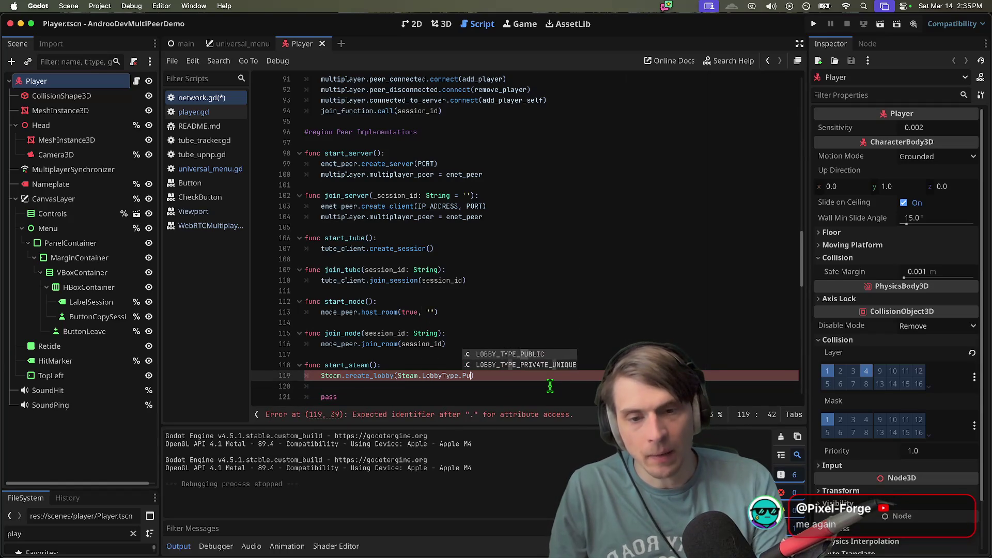
pyautogui.press('Return')
pyautogui.press('super+Tab')
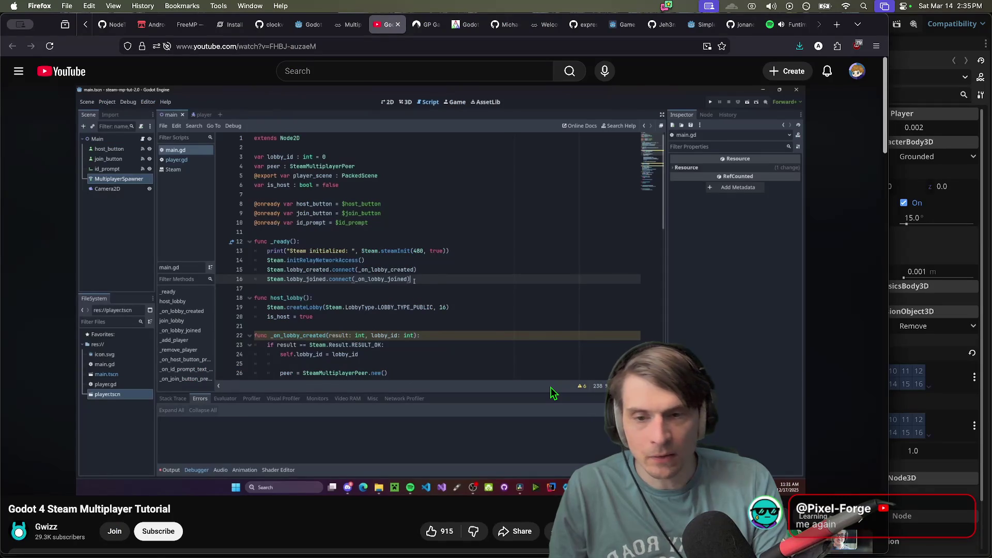
pyautogui.press('super+Tab')
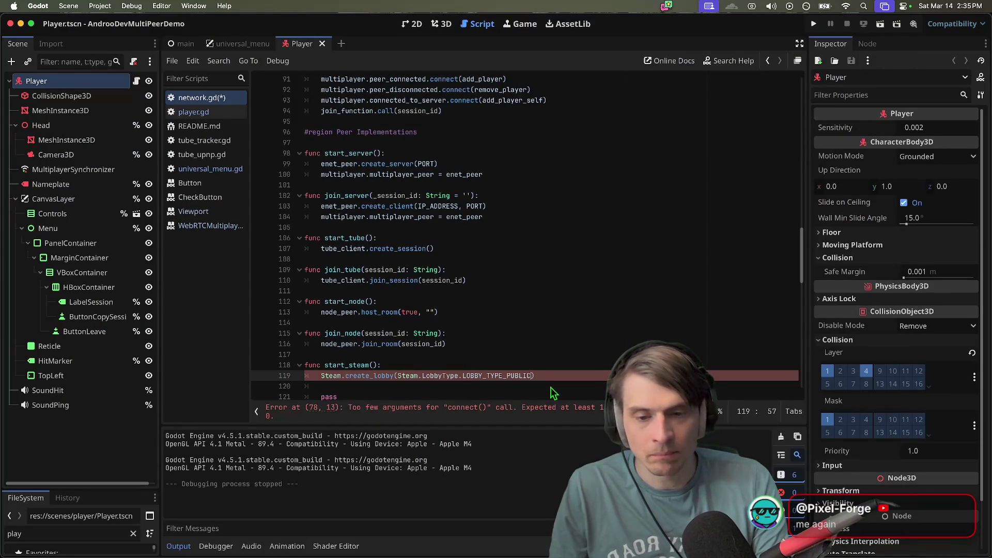
pyautogui.write(', 16)')
pyautogui.press('Return')
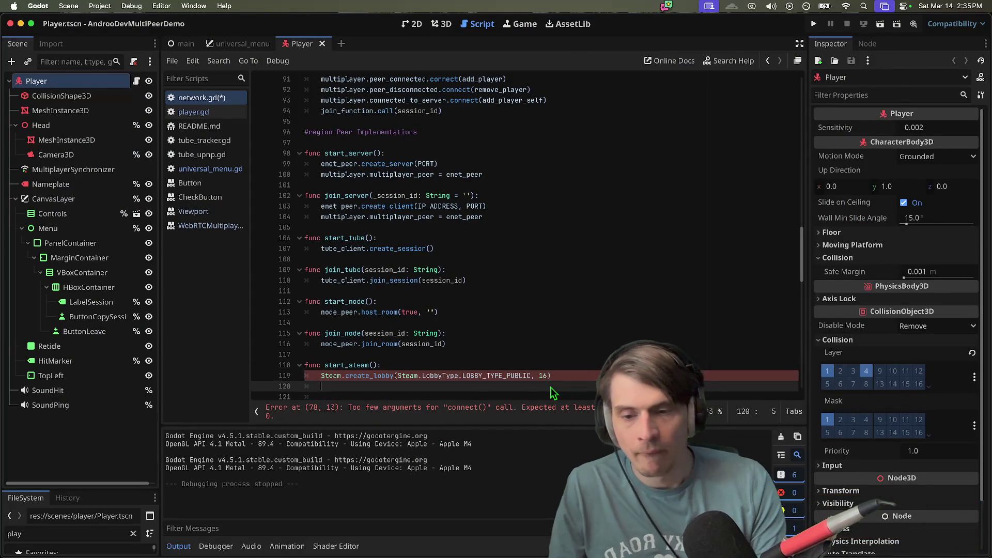
pyautogui.press('super+Tab')
pyautogui.press('super+Tab')
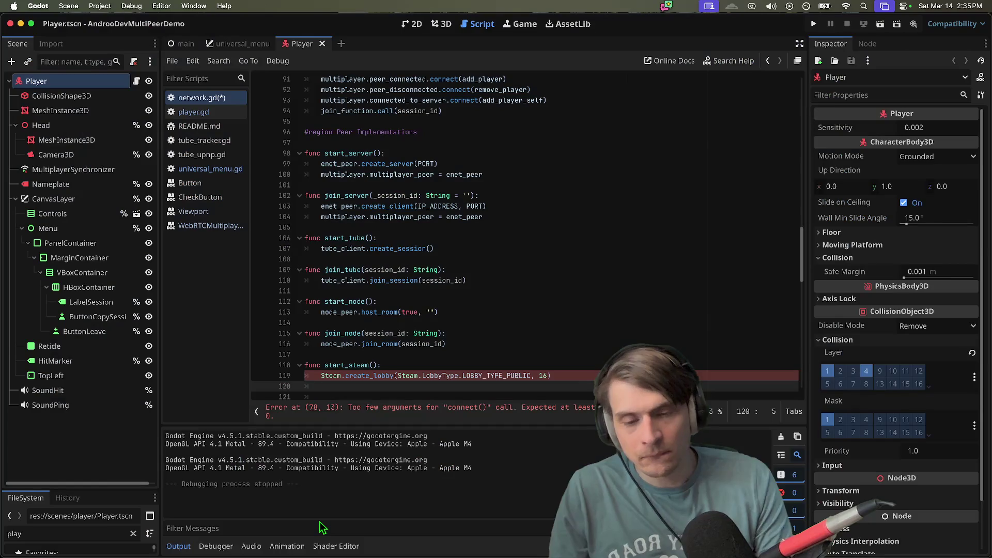
pyautogui.press('Up')
pyautogui.press('End')
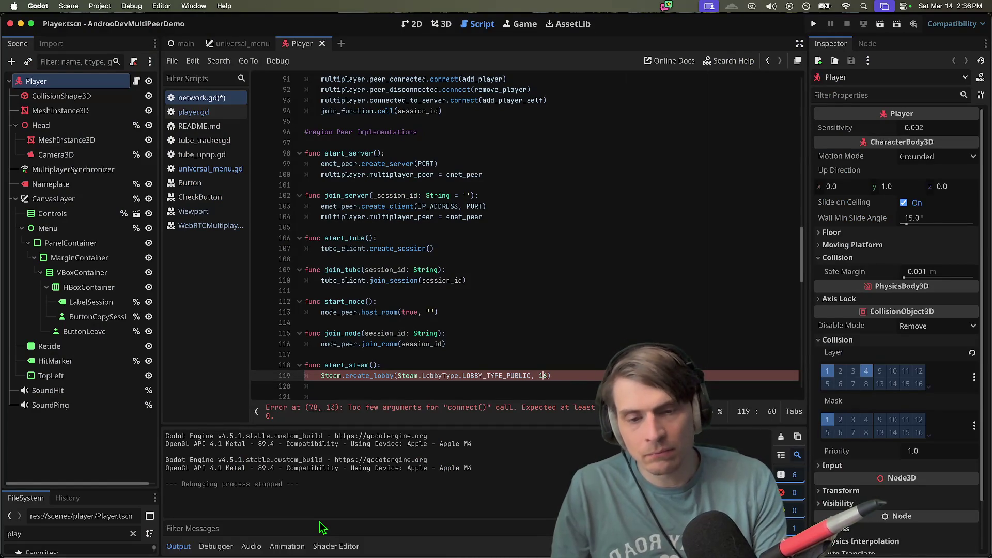
pyautogui.press('super+Tab')
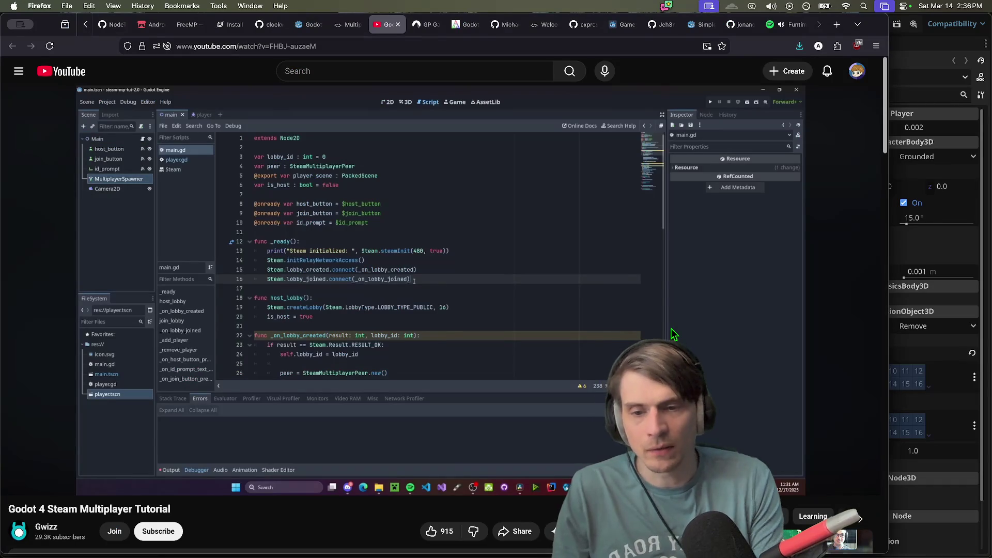
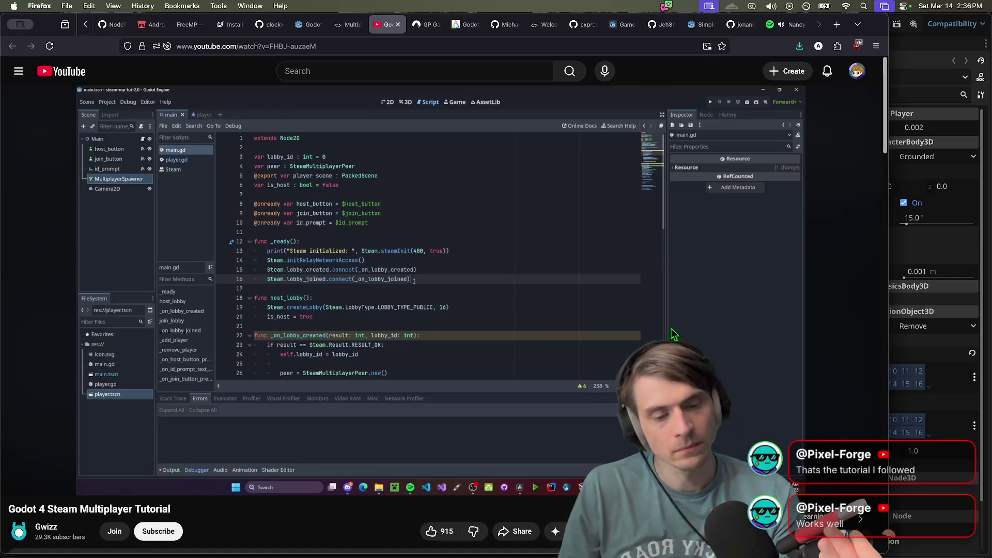
# Compare the tutorial video's Steam signal code with the network.gd script.
pyautogui.moveTo(640, 323)
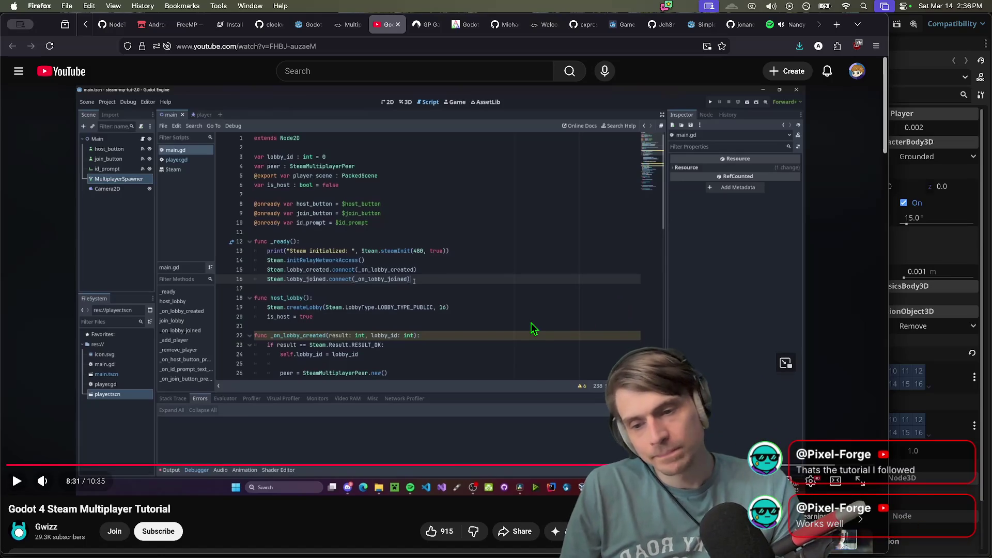
pyautogui.scroll(-2, 531, 323)
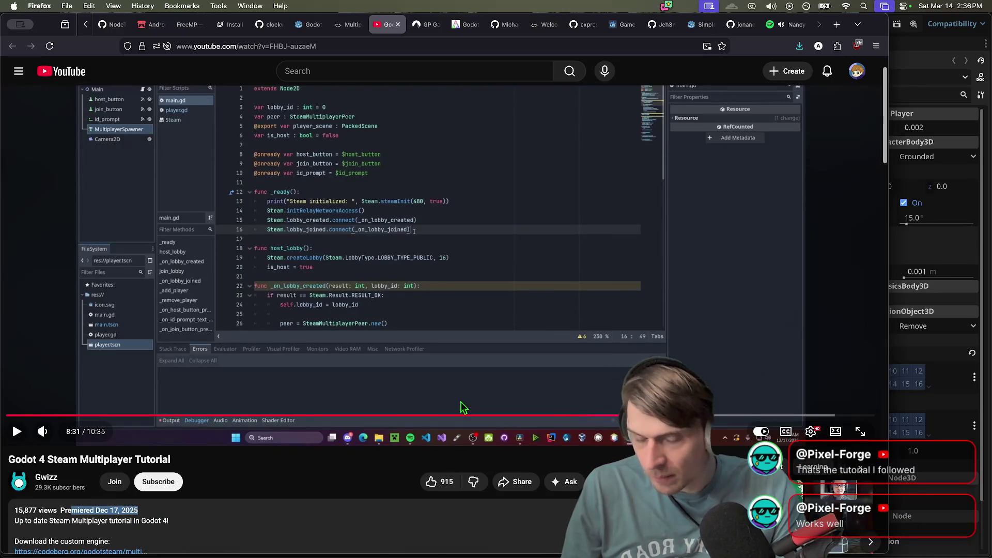
pyautogui.scroll(2, 464, 407)
pyautogui.press('super+Tab')
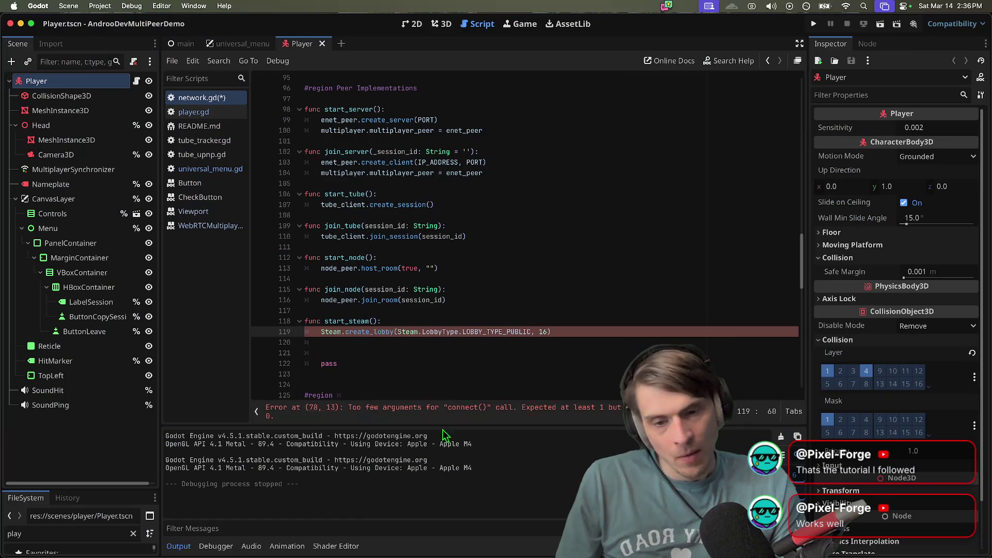
pyautogui.press('super+Tab')
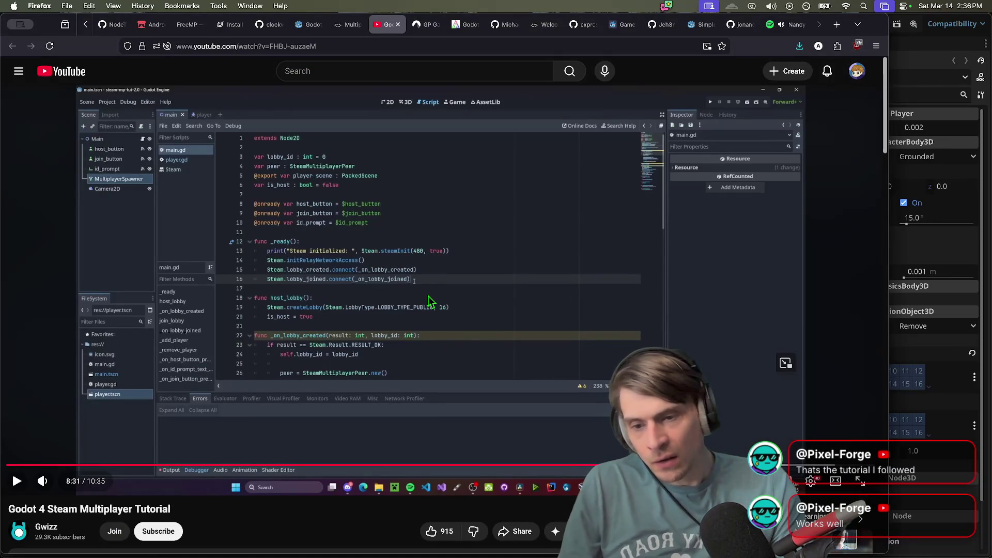
pyautogui.press('super+Tab')
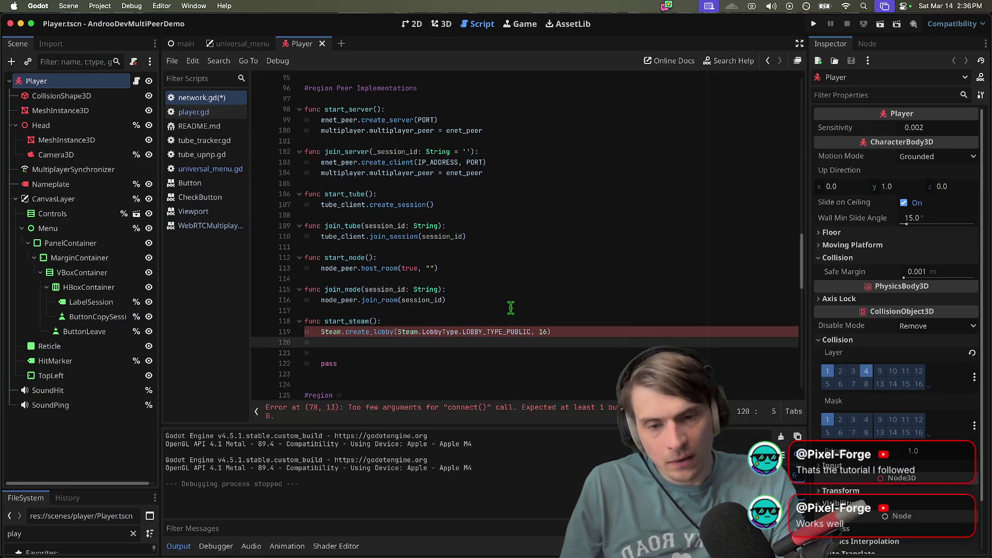
# Fix line 78 so Steam.lobby_created connects to on_steam_created.
pyautogui.click(509, 408)
pyautogui.scroll(1, 630, 332)
pyautogui.click(524, 246)
pyautogui.press('super+Tab')
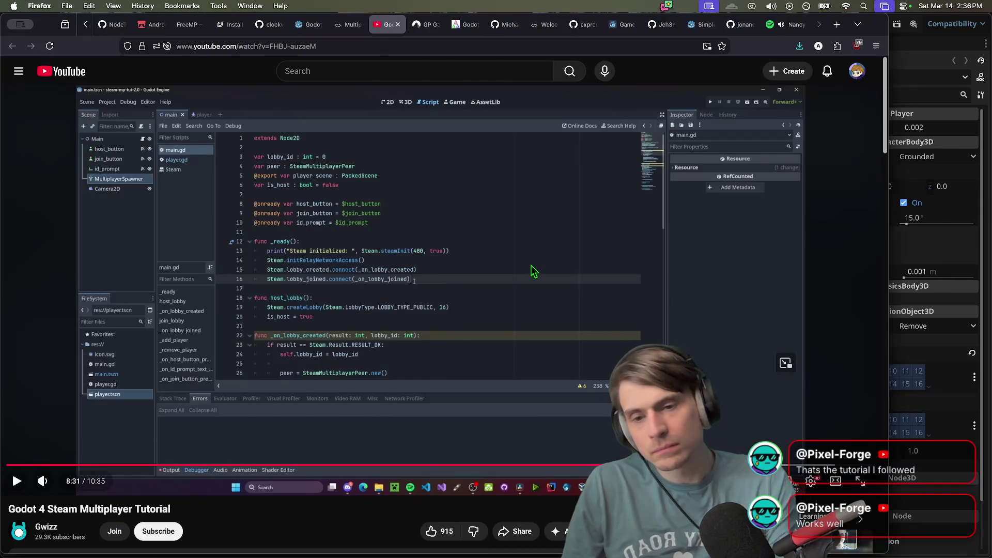
pyautogui.press('super+Tab')
pyautogui.press('Left')
pyautogui.write('on_ste')
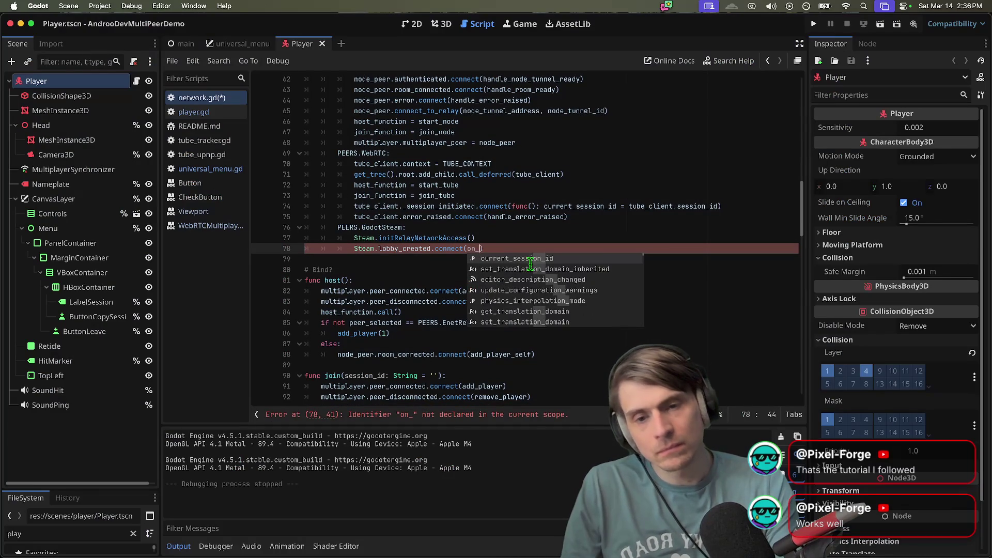
pyautogui.write('am_created')
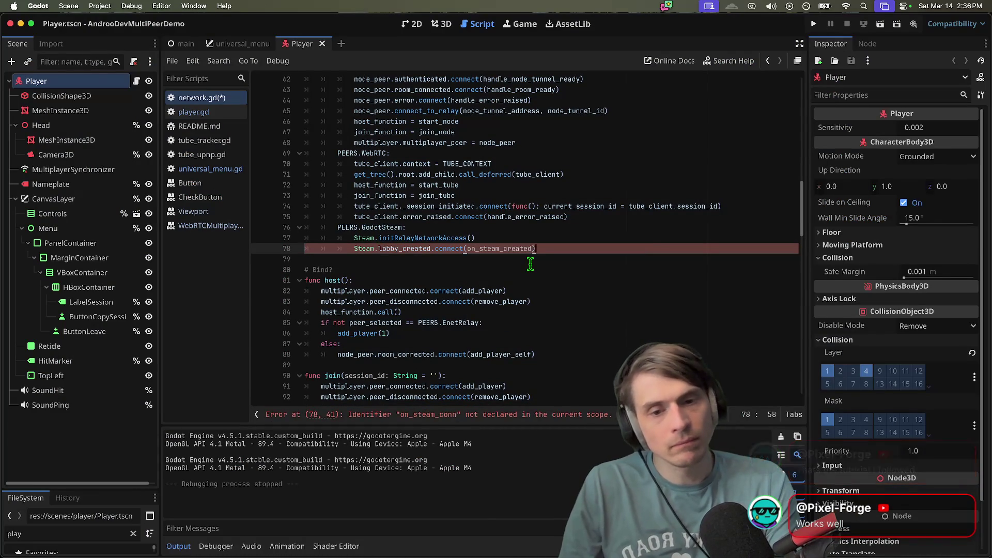
# Add a Steam.lobby_joined connection line below the lobby_created one.
pyautogui.press('Return')
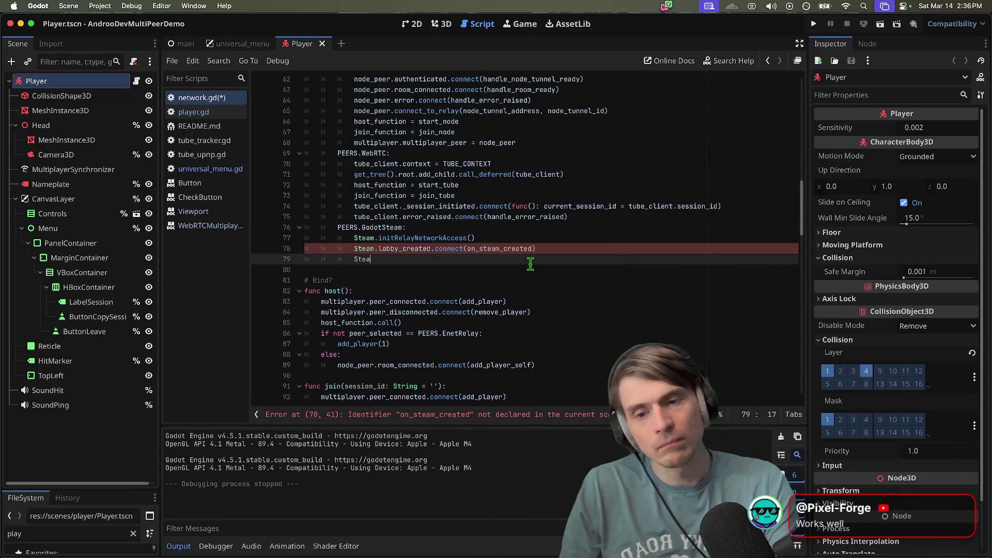
pyautogui.write('lobb')
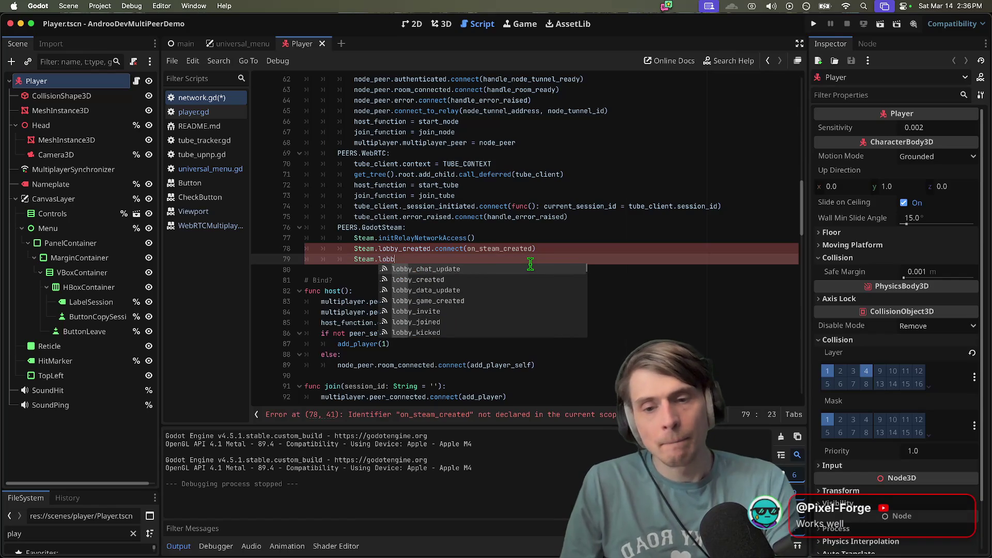
pyautogui.write('y_joined.connect(on')
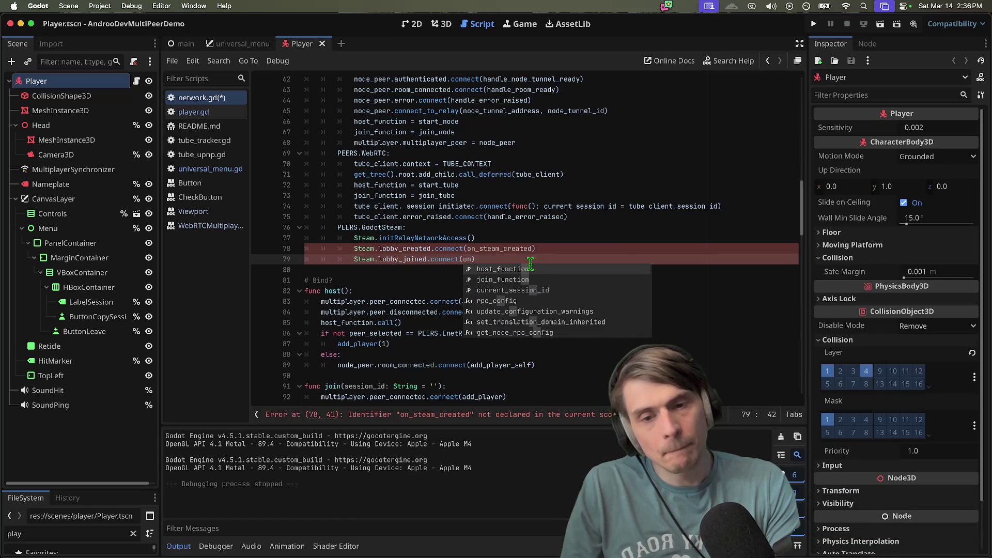
pyautogui.write('_steam_join')
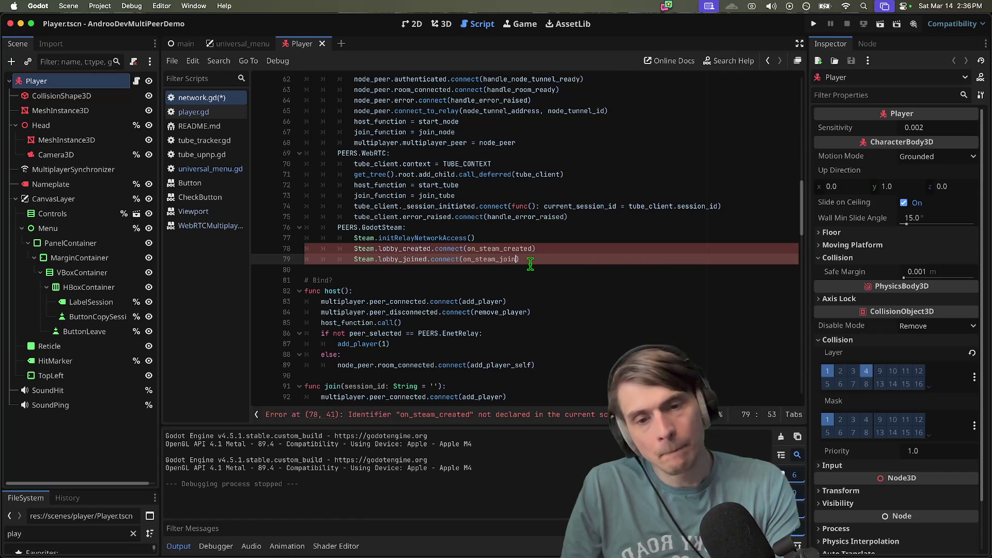
pyautogui.press('super+Tab')
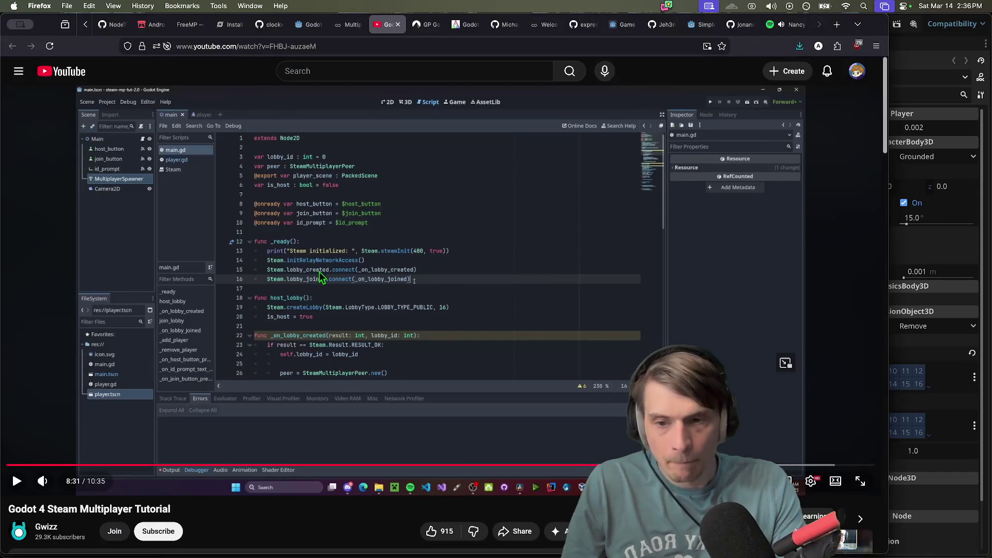
# Select the on_steam_created handler name and make room for a new function after start_steam.
pyautogui.scroll(-1, 308, 306)
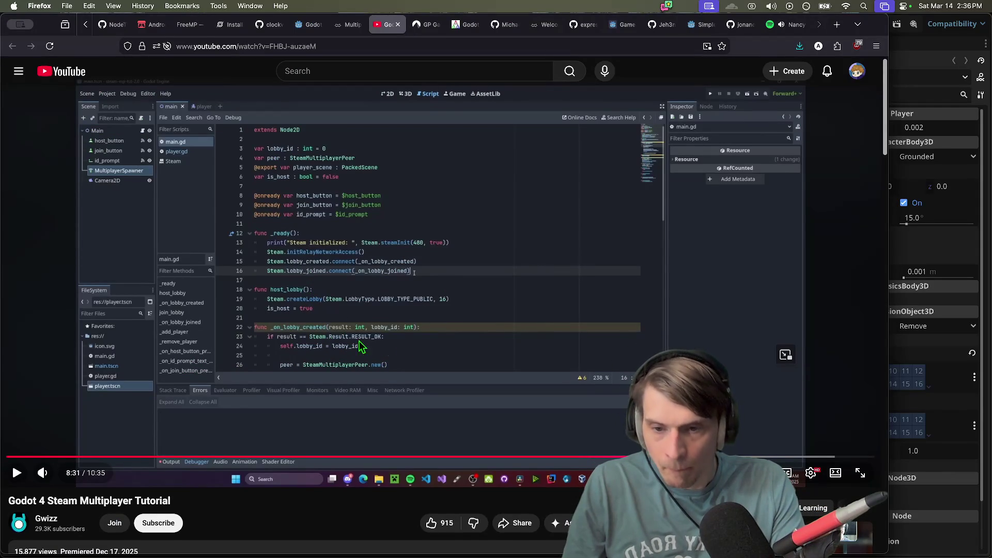
pyautogui.press('super+Tab')
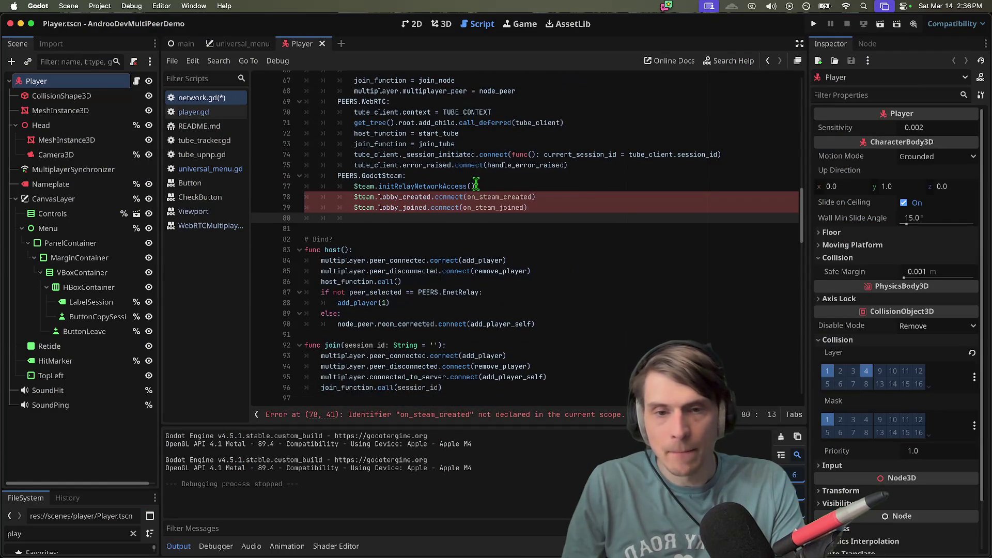
pyautogui.doubleClick(499, 197)
pyautogui.scroll(-10, 572, 283)
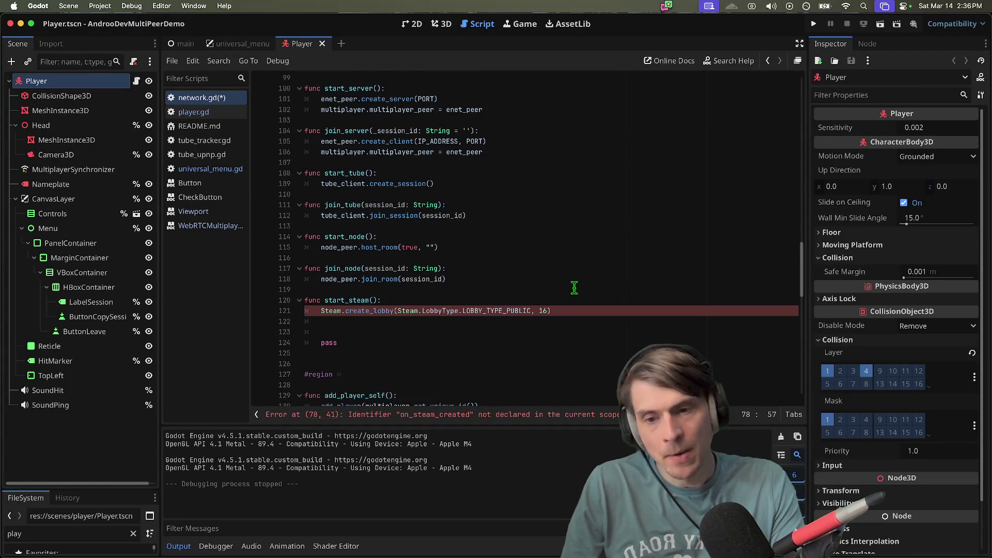
pyautogui.scroll(5, 689, 284)
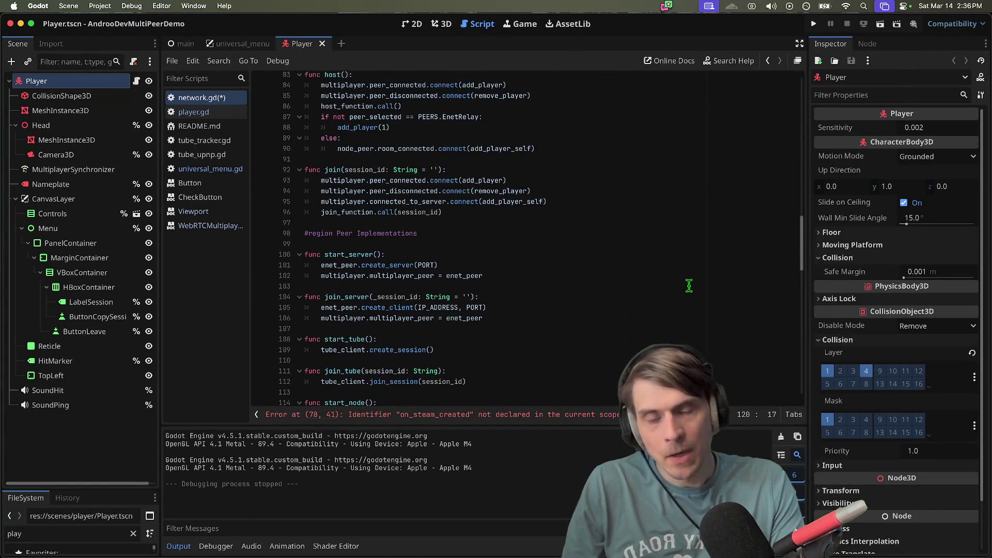
pyautogui.press('super+Tab')
pyautogui.press('super+Tab')
pyautogui.press('super+Tab')
pyautogui.press('super+Tab')
pyautogui.scroll(-5, 414, 361)
pyautogui.click(445, 354)
pyautogui.press('Up')
pyautogui.press('Up')
pyautogui.press('Up')
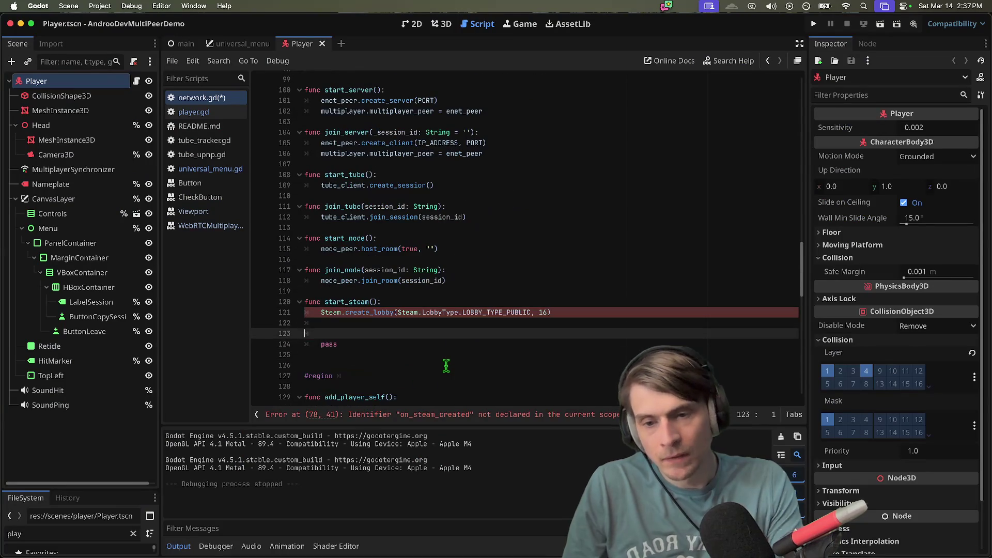
pyautogui.press('super+Tab')
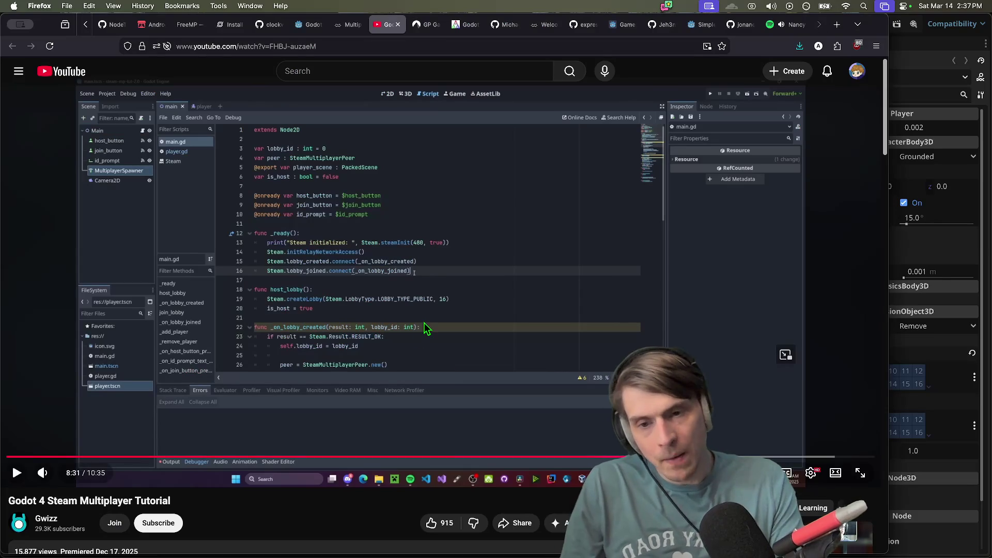
pyautogui.press('super+Tab')
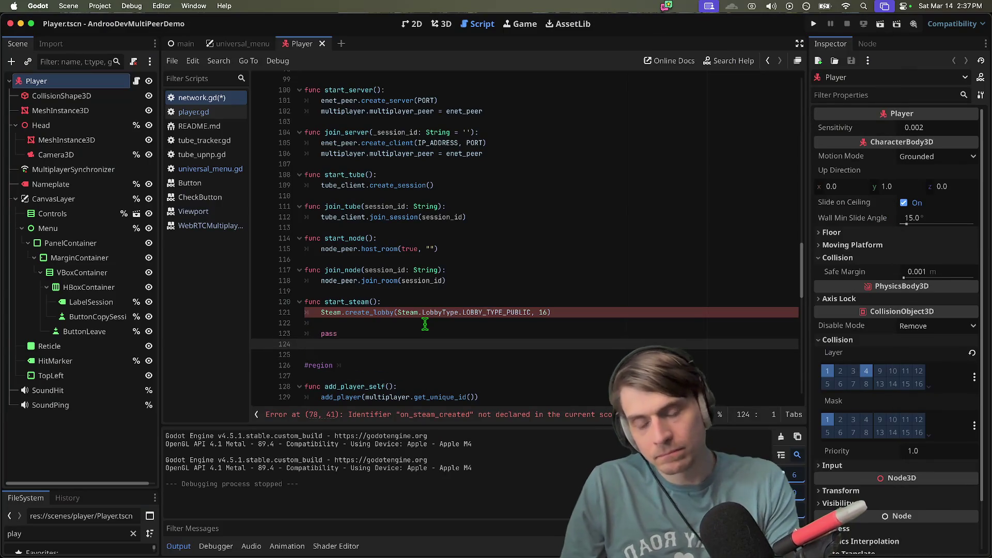
# Declare func on_steam_created(): below start_steam and begin its if result check.
pyautogui.press('BackSpace')
pyautogui.press('BackSpace')
pyautogui.press('BackSpace')
pyautogui.write('unc on_steam_created()')
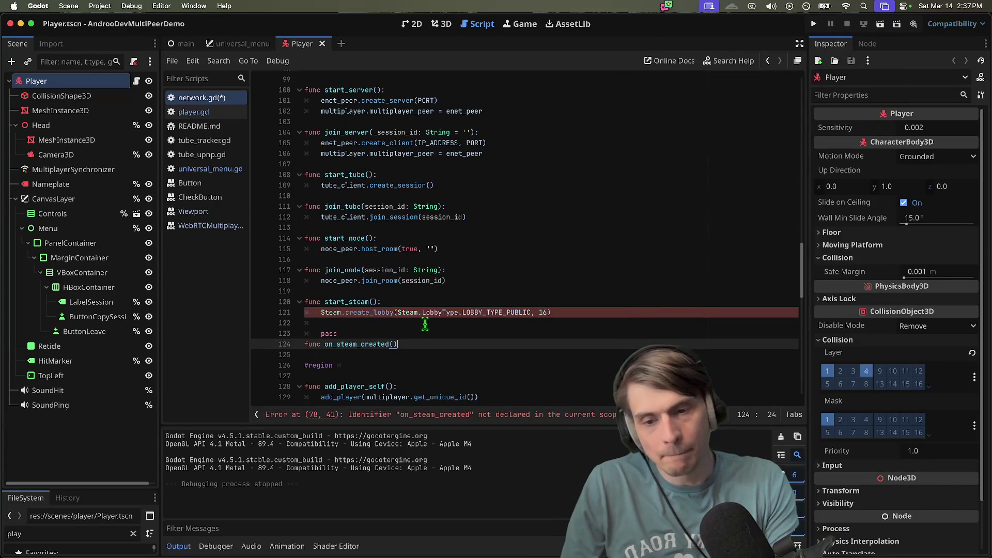
pyautogui.write(':')
pyautogui.press('Return')
pyautogui.press('Return')
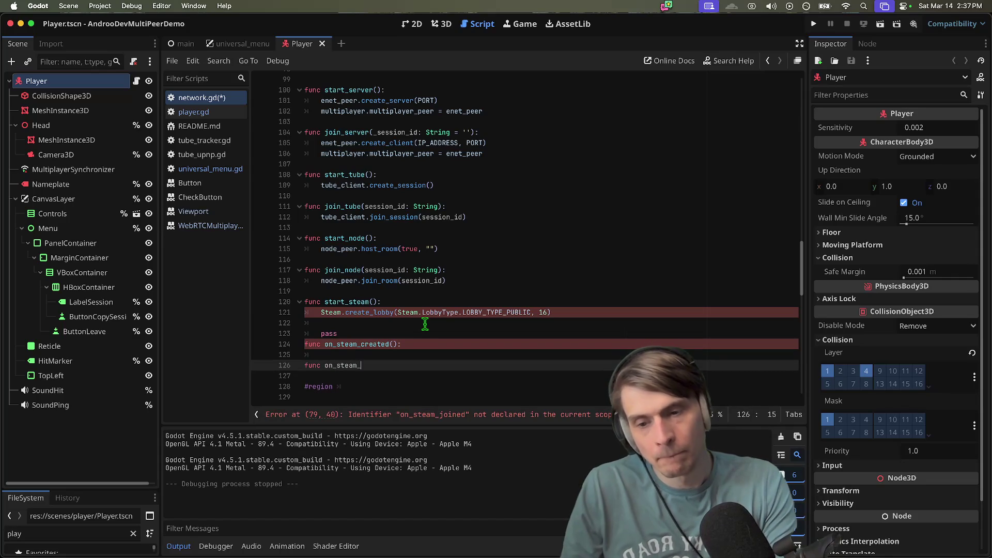
pyautogui.write('):')
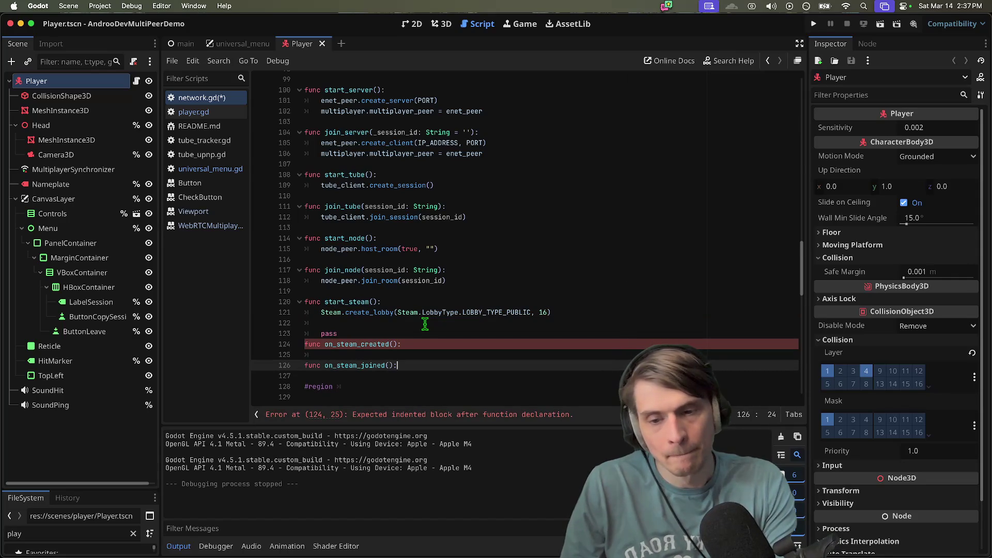
pyautogui.press('super+Tab')
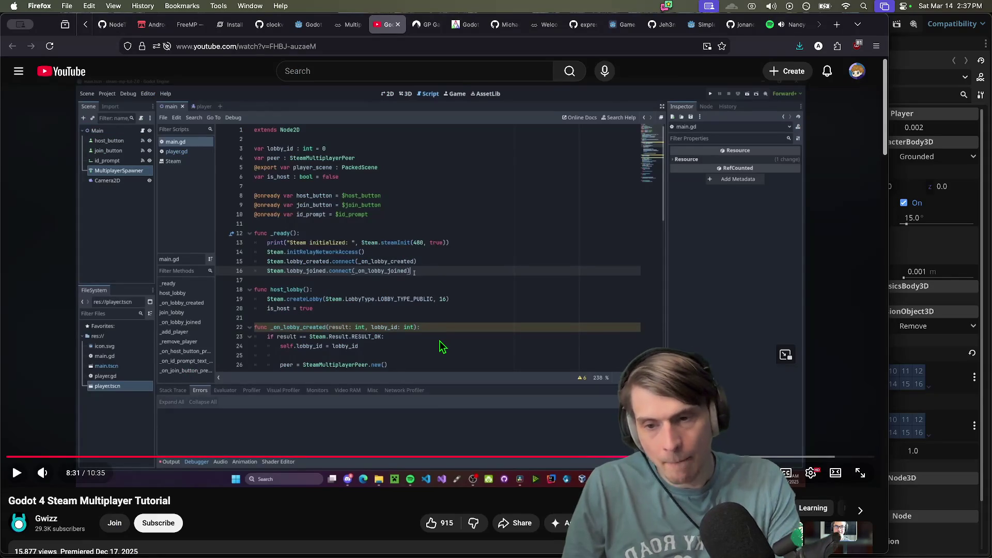
pyautogui.press('super+Tab')
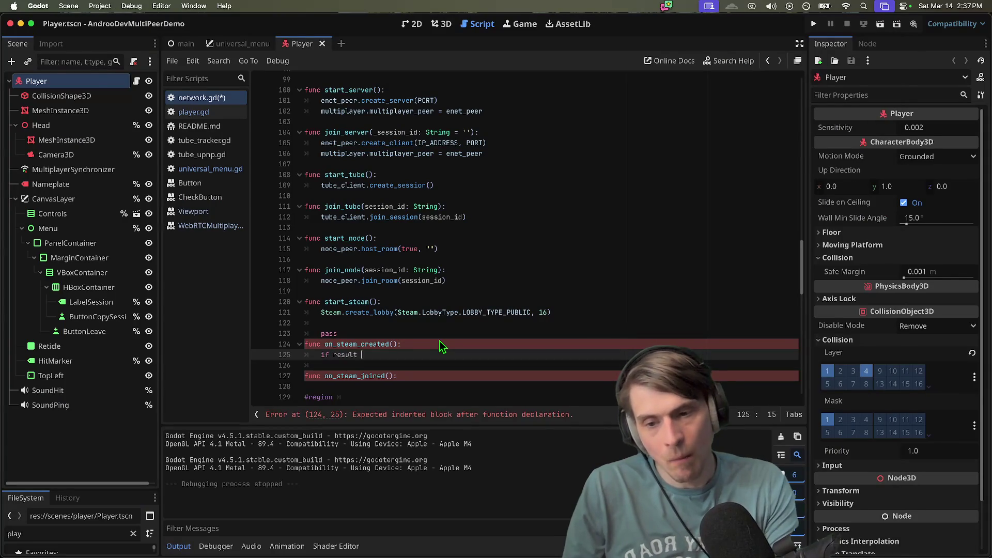
# Complete the if check against Steam's RESULT_OK constant.
pyautogui.write('Steam')
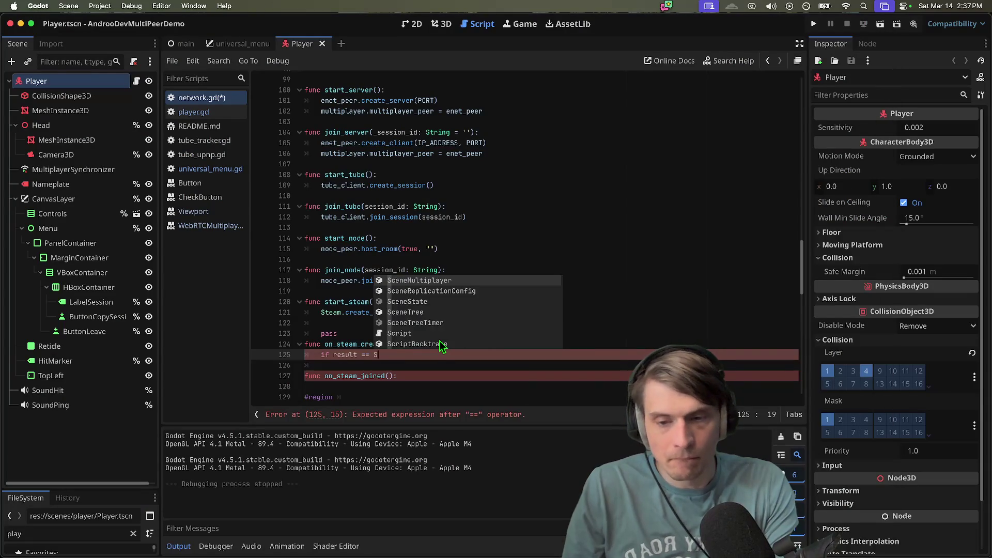
pyautogui.write('.')
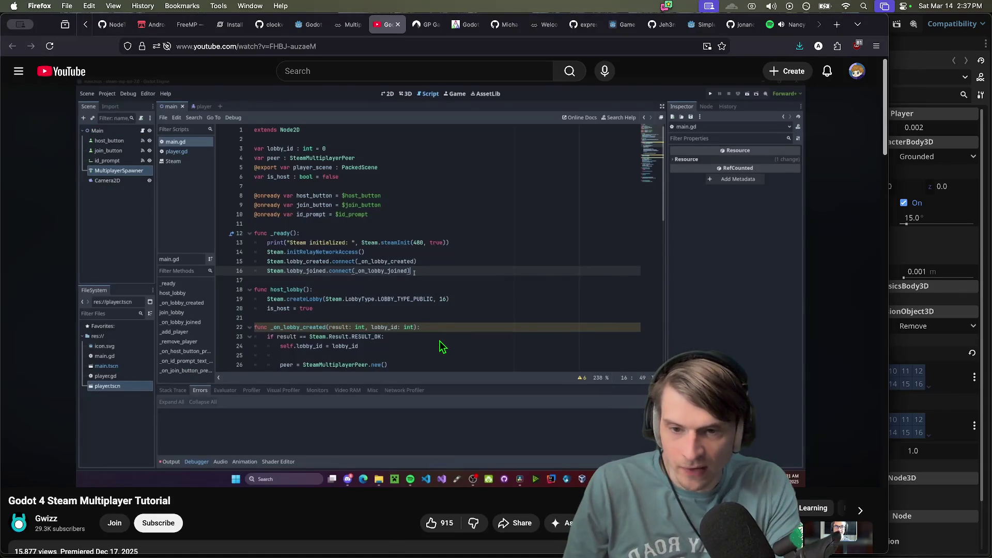
pyautogui.write('Result.O')
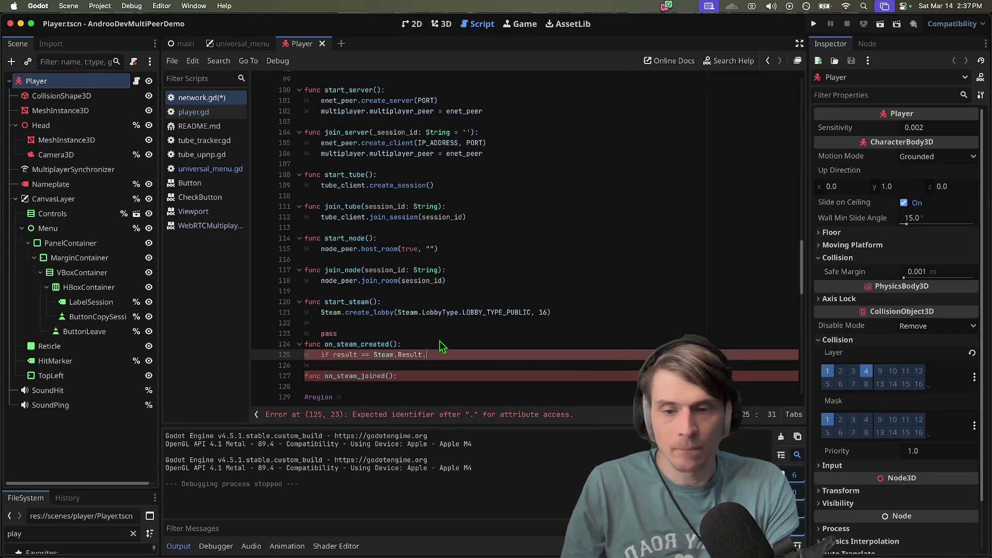
pyautogui.press('BackSpace')
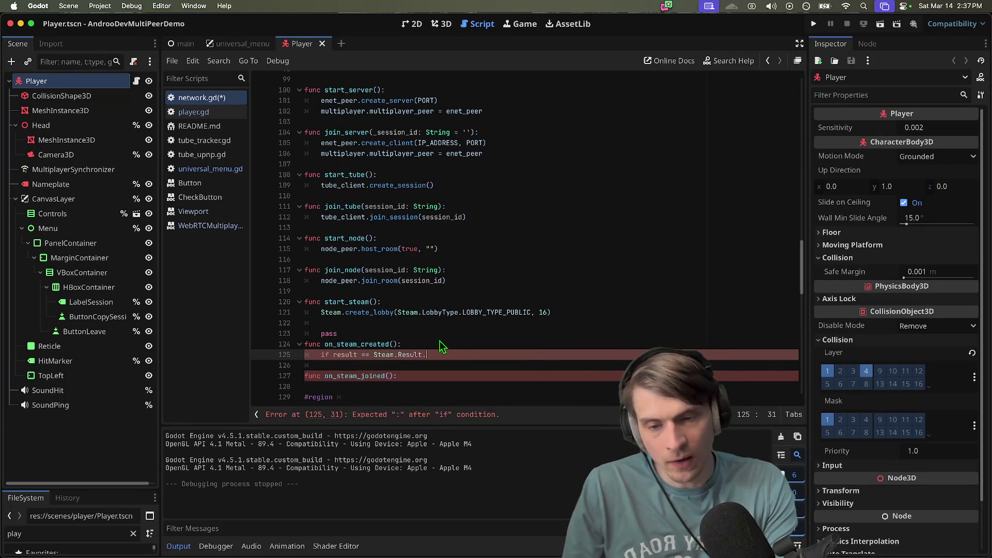
pyautogui.write('resul')
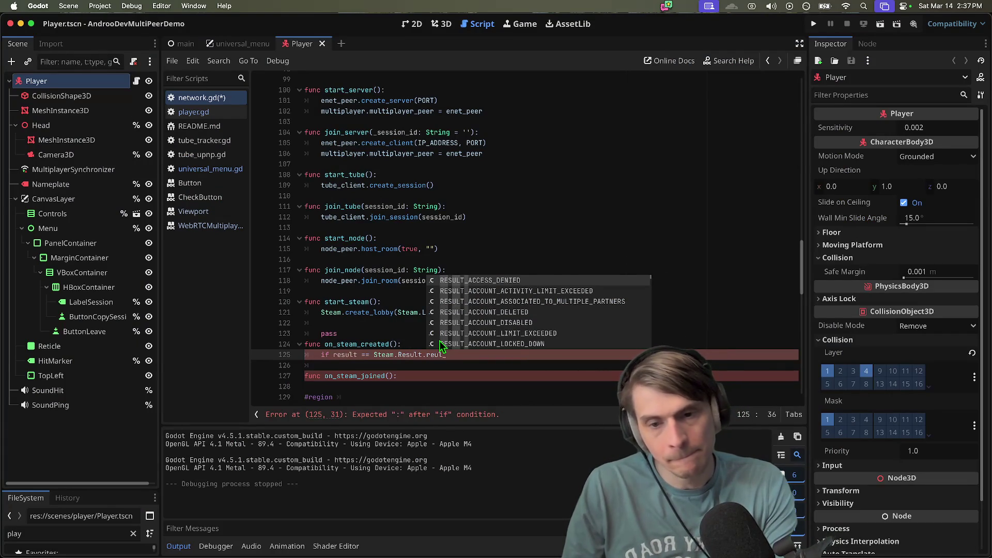
pyautogui.write('t_ok')
pyautogui.press('Return')
pyautogui.write(':')
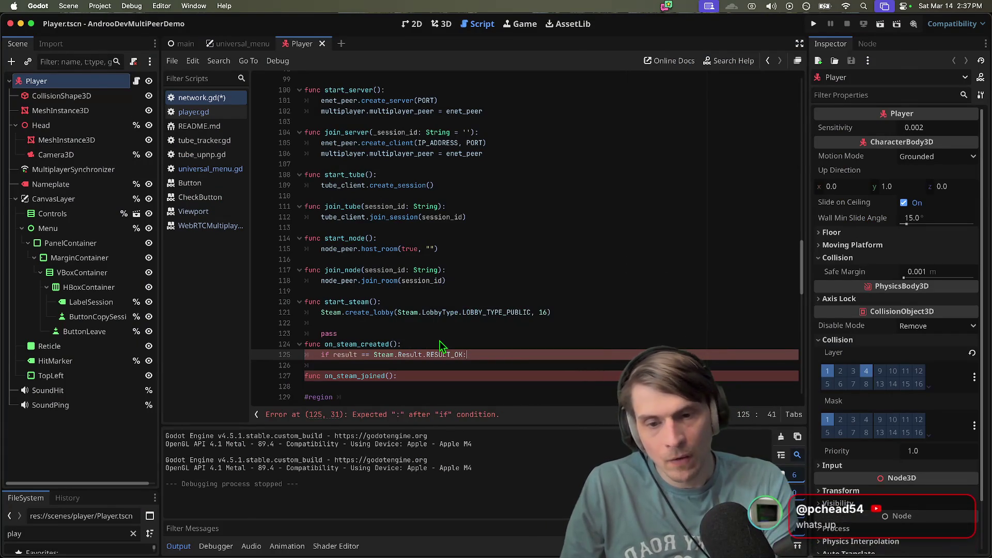
pyautogui.press('super+Tab')
pyautogui.press('super+Tab')
# Inside the RESULT_OK block, assign the lobby id to current_session_id.
pyautogui.press('Return')
pyautogui.write('sel')
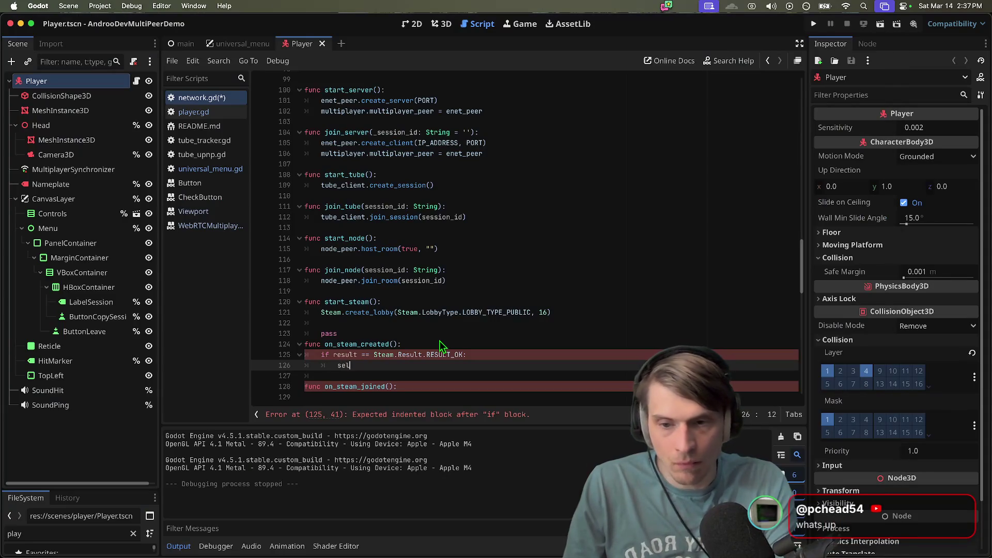
pyautogui.press('BackSpace')
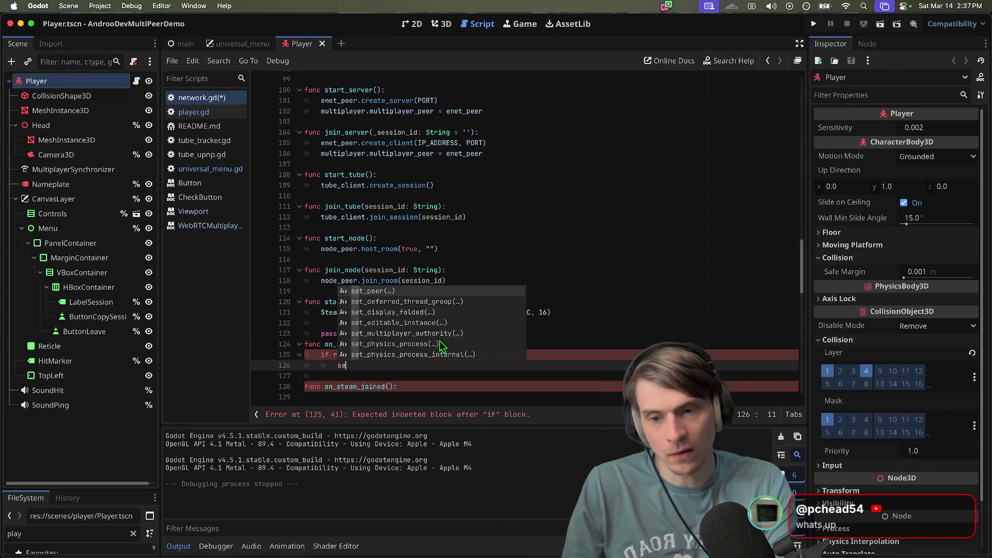
pyautogui.write('s')
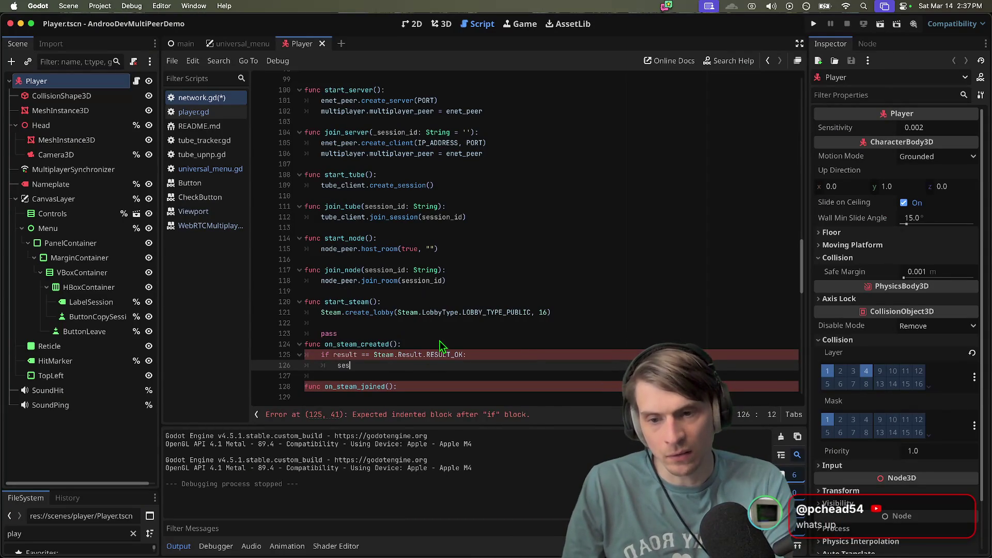
pyautogui.write('s')
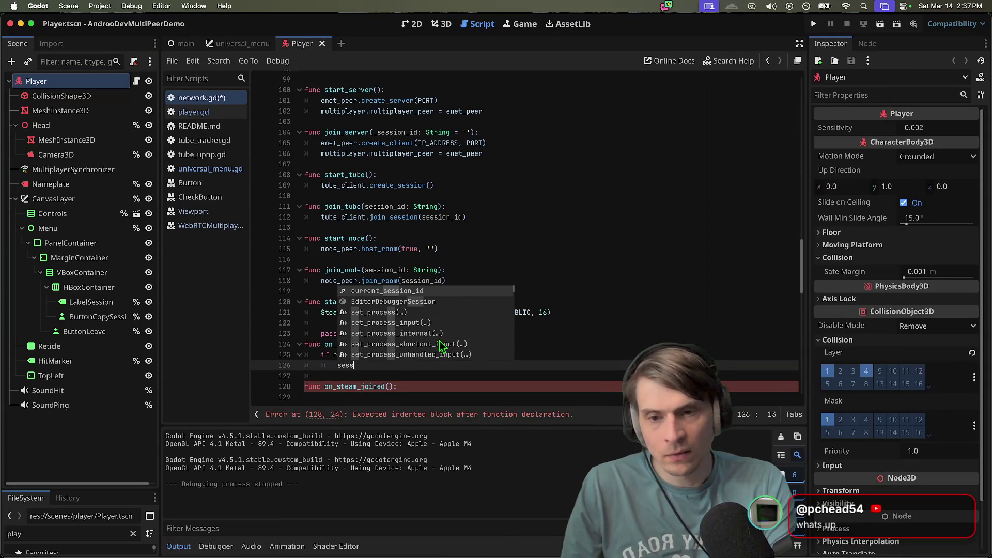
pyautogui.press('BackSpace')
pyautogui.press('BackSpace')
pyautogui.press('BackSpace')
pyautogui.scroll(10, 471, 271)
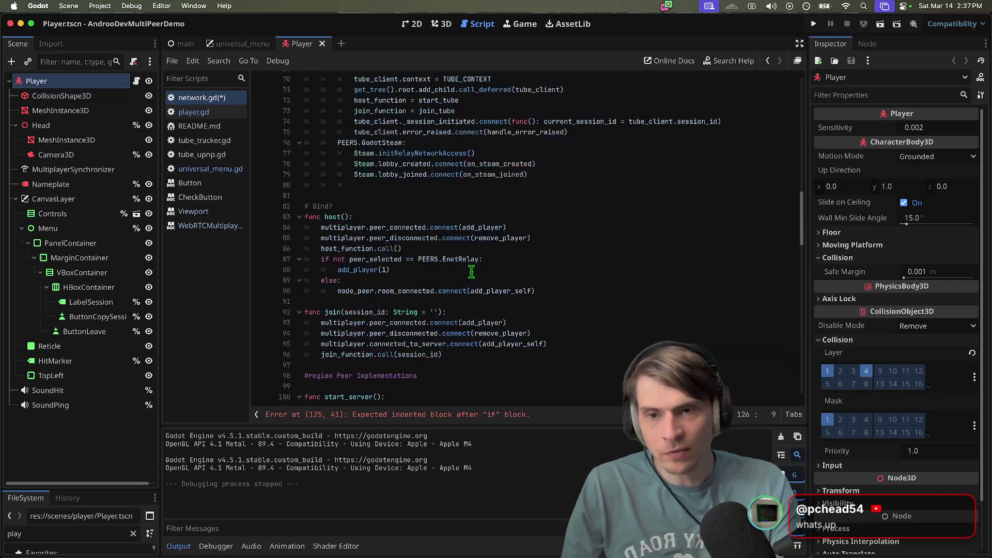
pyautogui.scroll(10, 471, 271)
pyautogui.doubleClick(371, 156)
pyautogui.press('super+c')
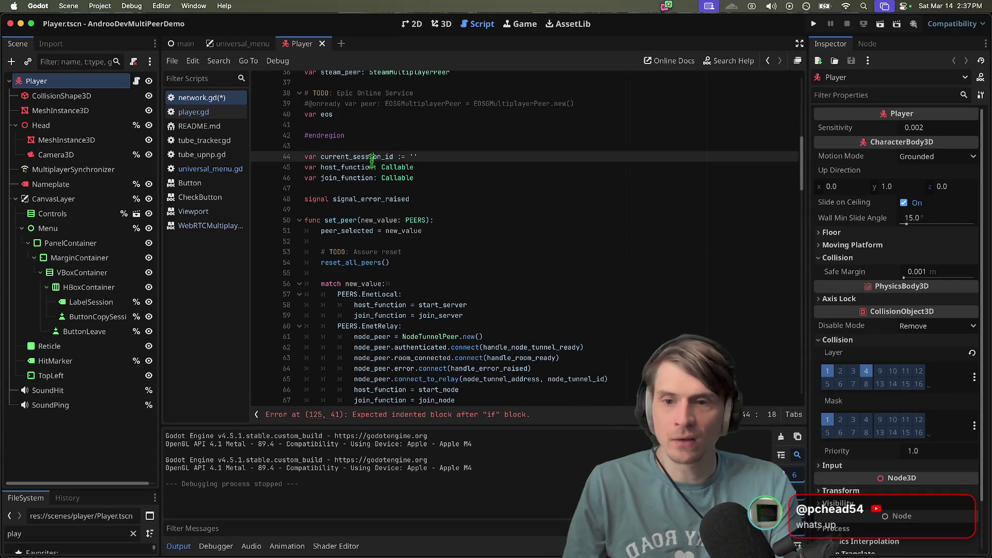
pyautogui.hotkey('alt', 'Left')
pyautogui.press('super+v')
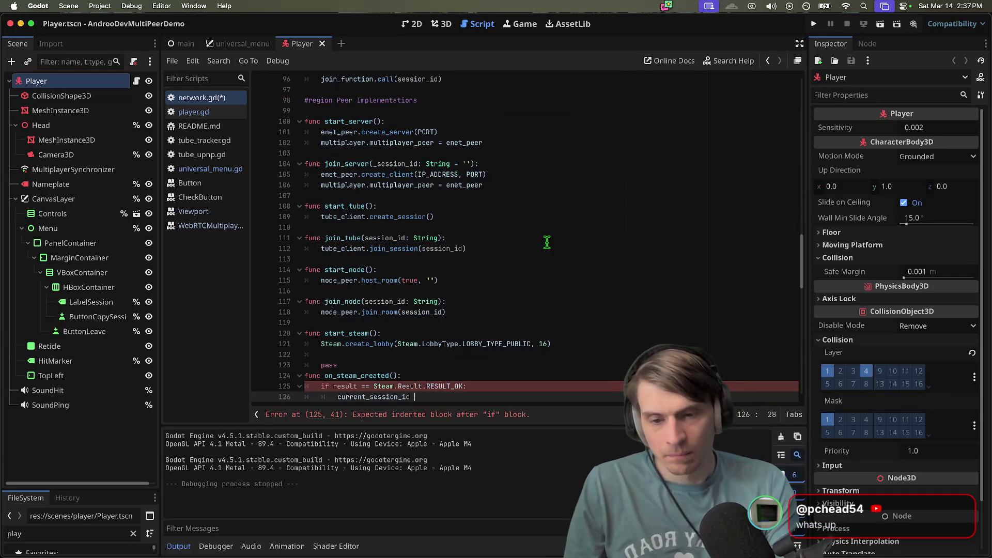
pyautogui.write('=')
pyautogui.press('super+Tab')
pyautogui.press('super+Tab')
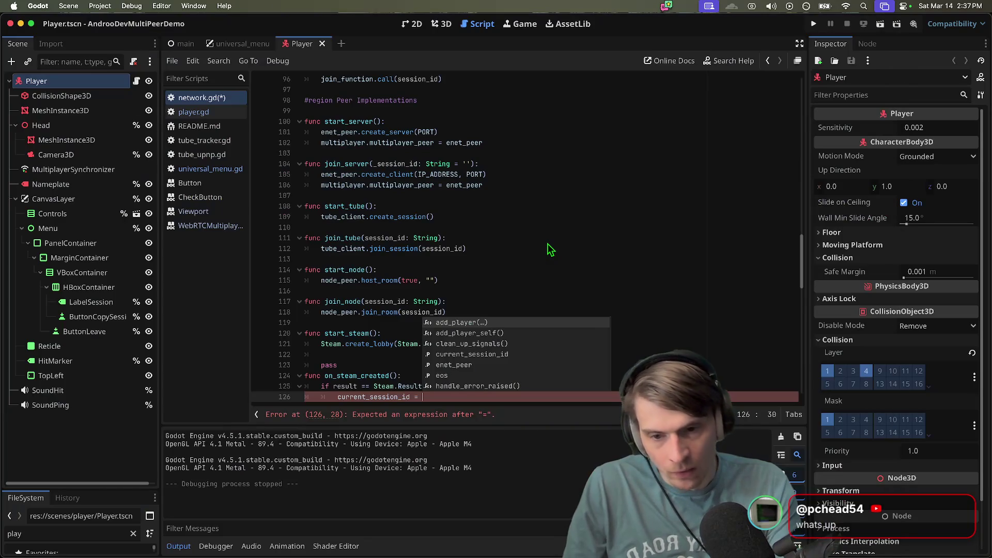
pyautogui.write('lobby_id')
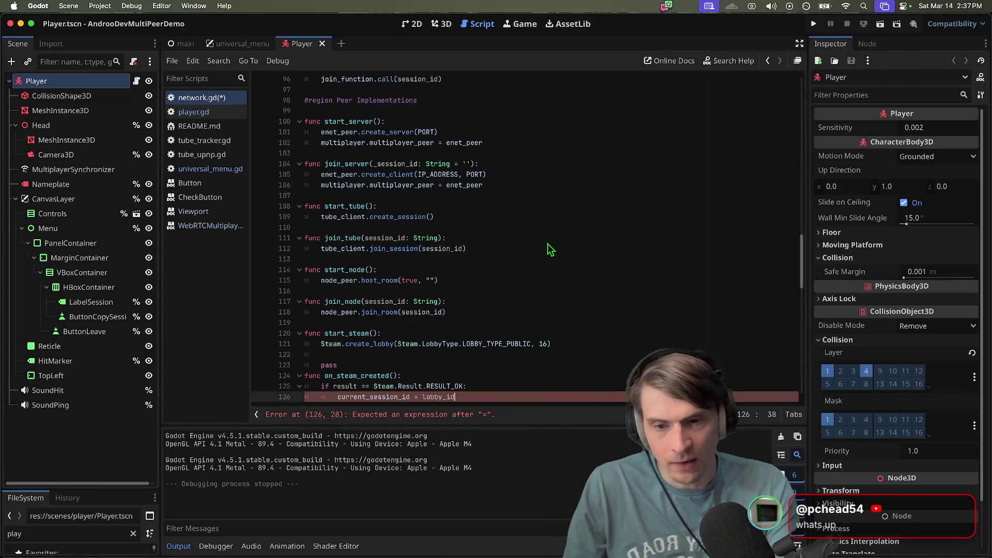
# Declare func on_steam_joined(): with a pass body.
pyautogui.press('Up')
pyautogui.press('Up')
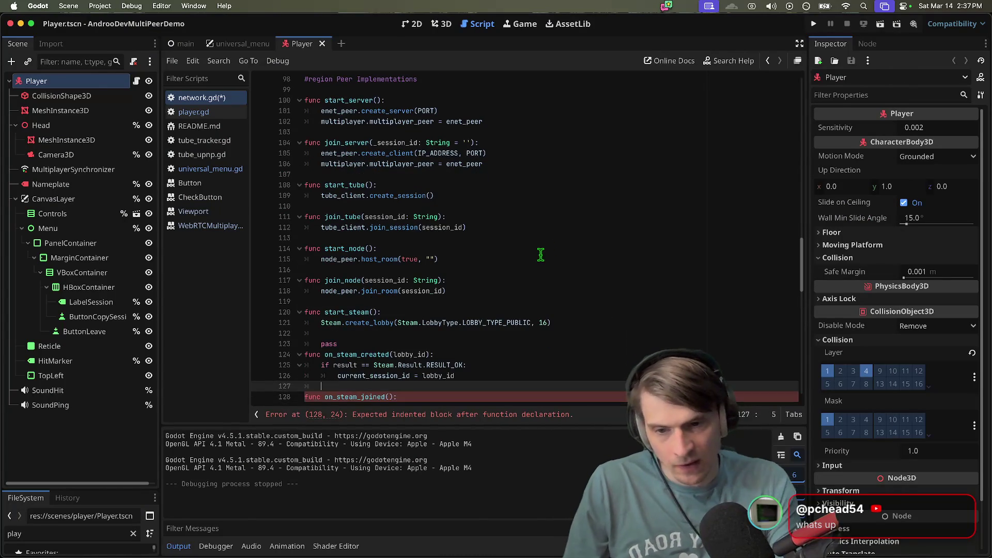
pyautogui.press('super+Tab')
pyautogui.press('super+Tab')
pyautogui.write('func on_steam_joined():')
pyautogui.press('Return')
pyautogui.press('Tab')
pyautogui.write('pass')
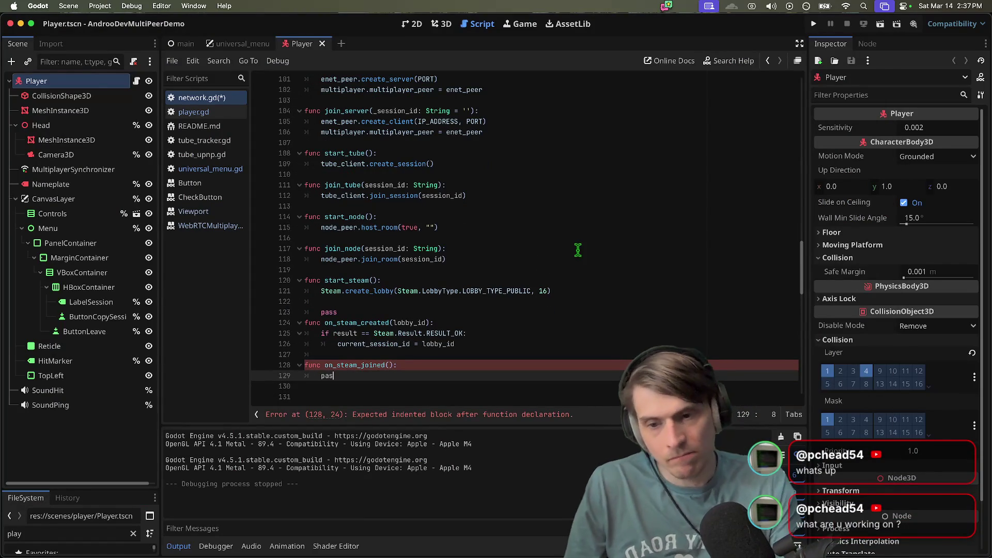
pyautogui.press('super+Tab')
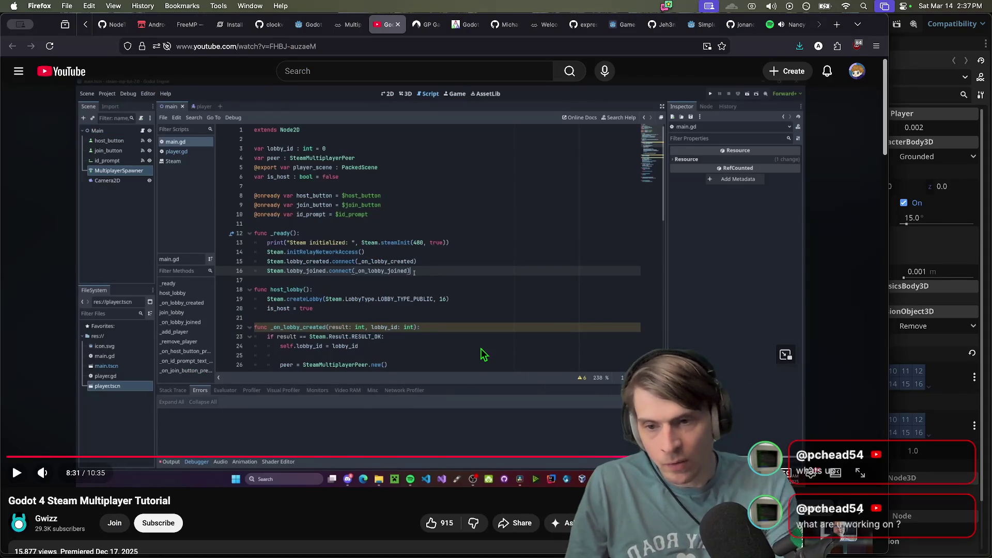
pyautogui.press('super+Tab')
pyautogui.press('super+Tab')
pyautogui.press('super+Tab')
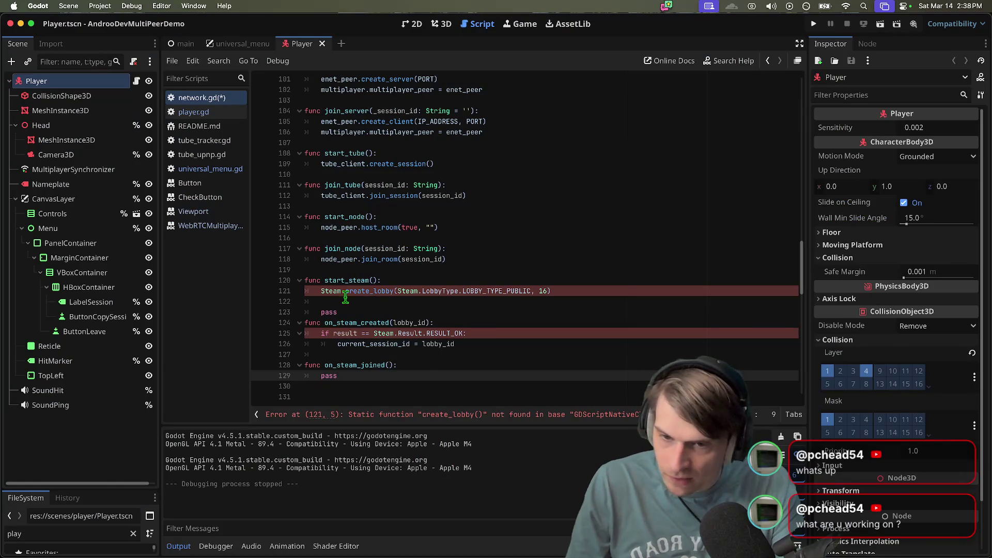
# Tidy the blank lines between start_steam and on_steam_created.
pyautogui.click(627, 301)
pyautogui.press('super+shift+k')
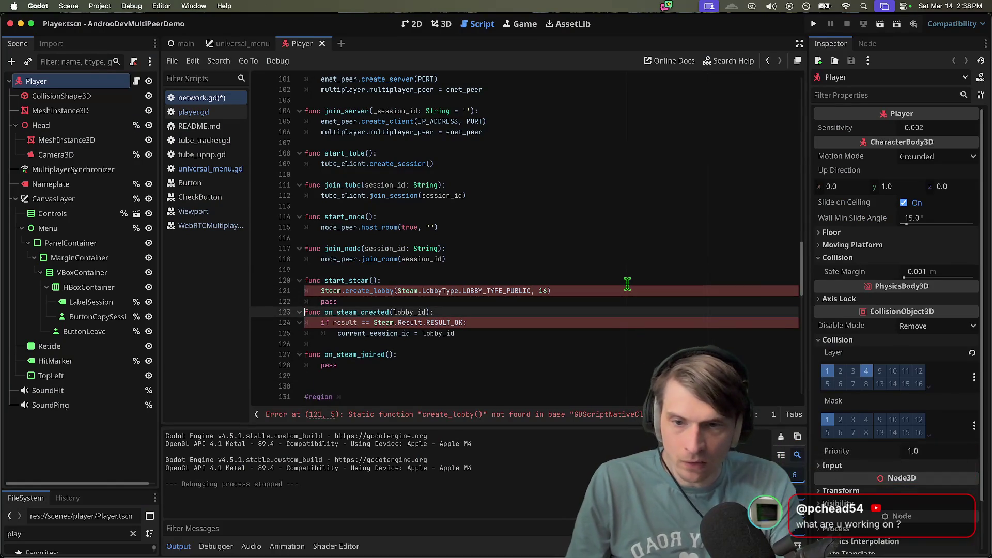
pyautogui.press('Return')
pyautogui.click(451, 413)
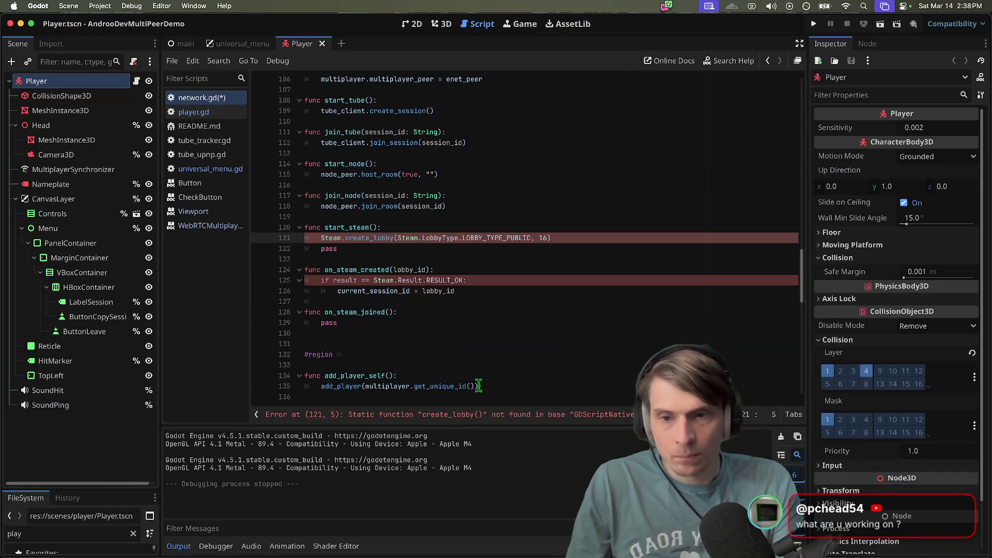
# Compare the lobby call with the tutorial and save network.gd.
pyautogui.press('super+Tab')
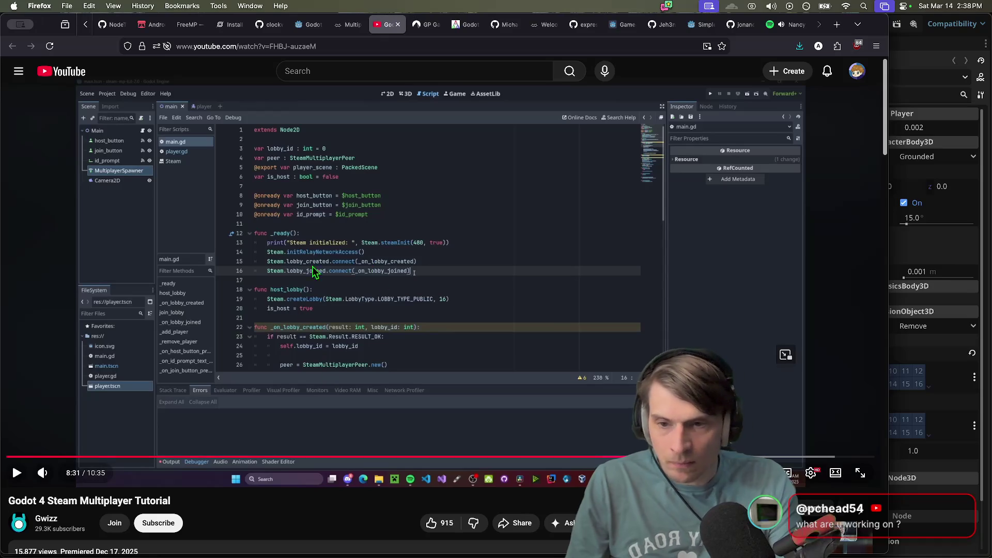
pyautogui.click(950, 324)
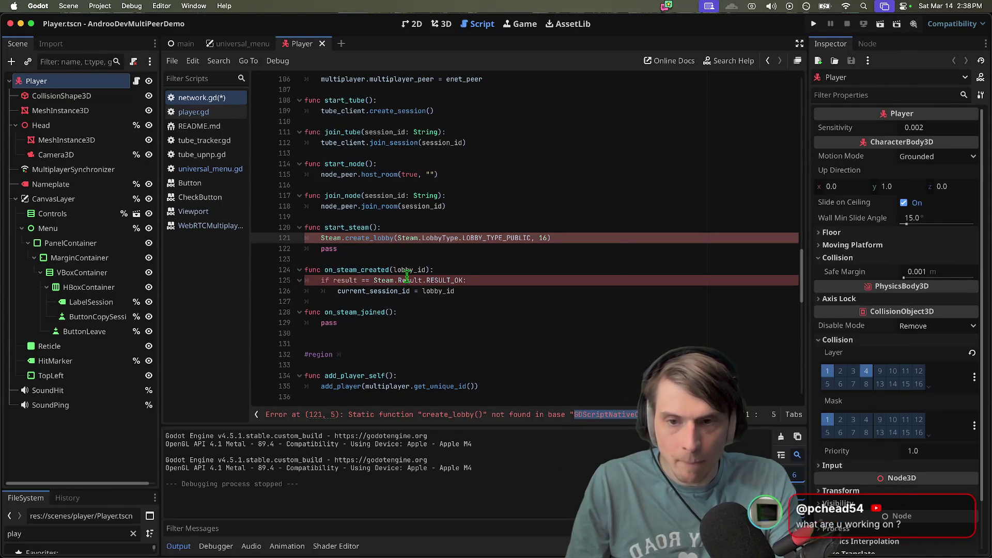
pyautogui.press('super+Tab')
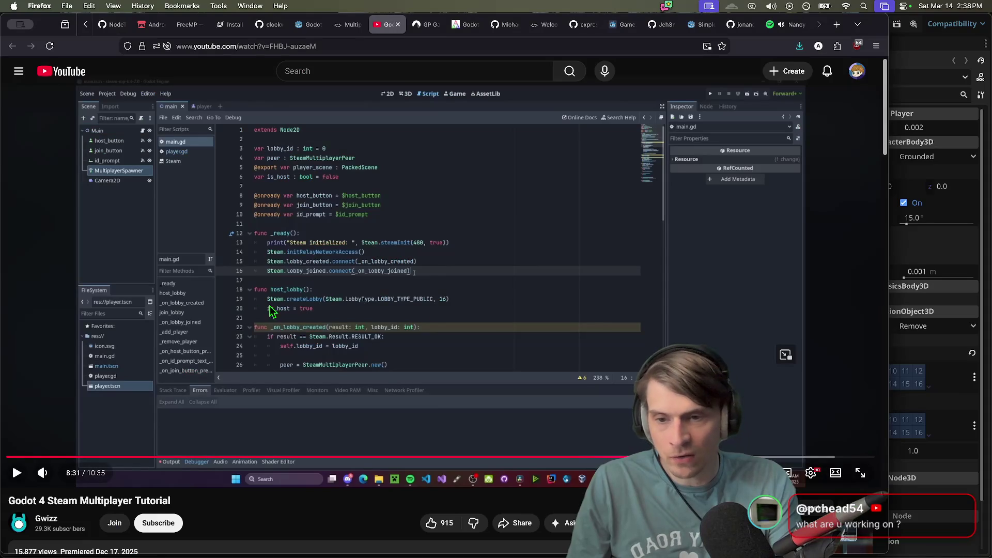
pyautogui.press('super+Tab')
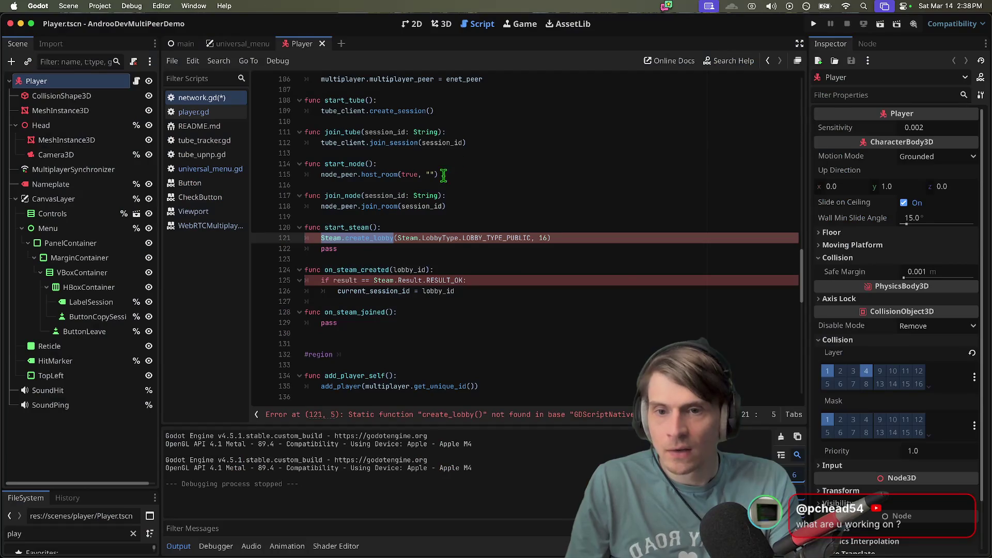
pyautogui.press('super+s')
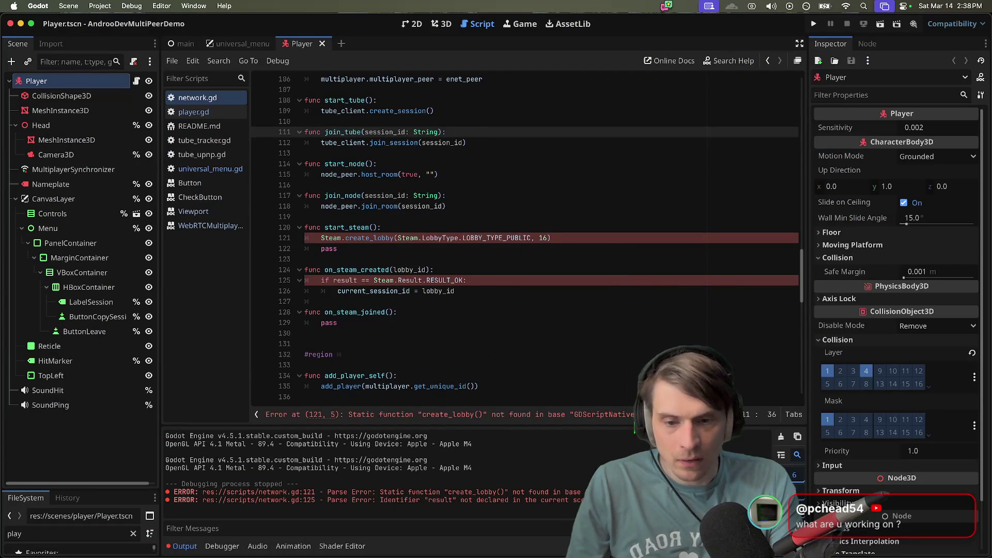
# Replace create_lobby on line 121 with Steam.createLobby from autocomplete, keeping LOBBY_TYPE_PUBLIC and 16.
pyautogui.click(341, 237)
pyautogui.press('BackSpace')
pyautogui.write('m.c ')
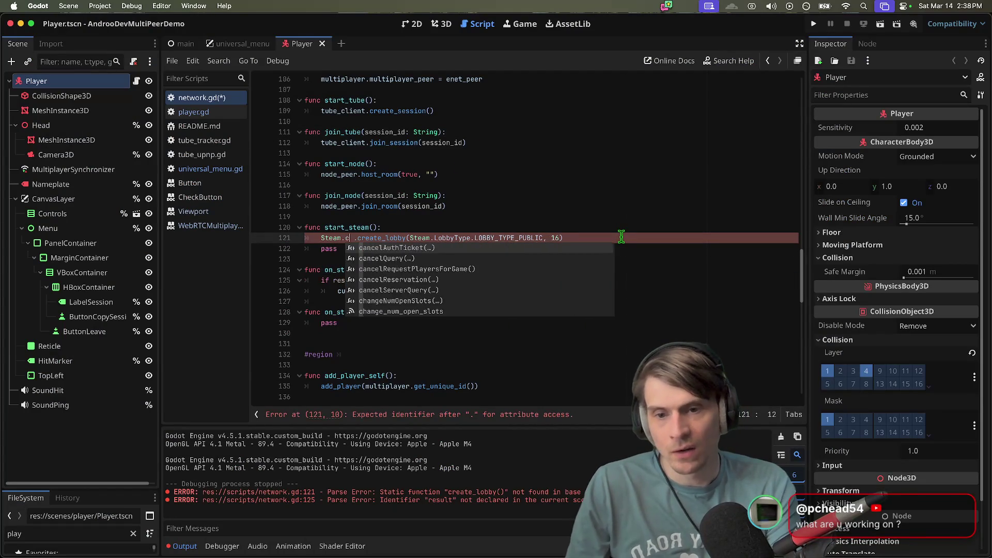
pyautogui.write('reate+')
pyautogui.press('BackSpace')
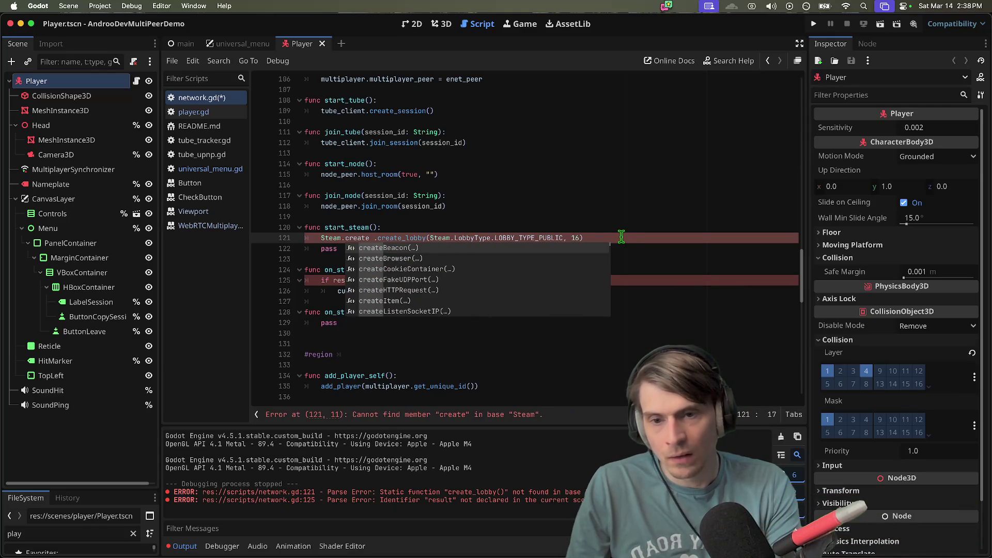
pyautogui.press('Down')
pyautogui.press('Down')
pyautogui.press('Down')
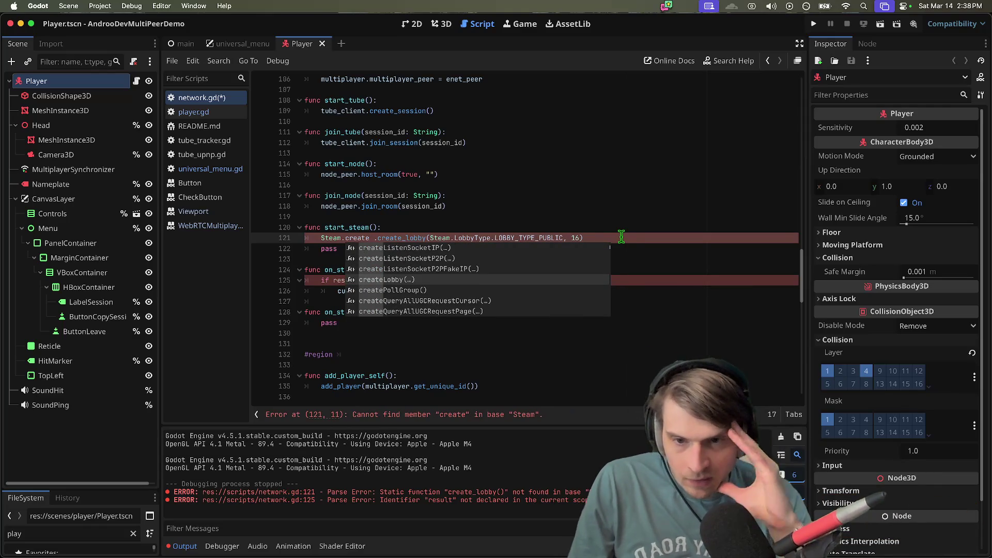
pyautogui.press('Return')
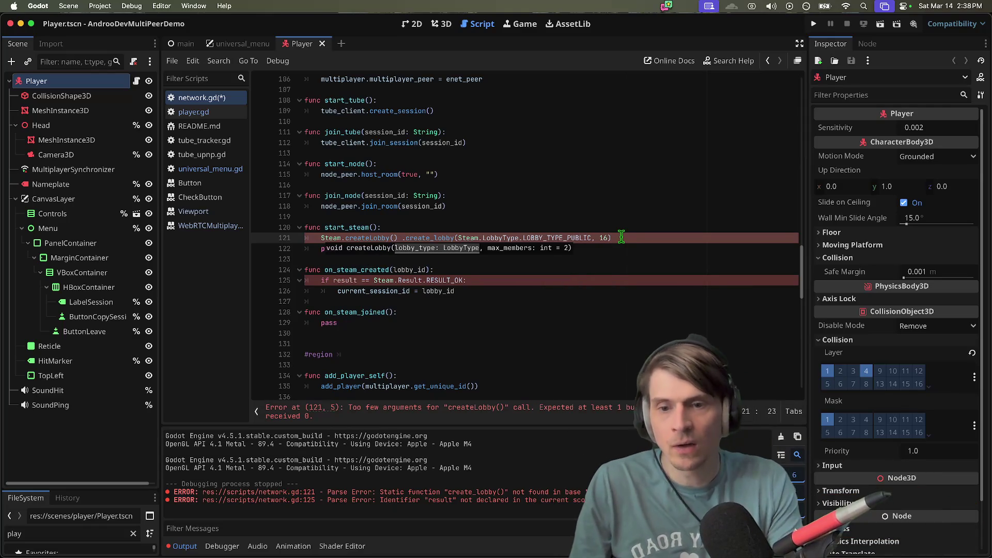
pyautogui.press('Delete')
pyautogui.press('Delete')
pyautogui.press('Delete')
pyautogui.press('BackSpace')
pyautogui.press('BackSpace')
pyautogui.press('BackSpace')
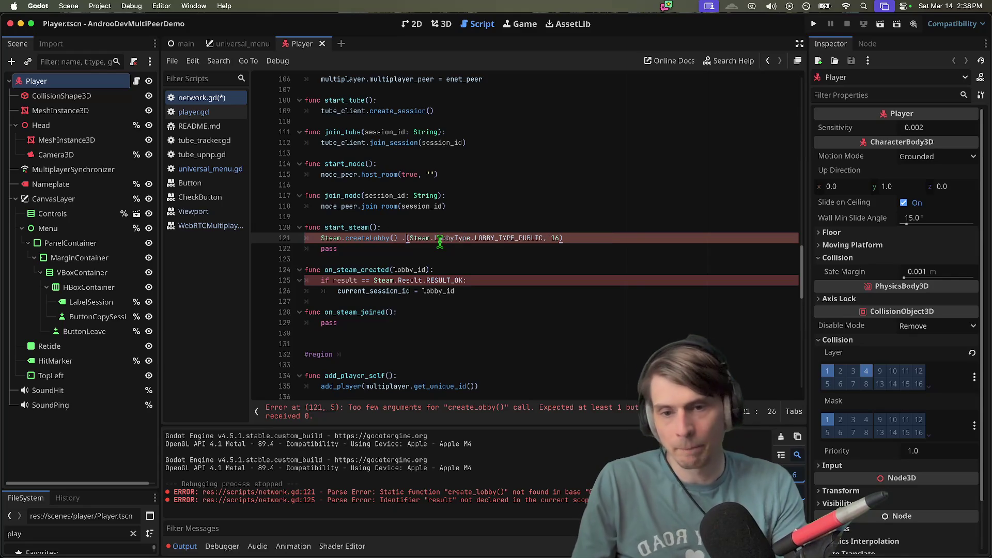
pyautogui.press('Down')
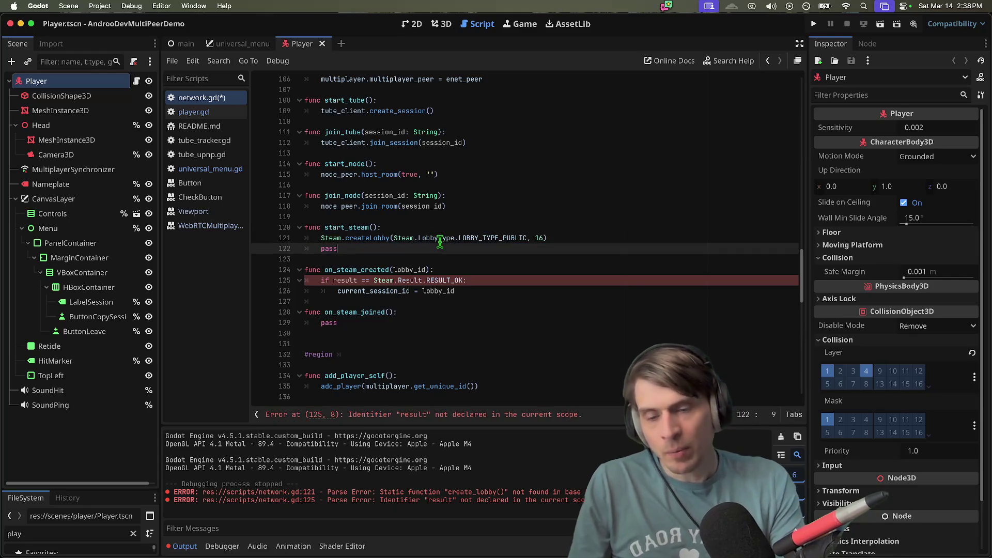
# Select on_steam_created's lobby_id parameter to compare with the tutorial's callback signature.
pyautogui.press('super+Tab')
pyautogui.press('super+Tab')
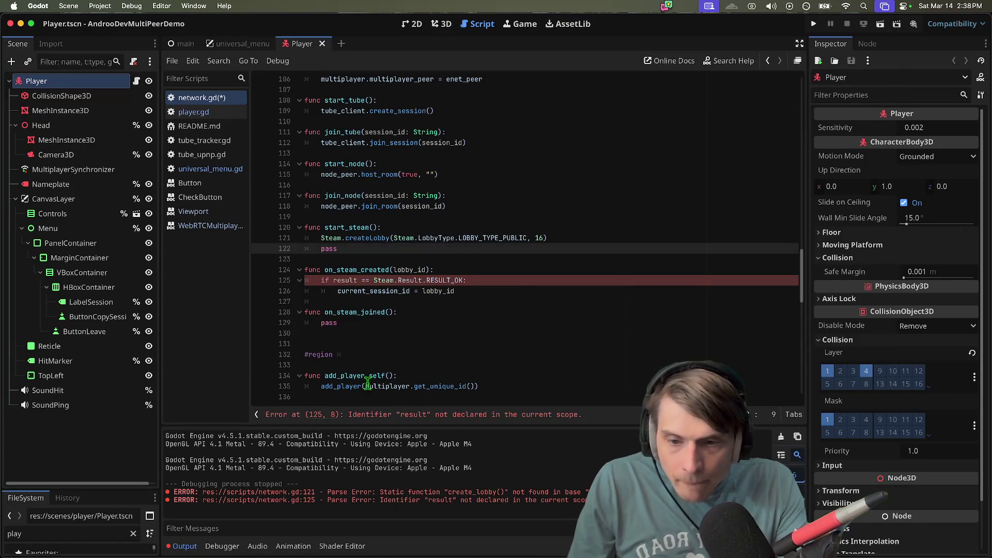
pyautogui.click(469, 273)
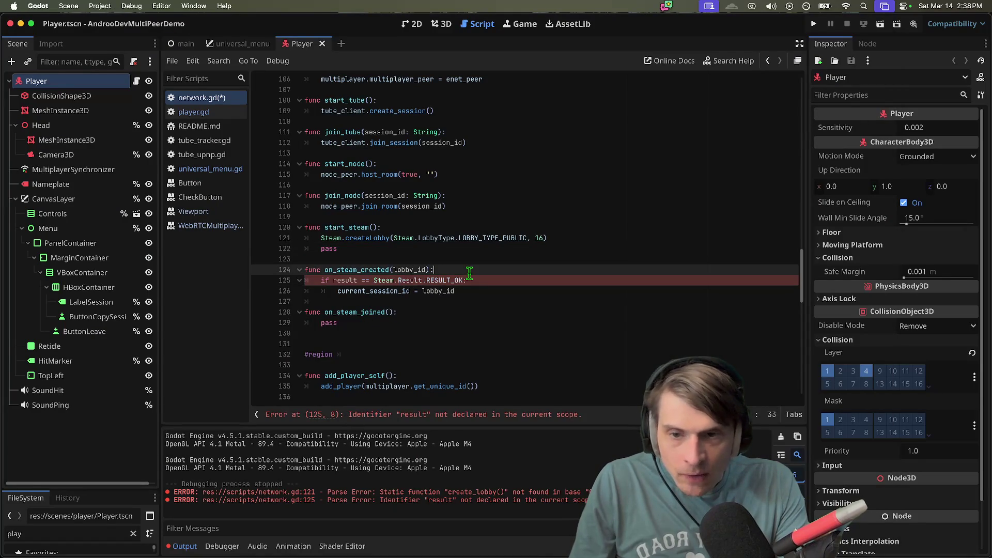
pyautogui.doubleClick(415, 269)
pyautogui.press('super+Tab')
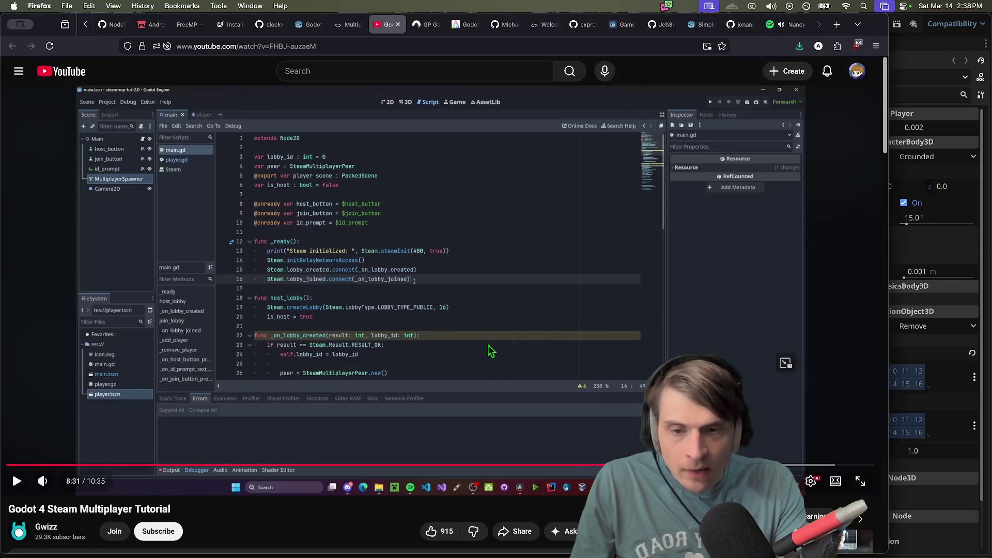
# Change the signature to on_steam_created(result: int, lobby_id: int).
pyautogui.press('super+Tab')
pyautogui.press('Left')
pyautogui.write('result: int,')
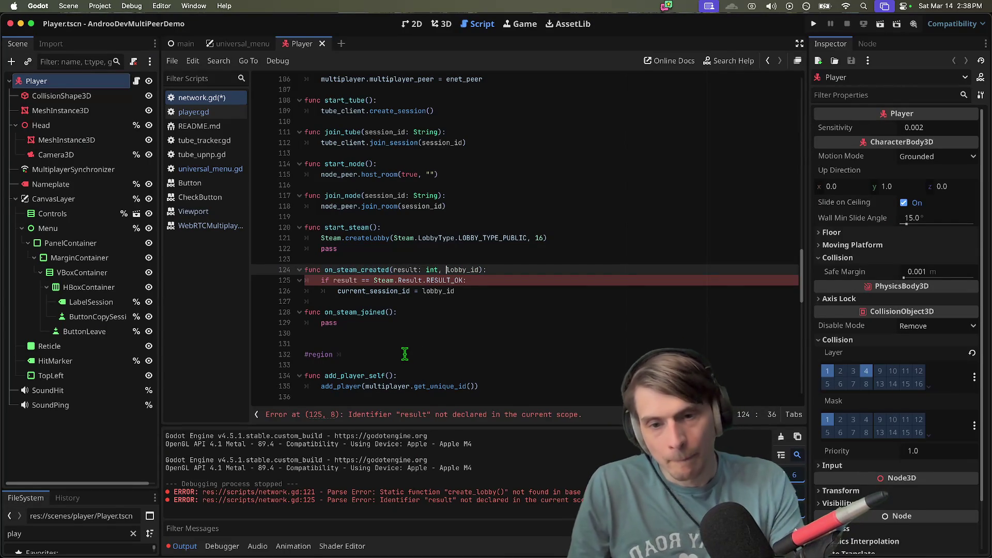
pyautogui.press('Right')
pyautogui.press('Right')
pyautogui.press('Right')
pyautogui.write(': int')
pyautogui.press('Escape')
pyautogui.press('Down')
pyautogui.press('Down')
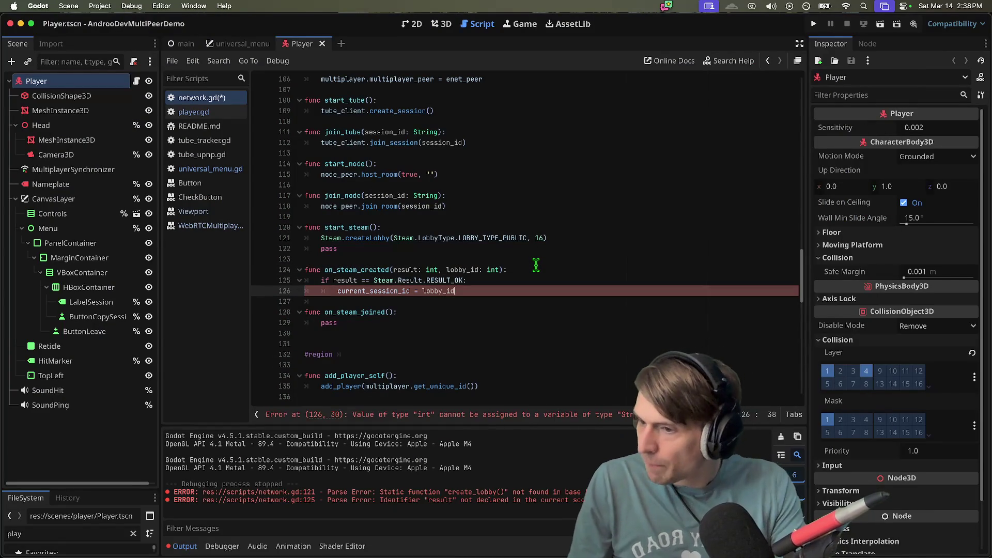
# Start a steam_peer line below the current_session_id assignment.
pyautogui.press('super+Tab')
pyautogui.press('super+Tab')
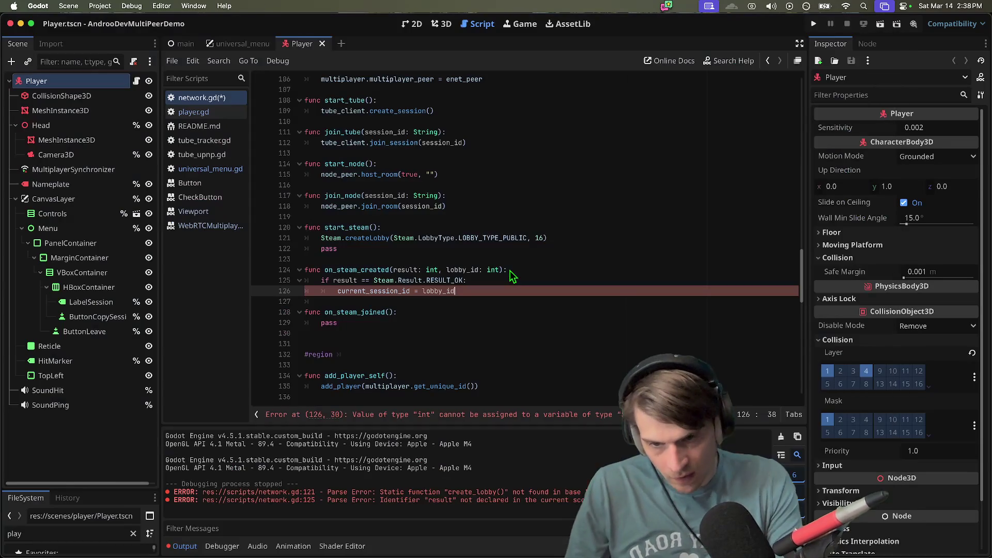
pyautogui.press('super+Tab')
pyautogui.press('super+Tab')
pyautogui.press('Return')
pyautogui.press('Return')
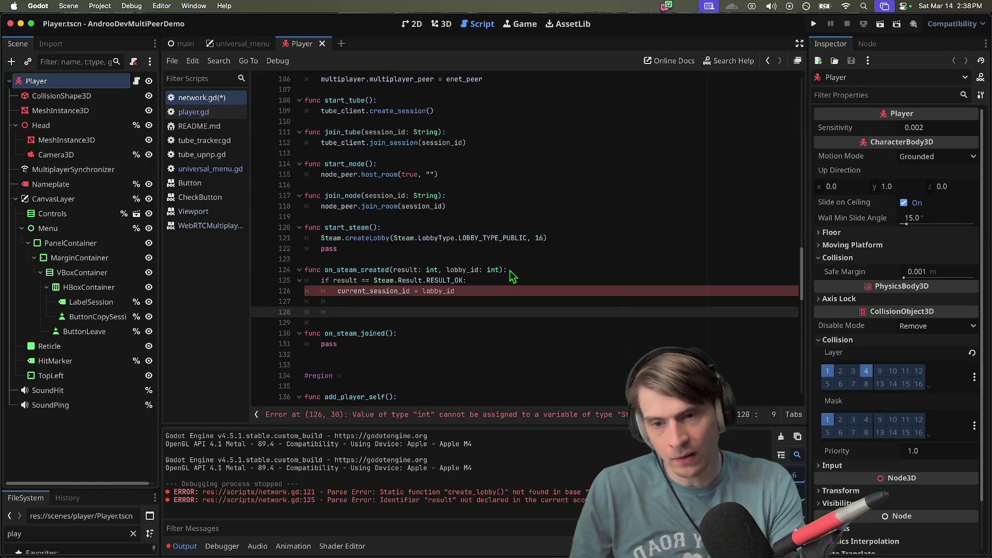
pyautogui.press('BackSpace')
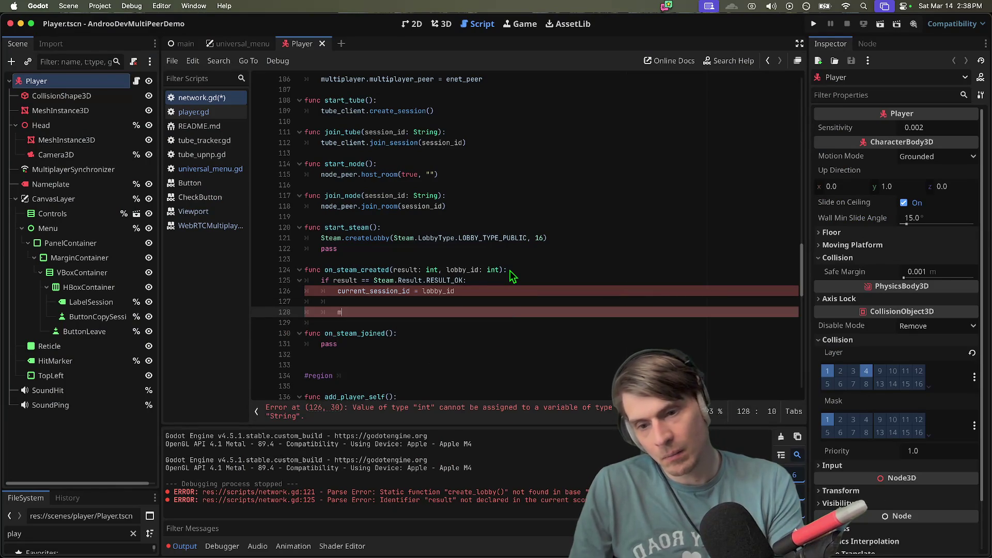
pyautogui.write('mu')
pyautogui.press('super+Tab')
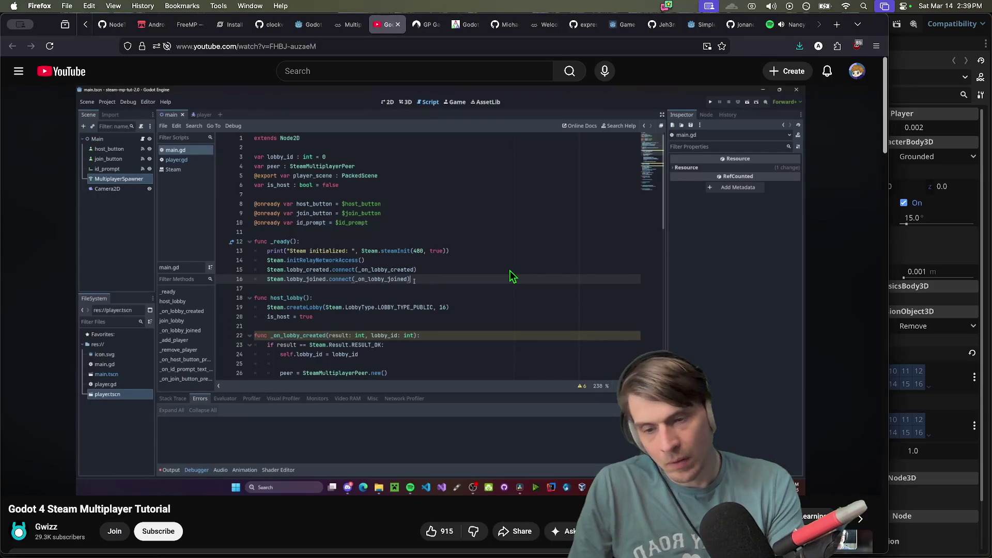
pyautogui.moveTo(287, 266)
pyautogui.press('super+Tab')
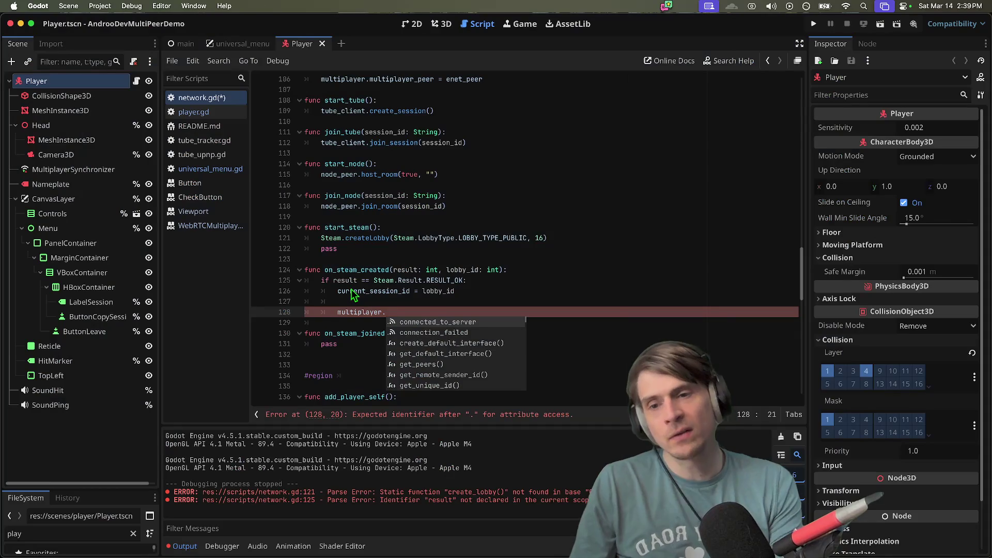
pyautogui.press('BackSpace')
pyautogui.press('BackSpace')
pyautogui.write('steam_pe')
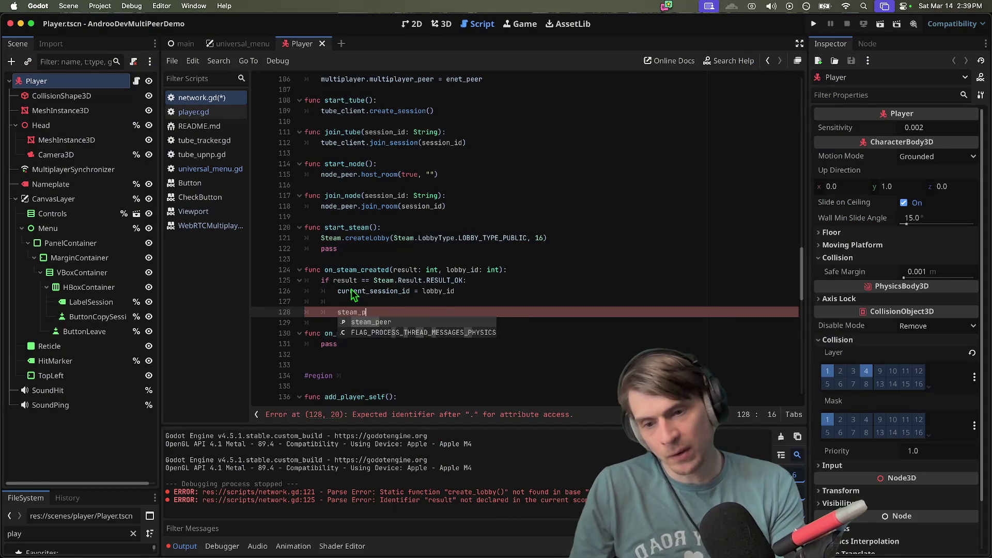
pyautogui.press('Return')
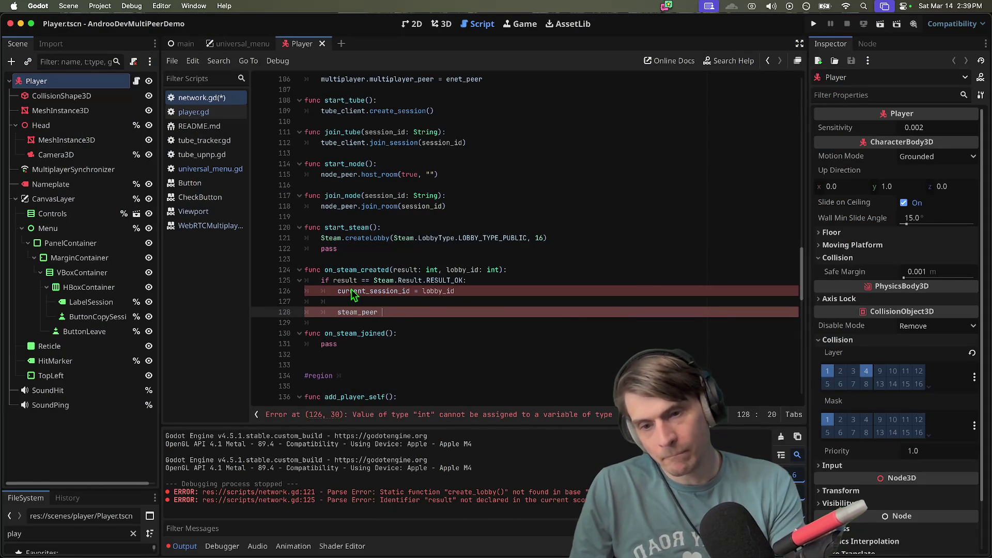
# Finish it as steam_peer = SteamMultiplayerPeer.new() and remove the blank line above.
pyautogui.write('.')
pyautogui.press('super+Tab')
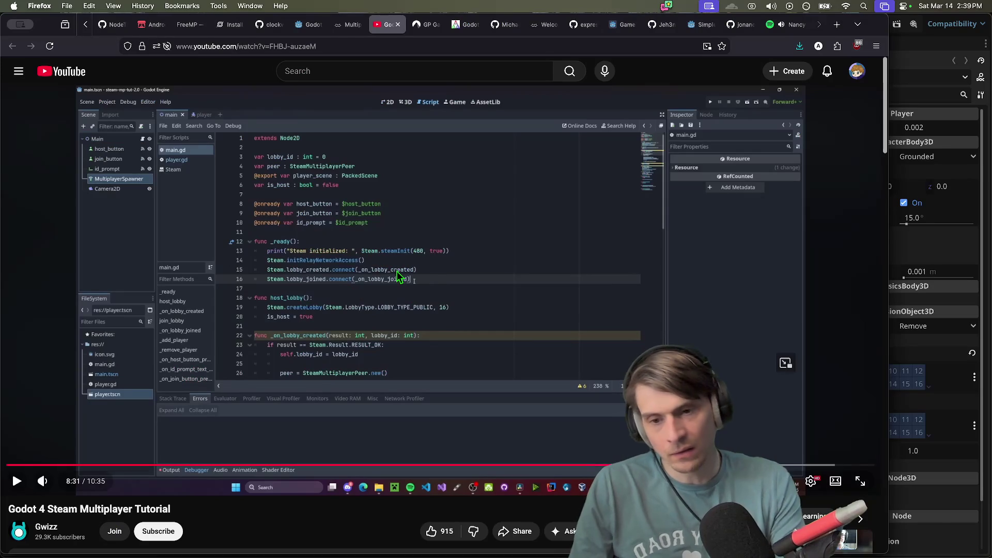
pyautogui.press('super+Tab')
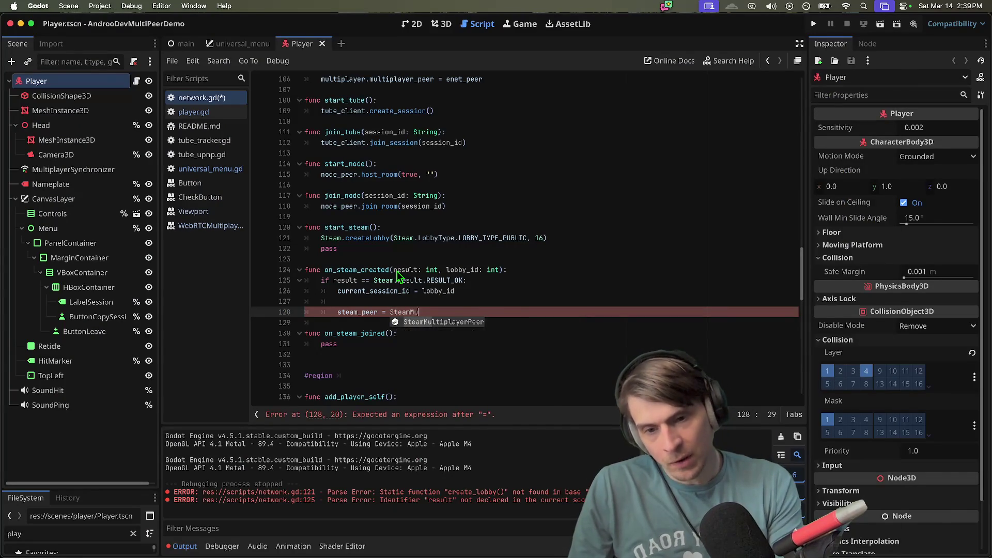
pyautogui.write('new()')
pyautogui.press('Up')
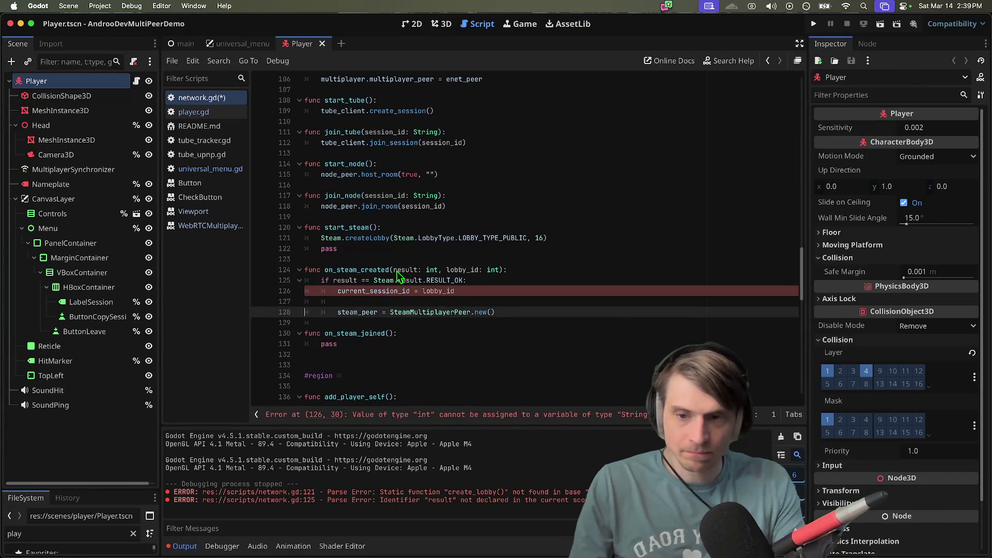
pyautogui.press('super+shift+k')
pyautogui.scroll(-2, 504, 326)
# Inspect the current_session_id declaration near line 44, discarding an extra declaration line.
pyautogui.click(498, 241)
pyautogui.press('Right')
pyautogui.scroll(15, 585, 323)
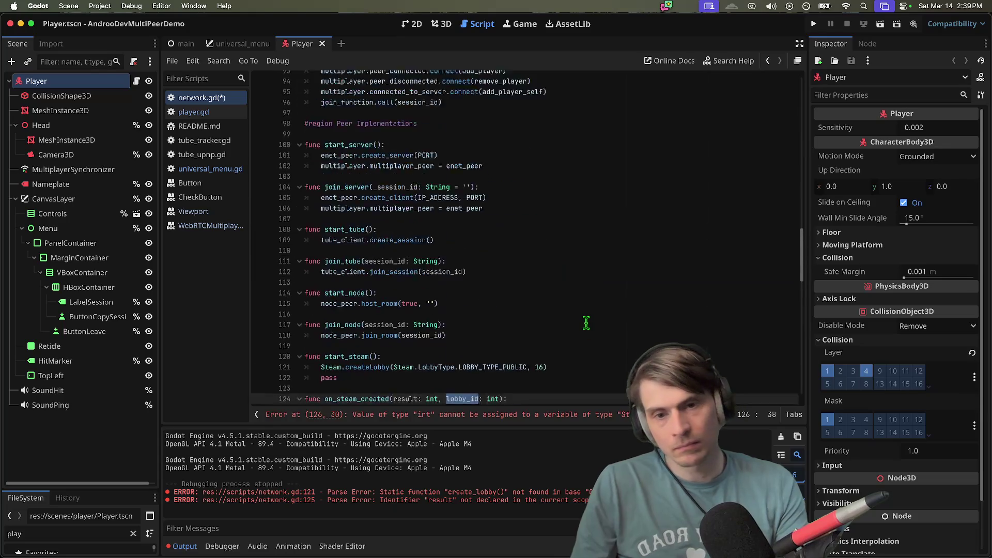
pyautogui.scroll(15, 585, 323)
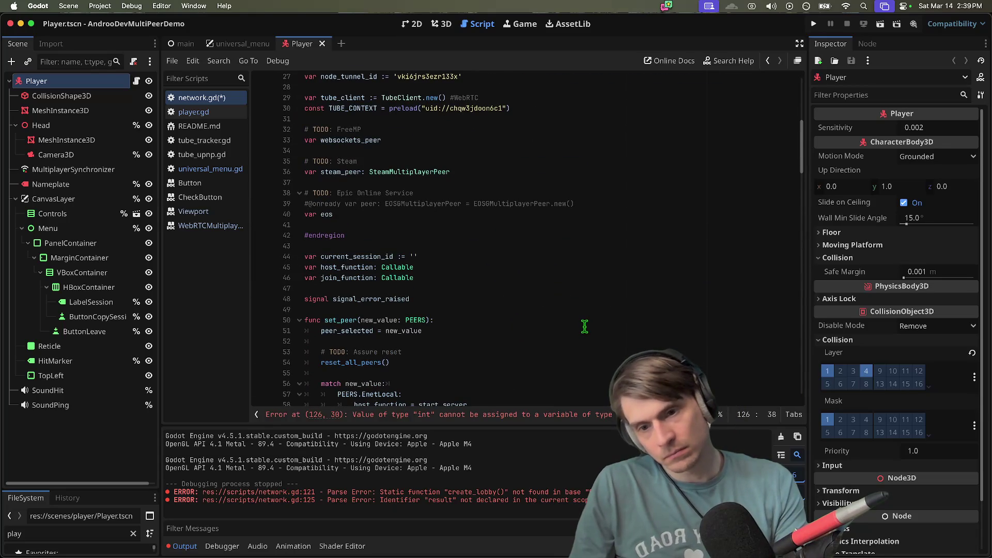
pyautogui.scroll(1, 584, 326)
pyautogui.click(453, 265)
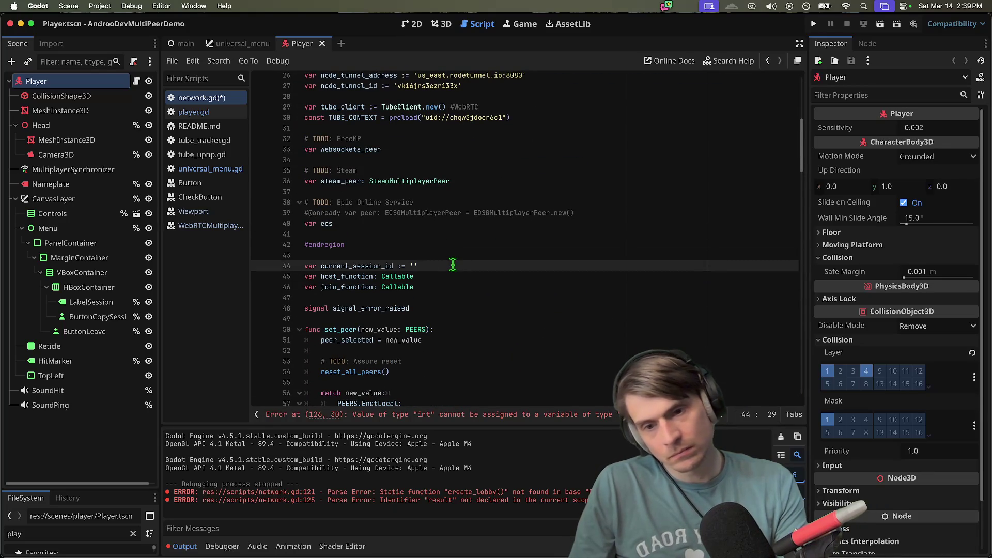
pyautogui.moveTo(453, 265); pyautogui.dragTo(268, 271)
pyautogui.doubleClick(350, 265)
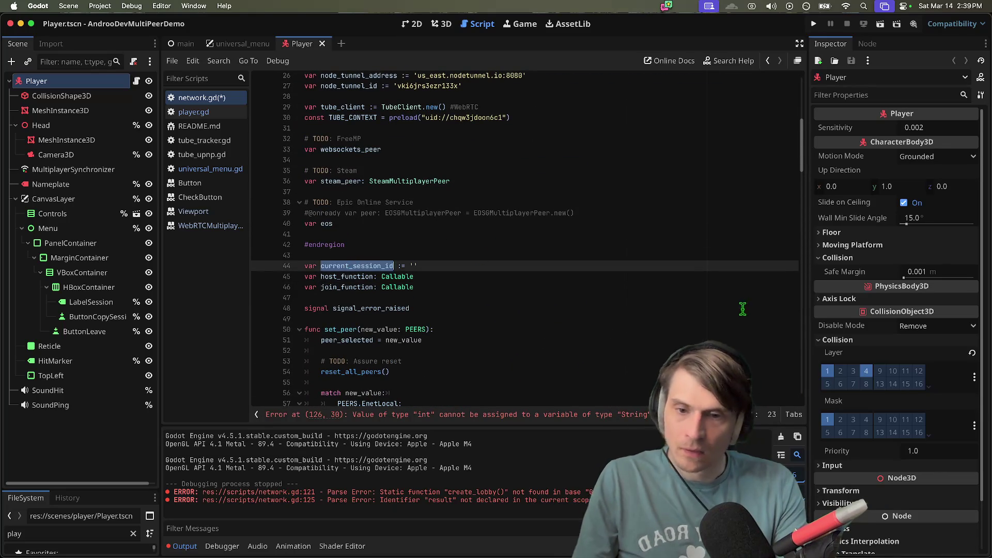
pyautogui.scroll(-10, 734, 315)
pyautogui.scroll(6, 682, 343)
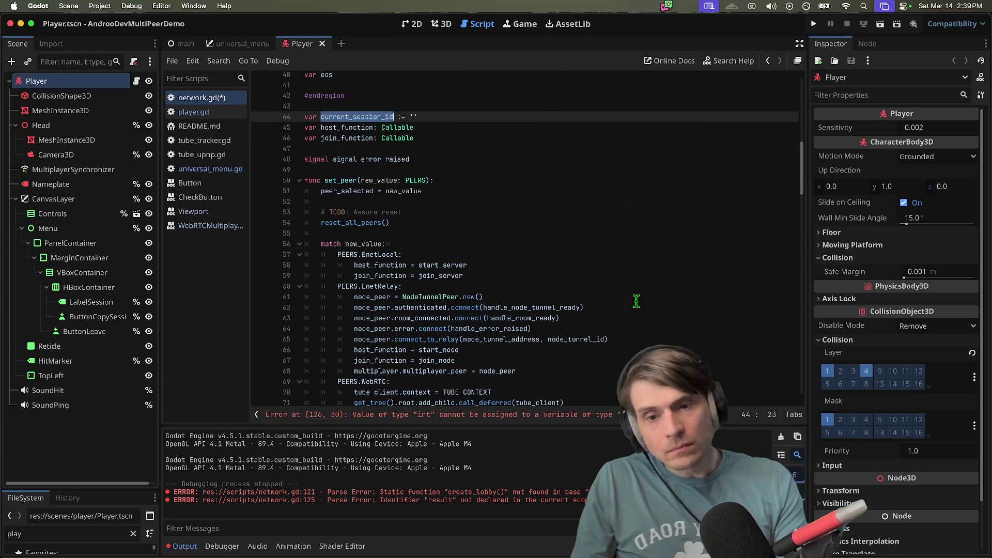
pyautogui.click(533, 118)
pyautogui.press('Return')
pyautogui.write('var current_steam')
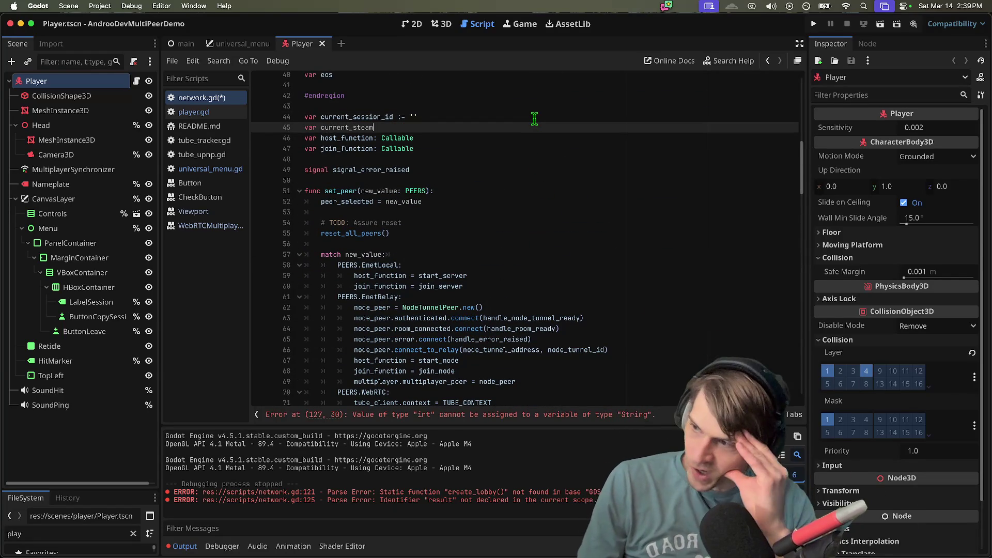
pyautogui.press('super+shift+k')
pyautogui.press('Down')
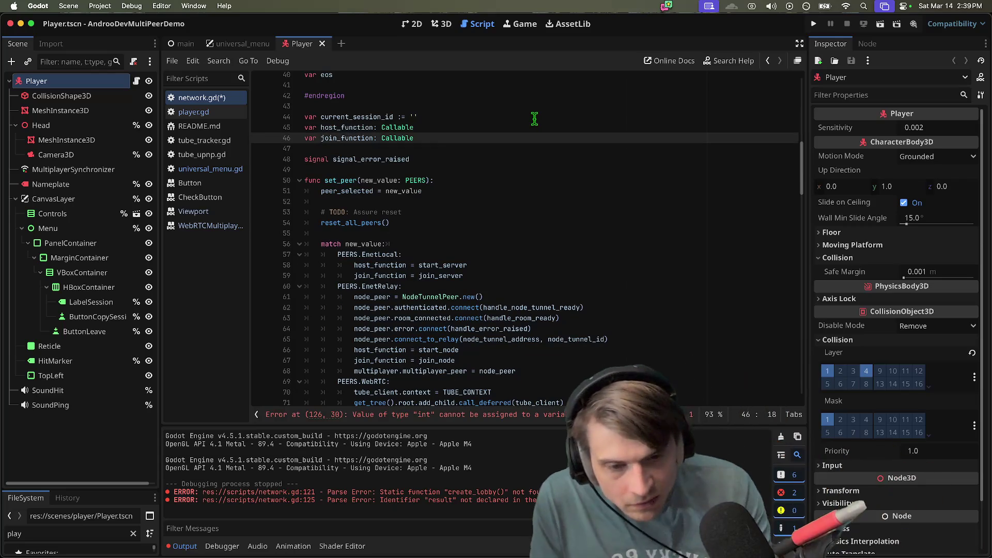
# Wrap lobby_id on line 126 in str() so current_session_id receives a string.
pyautogui.scroll(-7, 517, 217)
pyautogui.scroll(-14, 507, 241)
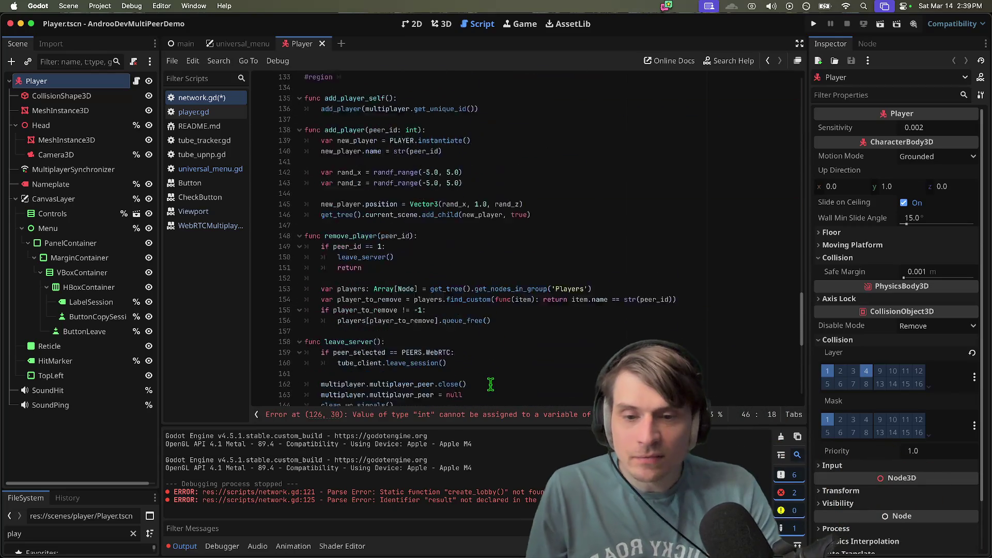
pyautogui.click(584, 114)
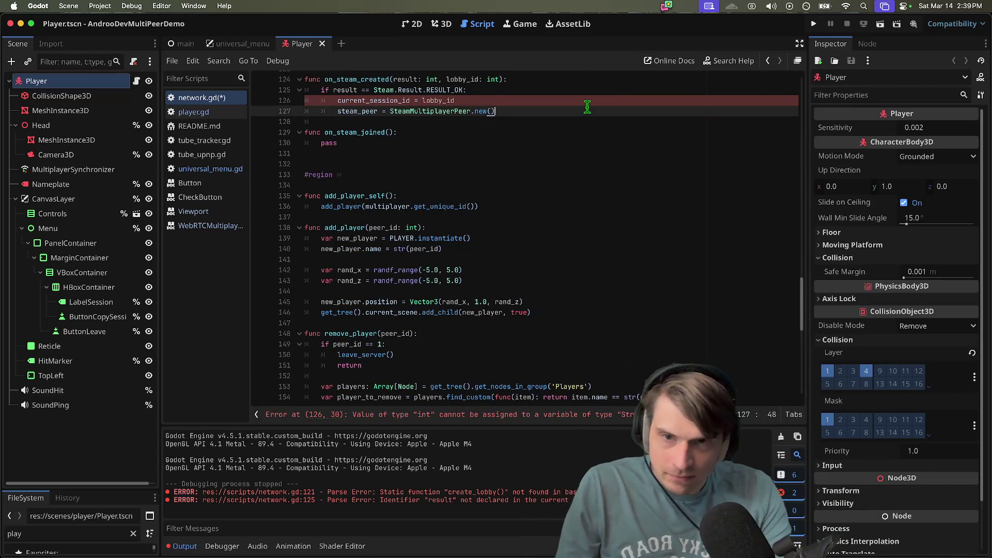
pyautogui.press('Up')
pyautogui.hotkey('alt', 'Left')
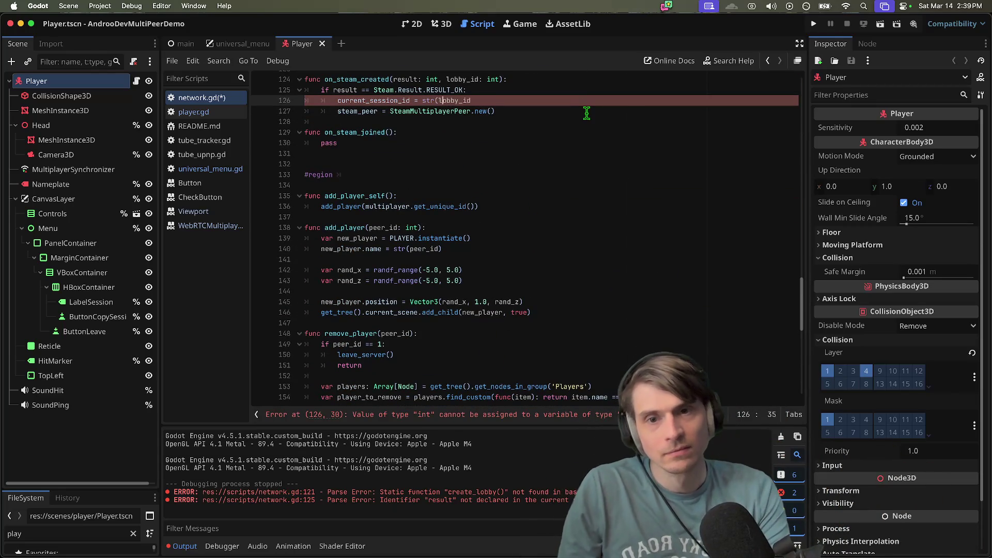
pyautogui.press('End')
pyautogui.press('Down')
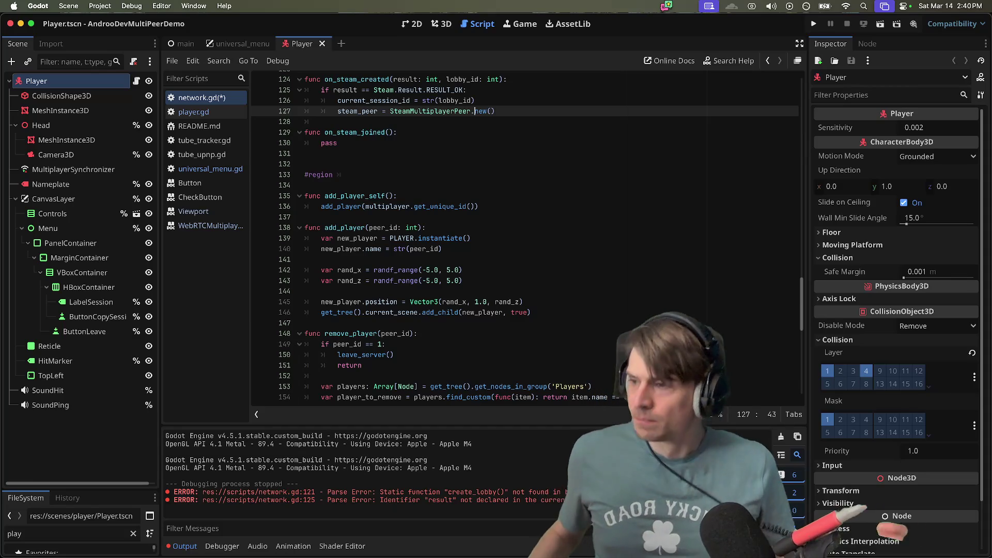
# Bring the Godot 4 Steam Multiplayer tutorial, paused at 8:31 on _on_lobby_created, back into view.
pyautogui.scroll(-8, 622, 308)
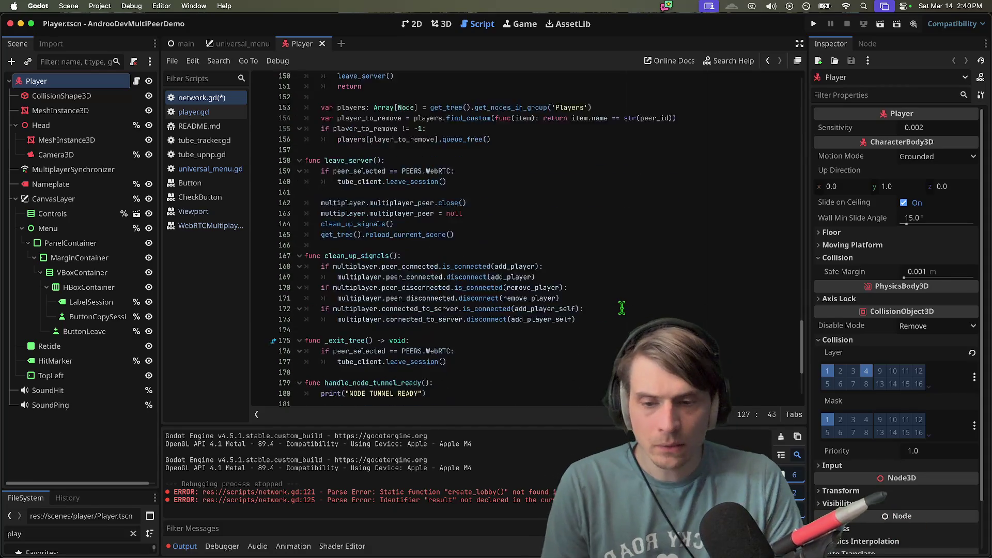
pyautogui.press('super+Tab')
pyautogui.scroll(-2, 519, 331)
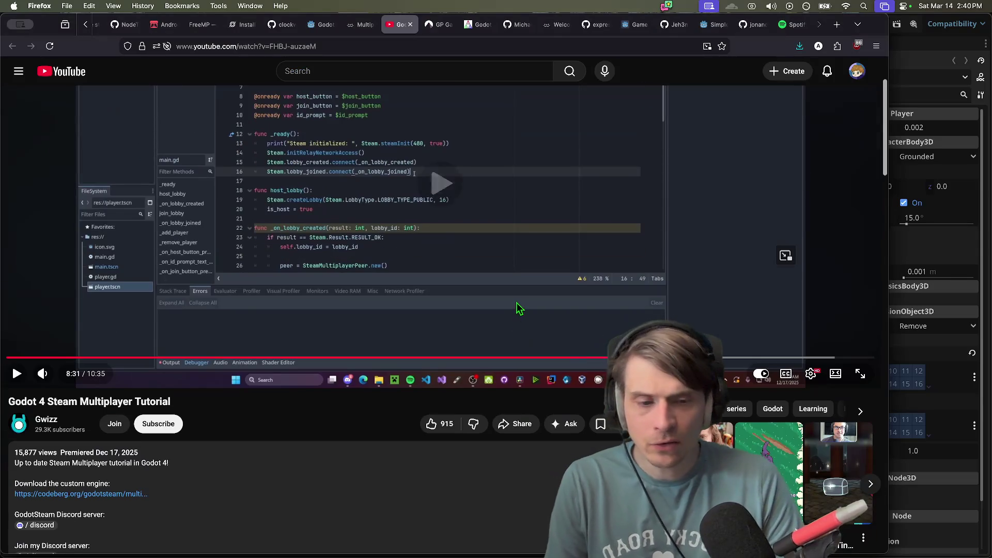
# Play the YouTube tutorial on to 8:44 and pause it on its join_lobby code.
pyautogui.scroll(2, 520, 309)
pyautogui.click(570, 306)
pyautogui.click(601, 287)
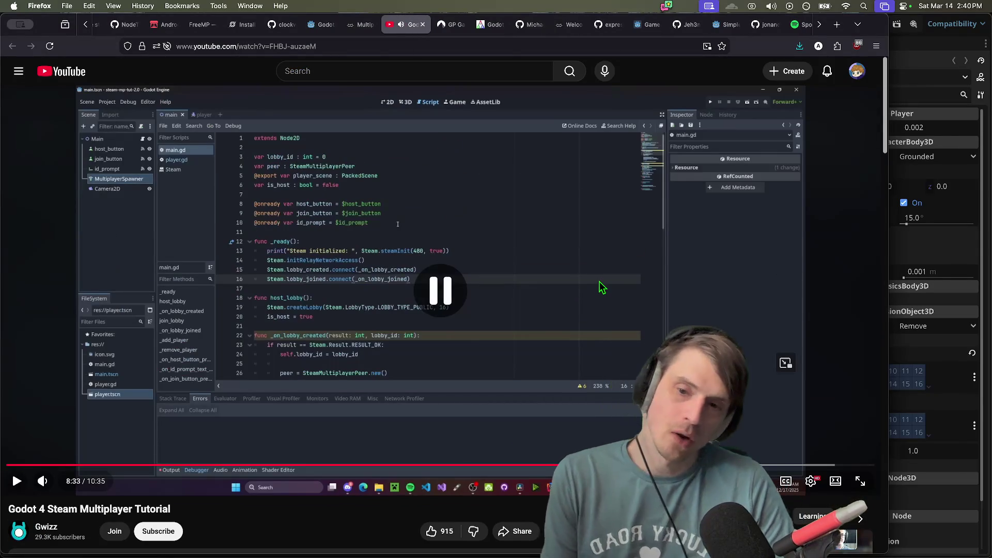
pyautogui.click(600, 284)
pyautogui.click(609, 272)
pyautogui.click(607, 272)
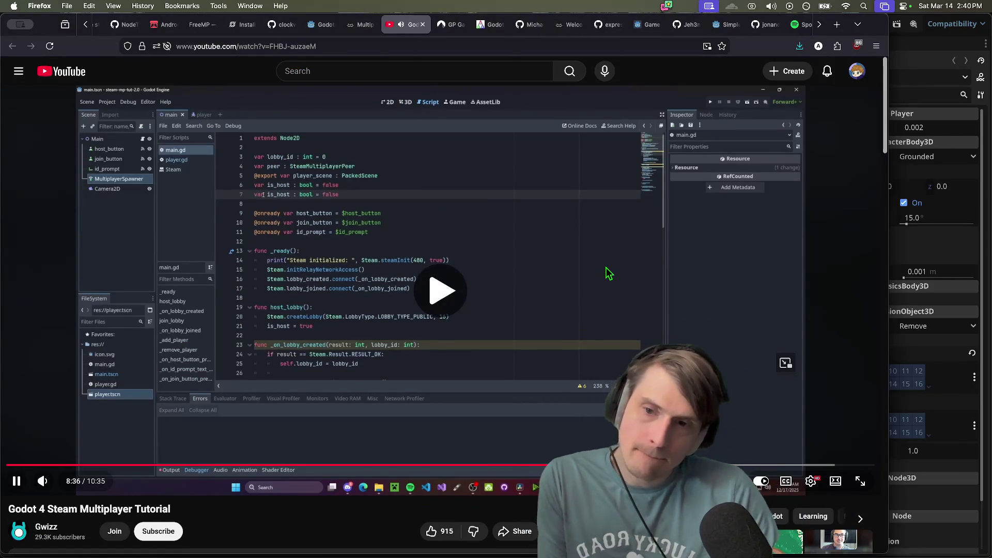
pyautogui.click(546, 353)
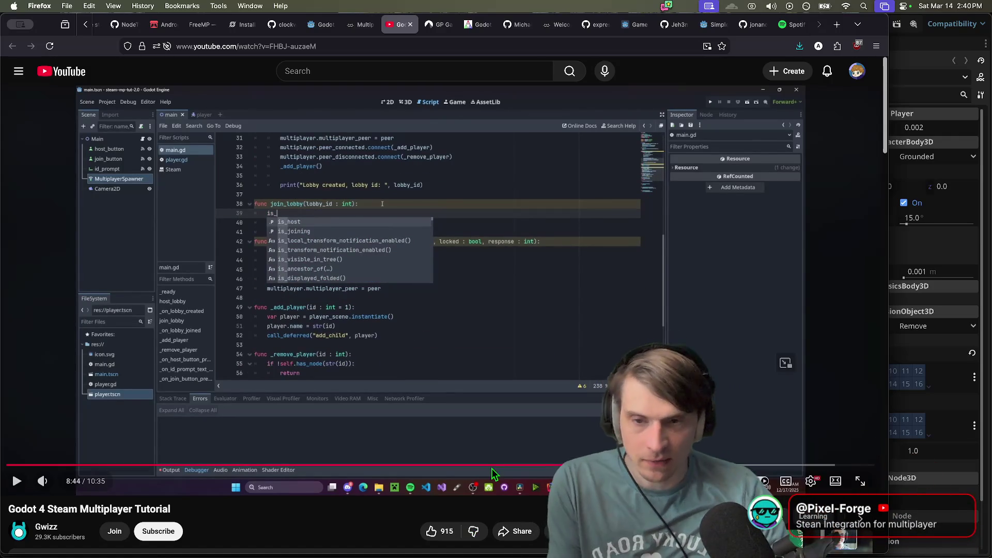
# Run the Godot project with Cmd+B and allow the game microphone access.
pyautogui.press('super+Tab')
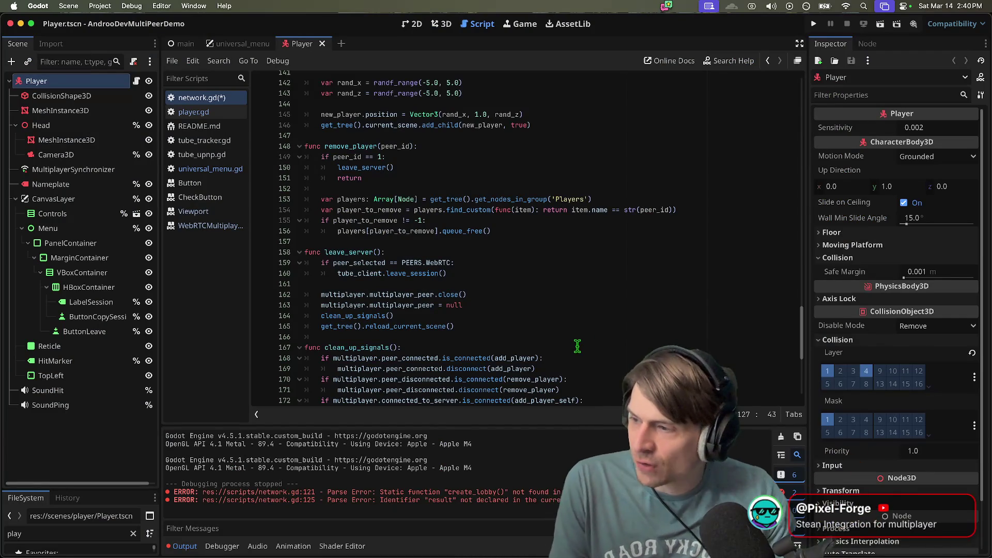
pyautogui.click(630, 274)
pyautogui.press('super+b')
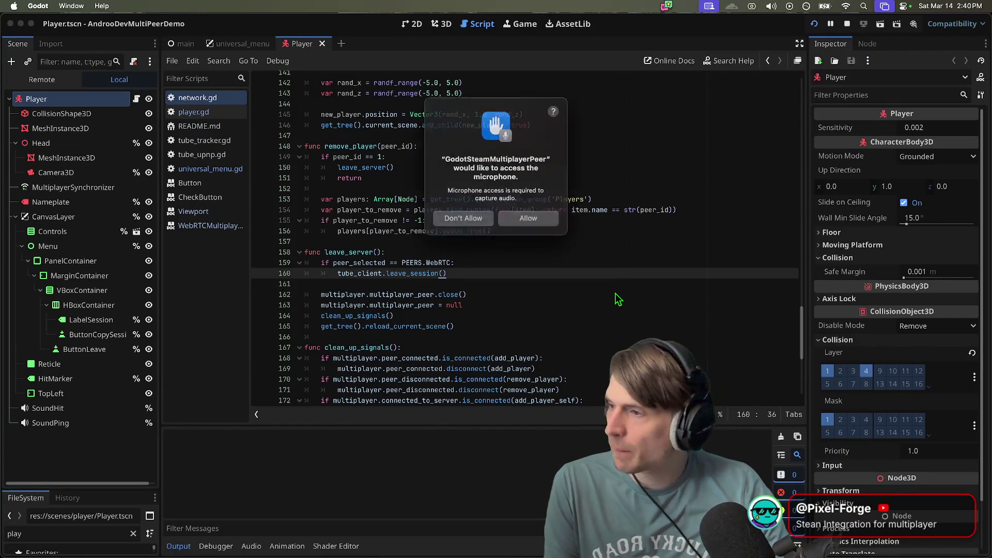
pyautogui.moveTo(569, 199); pyautogui.dragTo(538, 216)
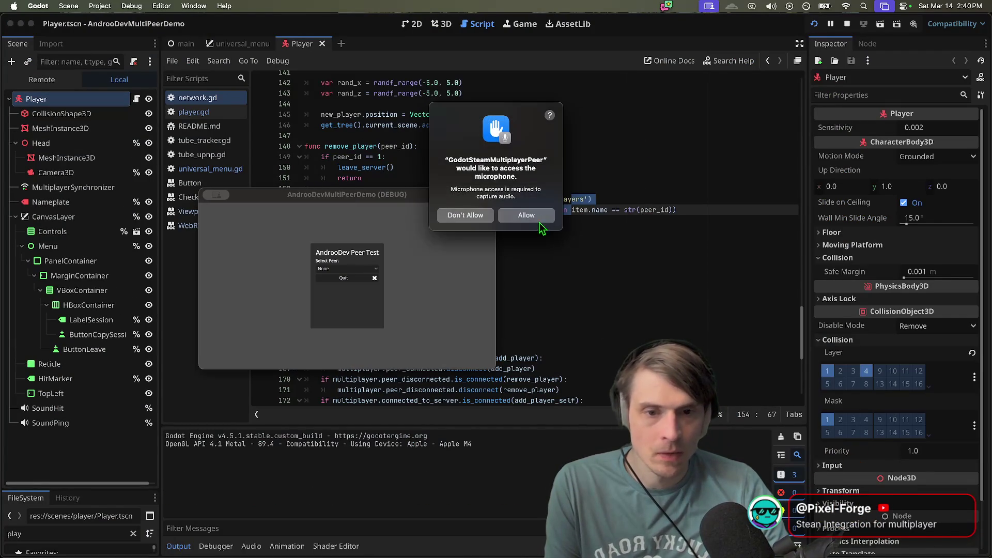
pyautogui.click(537, 222)
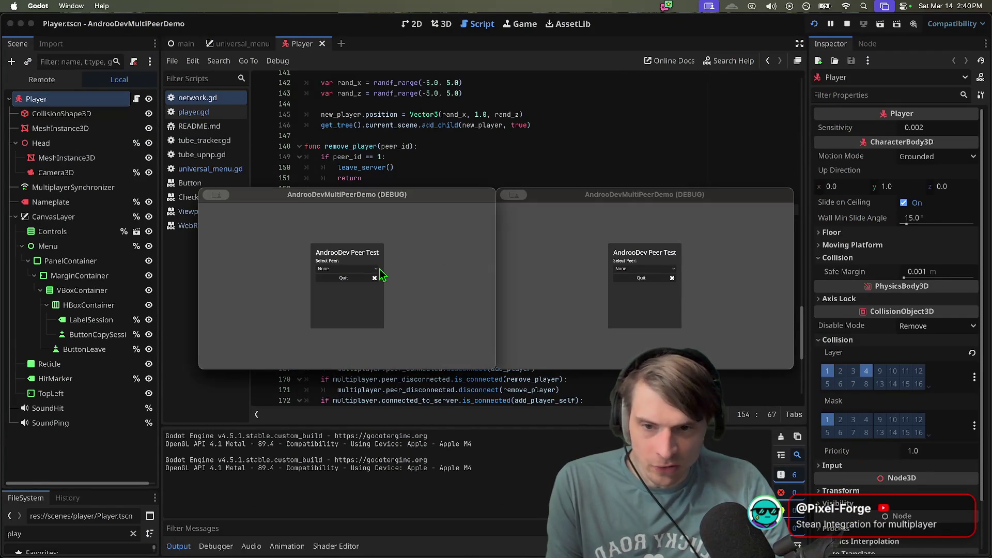
# Set Select Peer to WebRTC in both running game instances.
pyautogui.click(373, 268)
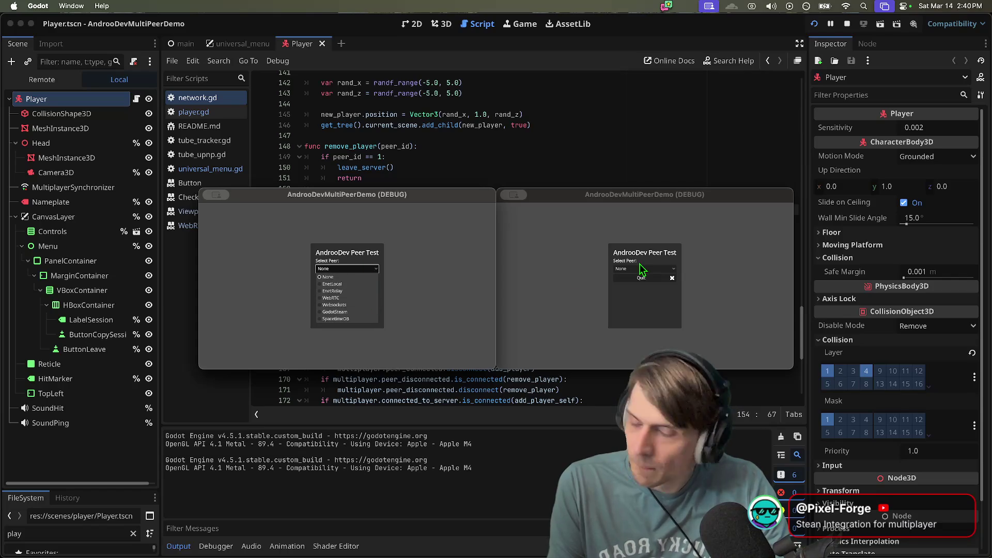
pyautogui.click(661, 293)
pyautogui.click(652, 269)
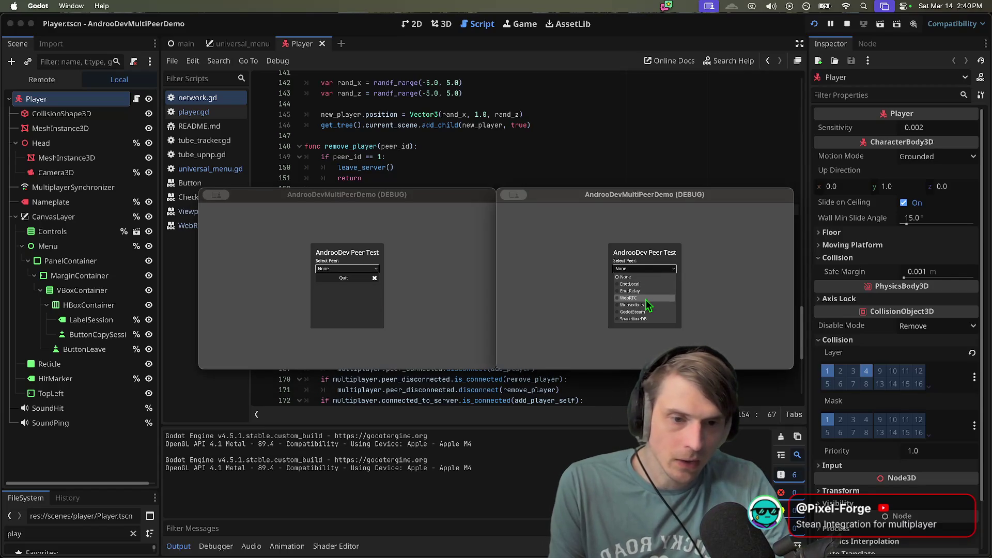
pyautogui.click(646, 299)
pyautogui.click(370, 271)
pyautogui.click(370, 269)
pyautogui.click(358, 298)
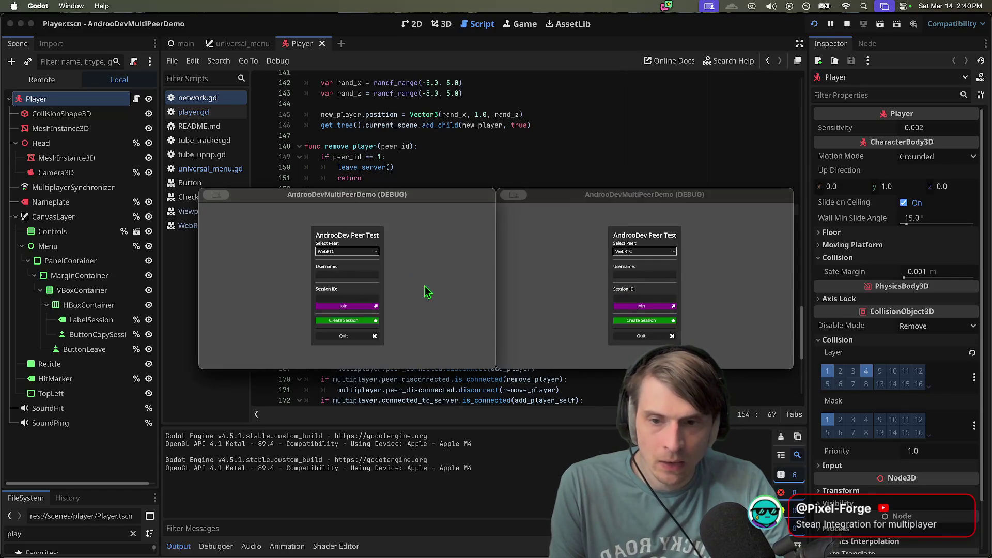
# Create a WebRTC session in the first instance, join from the second, then stop the game.
pyautogui.click(356, 321)
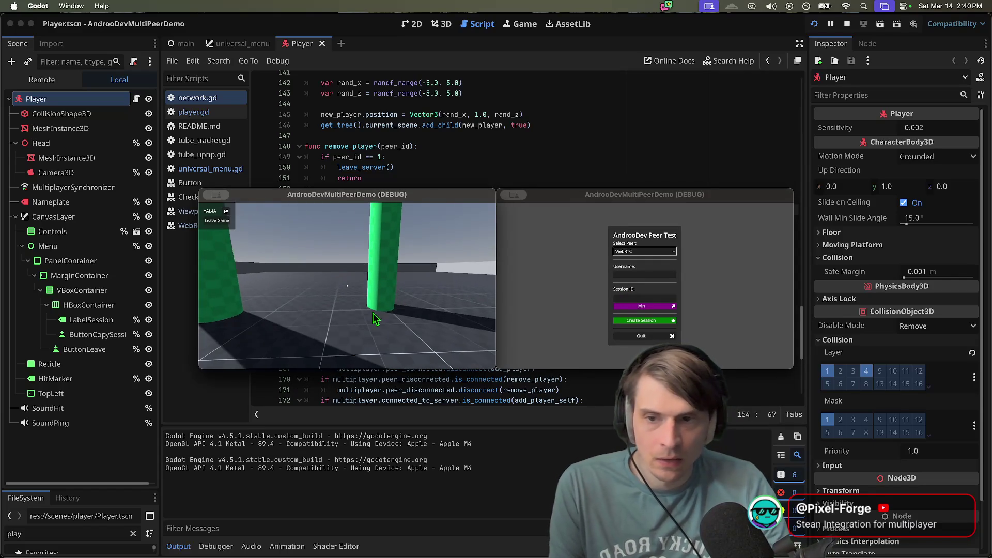
pyautogui.click(580, 318)
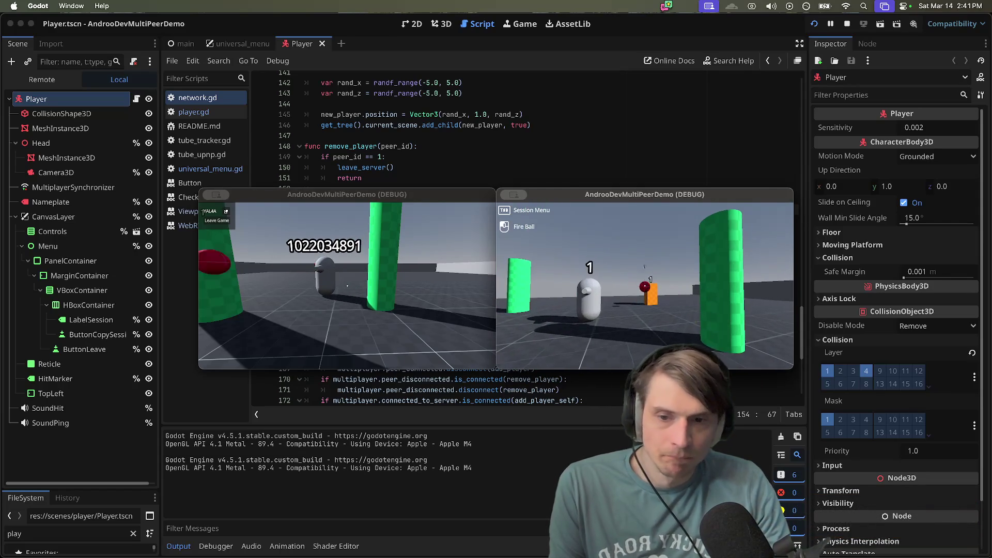
pyautogui.press('super+q')
pyautogui.press('super+q')
pyautogui.moveTo(381, 221); pyautogui.dragTo(381, 214)
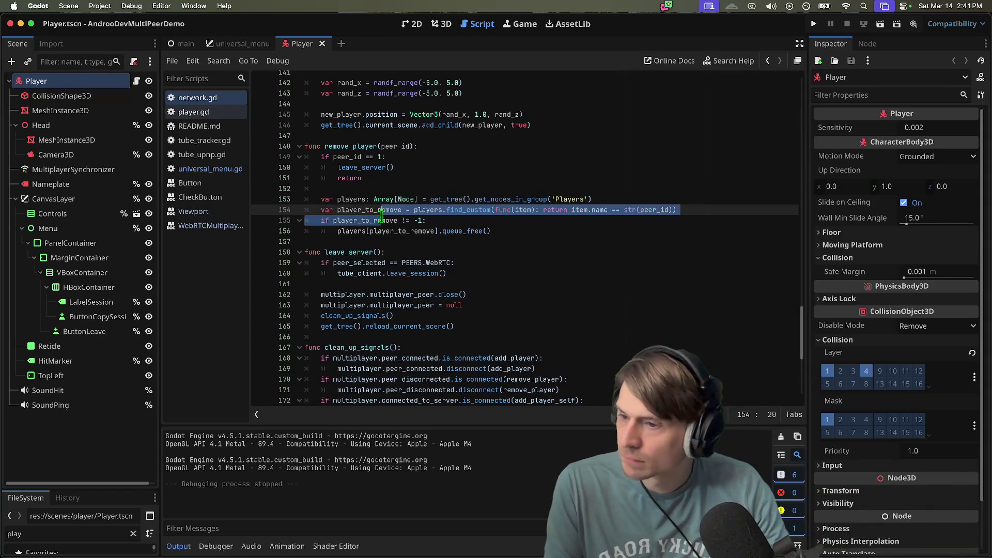
# Review network.gd's set_peer match block and GodotSteam lobby_created/lobby_joined signal connections, then go to YouTube.
pyautogui.click(508, 224)
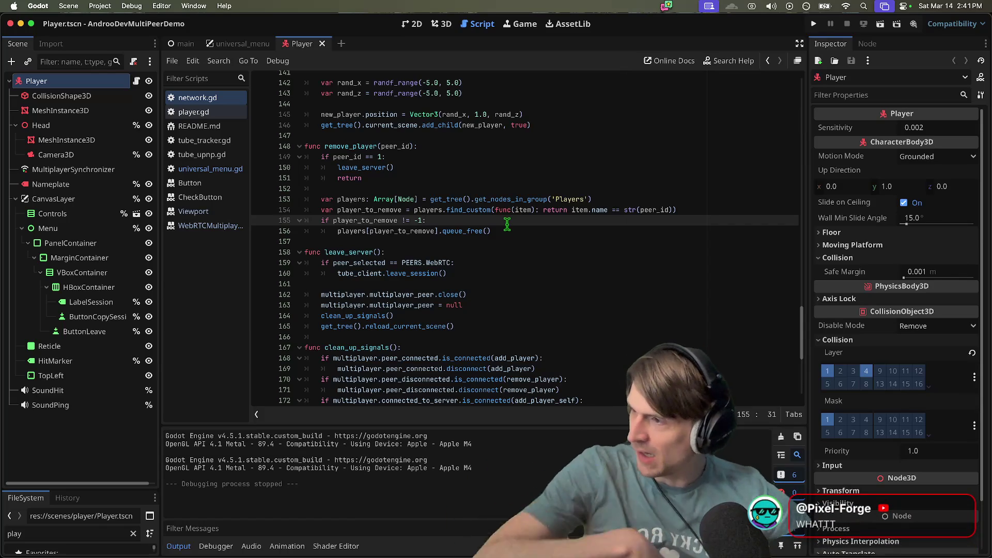
pyautogui.scroll(20, 496, 233)
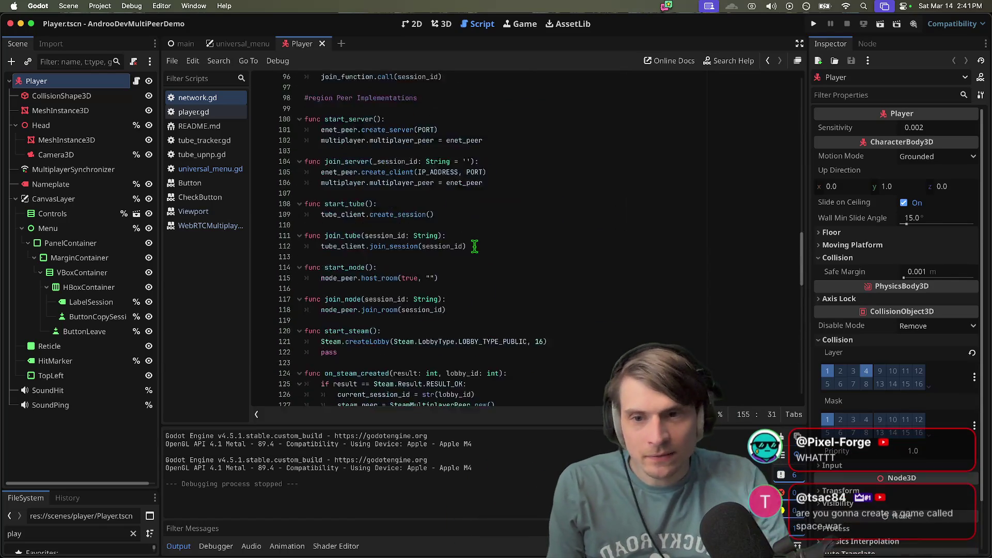
pyautogui.scroll(-12, 469, 252)
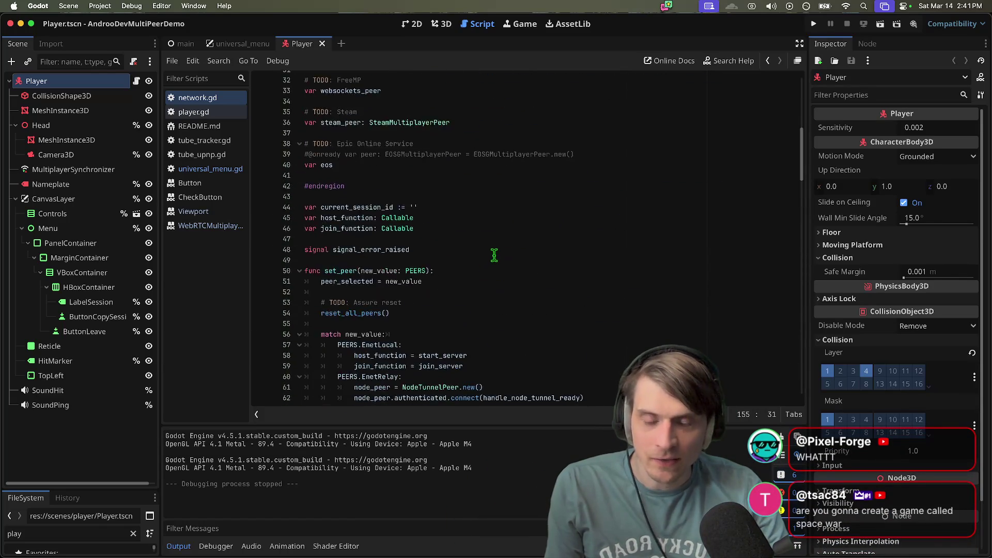
pyautogui.scroll(3, 593, 294)
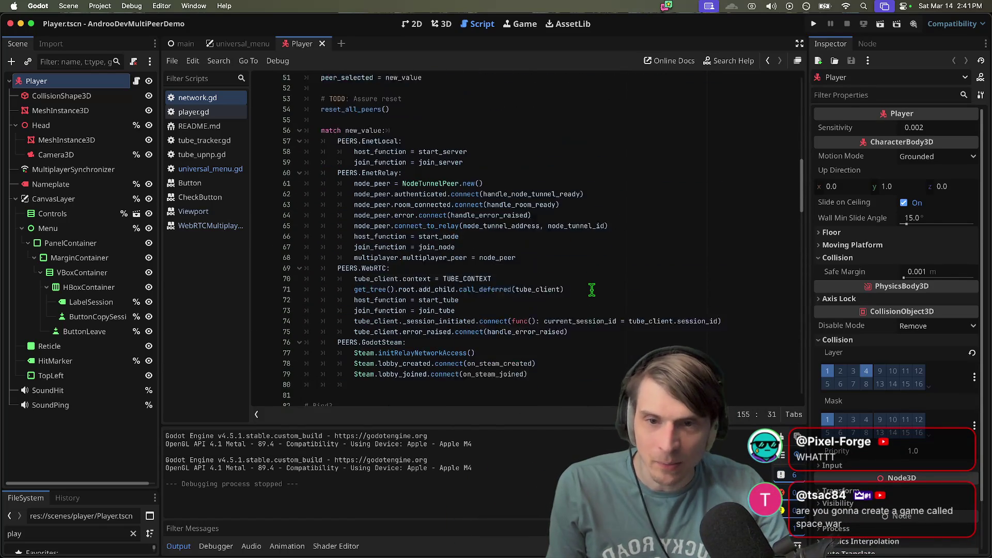
pyautogui.scroll(-2, 593, 289)
pyautogui.moveTo(555, 279)
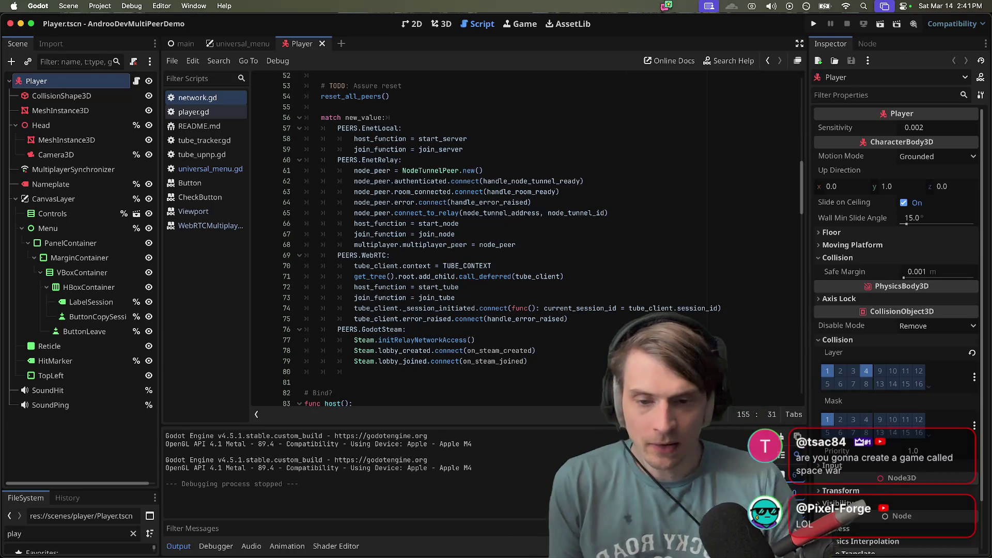
pyautogui.press('super+Tab')
# Step through the tutorial's lobby-joining code with repeated play and pause up to 9:07.
pyautogui.click(475, 337)
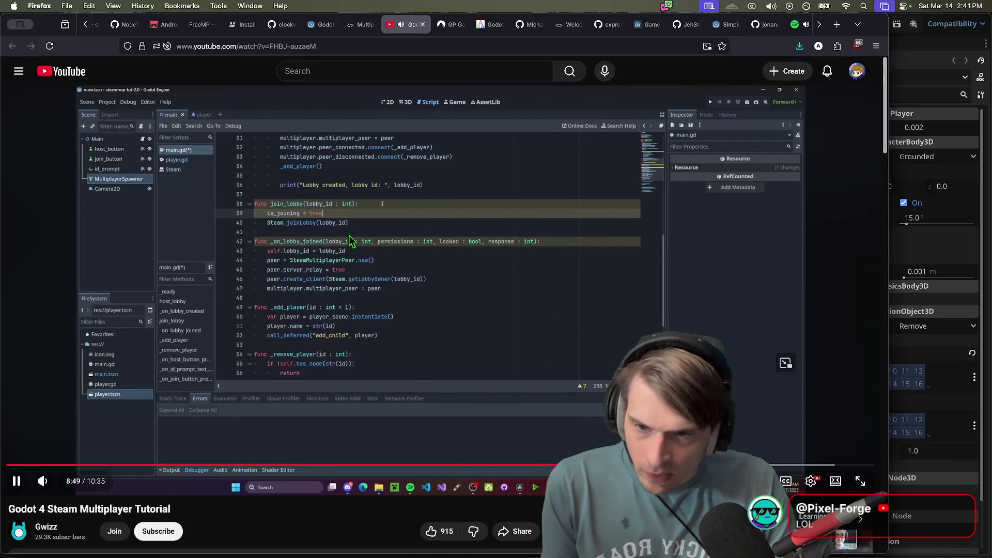
pyautogui.click(605, 269)
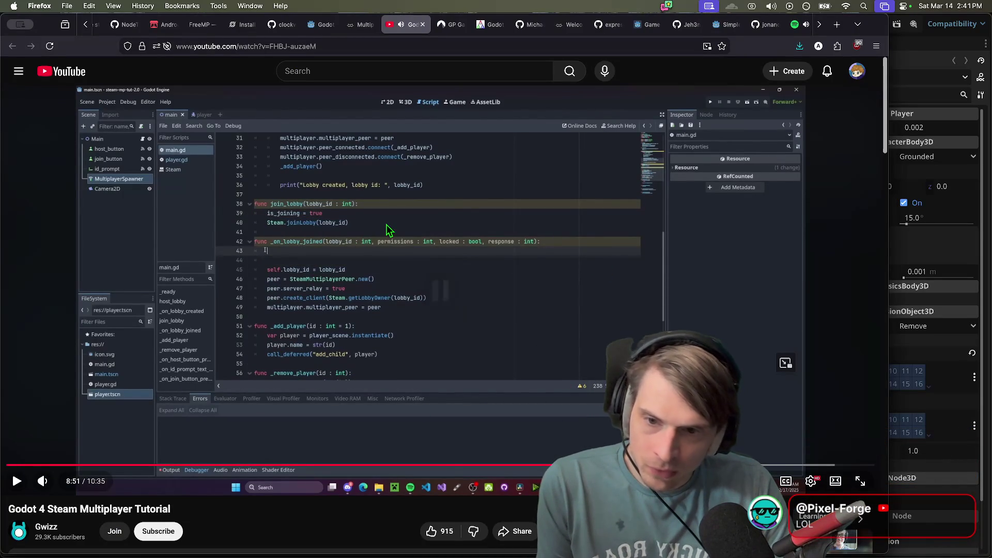
pyautogui.click(518, 264)
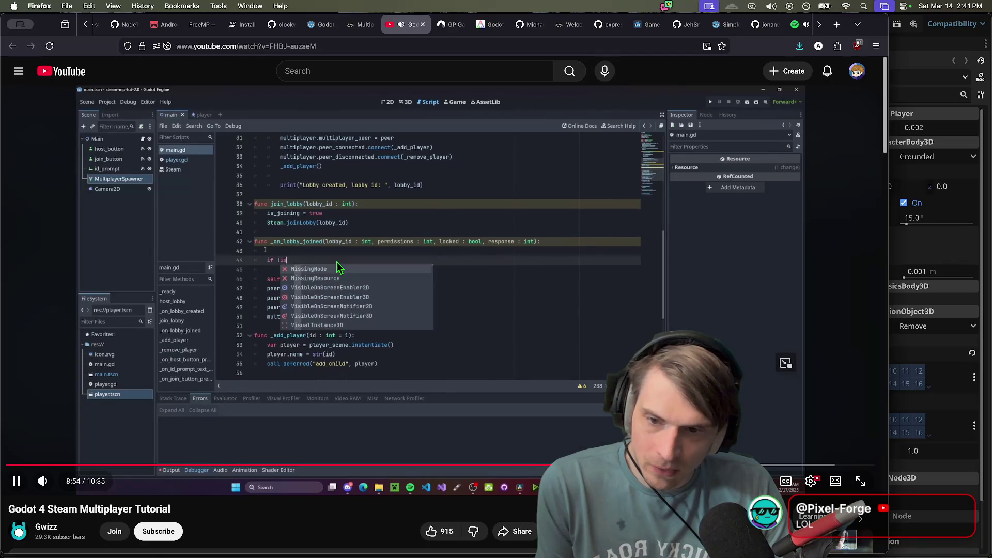
pyautogui.click(595, 248)
pyautogui.click(513, 335)
pyautogui.click(610, 353)
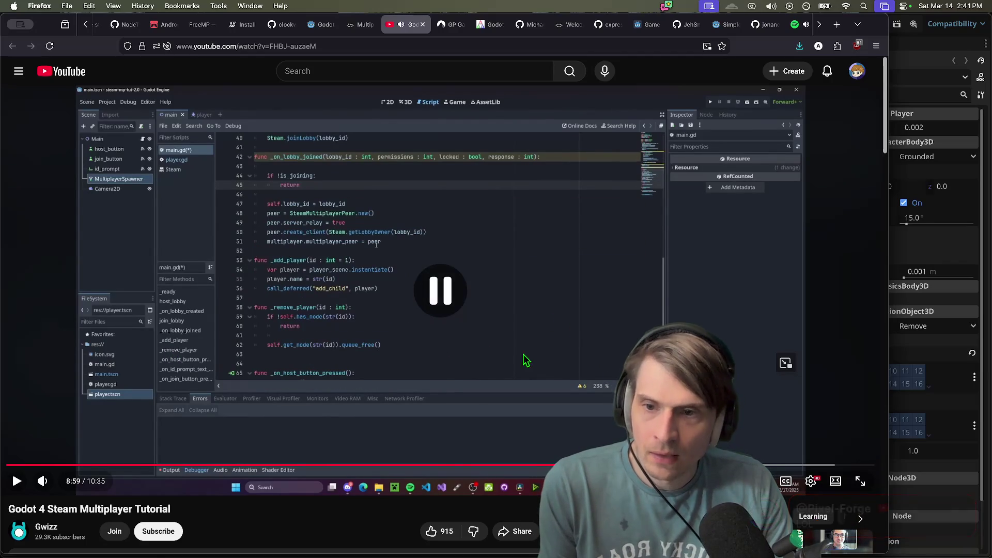
pyautogui.click(506, 346)
pyautogui.click(615, 317)
pyautogui.click(300, 368)
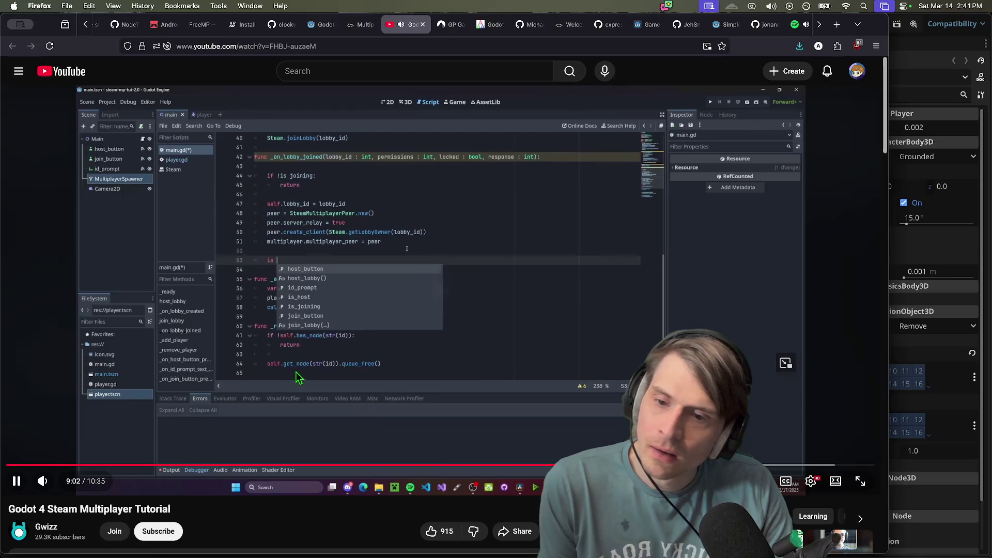
pyautogui.click(479, 360)
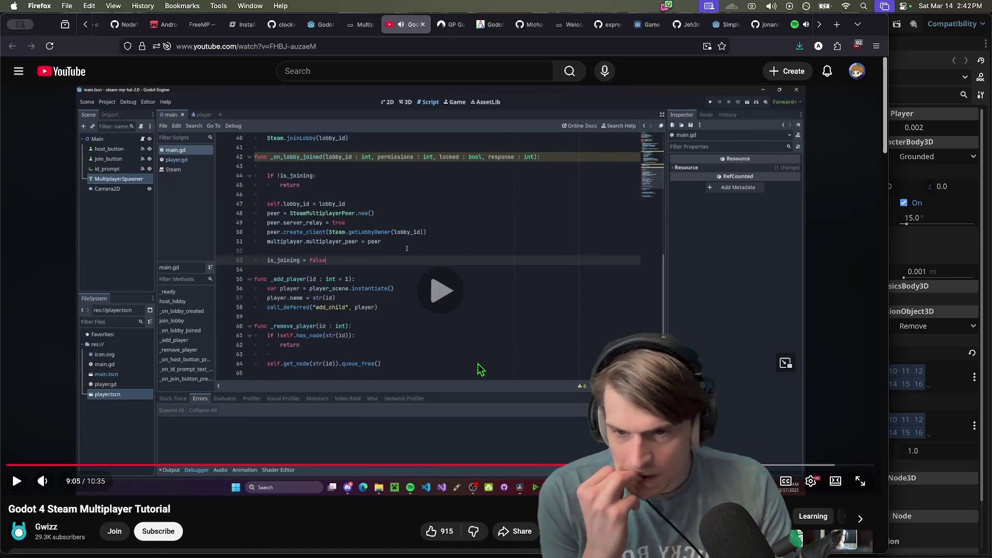
pyautogui.click(565, 365)
pyautogui.click(572, 378)
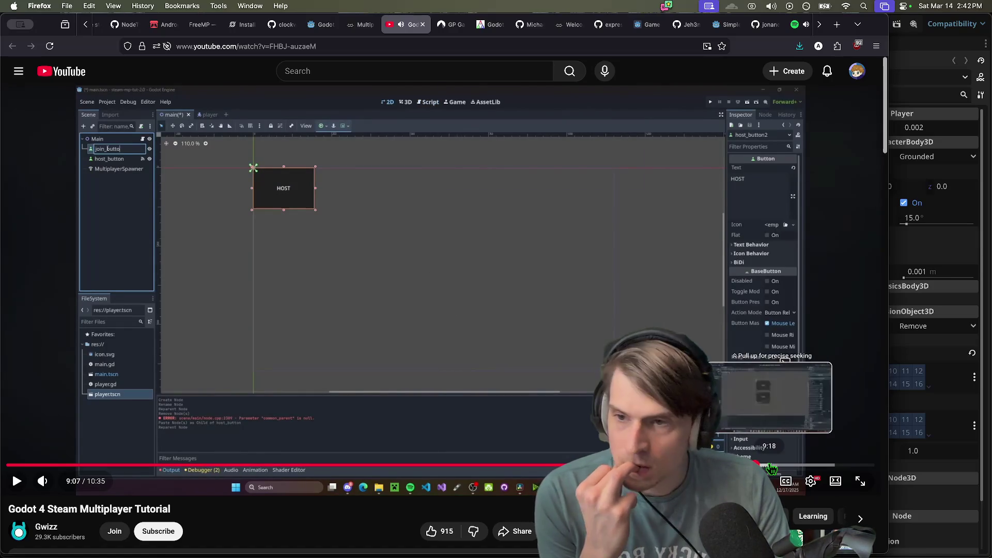
# Skip the tutorial to 9:18, watch the join button setup until 10:04, then return to Godot.
pyautogui.click(769, 466)
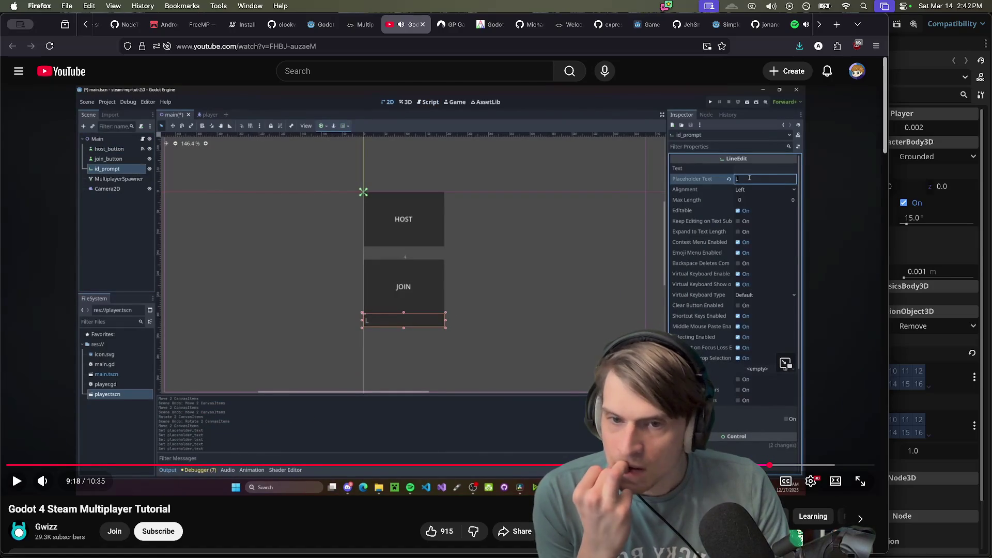
pyautogui.press('space')
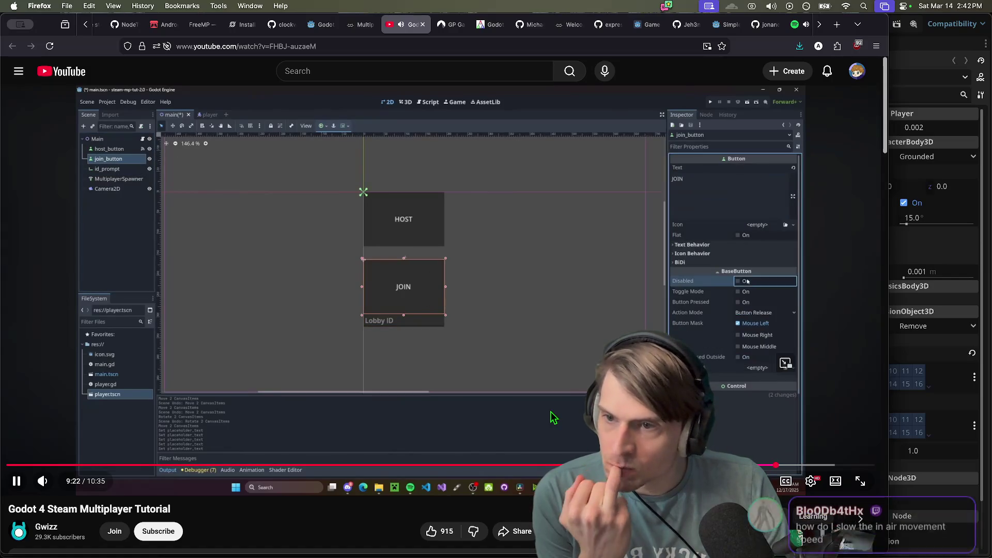
pyautogui.press('space')
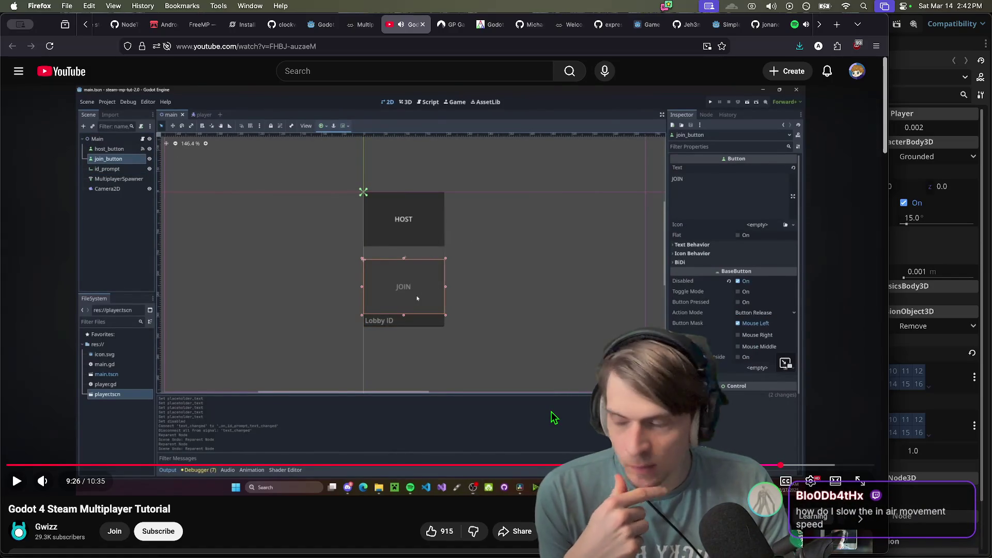
pyautogui.press('space')
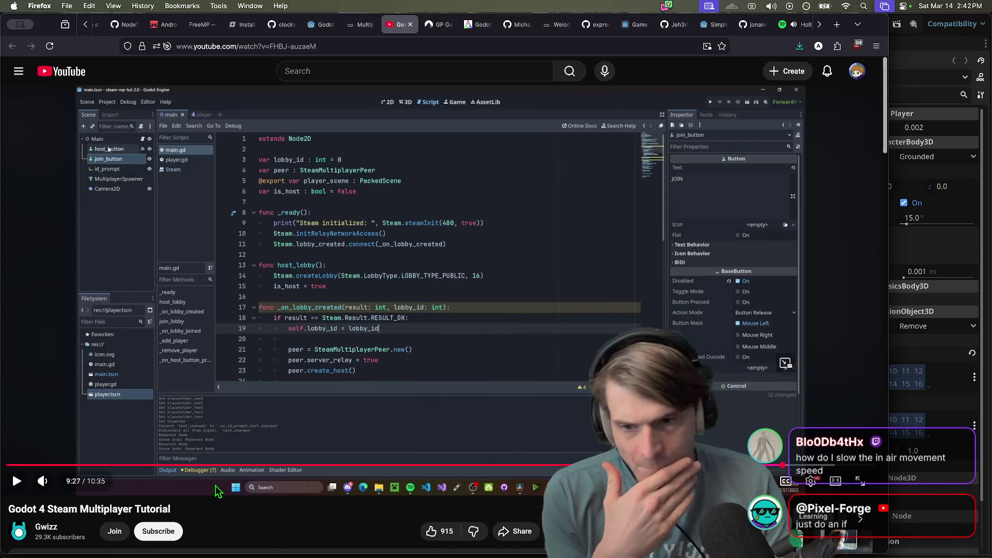
pyautogui.click(512, 276)
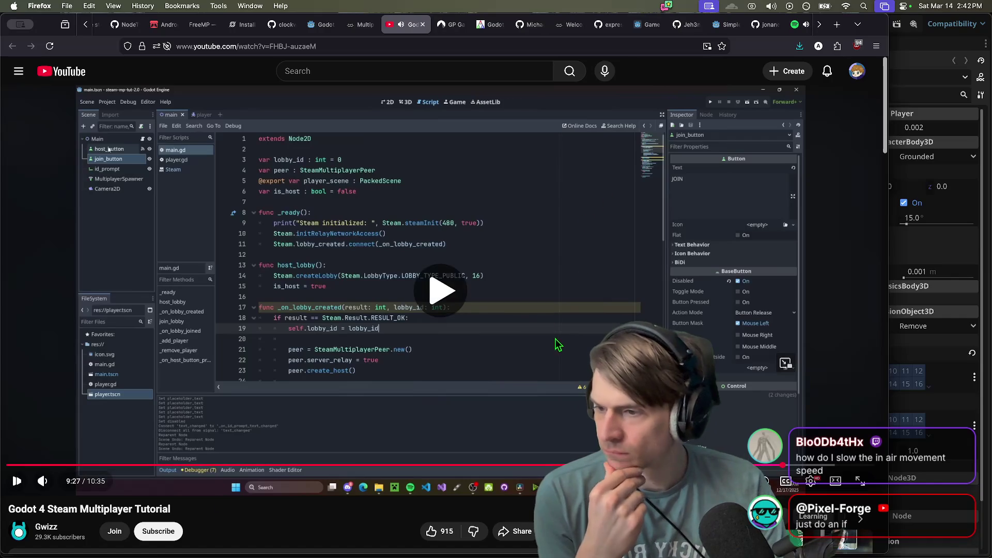
pyautogui.click(603, 209)
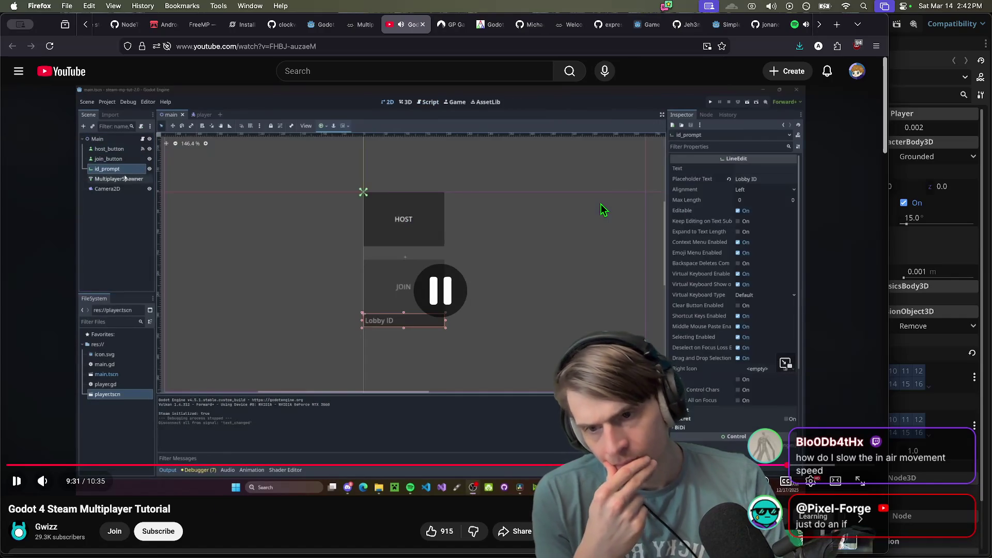
pyautogui.click(603, 209)
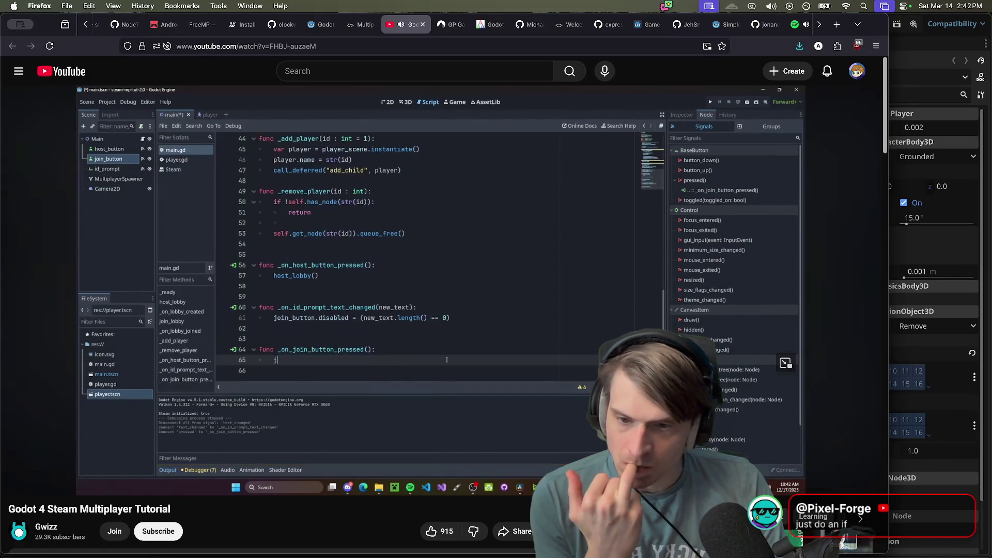
pyautogui.click(595, 306)
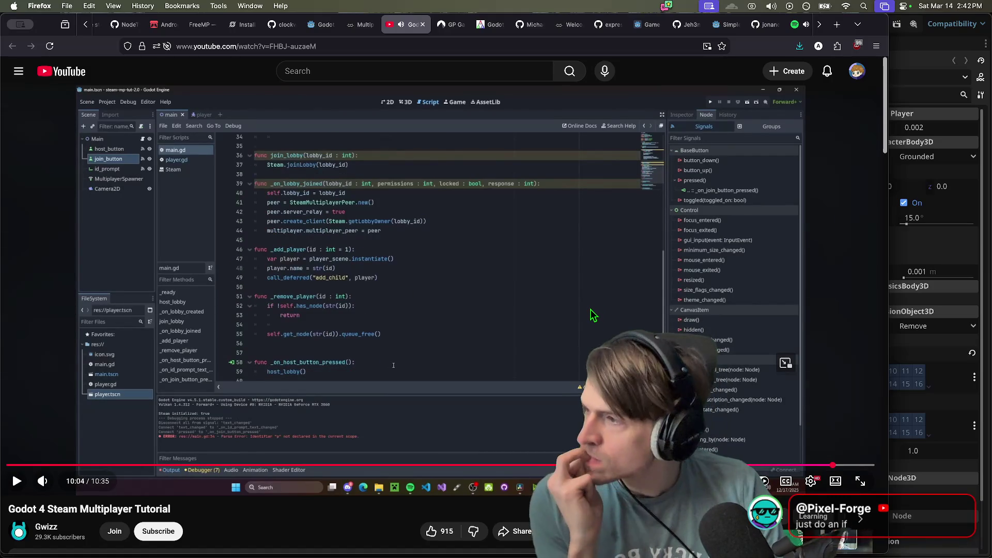
pyautogui.press('super+Tab')
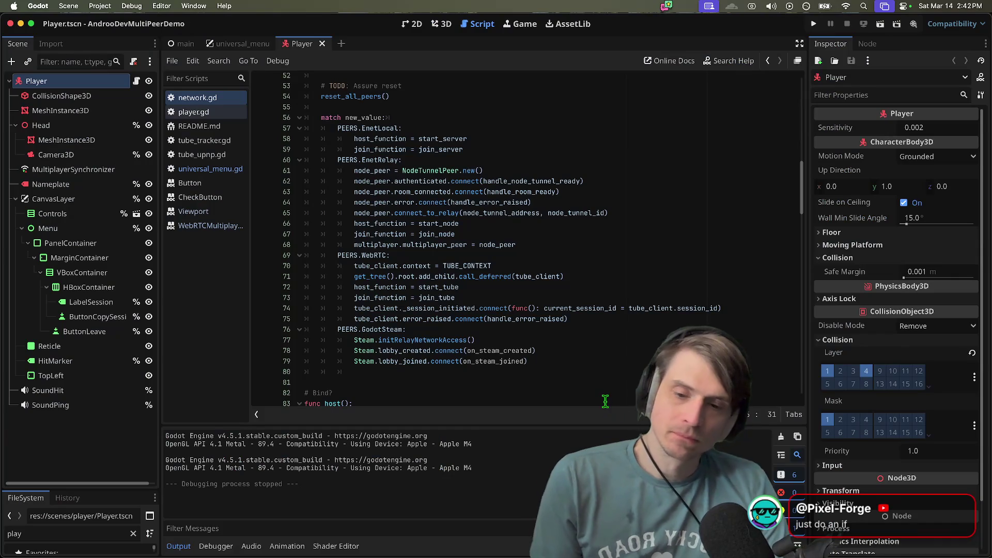
# Add a func join_steam(lobby_id: String) definition below start_steam in network.gd.
pyautogui.scroll(-10, 601, 395)
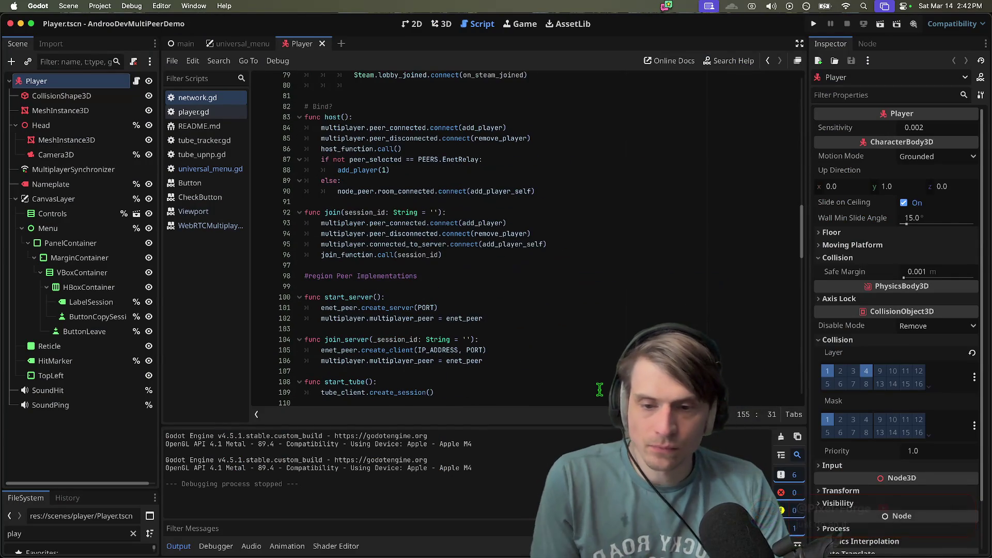
pyautogui.doubleClick(395, 339)
pyautogui.scroll(-10, 396, 339)
pyautogui.scroll(-1, 601, 258)
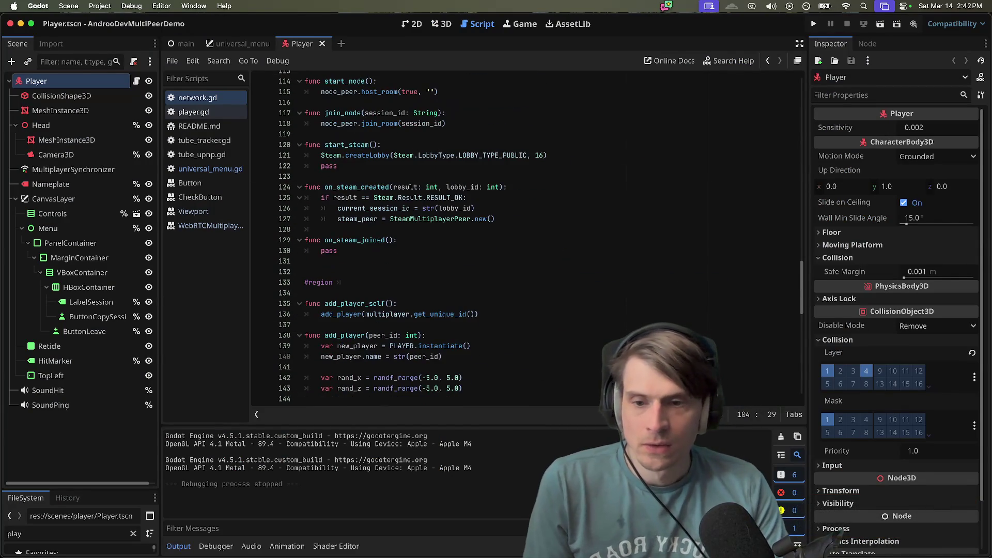
pyautogui.click(659, 261)
pyautogui.press('Up')
pyautogui.press('Up')
pyautogui.press('Up')
pyautogui.click(631, 166)
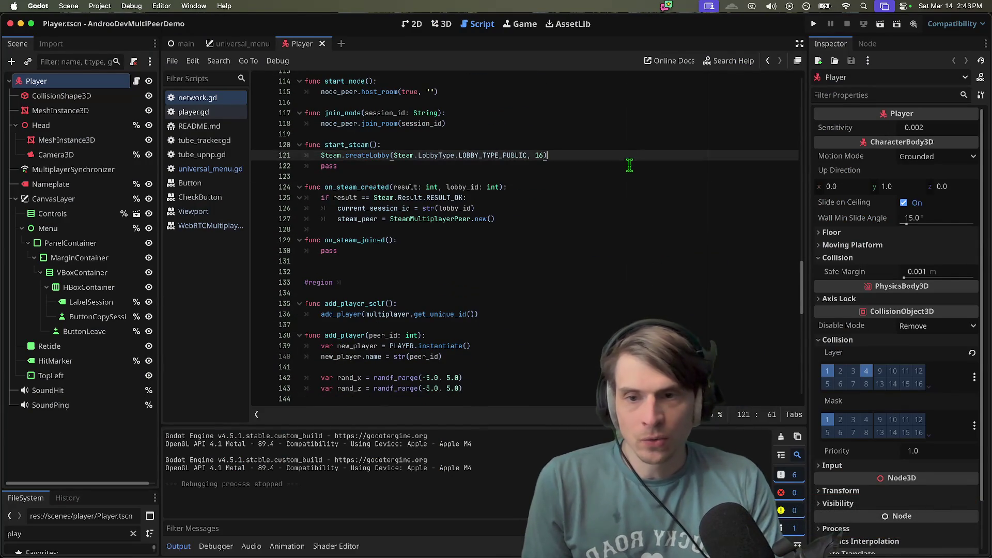
pyautogui.press('Return')
pyautogui.press('Return')
pyautogui.write('func join_steam')
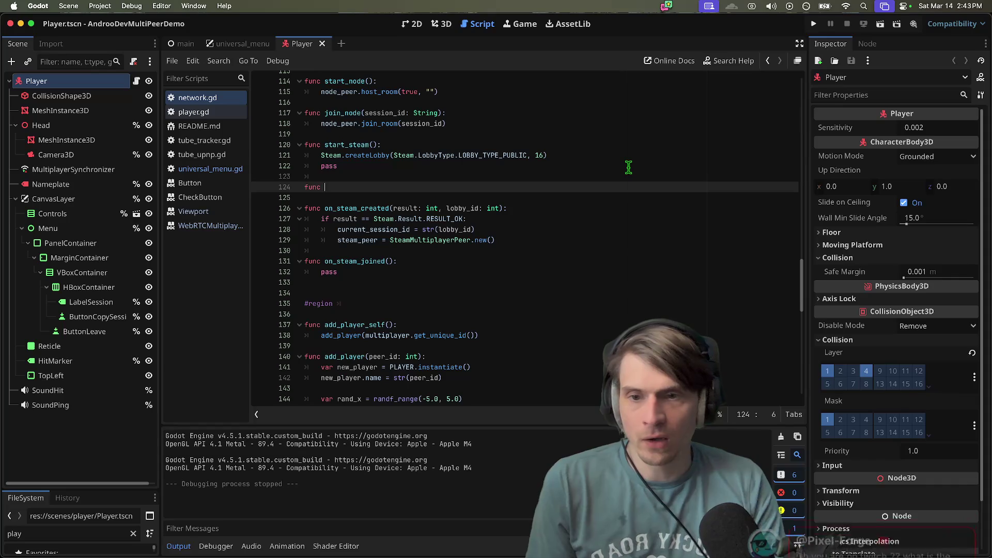
pyautogui.write('(lob')
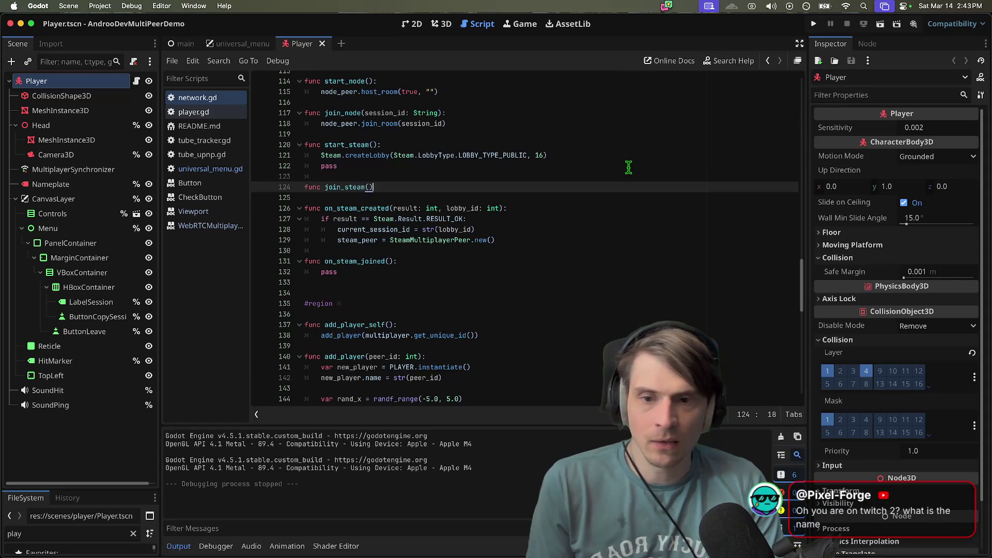
pyautogui.write('by_id: ')
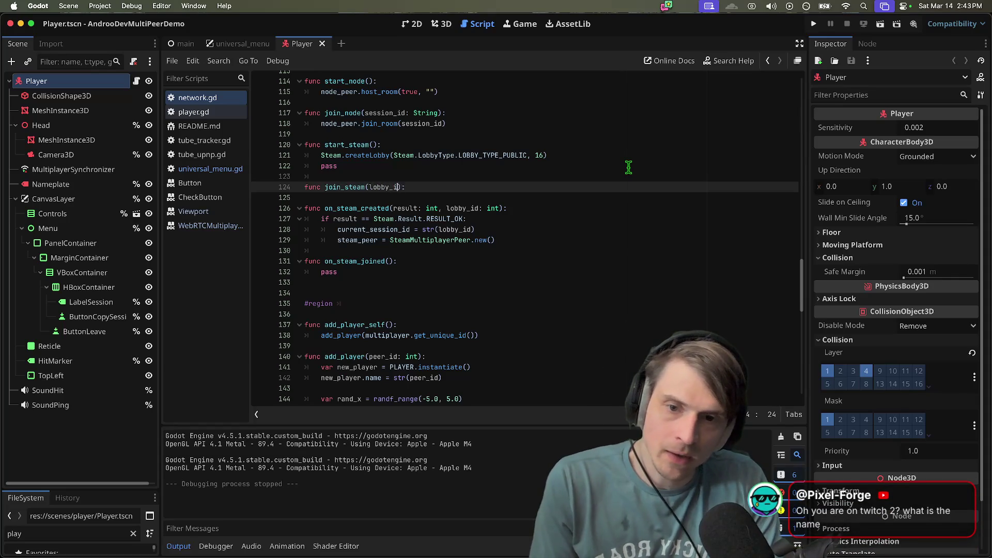
pyautogui.write('String)`')
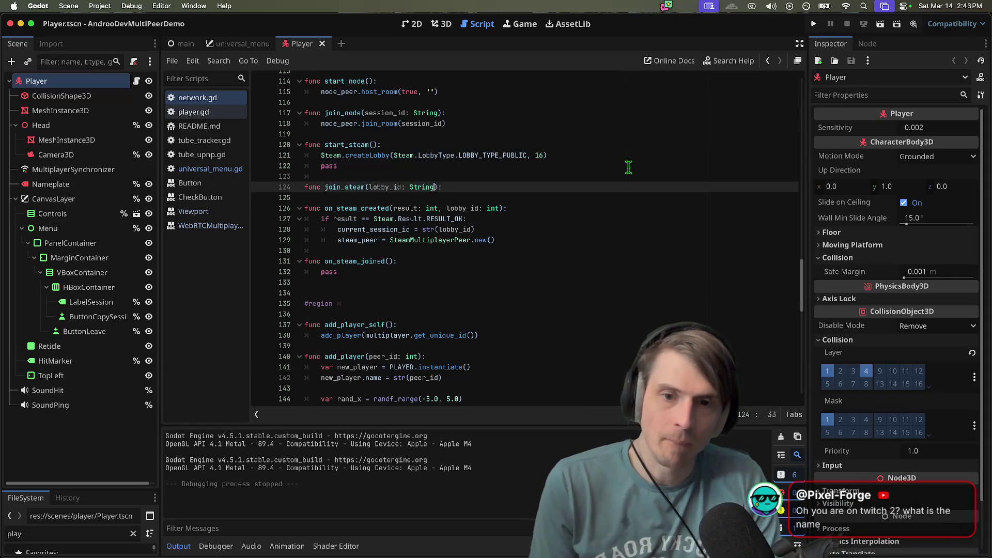
pyautogui.press('BackSpace')
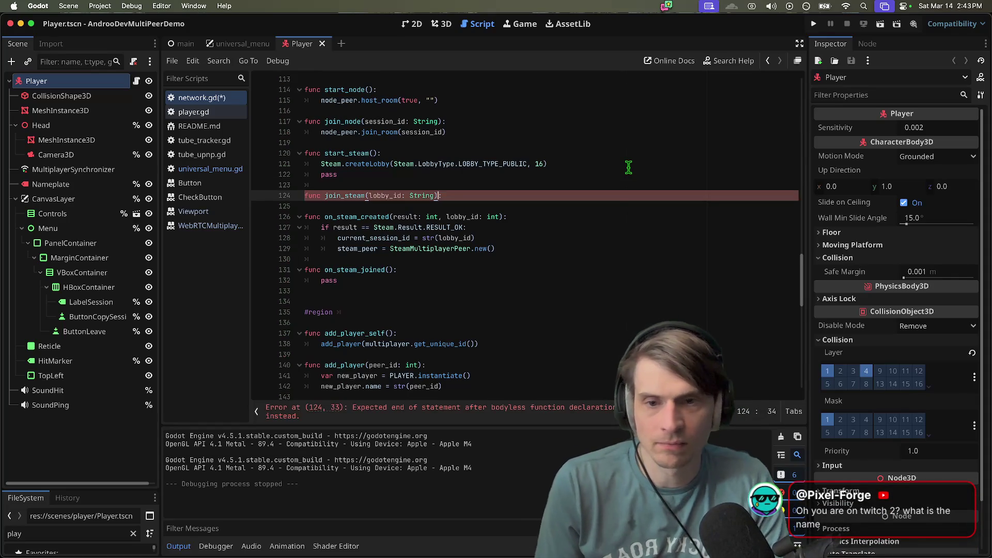
pyautogui.press('Return')
# Make join_steam's body call Steam.joinLobby(lobby_id) above pass, checking the tutorial.
pyautogui.hotkey('ctrl', 'shift', 'Return')
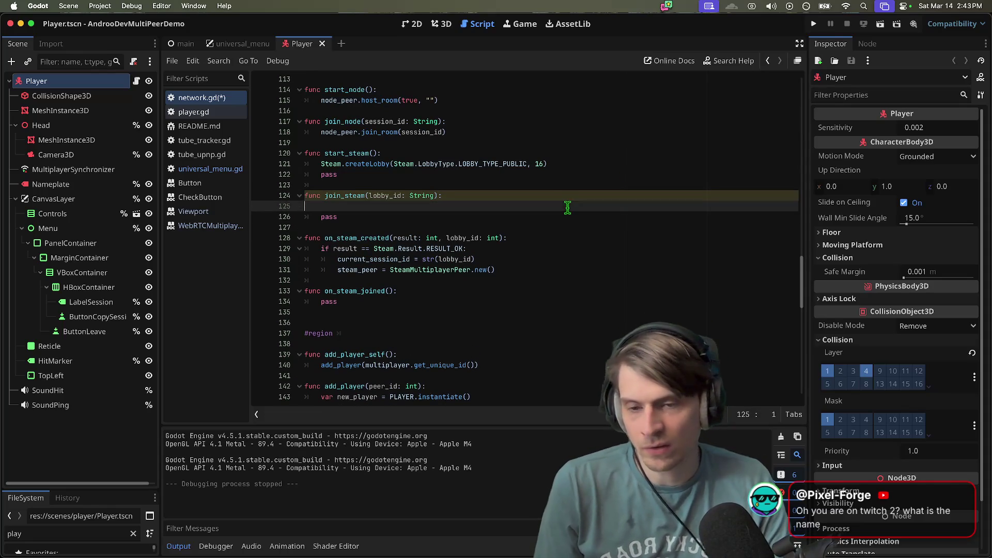
pyautogui.press('super+Tab')
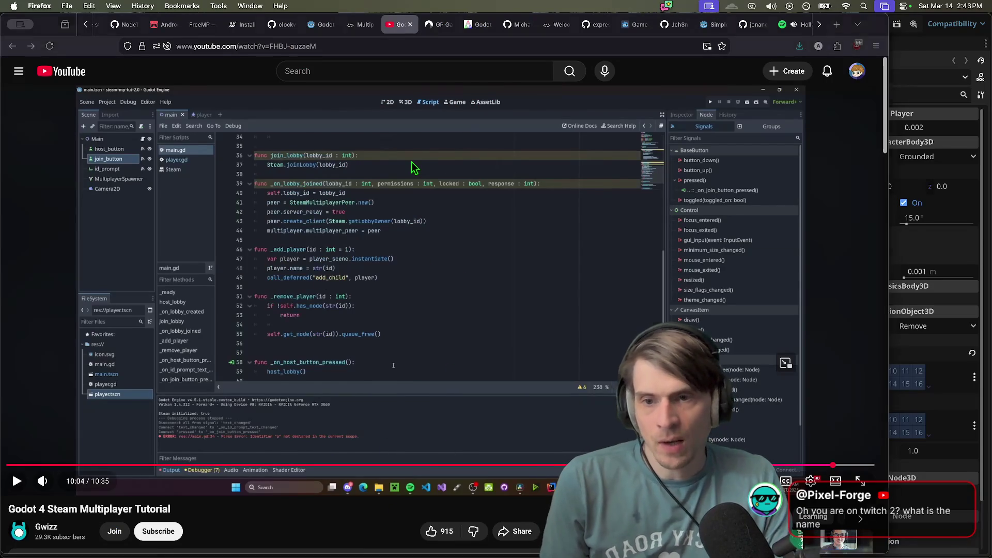
pyautogui.press('super+Tab')
pyautogui.write('Steam.join')
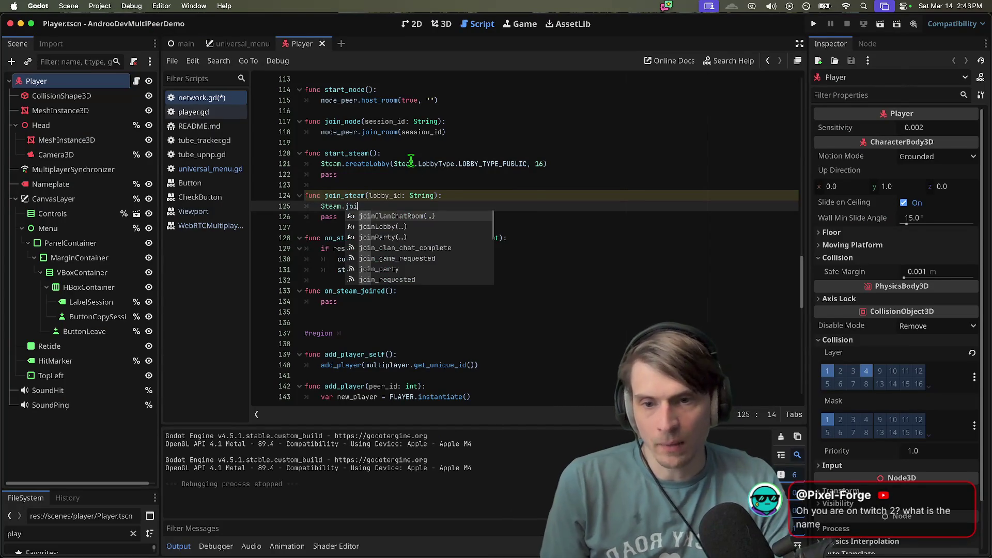
pyautogui.press('Return')
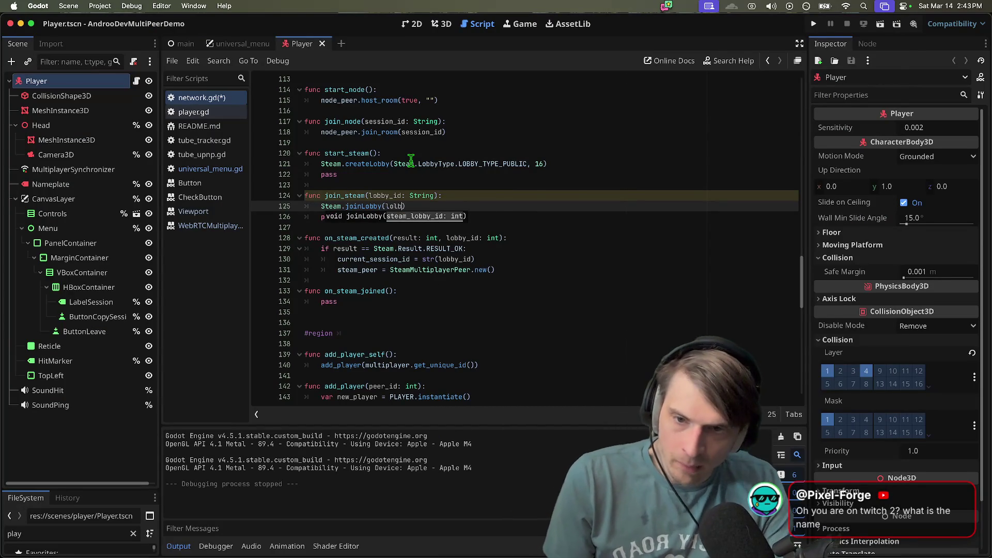
pyautogui.write('y_id')
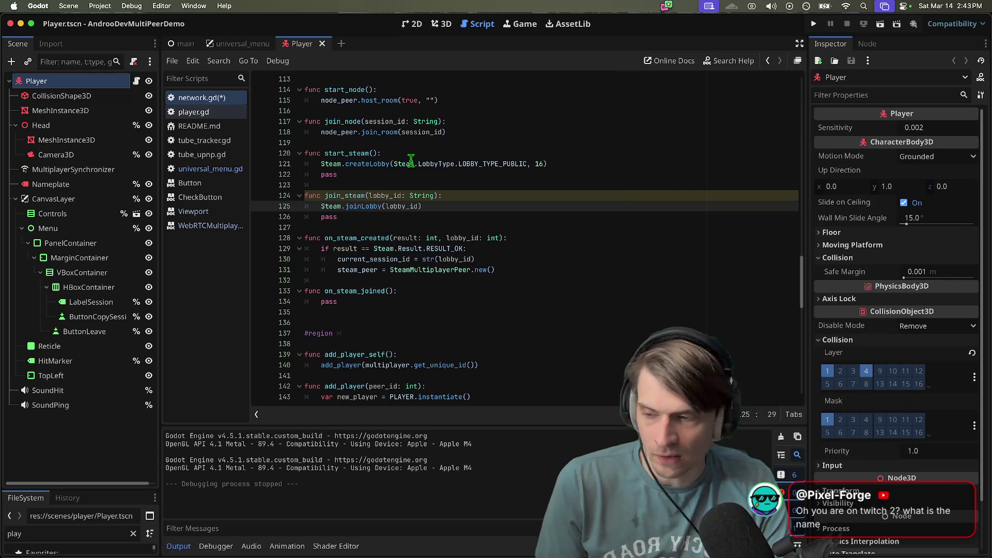
pyautogui.write(')')
pyautogui.press('super+Tab')
pyautogui.press('super+Tab')
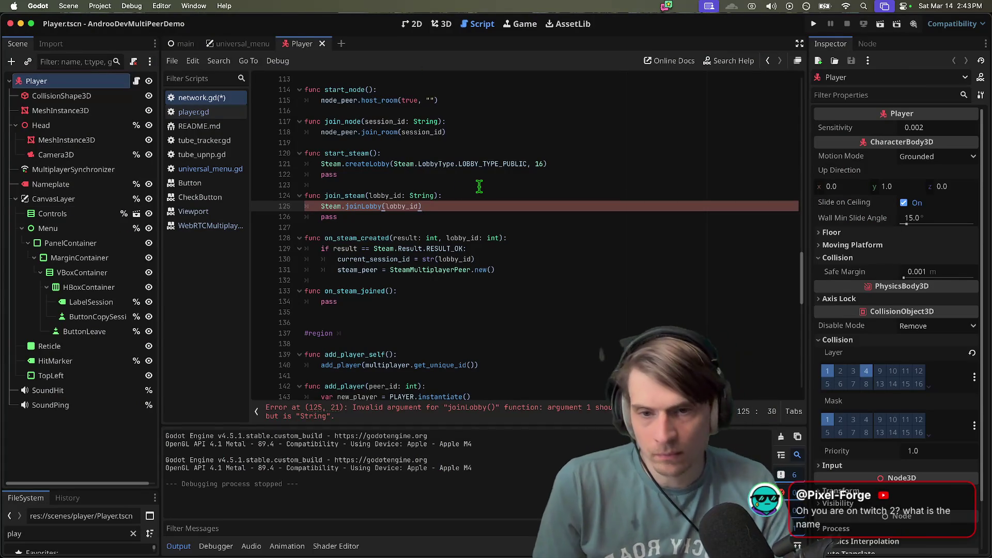
pyautogui.press('Down')
# Leave network.gd and bring the YouTube Steam multiplayer tutorial to the front.
pyautogui.press('Home')
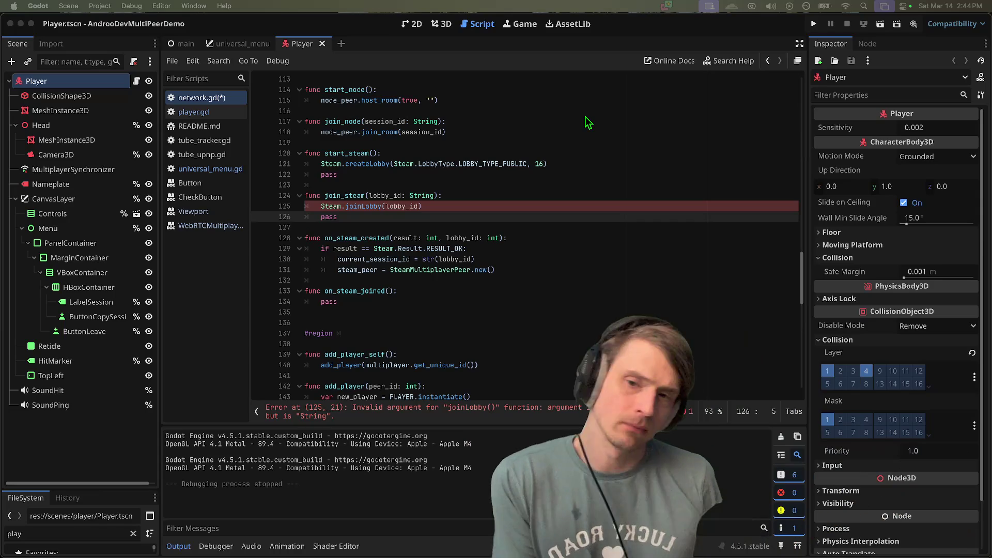
pyautogui.press('super+Tab')
pyautogui.press('Tab')
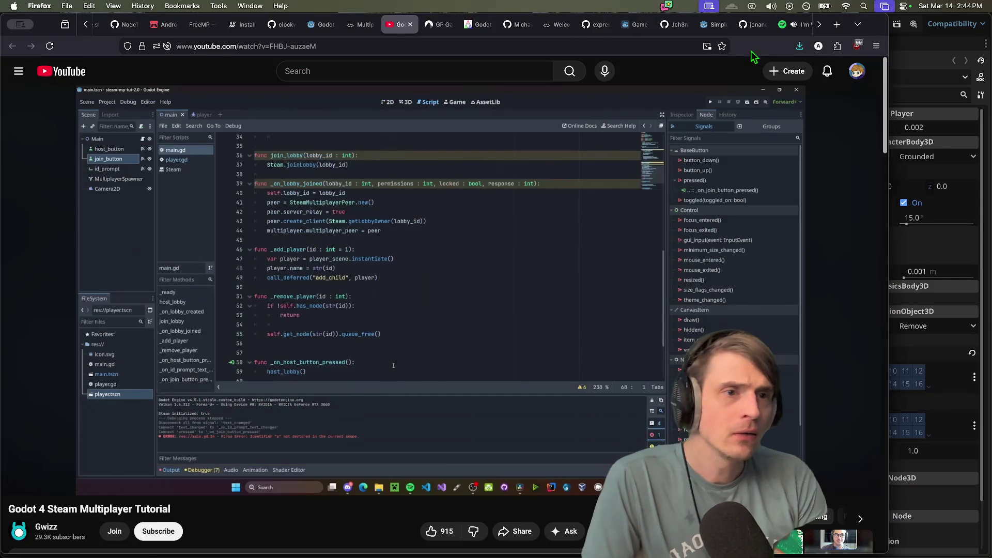
# Switch to the Spotify tab showing the lyrics of I'm Writing a Novel.
pyautogui.click(789, 24)
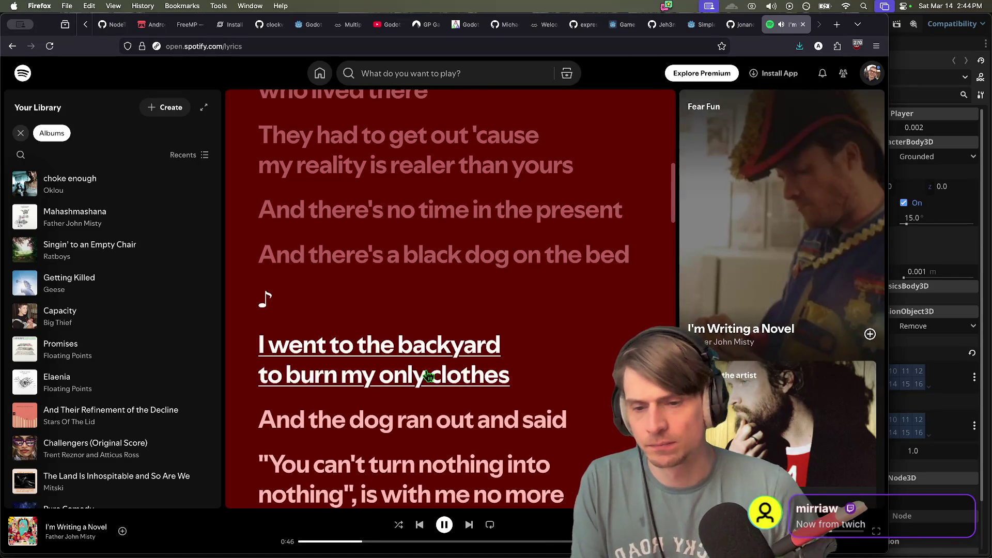
pyautogui.press('super+Tab')
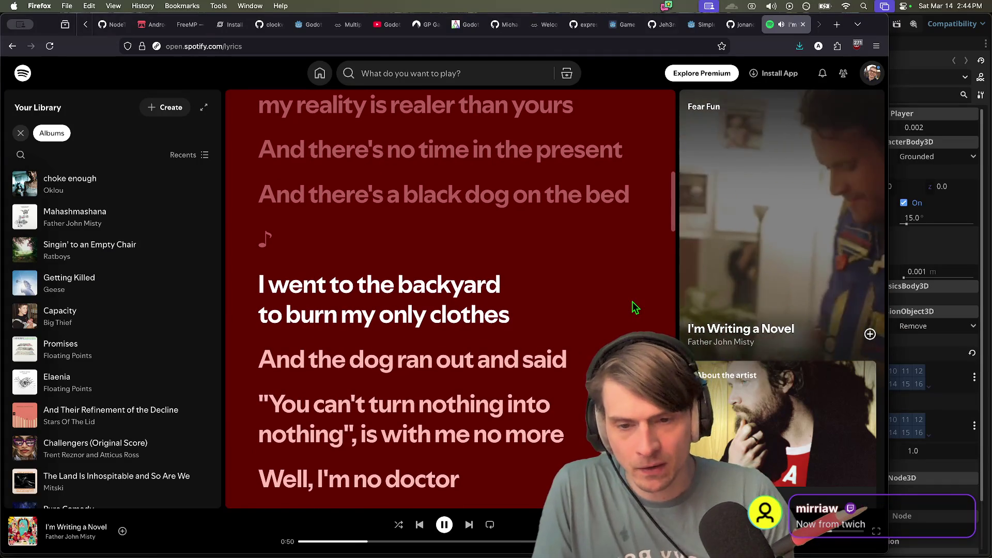
pyautogui.press('super+Tab')
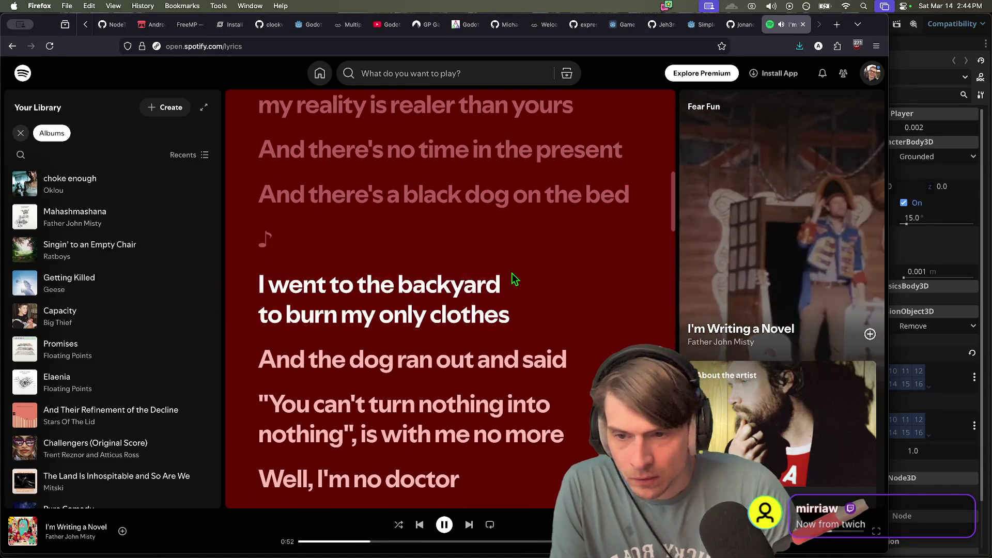
pyautogui.press('super+Tab')
pyautogui.press('super+Tab')
pyautogui.press('super+Tab')
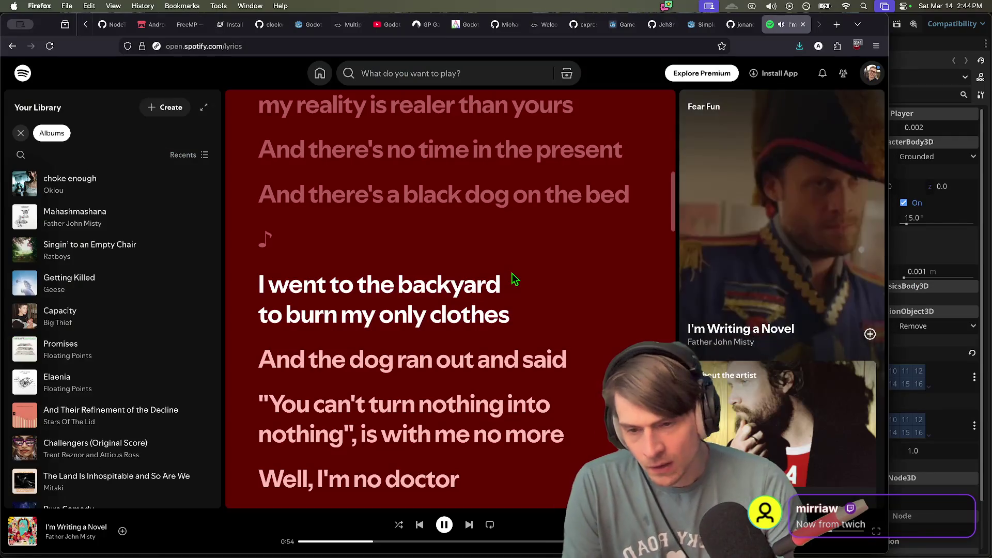
pyautogui.press('super+Tab')
# Change the call to Steam.joinLobby(lobby_id.to_int()) to clear line 125's error, then go back to the browser.
pyautogui.click(588, 196)
pyautogui.press('Down')
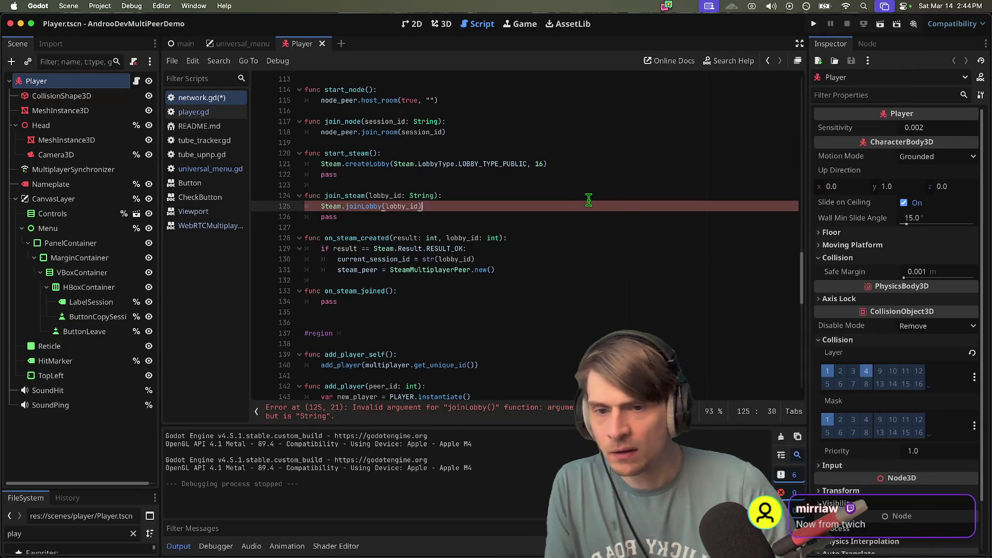
pyautogui.hotkey('alt', 'Right')
pyautogui.write('.')
pyautogui.press('Escape')
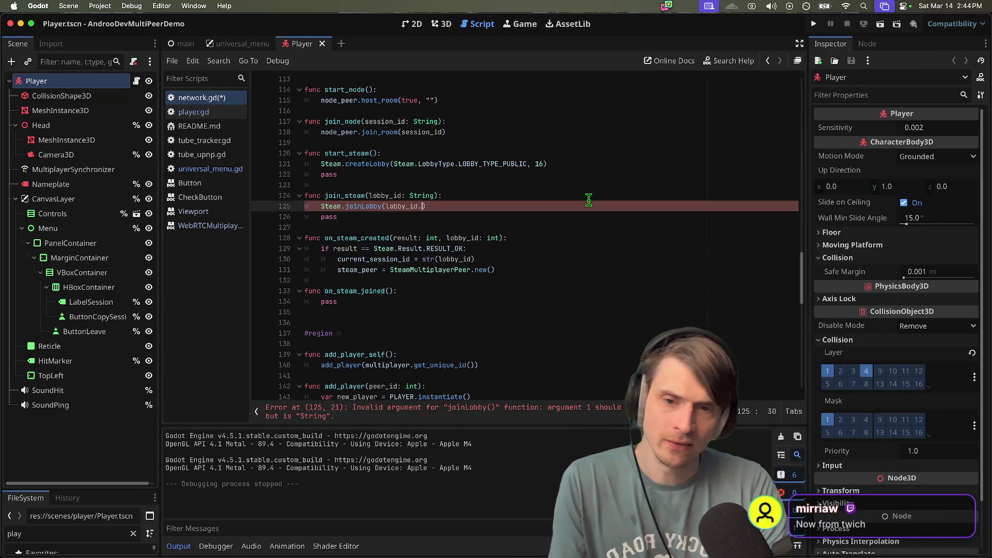
pyautogui.write('to_in')
pyautogui.press('Return')
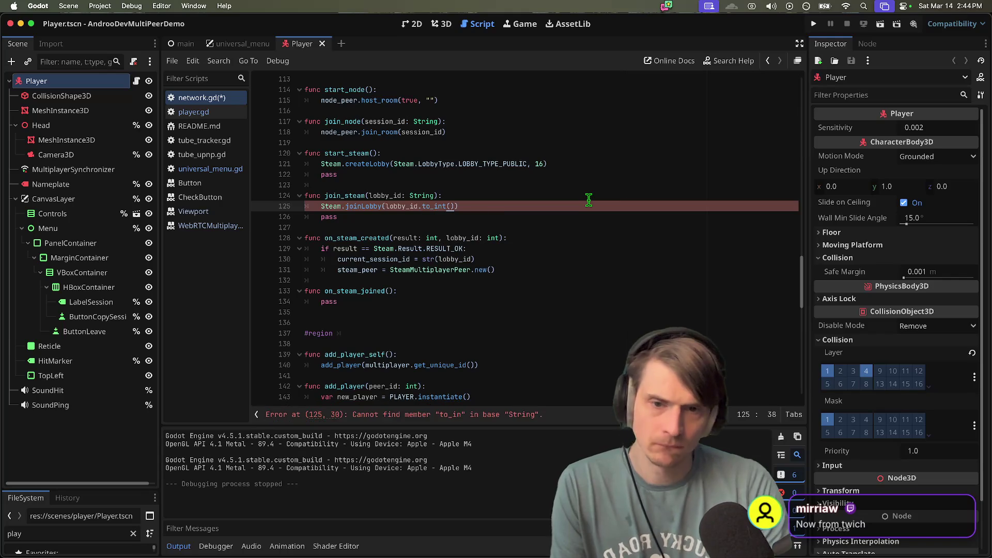
pyautogui.click(672, 222)
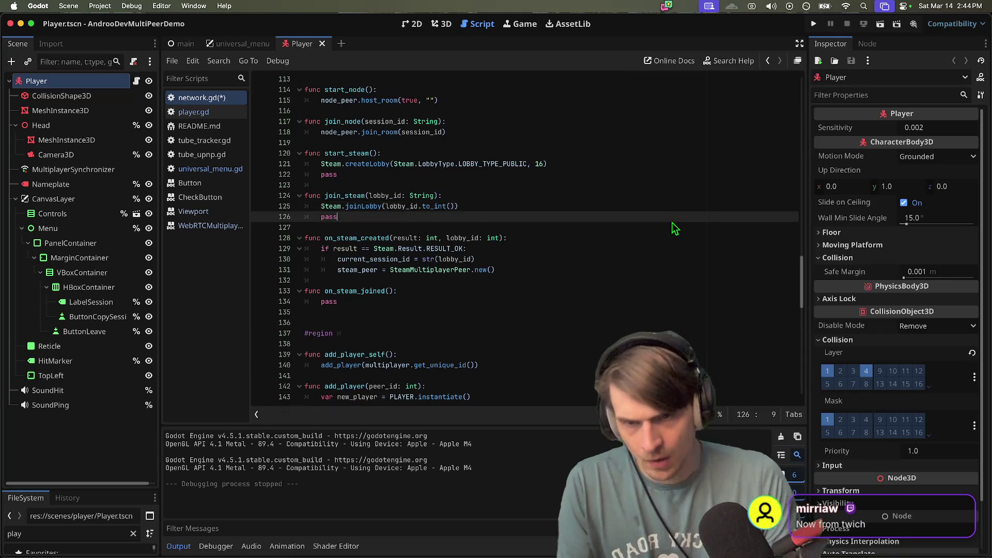
pyautogui.press('super+Tab')
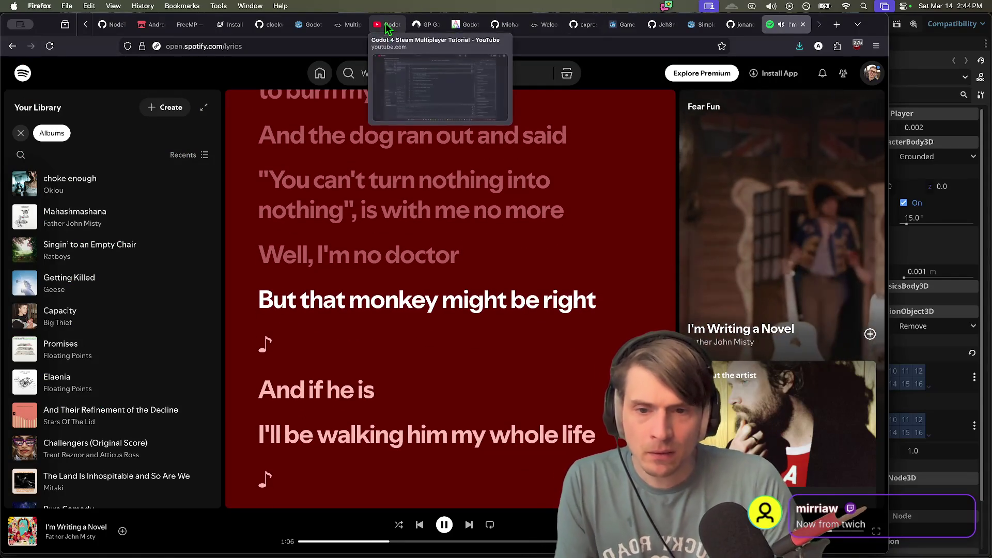
# Play the YouTube tutorial's lobby-created code to 10:05, then return to Godot.
pyautogui.click(386, 25)
pyautogui.click(511, 306)
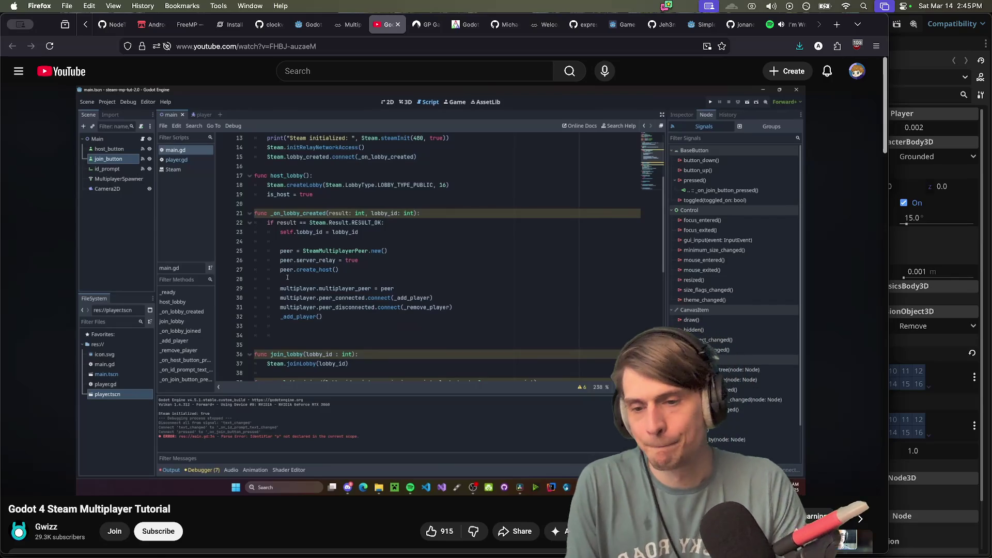
pyautogui.press('super+Tab')
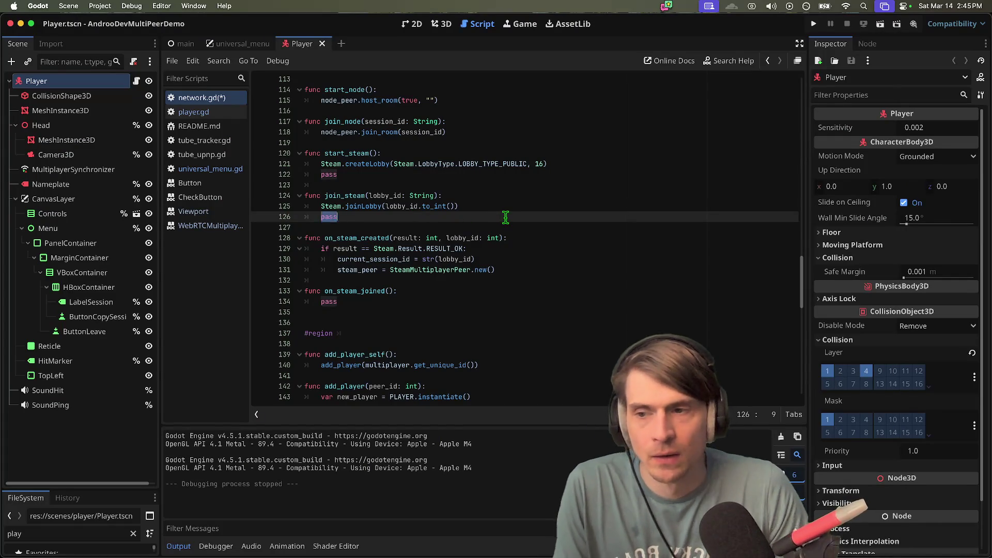
# Open blank lines below the steam_peer creation line in on_steam_created, comparing with the tutorial.
pyautogui.click(506, 217)
pyautogui.scroll(-1, 512, 207)
pyautogui.click(535, 169)
pyautogui.scroll(-3, 532, 175)
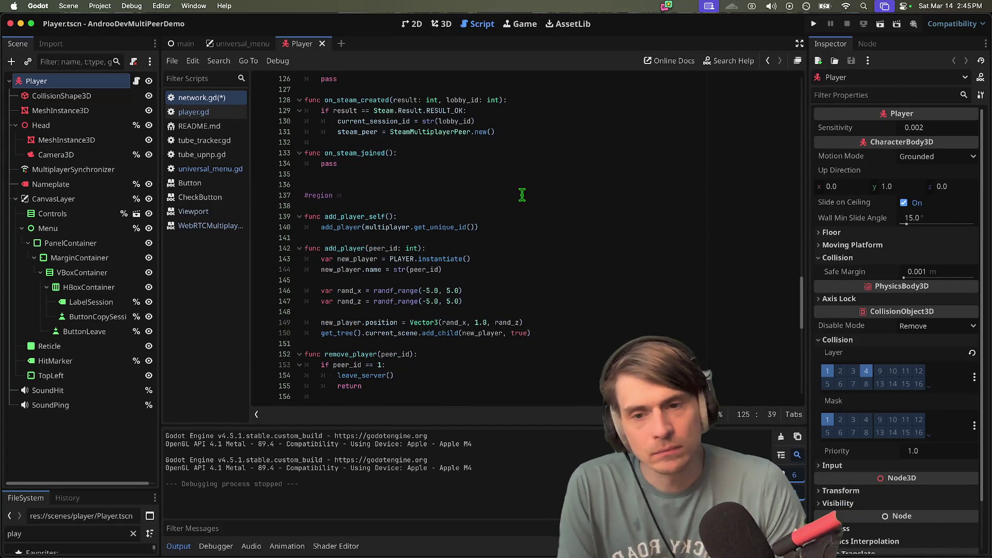
pyautogui.click(558, 172)
pyautogui.scroll(2, 553, 214)
pyautogui.press('super+Tab')
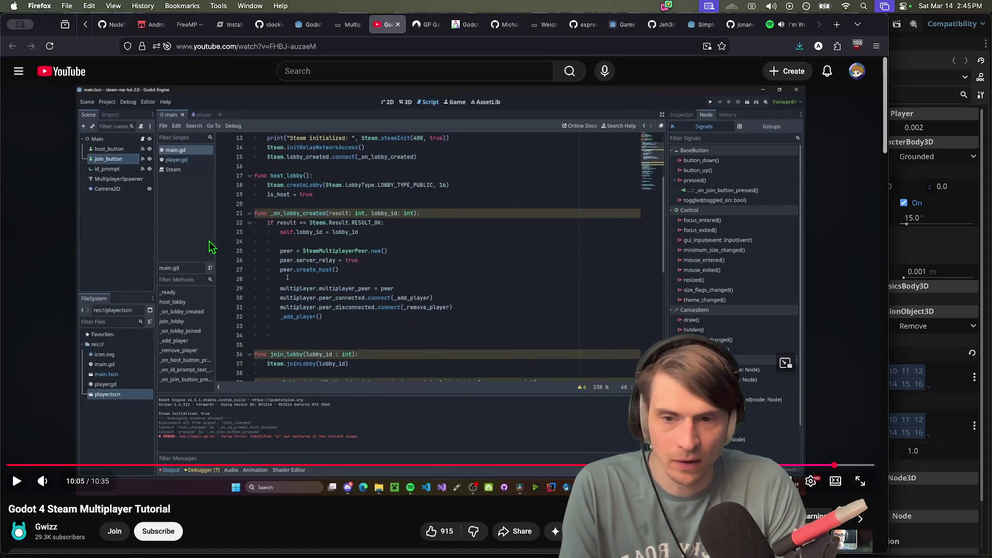
pyautogui.press('super+Tab')
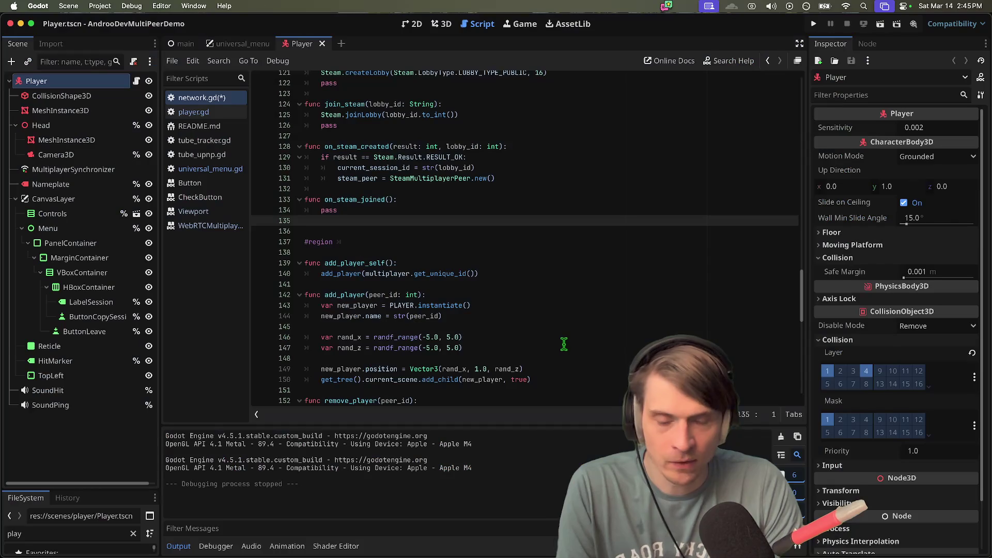
pyautogui.scroll(-3, 562, 319)
pyautogui.click(534, 247)
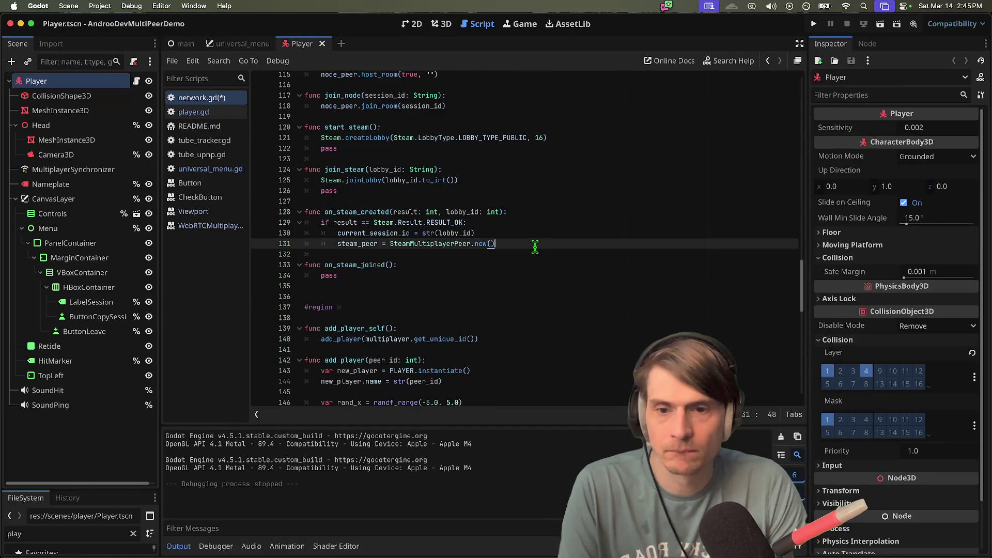
pyautogui.press('Down')
pyautogui.press('Return')
pyautogui.press('Return')
pyautogui.press('Return')
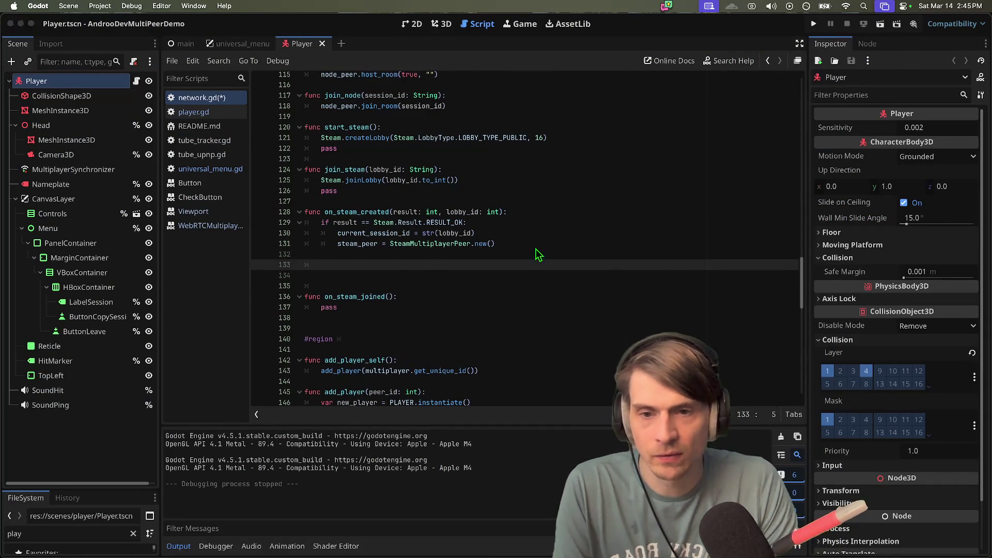
# Add steam_peer.server_relay = true after creating the SteamMultiplayerPeer.
pyautogui.press('super+Tab')
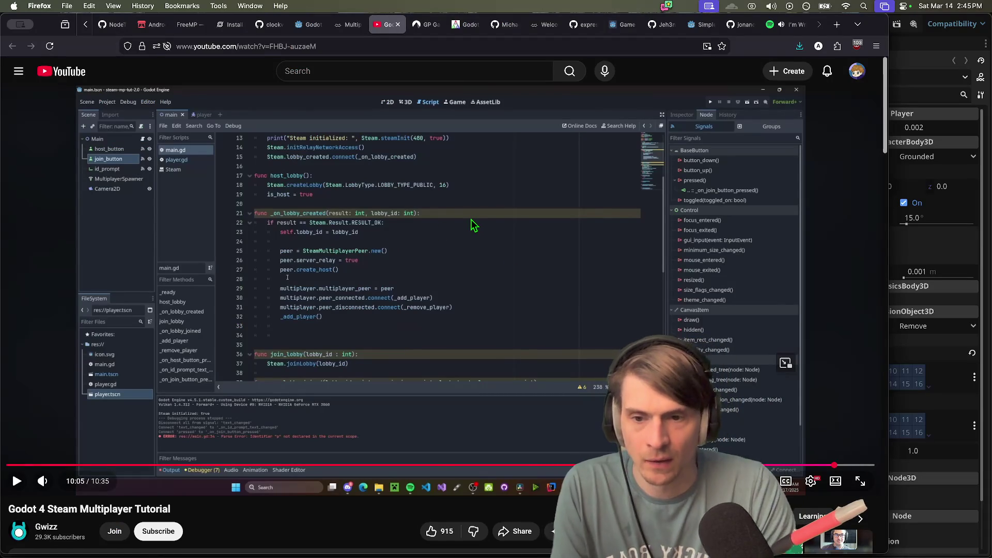
pyautogui.press('super+Tab')
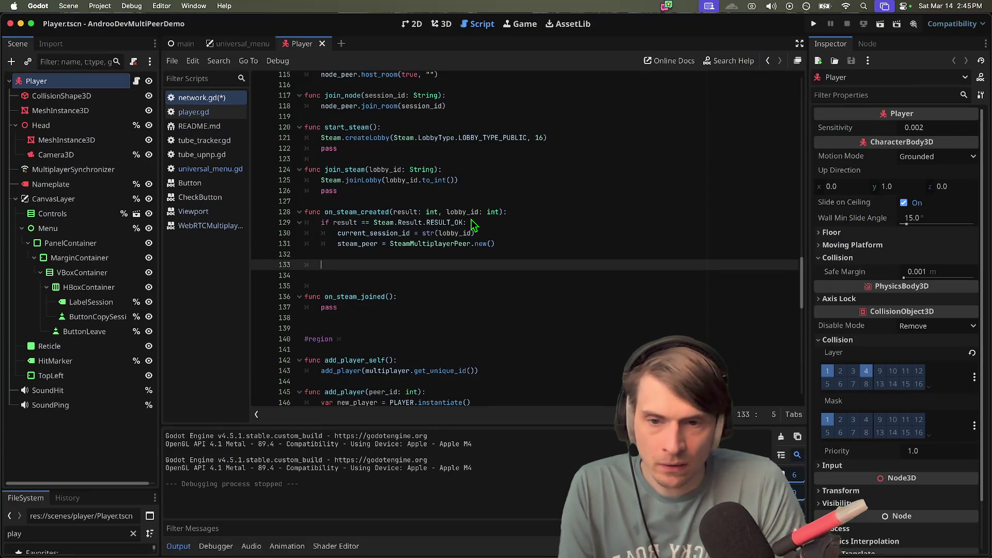
pyautogui.write('eam_peer.ser')
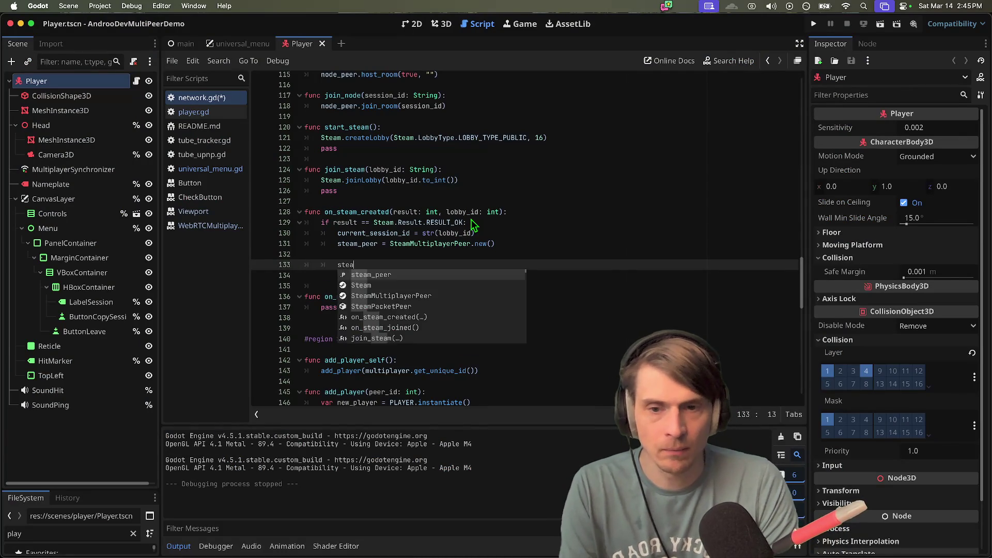
pyautogui.press('Return')
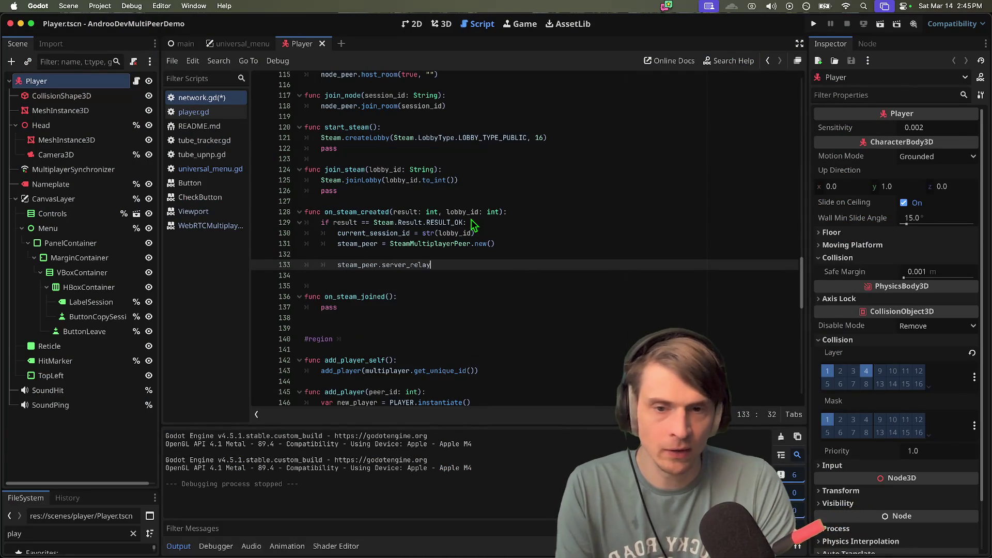
pyautogui.press('super+Tab')
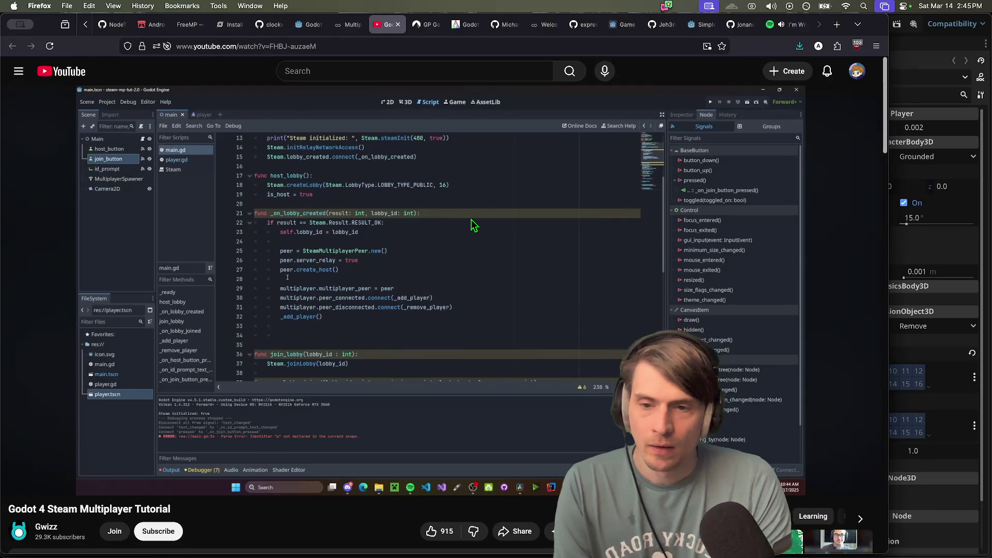
pyautogui.press('super+Tab')
# Add a steam_peer.create_host() call and delete the extra blank lines in on_steam_created.
pyautogui.write('p')
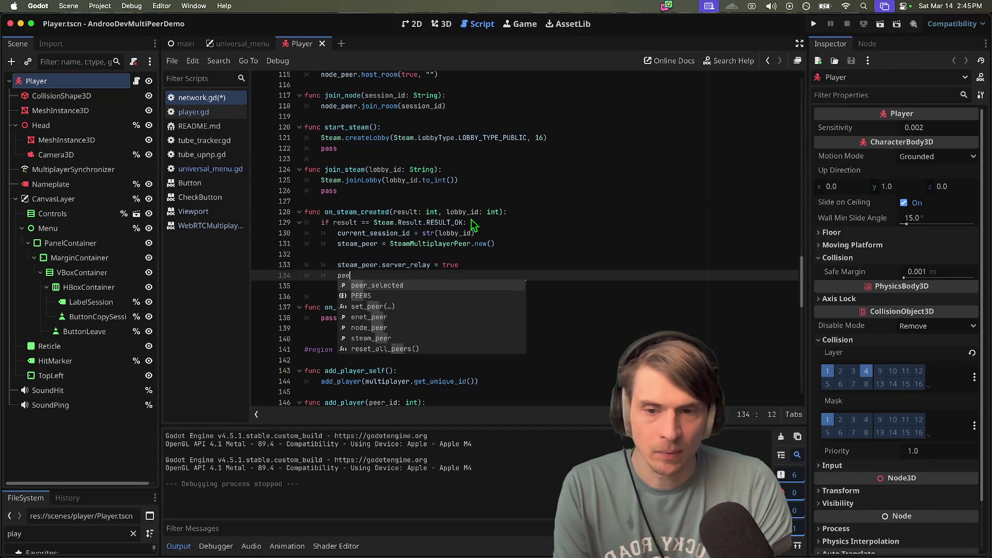
pyautogui.press('BackSpace')
pyautogui.press('BackSpace')
pyautogui.press('BackSpace')
pyautogui.write('steam_peer.create')
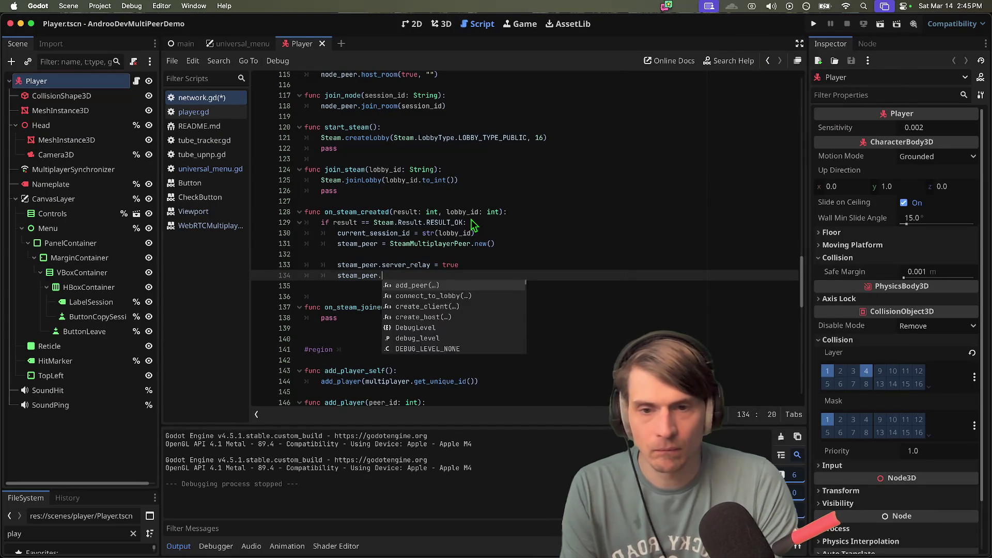
pyautogui.press('Down')
pyautogui.press('Return')
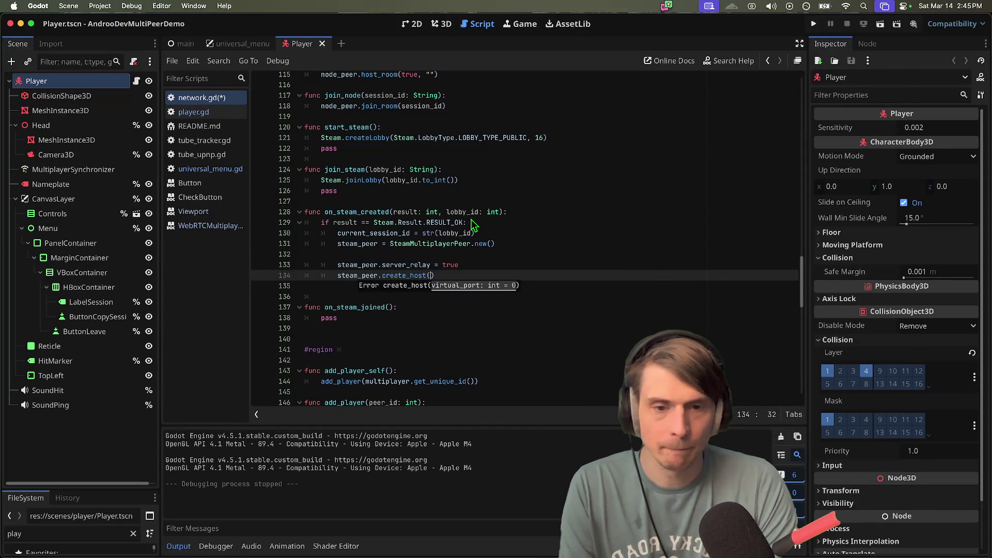
pyautogui.press('super+Tab')
pyautogui.press('super+Tab')
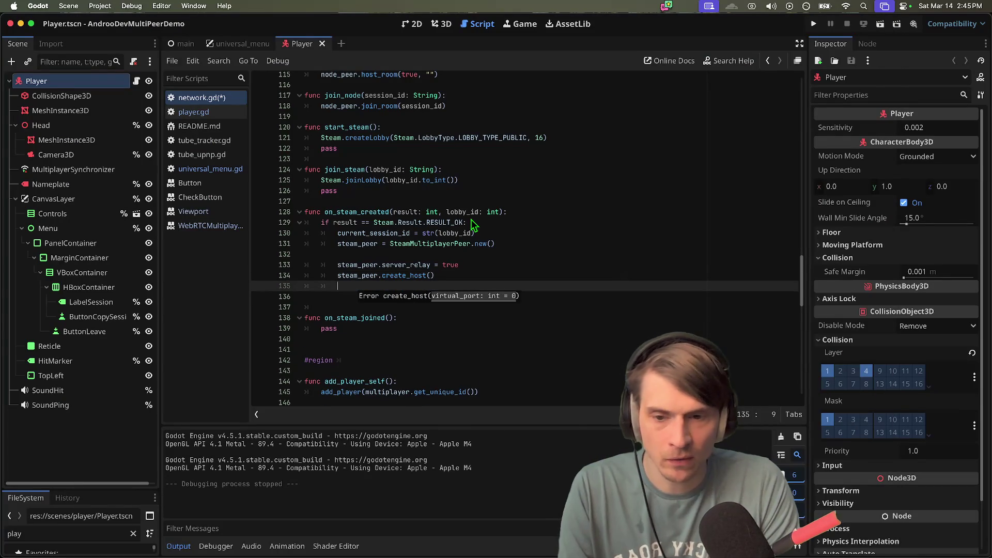
pyautogui.press('Up')
pyautogui.press('Up')
pyautogui.press('BackSpace')
pyautogui.press('Down')
pyautogui.press('Down')
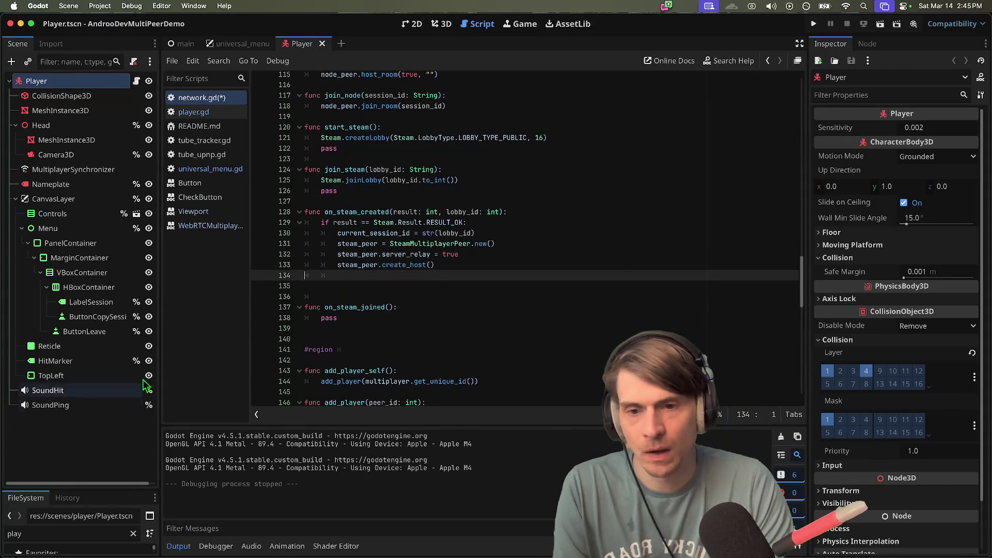
pyautogui.press('Delete')
pyautogui.scroll(2, 482, 205)
pyautogui.scroll(10, 482, 205)
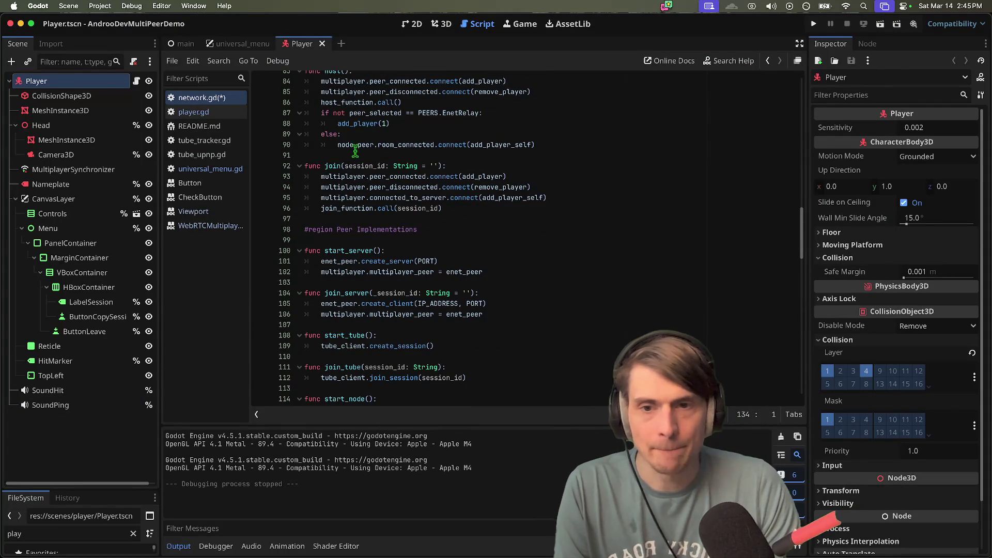
# Compare the script with the tutorial's lobby-created code and scroll down to line 134.
pyautogui.scroll(3, 355, 150)
pyautogui.moveTo(549, 194); pyautogui.dragTo(305, 182)
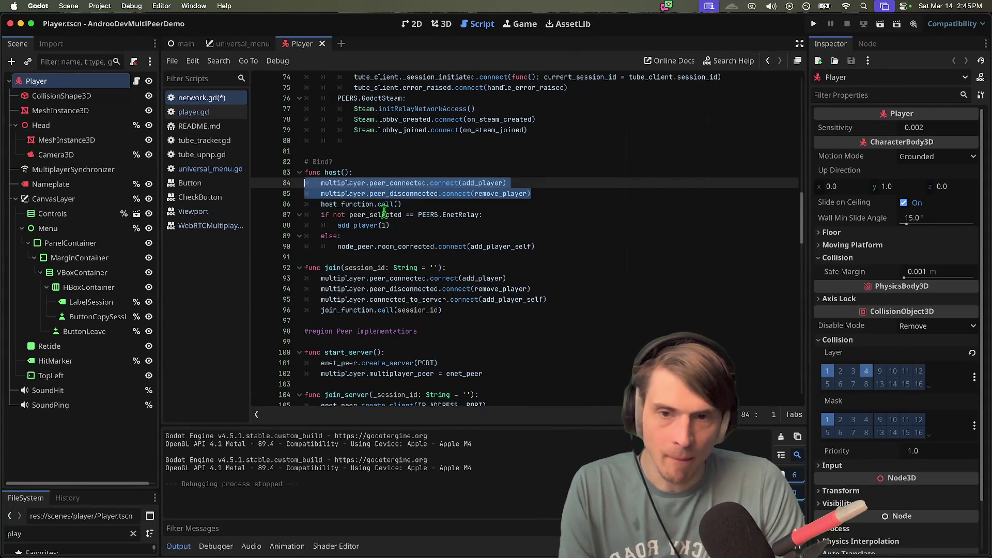
pyautogui.press('super+Tab')
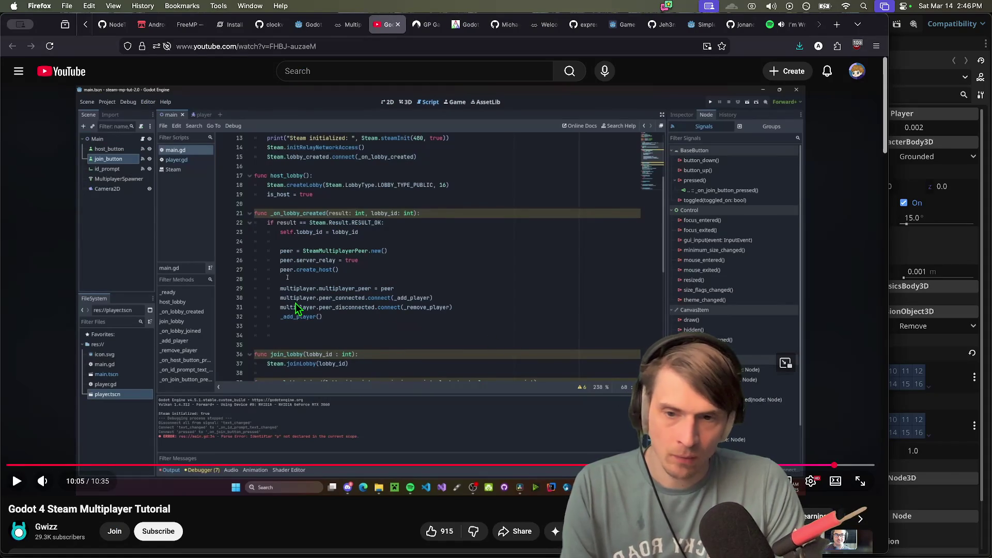
pyautogui.press('super+Tab')
pyautogui.scroll(-8, 406, 217)
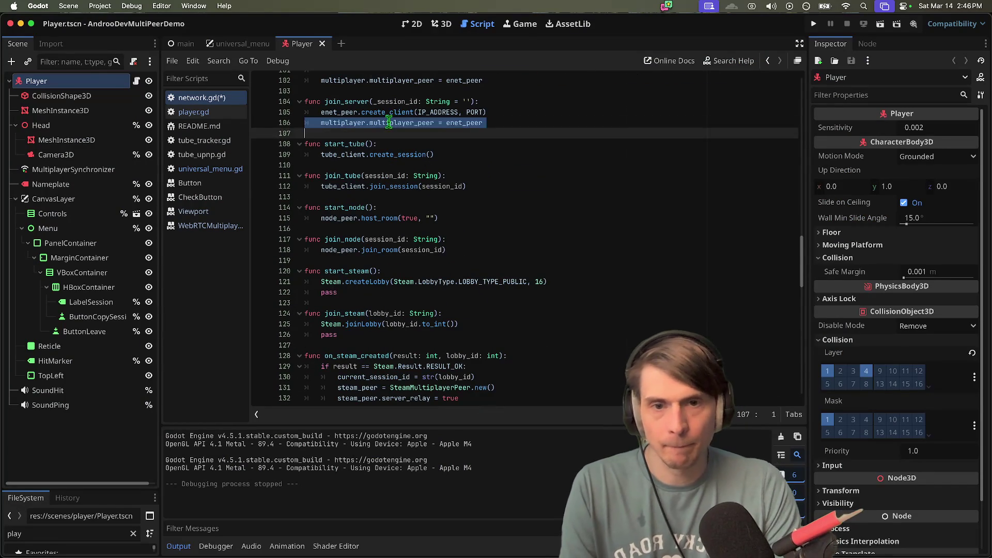
pyautogui.scroll(-6, 414, 165)
# Write multiplayer.multiplayer_peer = steam_peer on line 134, re-picking steam_peer from autocomplete.
pyautogui.click(428, 212)
pyautogui.write('multiplayer.multiplayer_peer = steam_peer')
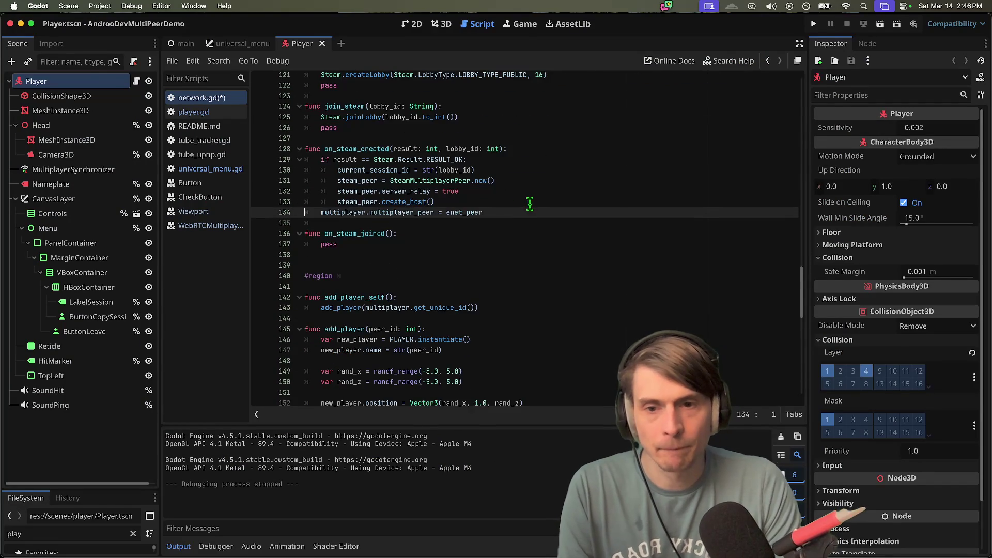
pyautogui.doubleClick(469, 212)
pyautogui.write('steam')
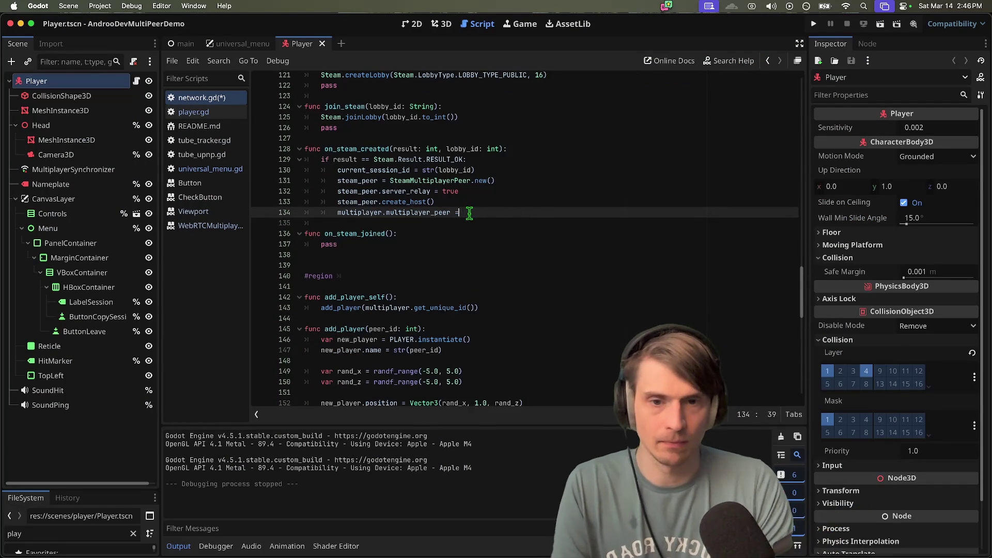
pyautogui.press('Return')
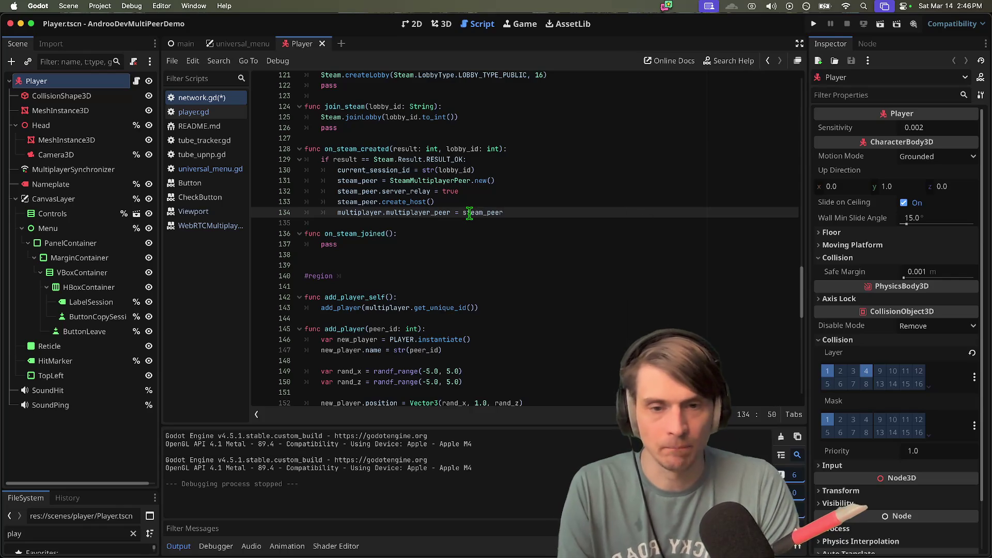
pyautogui.press('super+Tab')
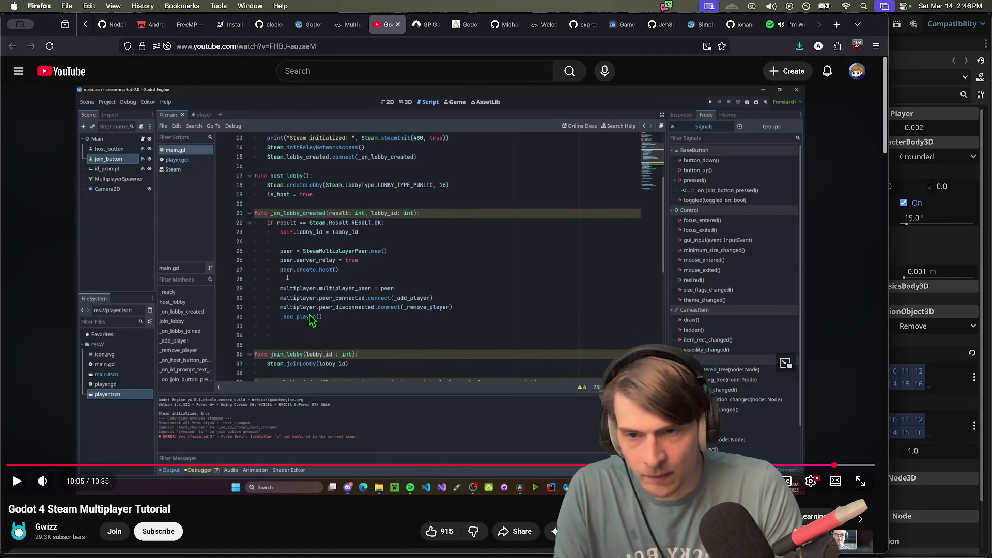
pyautogui.press('super+Tab')
pyautogui.scroll(5, 537, 339)
pyautogui.scroll(5, 672, 309)
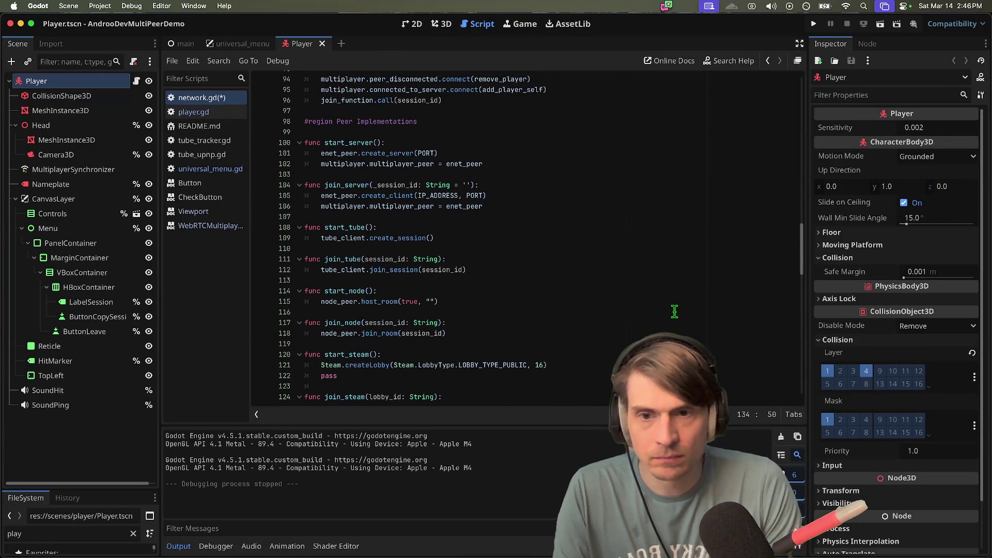
pyautogui.scroll(-6, 375, 161)
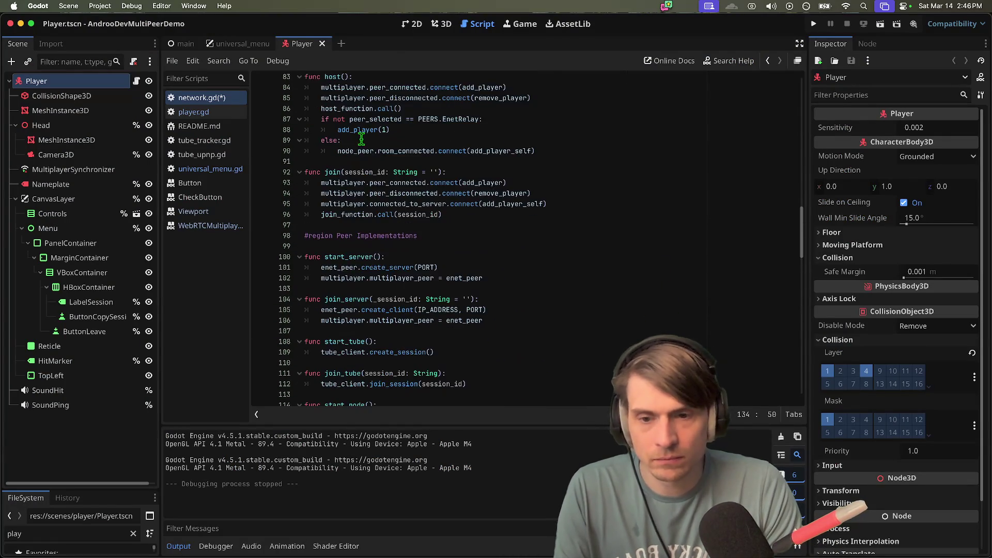
pyautogui.rightClick(442, 189)
pyautogui.press('Escape')
pyautogui.scroll(10, 568, 206)
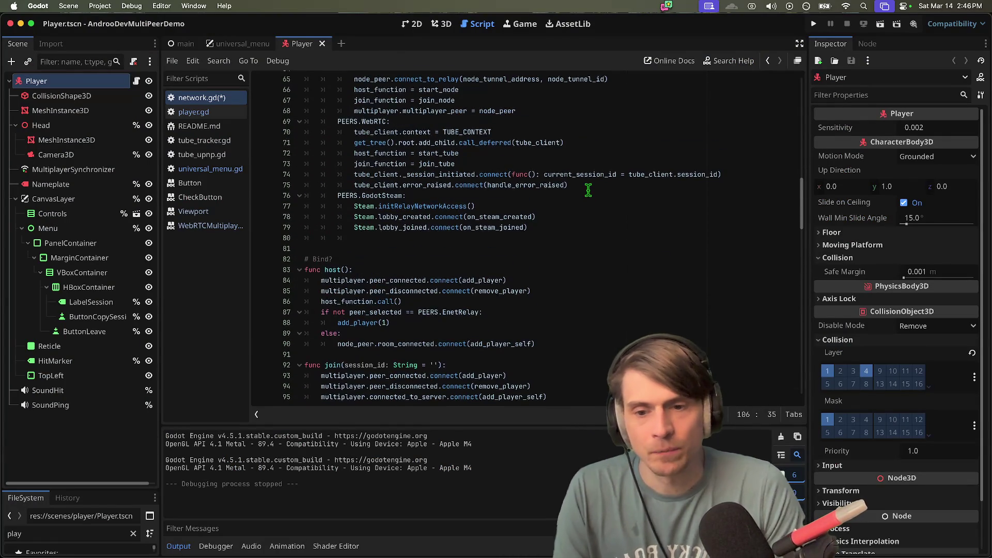
pyautogui.scroll(-1, 589, 193)
pyautogui.click(335, 227)
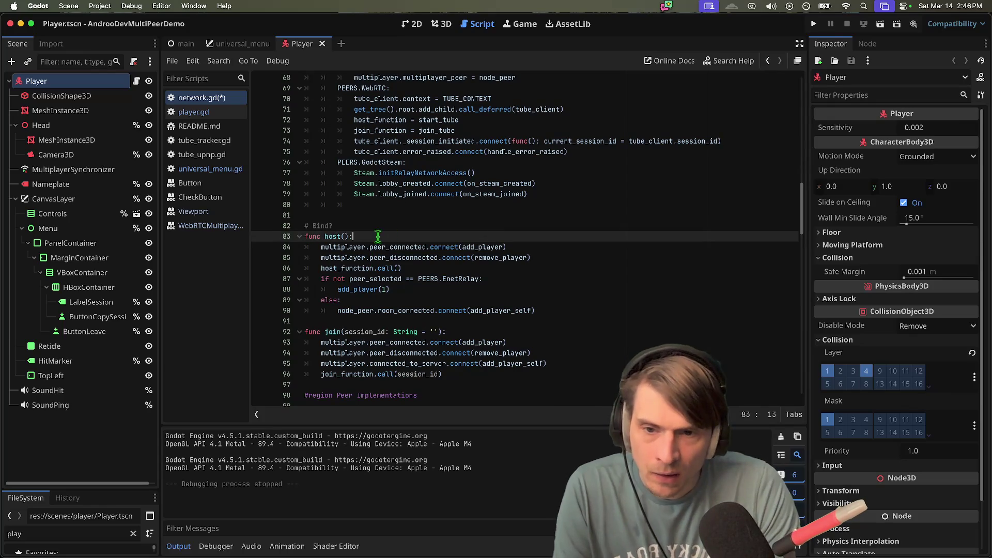
pyautogui.doubleClick(333, 236)
pyautogui.scroll(-1, 521, 250)
pyautogui.scroll(5, 521, 250)
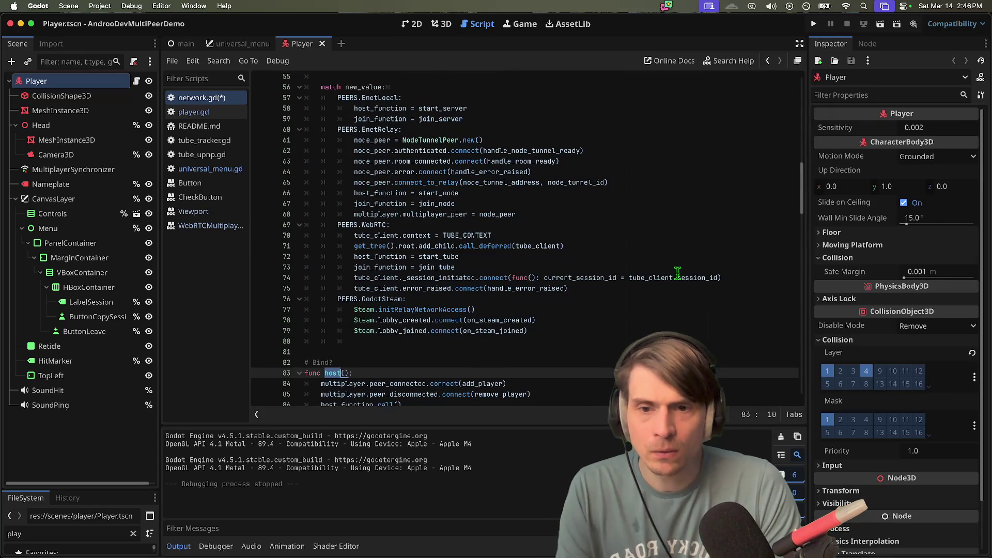
pyautogui.scroll(-4, 673, 266)
pyautogui.scroll(-2, 673, 265)
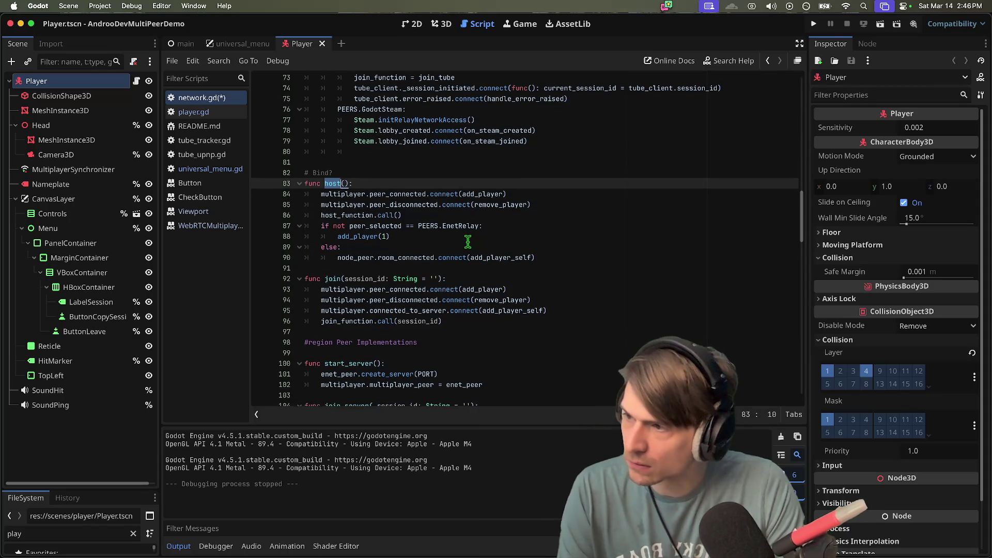
pyautogui.press('super+Tab')
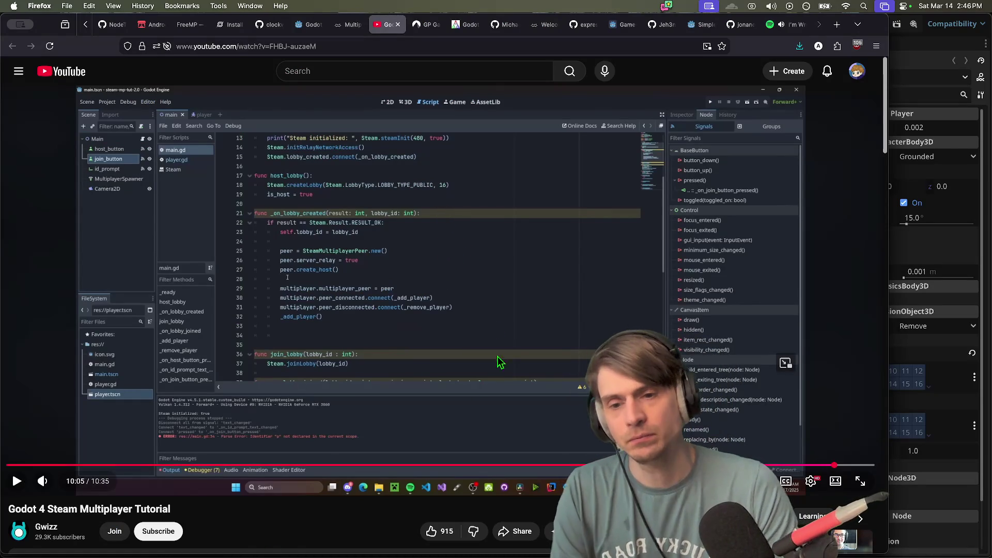
pyautogui.press('super+Tab')
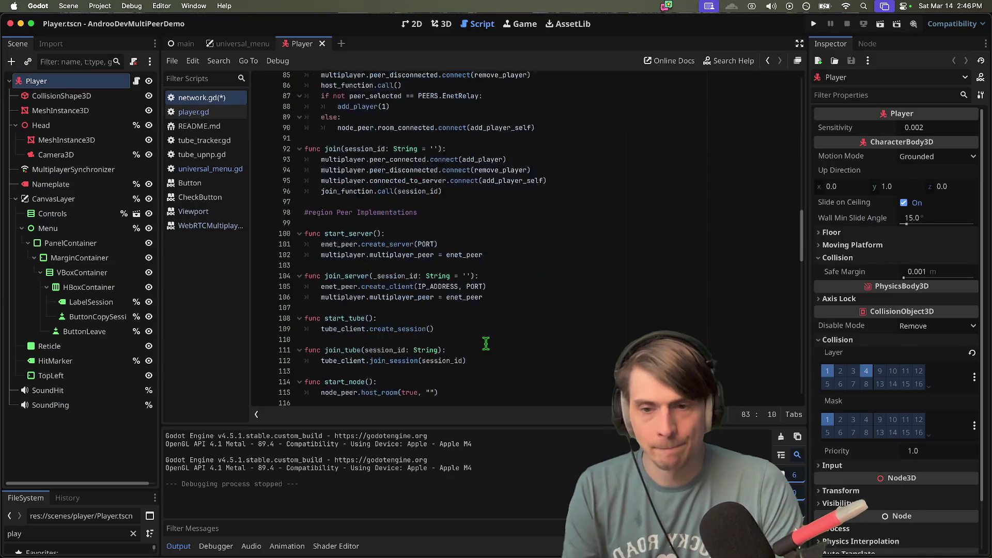
# Watch the tutorial video, pausing and resuming it several times.
pyautogui.press('super+Tab')
pyautogui.click(506, 281)
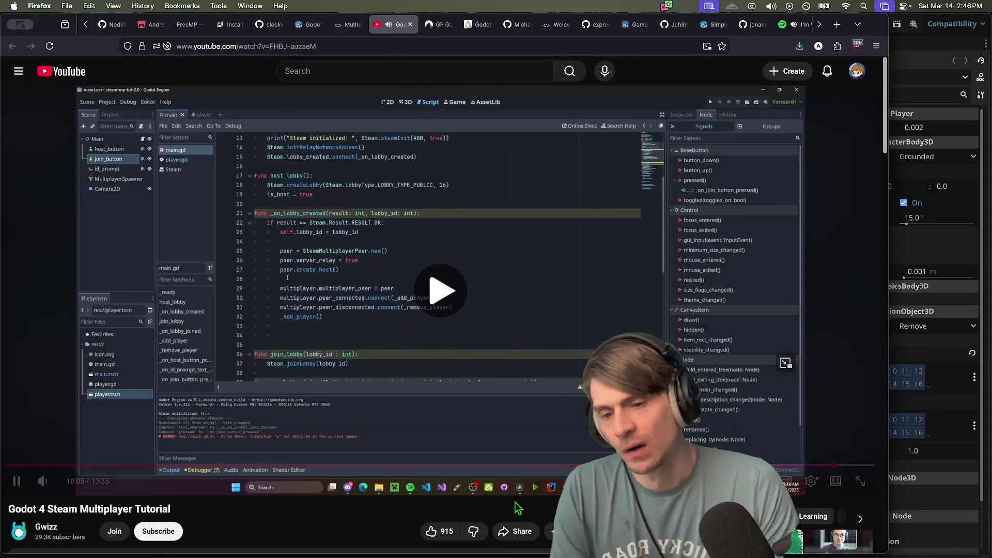
pyautogui.click(565, 293)
pyautogui.click(538, 274)
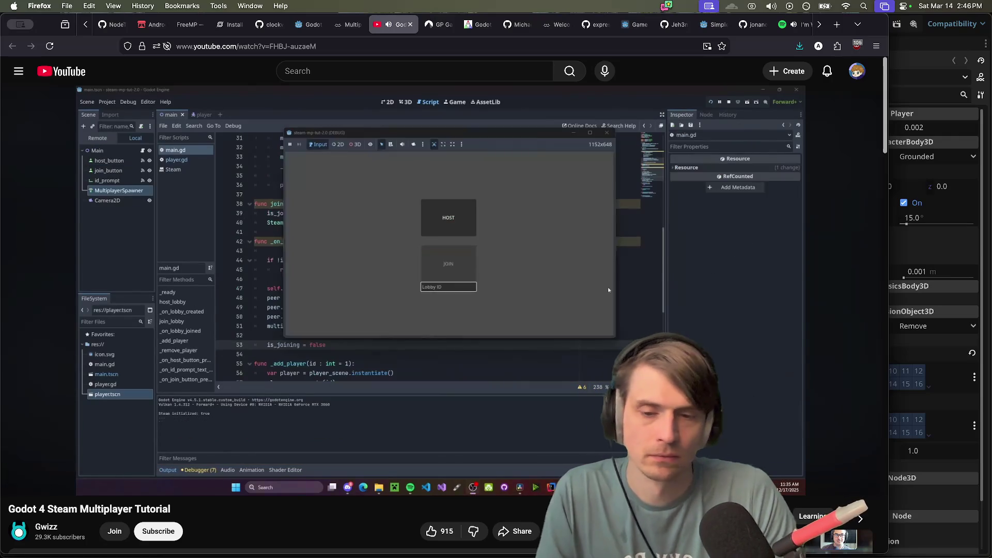
pyautogui.click(598, 285)
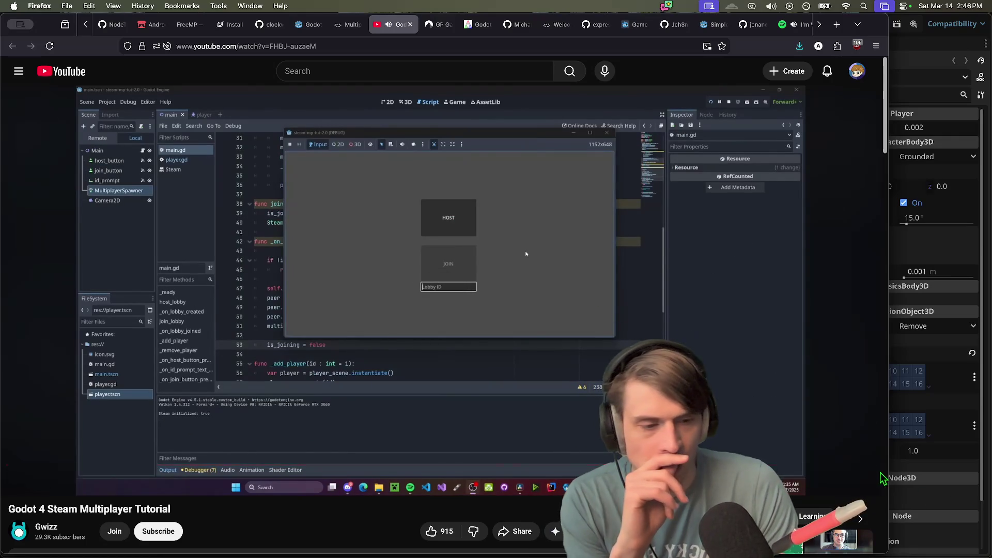
pyautogui.click(505, 323)
pyautogui.click(635, 239)
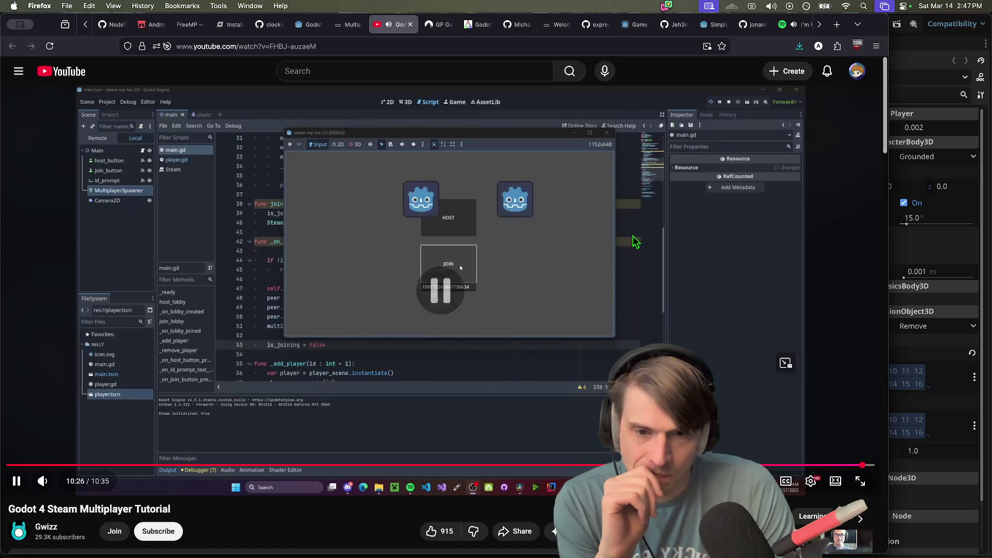
pyautogui.click(642, 237)
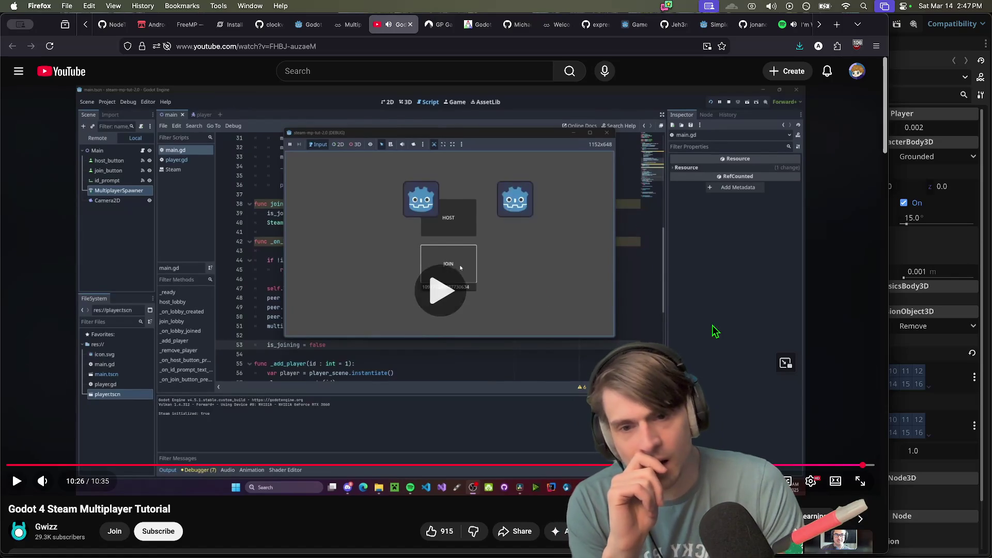
pyautogui.click(680, 328)
# Rewind the tutorial to 1:39 and play it from there.
pyautogui.moveTo(341, 457)
pyautogui.mouseDown()
pyautogui.moveTo(189, 455)
pyautogui.moveTo(765, 455)
pyautogui.mouseUp()
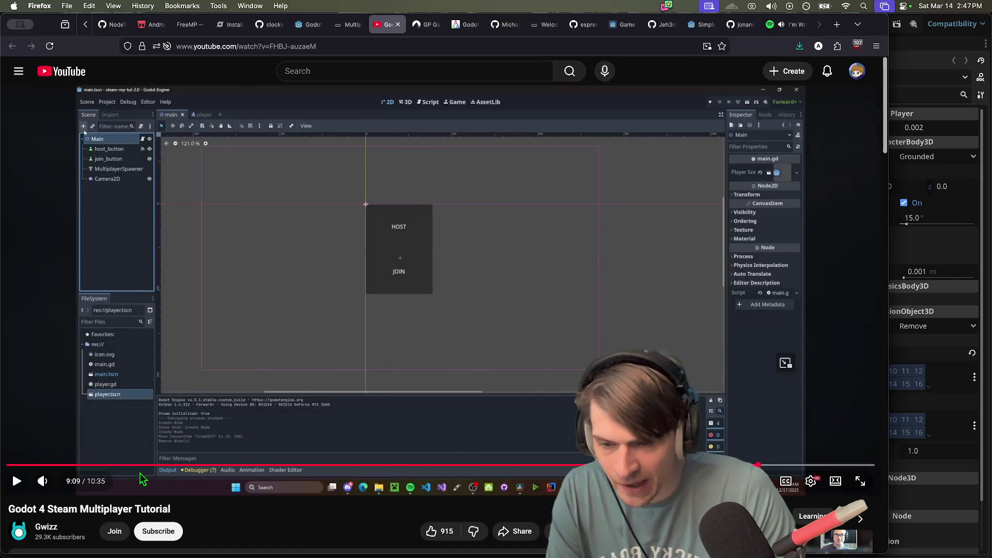
pyautogui.click(142, 464)
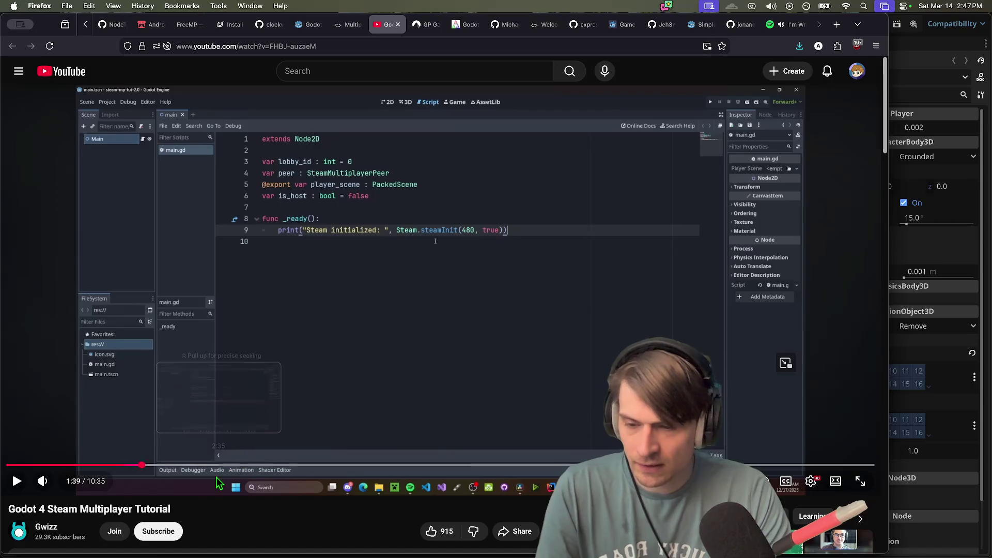
pyautogui.click(207, 491)
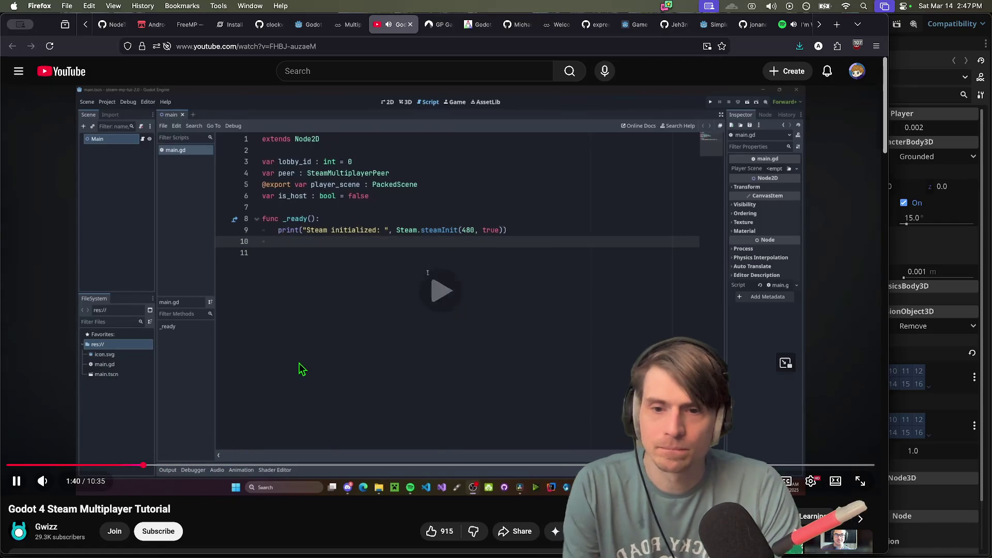
pyautogui.press('super+Tab')
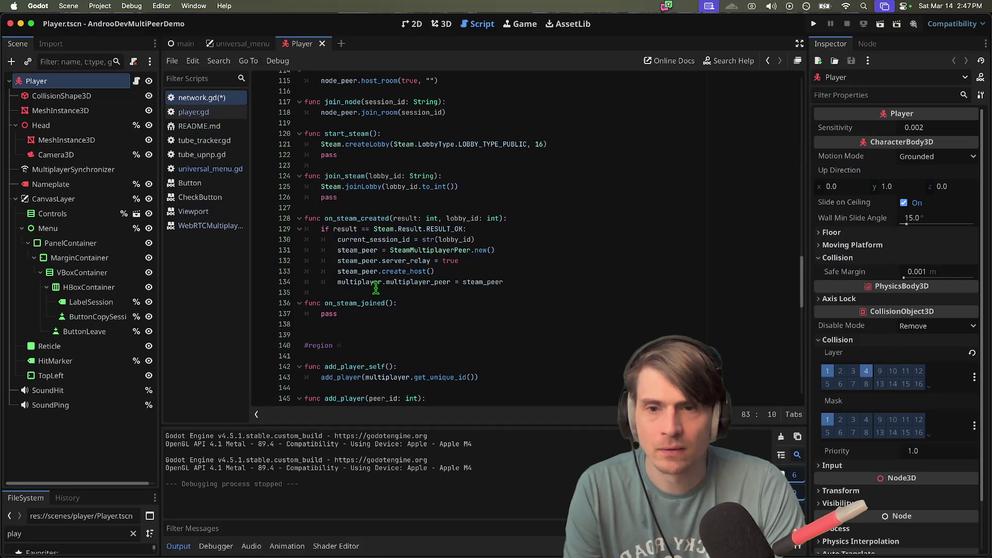
pyautogui.scroll(-12, 398, 310)
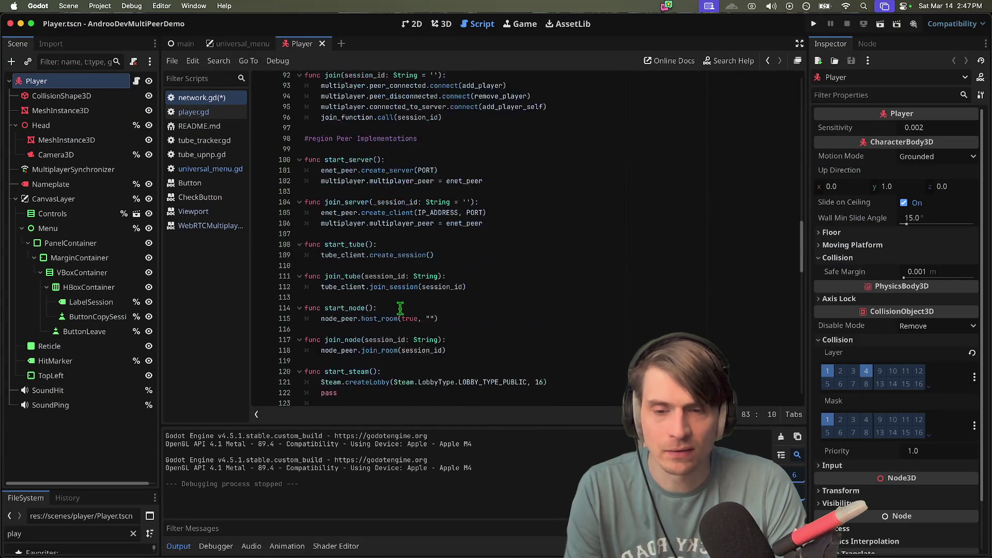
pyautogui.doubleClick(355, 202)
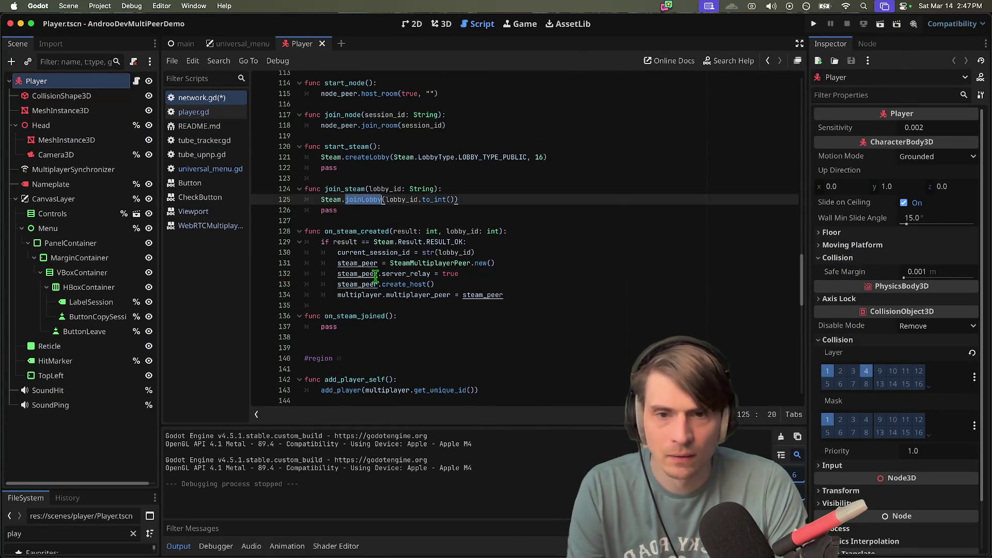
pyautogui.press('super+Tab')
pyautogui.press('super+Tab')
pyautogui.press('super+Tab')
pyautogui.press('super+Tab')
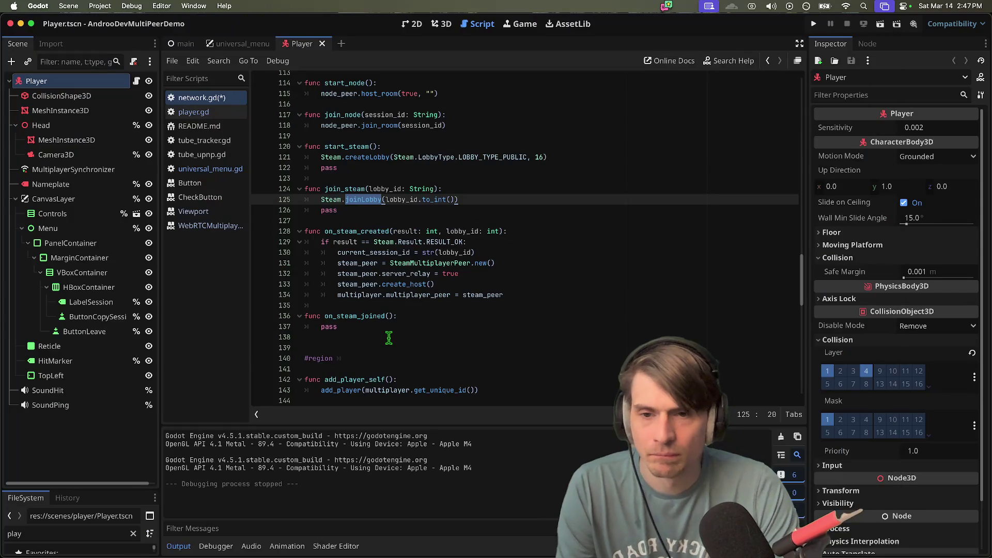
pyautogui.press('super+Tab')
pyautogui.press('super+Tab')
pyautogui.scroll(15, 384, 318)
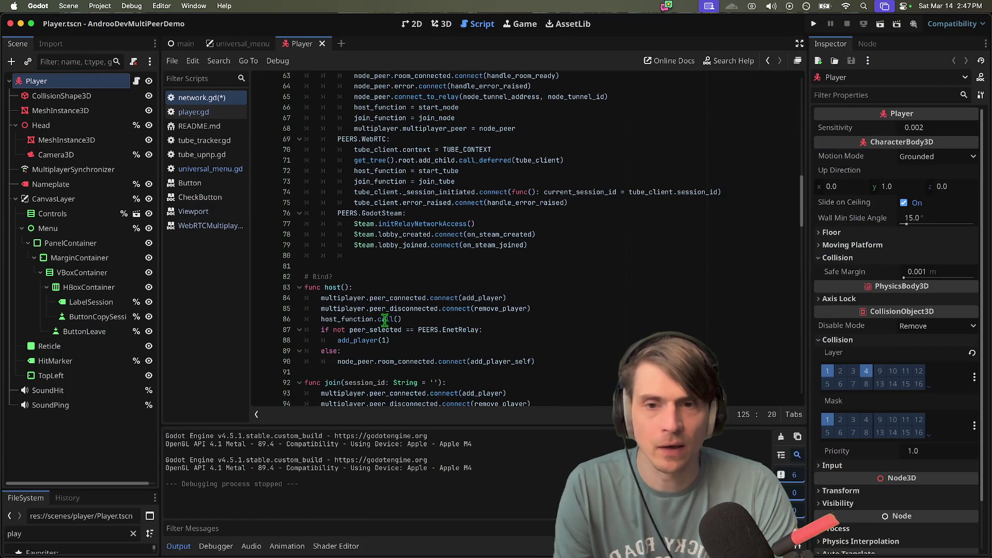
pyautogui.moveTo(419, 242); pyautogui.dragTo(305, 223)
pyautogui.press('super+Tab')
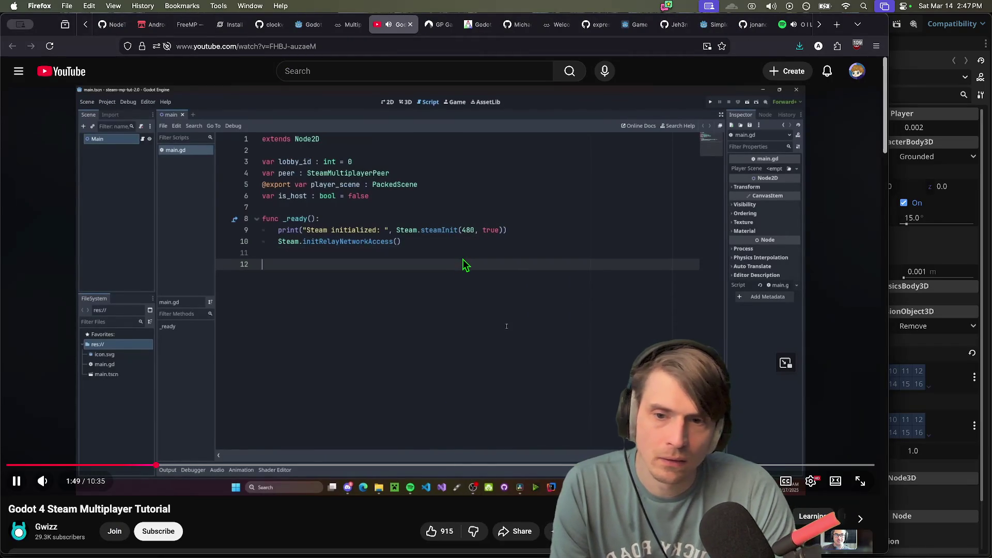
pyautogui.click(411, 241)
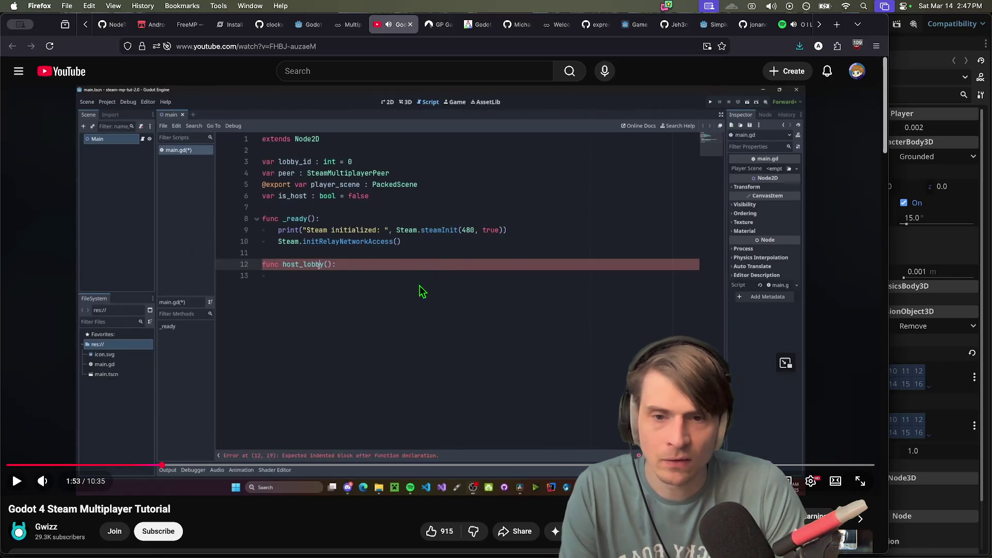
pyautogui.press('super+Tab')
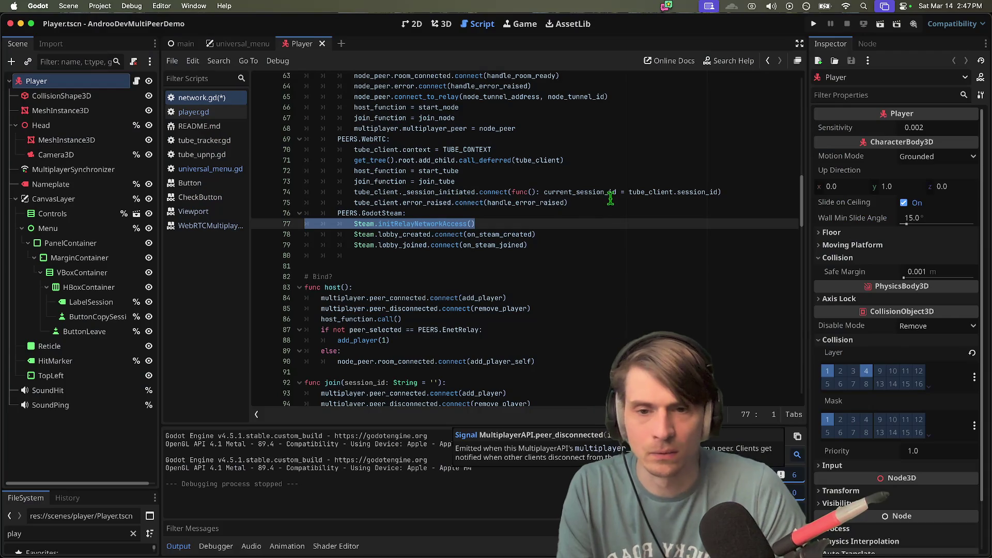
# Start a print call for the Steam initialization on a new line under PEERS.GodotSteam.
pyautogui.press('Return')
pyautogui.write('Steam.')
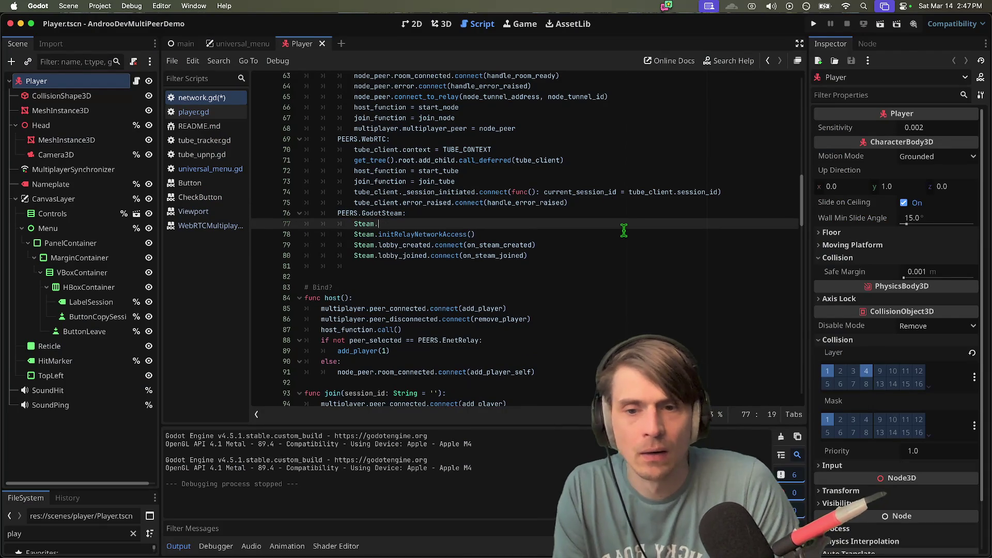
pyautogui.press('super+Tab')
pyautogui.press('super+Tab')
pyautogui.press('BackSpace')
pyautogui.press('BackSpace')
pyautogui.press('BackSpace')
pyautogui.write('print(')
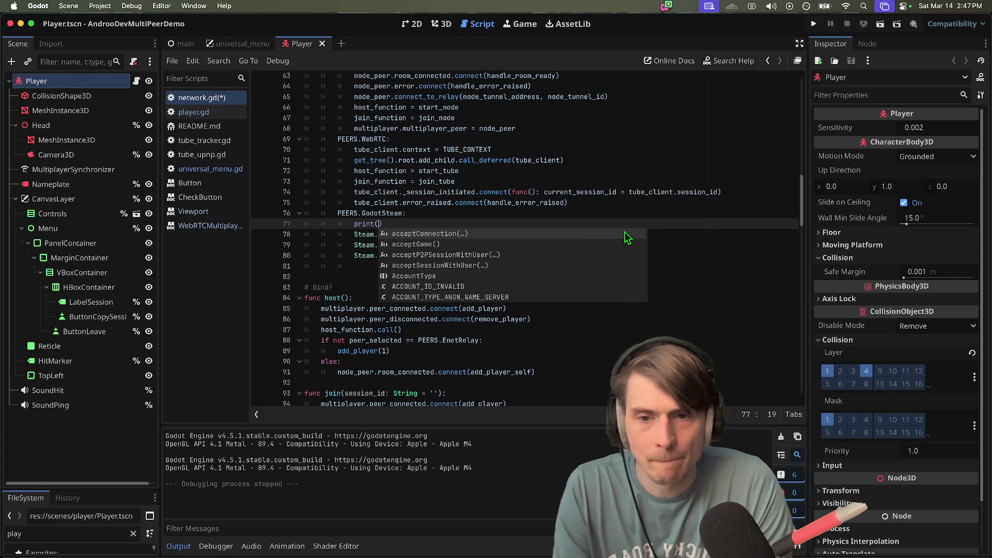
pyautogui.press('super+Tab')
pyautogui.press('super+Tab')
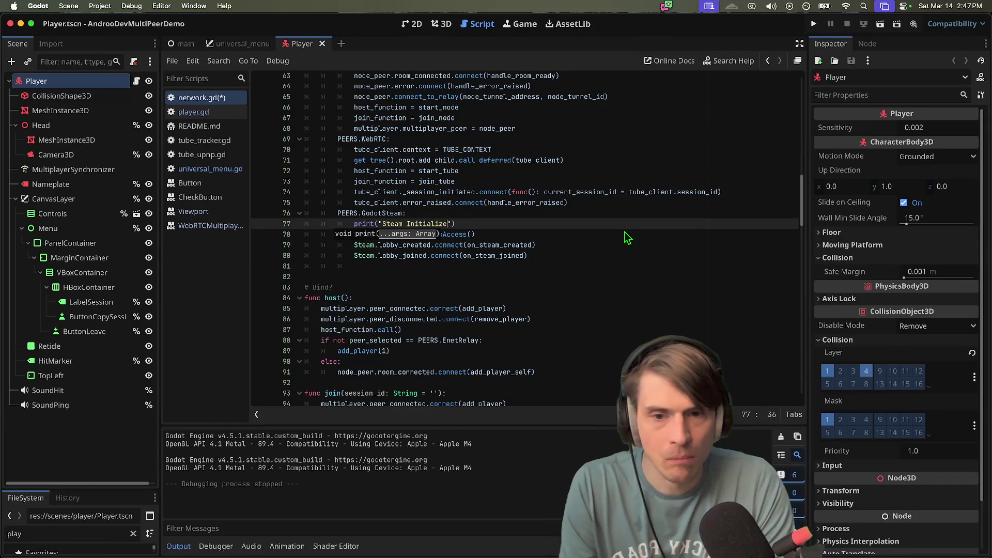
pyautogui.press('super+Tab')
pyautogui.press('super+Tab')
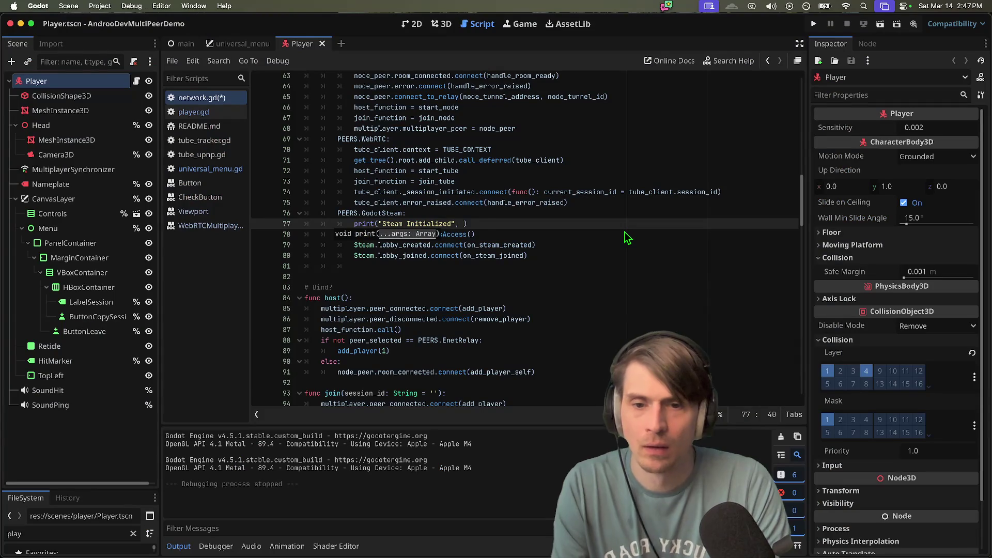
pyautogui.write('.')
# Complete the print with Steam.steamInit(480, true) and run the project.
pyautogui.press('super+Tab')
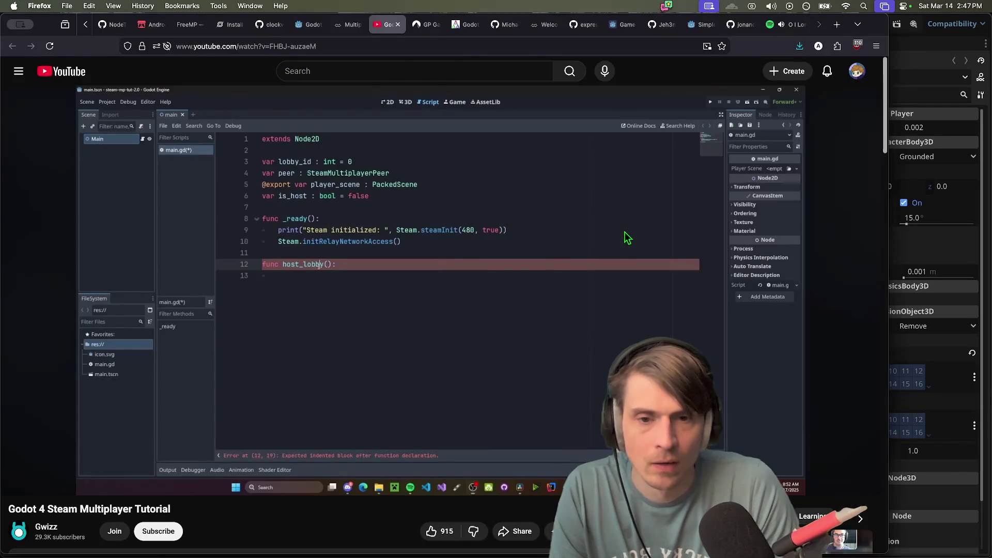
pyautogui.press('super+Tab')
pyautogui.write('steamInit(')
pyautogui.press('super+Tab')
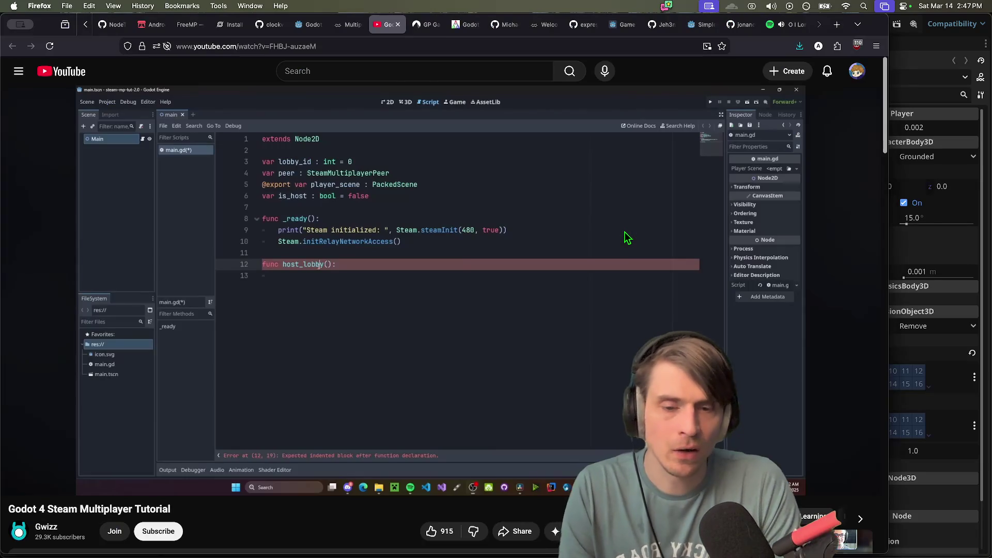
pyautogui.press('super+Tab')
pyautogui.write('480, ')
pyautogui.write('true')
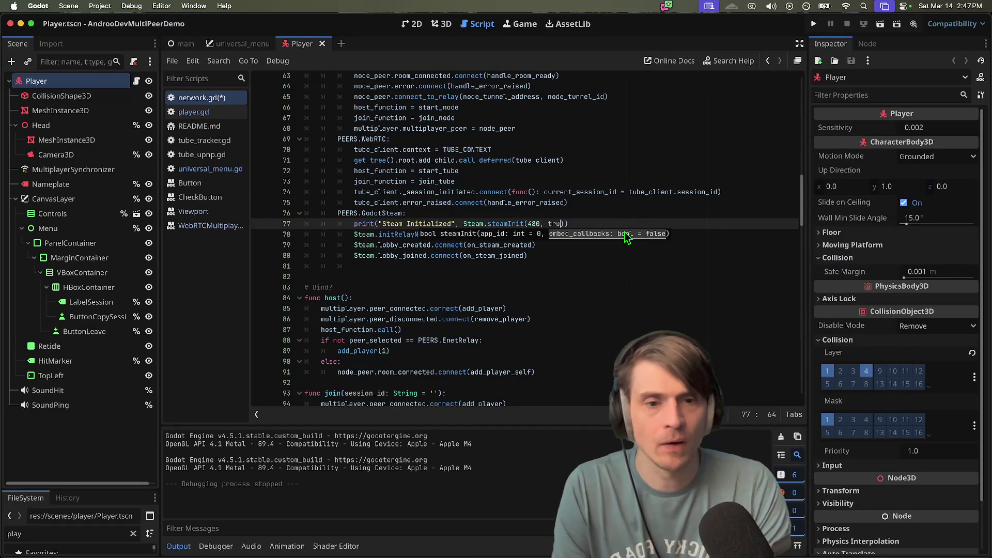
pyautogui.click(813, 24)
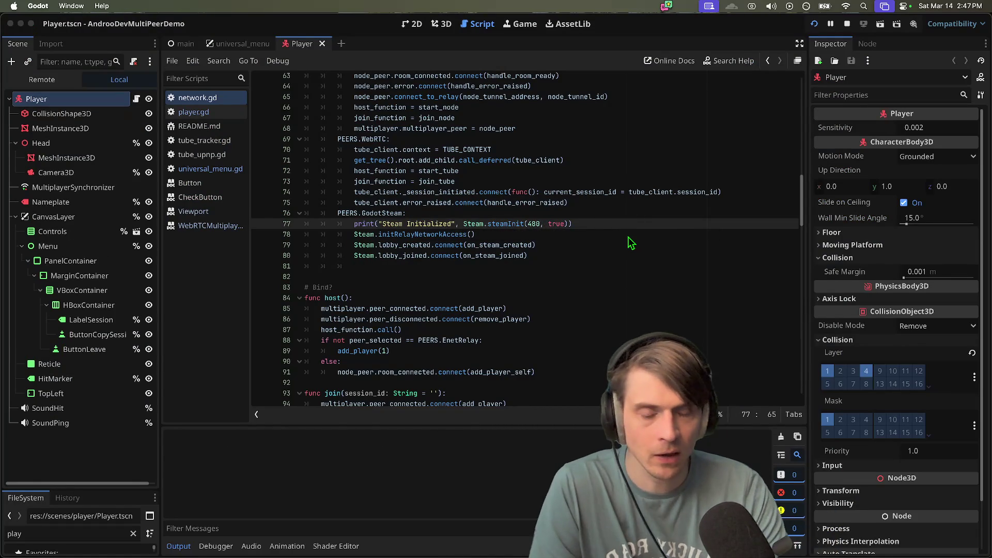
# Allow microphone access for both game instances and quit both test windows.
pyautogui.click(527, 217)
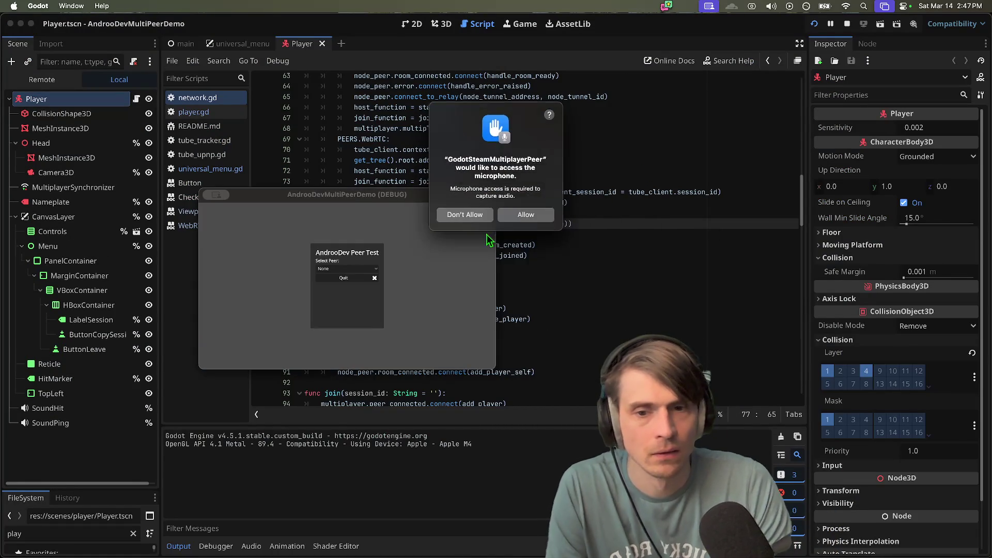
pyautogui.click(527, 217)
pyautogui.click(668, 280)
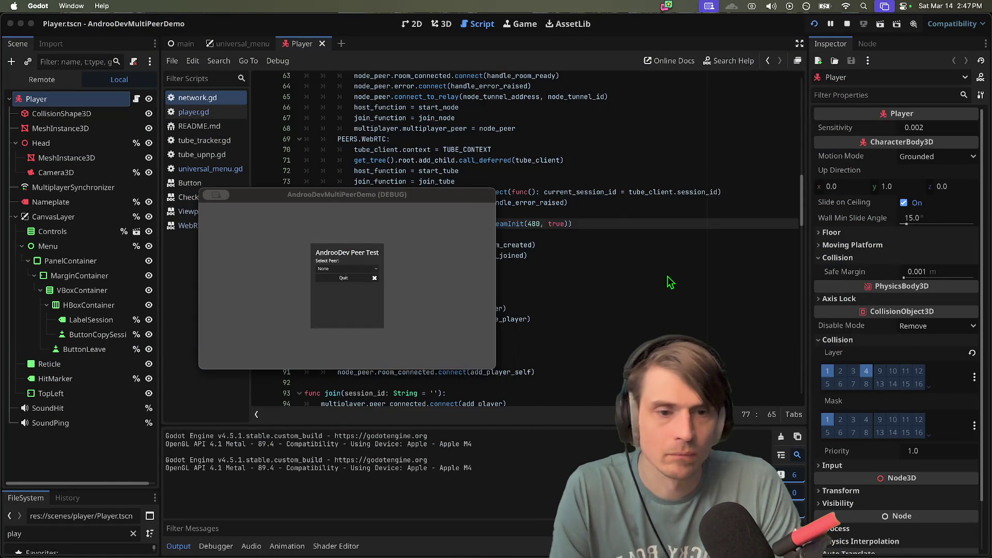
pyautogui.click(365, 277)
# Delete blank line 81 above # Bind?, undoing the accidental removal of the comment.
pyautogui.click(613, 269)
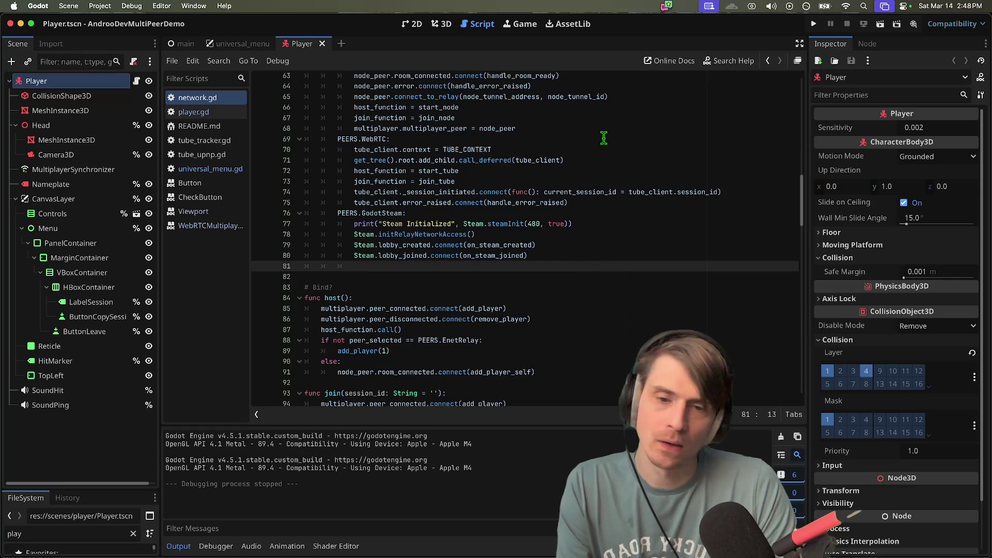
pyautogui.press('super+shift+k')
pyautogui.press('Down')
pyautogui.press('super+shift+k')
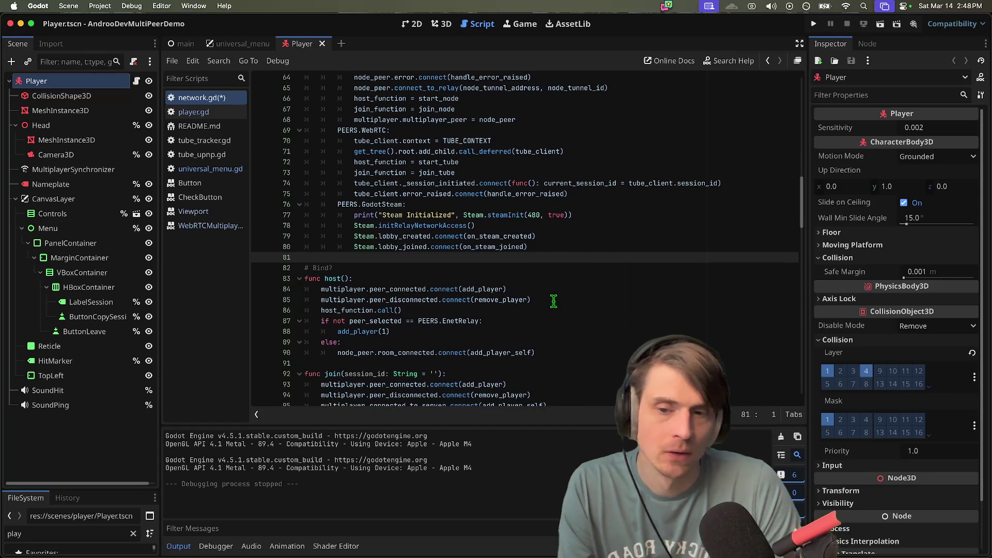
pyautogui.press('Down')
pyautogui.press('super+z')
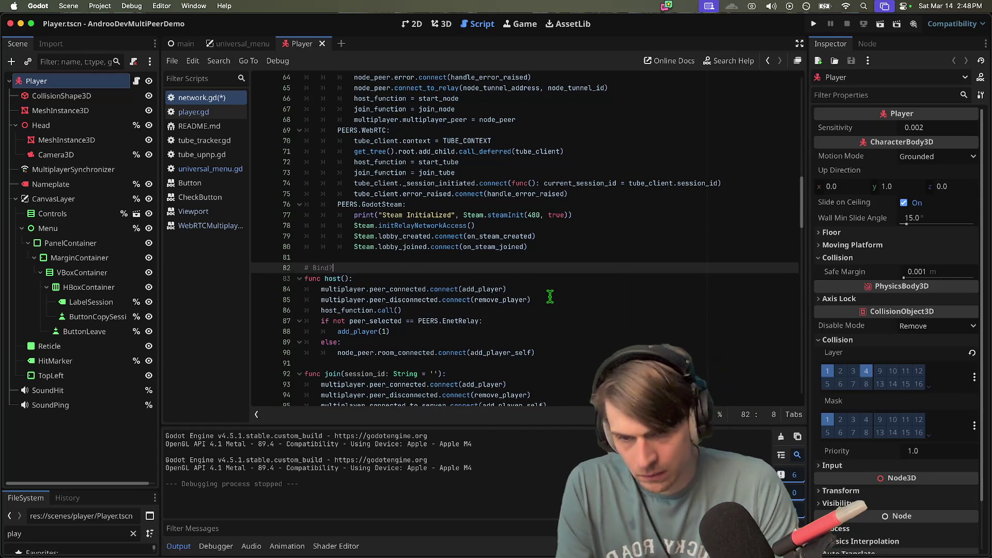
pyautogui.press('Up')
pyautogui.press('super+Tab')
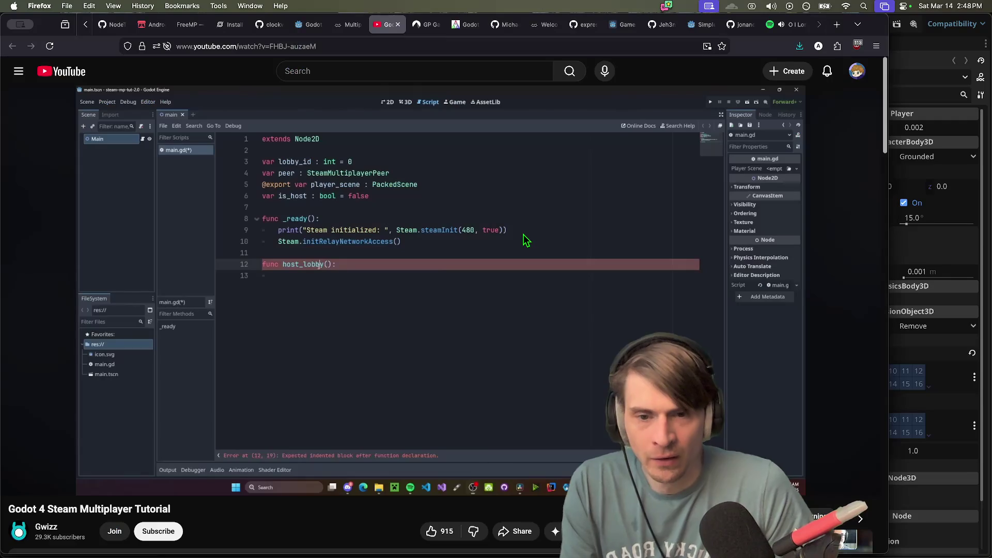
# Skip the tutorial ahead through 2:44, 3:18 and 4:04, pausing at 4:09.
pyautogui.click(416, 382)
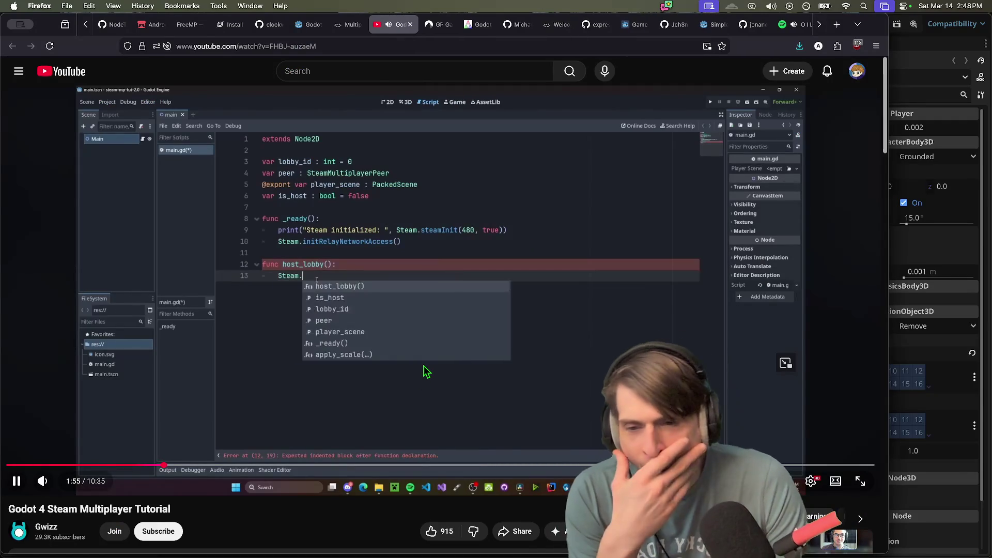
pyautogui.click(231, 465)
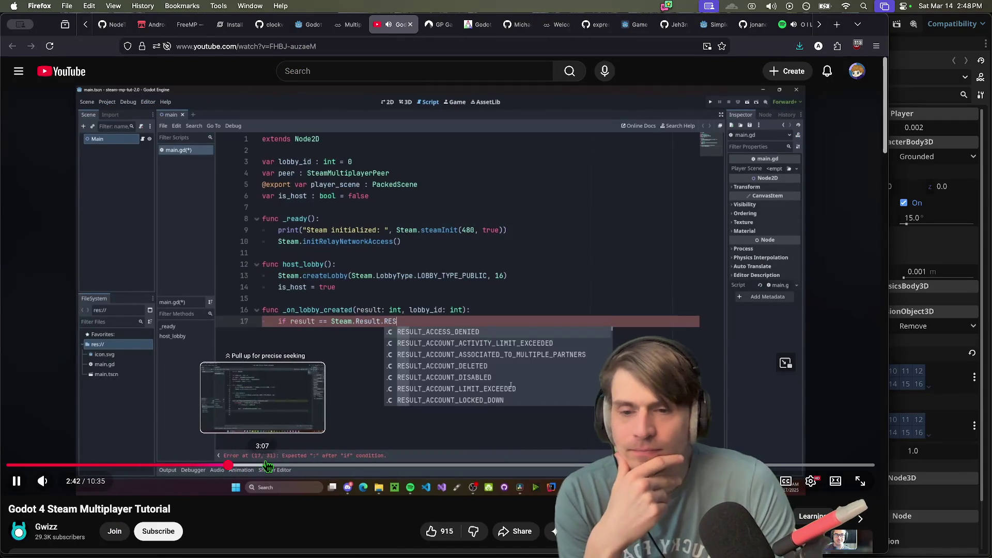
pyautogui.press('space')
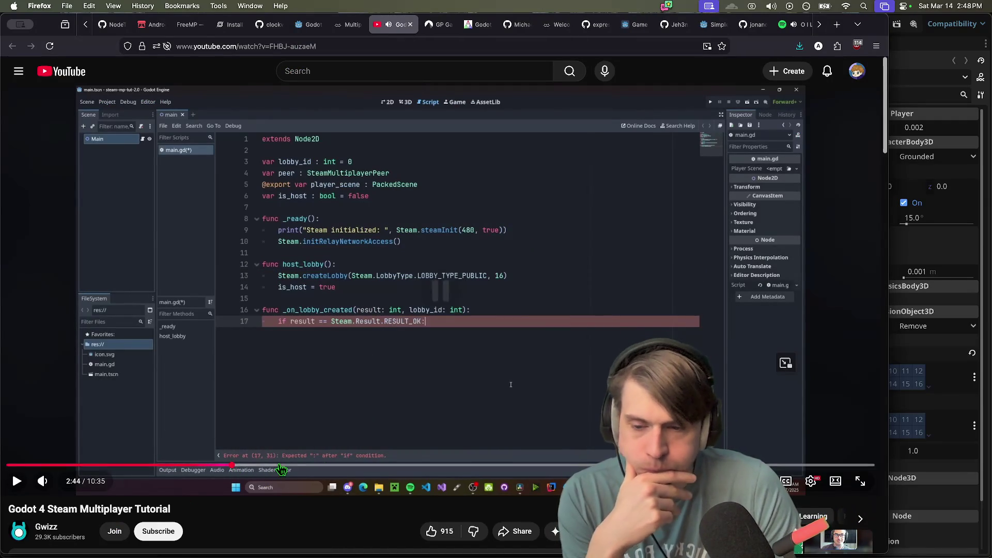
pyautogui.click(278, 465)
pyautogui.press('space')
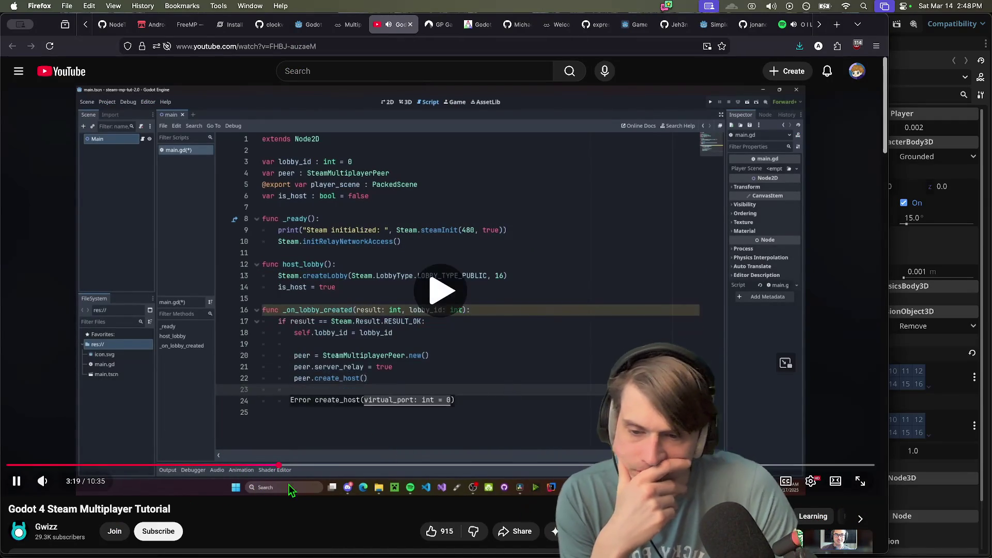
pyautogui.click(340, 465)
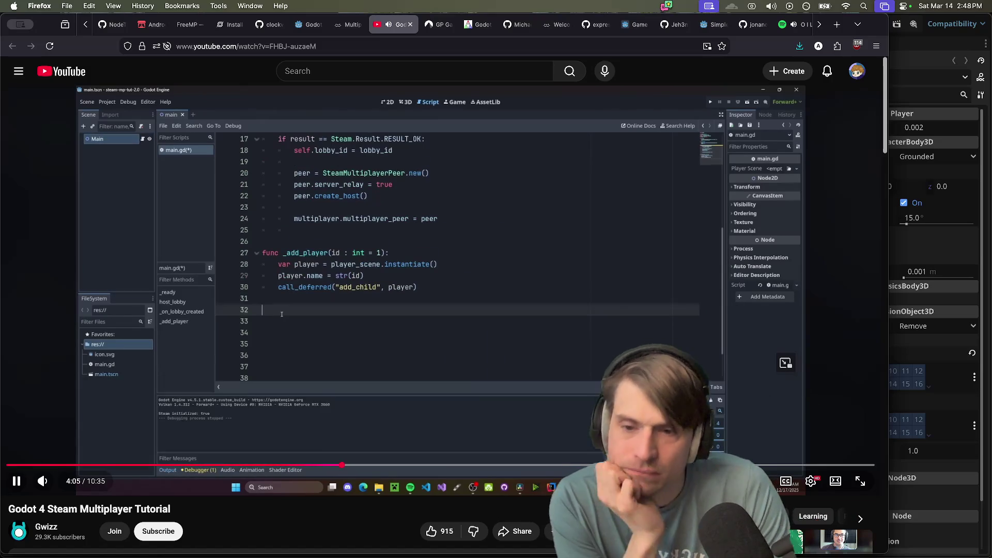
pyautogui.press('space')
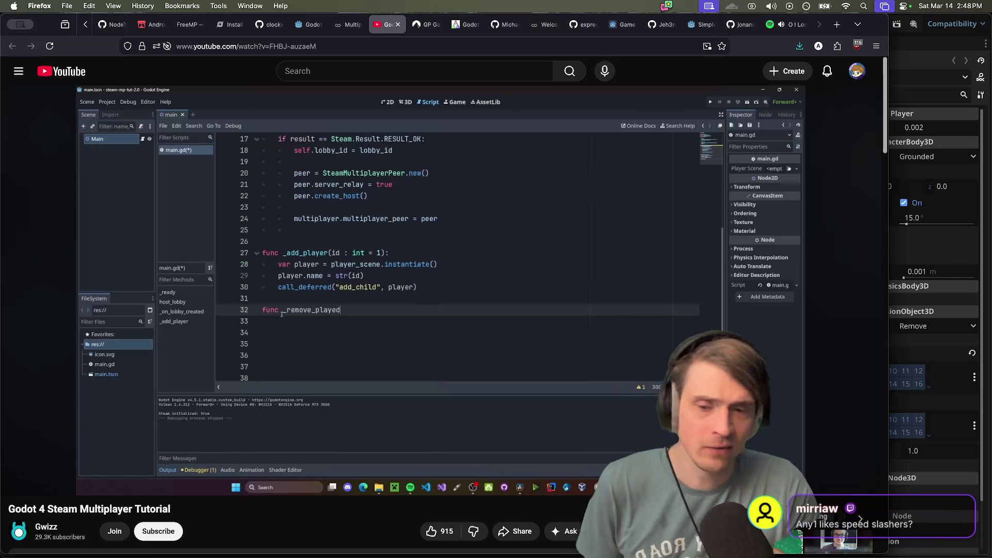
# Drag the tutorial ahead and pause at 7:50 on the join_lobby code.
pyautogui.click(510, 420)
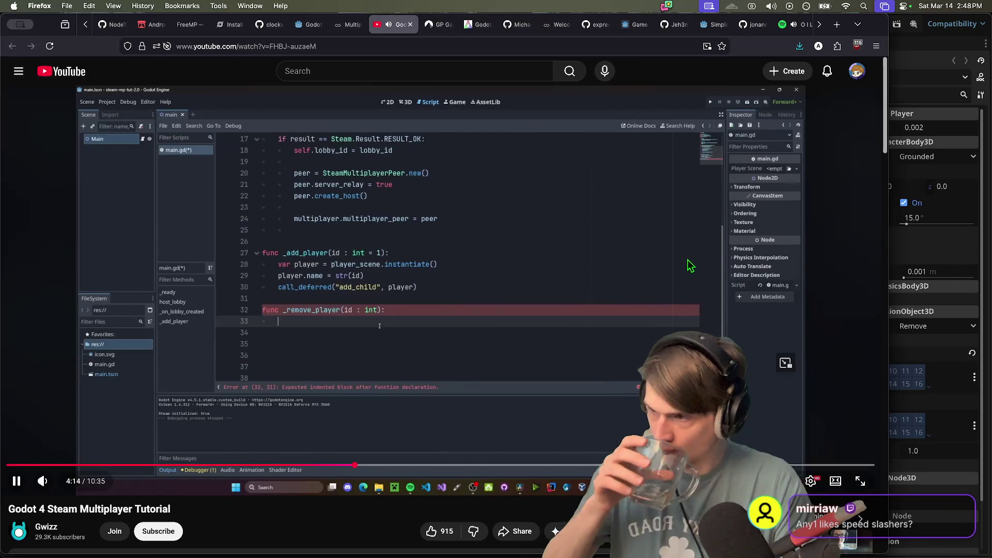
pyautogui.click(560, 279)
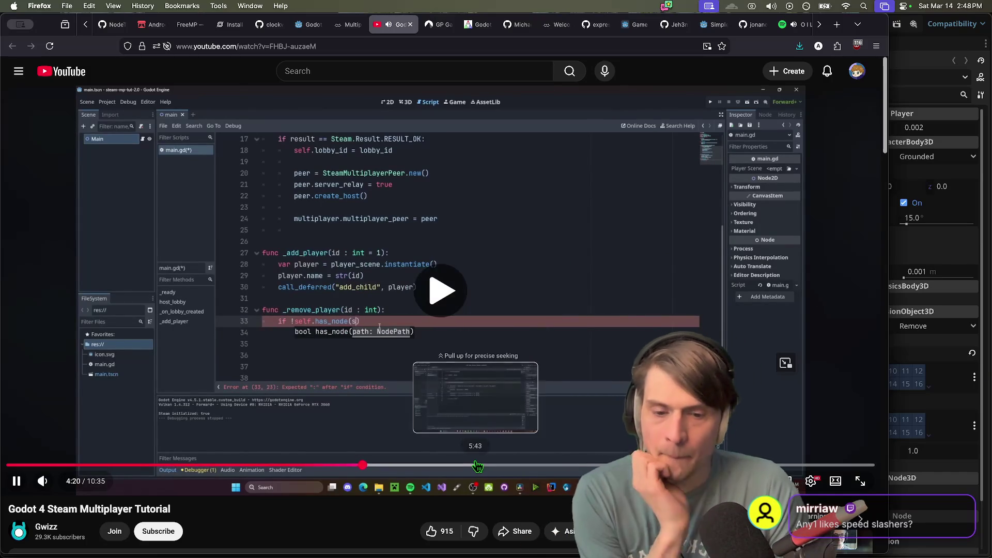
pyautogui.moveTo(476, 467); pyautogui.dragTo(647, 467)
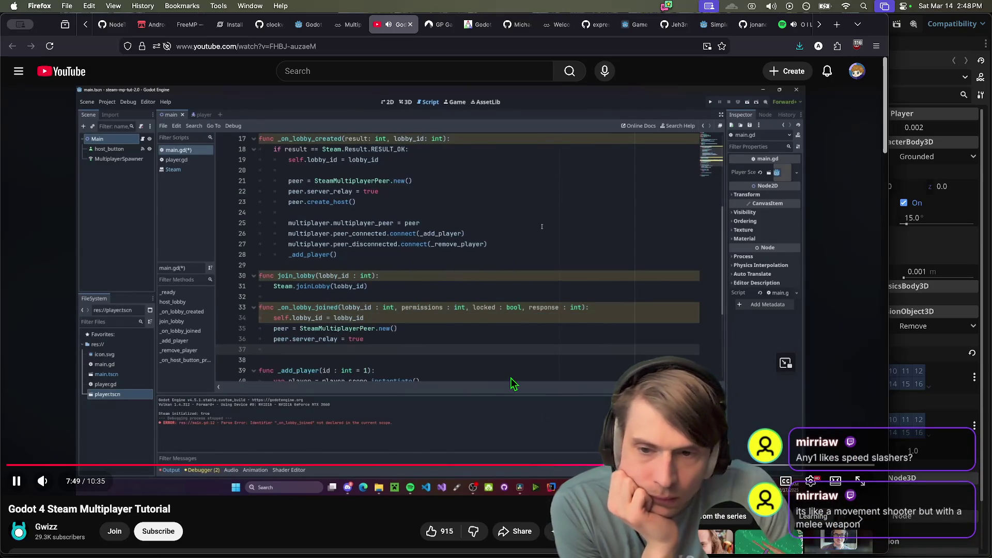
pyautogui.click(278, 310)
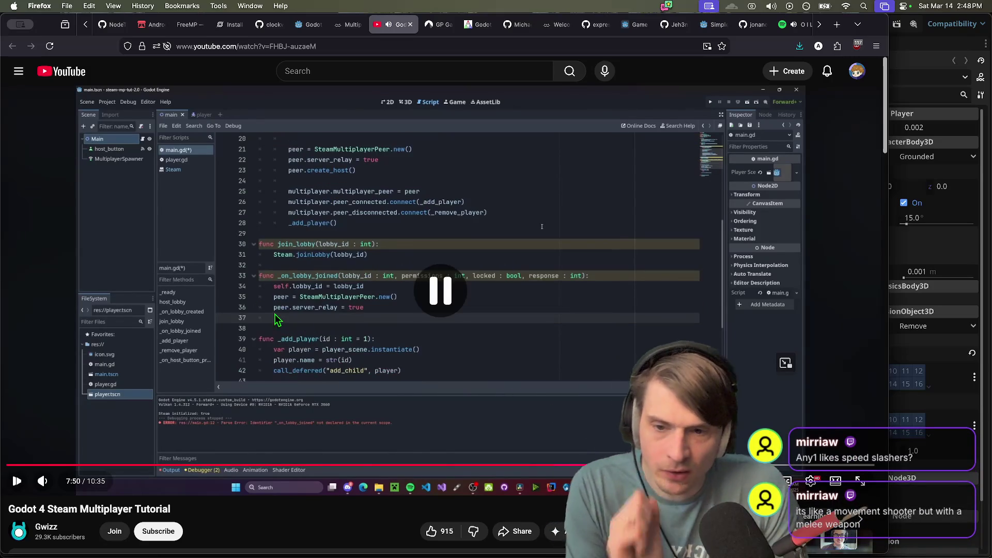
# Scroll to join_steam in network.gd and compare it with the paused tutorial.
pyautogui.press('super+Tab')
pyautogui.scroll(-10, 411, 382)
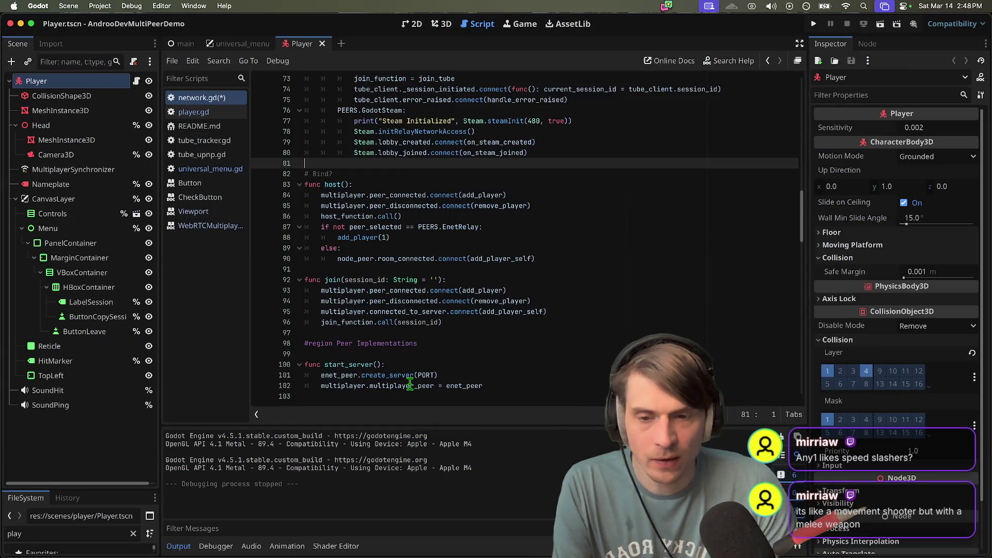
pyautogui.scroll(-6, 480, 343)
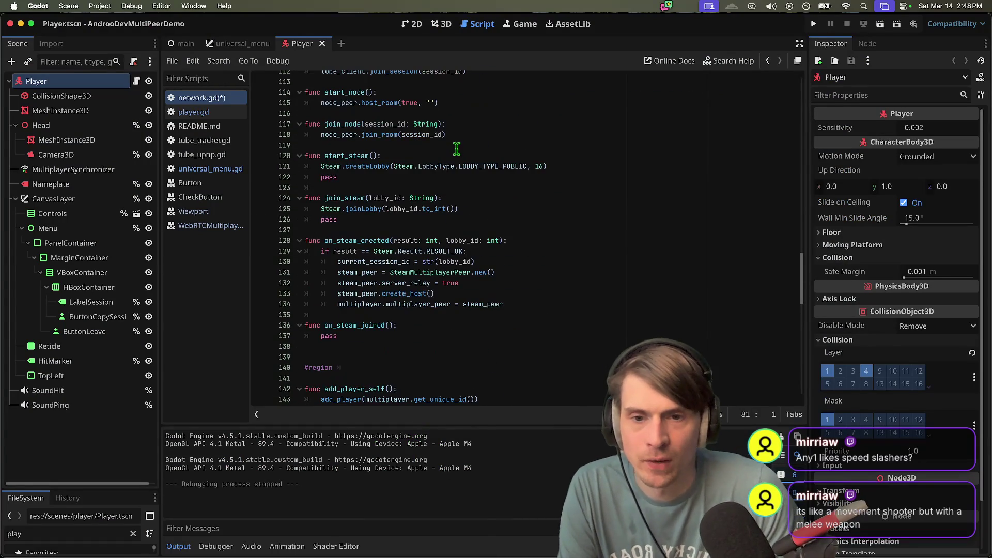
pyautogui.doubleClick(431, 198)
pyautogui.press('super+Tab')
pyautogui.press('super+Tab')
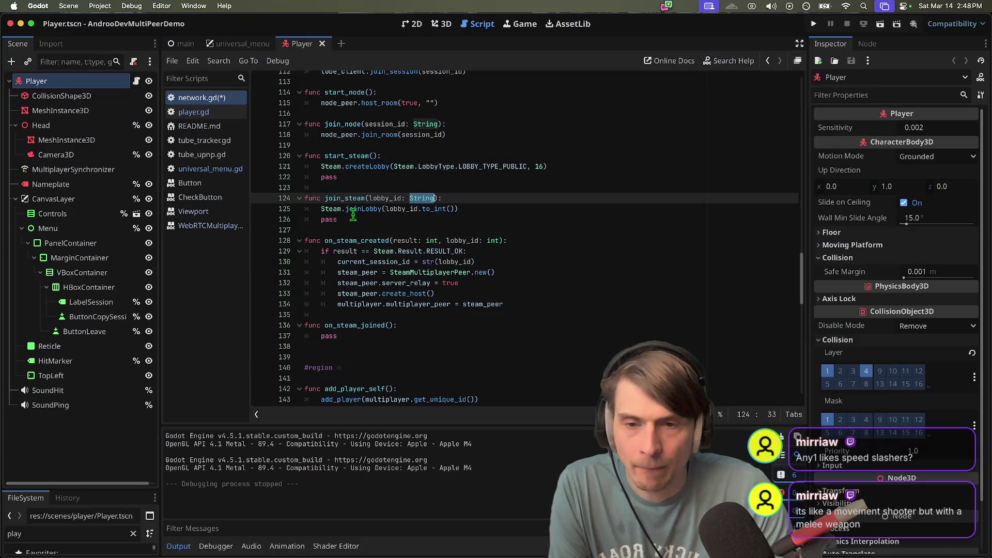
pyautogui.click(371, 198)
pyautogui.doubleClick(331, 198)
pyautogui.scroll(-3, 512, 191)
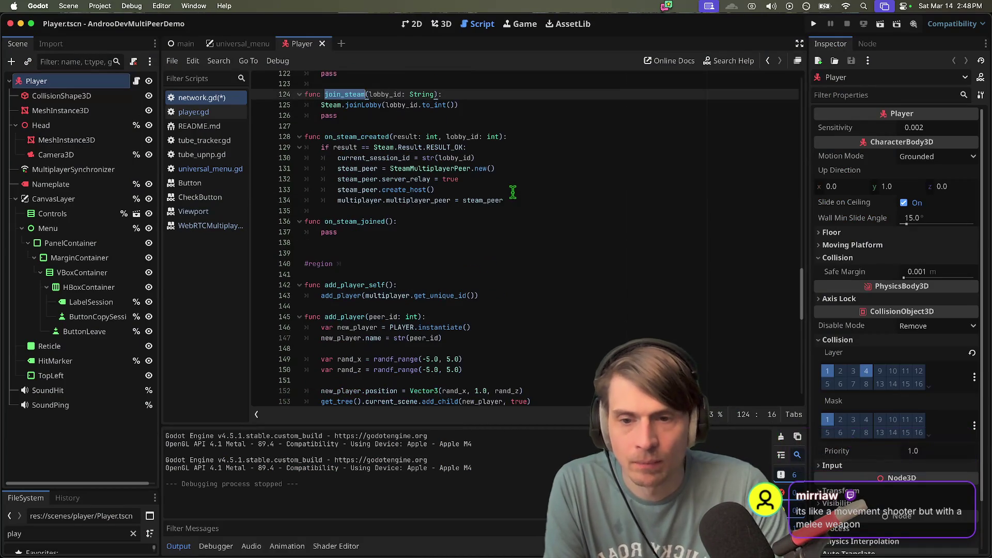
pyautogui.scroll(5, 512, 192)
pyautogui.scroll(-2, 458, 292)
# Add permissions: int and locked to on_steam_joined's parameter list after lobby_id.
pyautogui.click(460, 342)
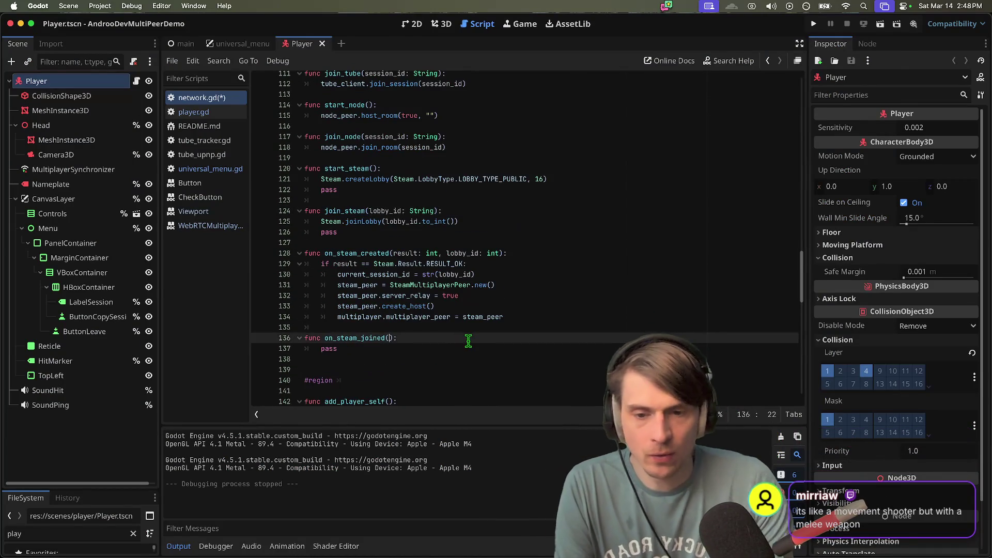
pyautogui.press('super+Tab')
pyautogui.press('super+Tab')
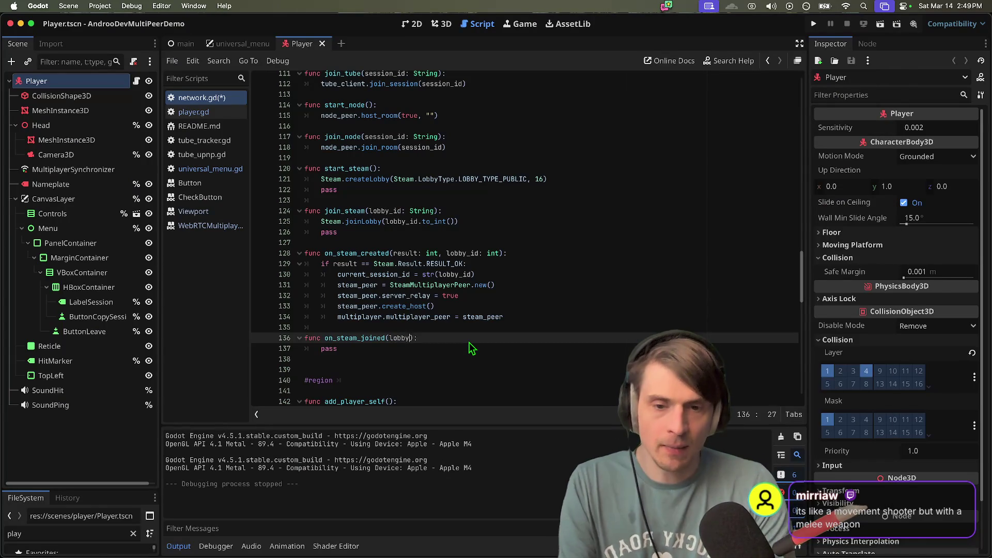
pyautogui.write(', p')
pyautogui.press('super+Tab')
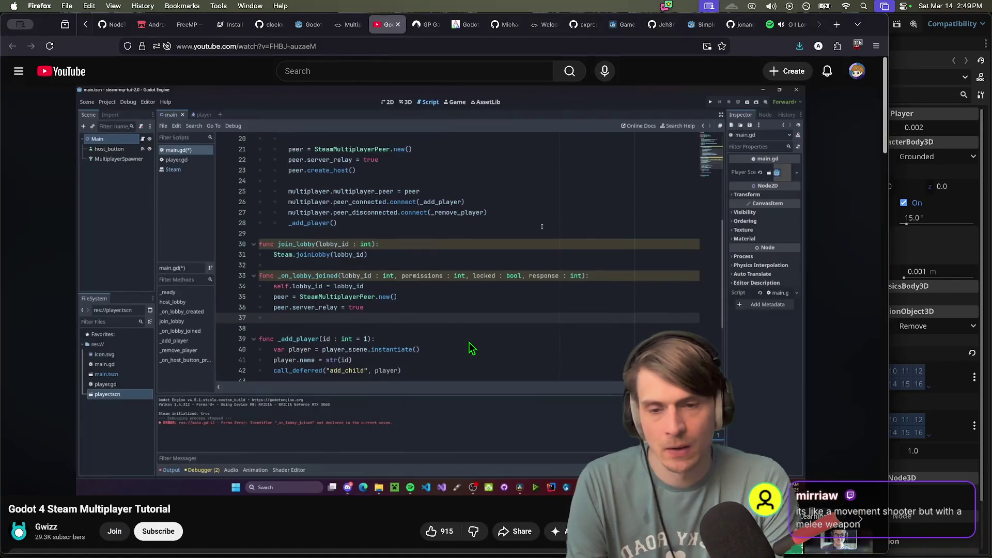
pyautogui.press('super+Tab')
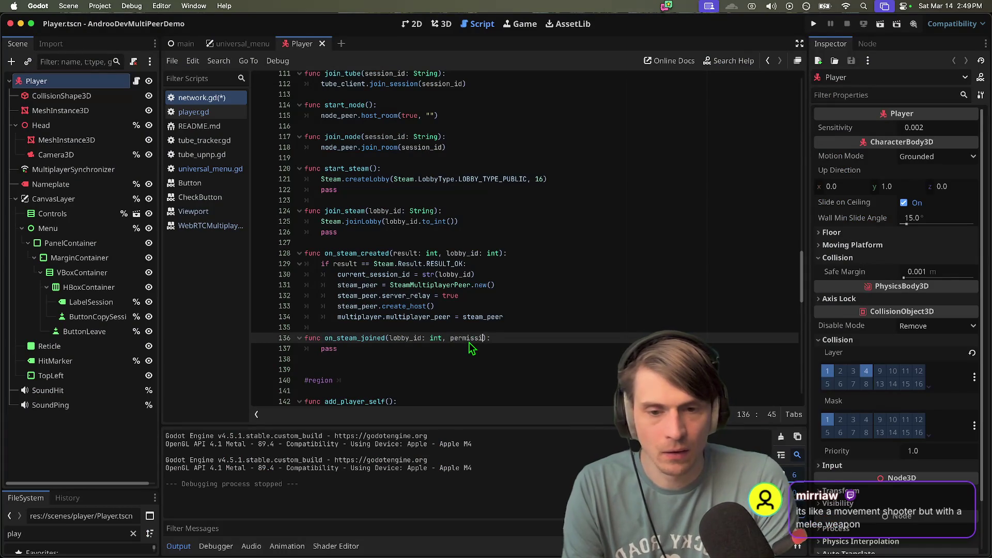
pyautogui.press('super+Tab')
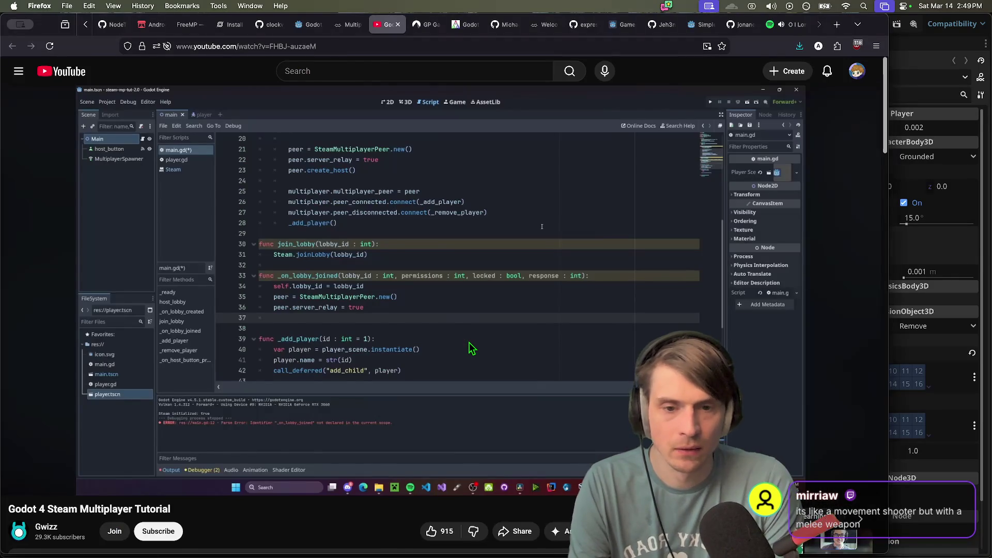
pyautogui.press('super+Tab')
pyautogui.write('int, locked')
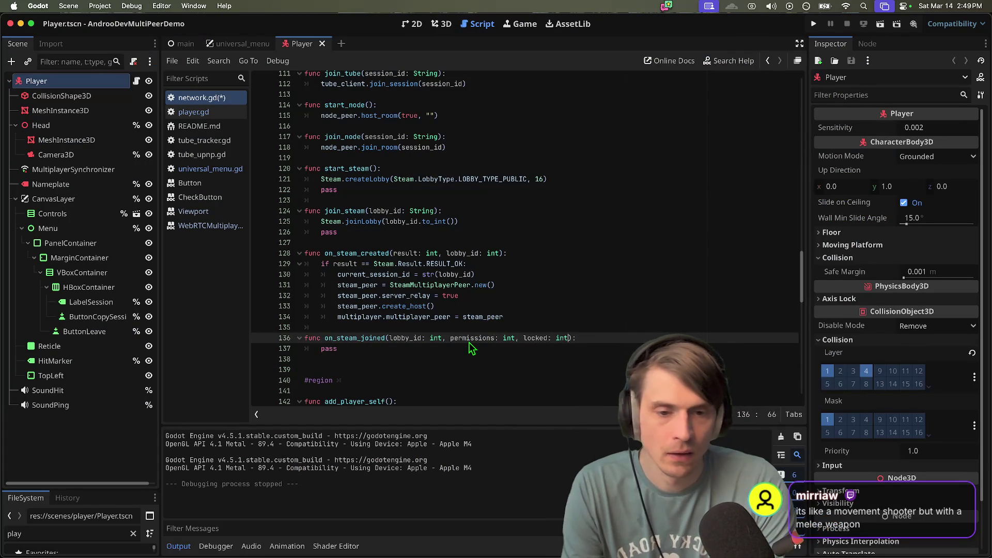
# Finish the on_steam_joined signature with locked: bool and response: int.
pyautogui.press('super+Tab')
pyautogui.press('super+Tab')
pyautogui.write('respo')
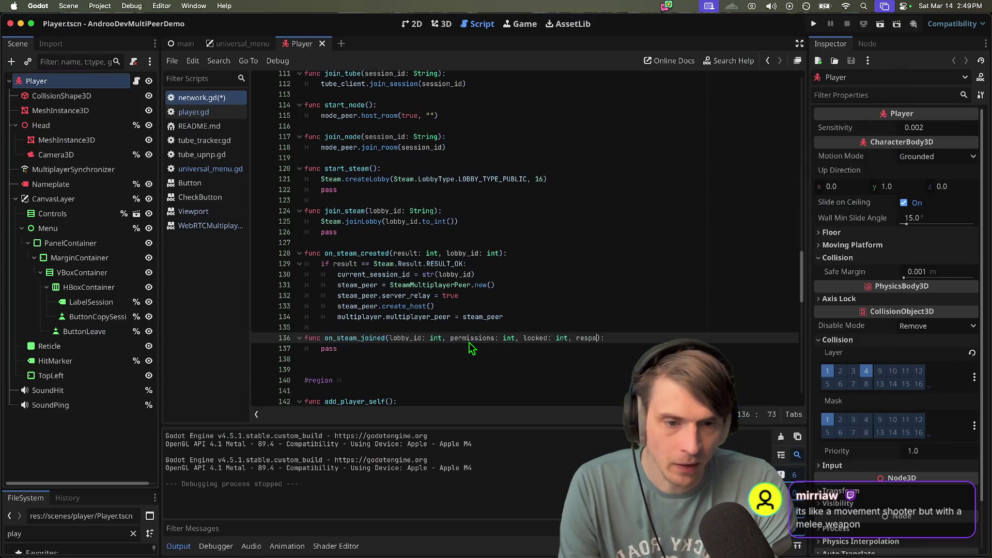
pyautogui.press('super+Tab')
pyautogui.press('super+Tab')
pyautogui.write('i')
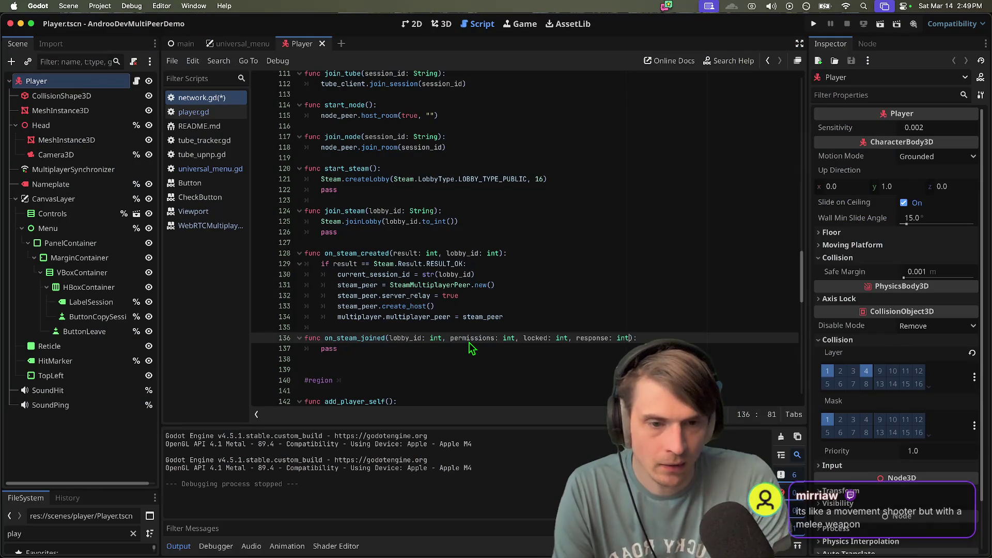
pyautogui.press('Escape')
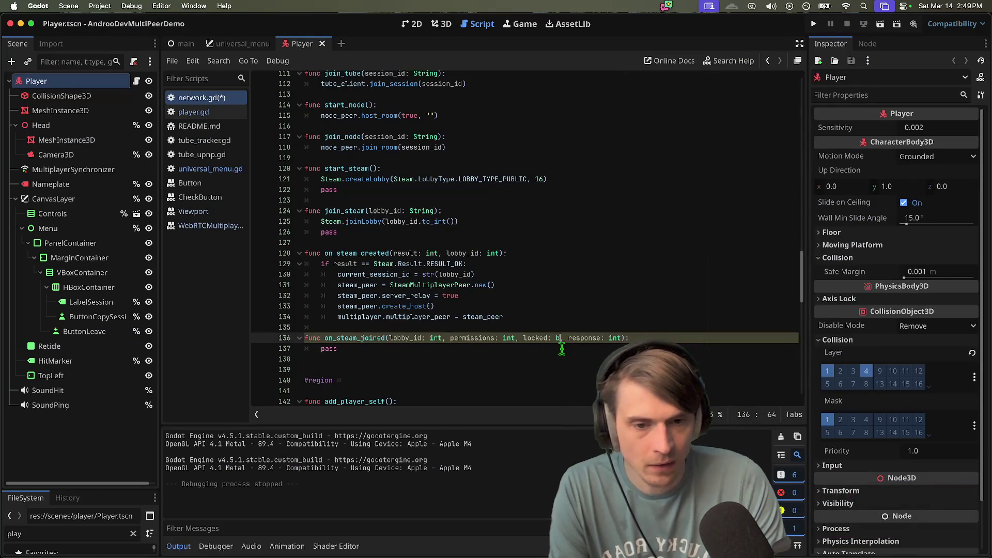
pyautogui.write('ool')
pyautogui.press('Escape')
pyautogui.press('Down')
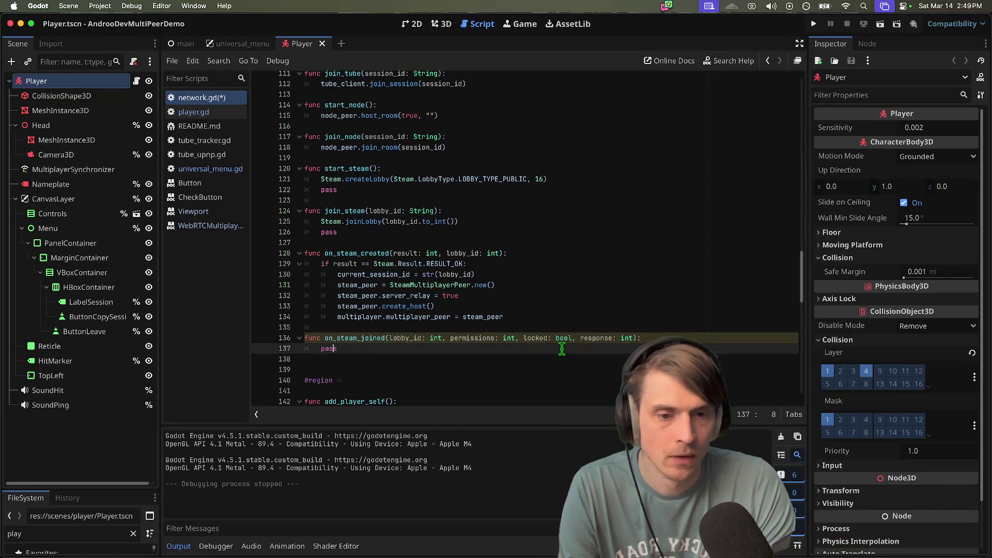
pyautogui.press('super+Tab')
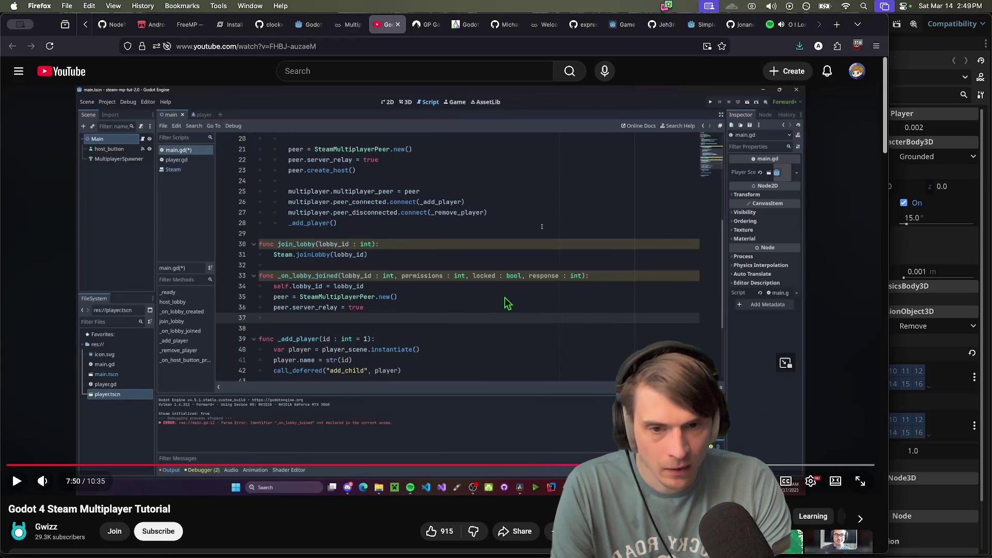
pyautogui.press('space')
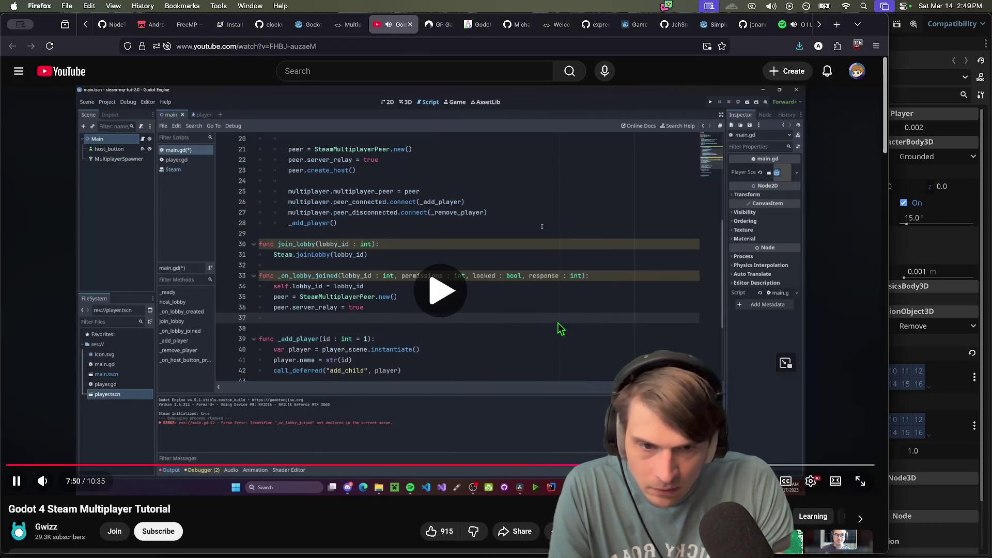
# Play the tutorial on to its create_client(Steam.getLobbyOwner(lobby_id)) call and pause at 8:15.
pyautogui.press('space')
pyautogui.press('super+Tab')
pyautogui.press('super+Tab')
pyautogui.press('space')
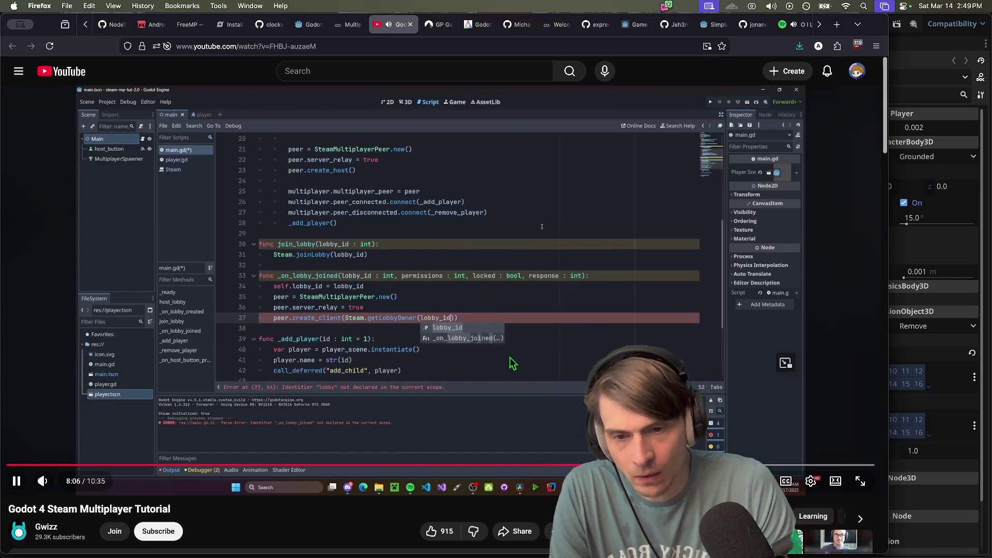
pyautogui.click(653, 321)
pyautogui.click(653, 321)
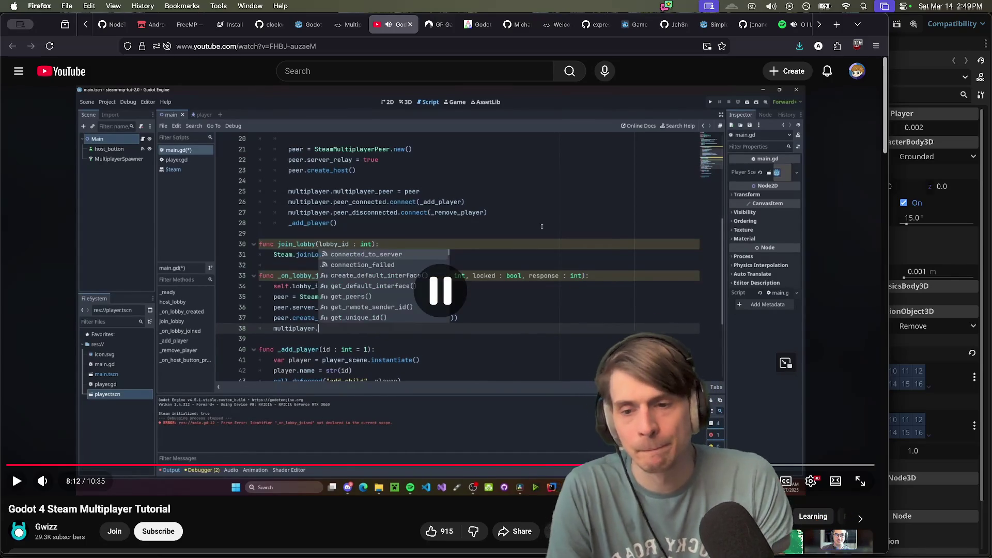
pyautogui.click(379, 291)
pyautogui.press('super+Tab')
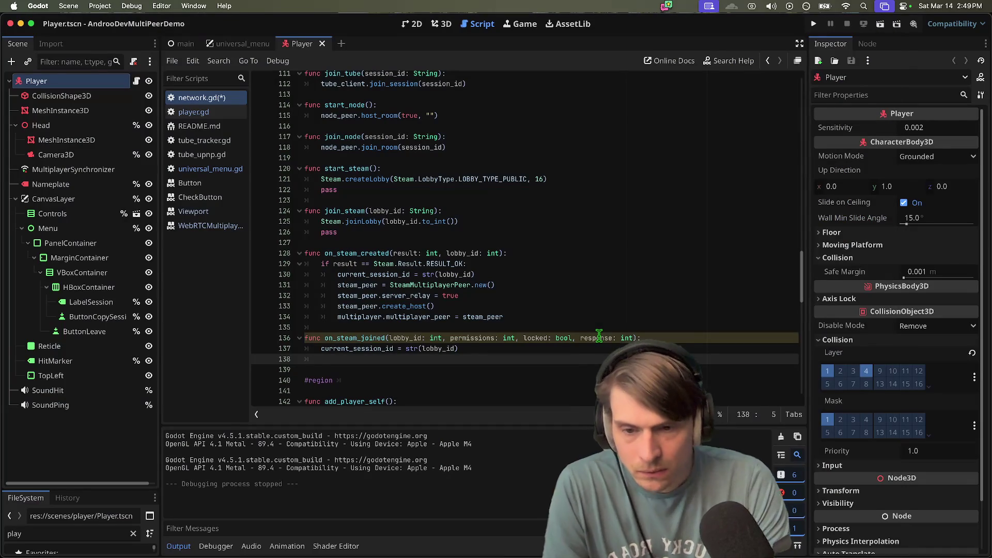
# Assign steam_peer a new SteamMultiplayerPeer in on_steam_joined.
pyautogui.write('pe')
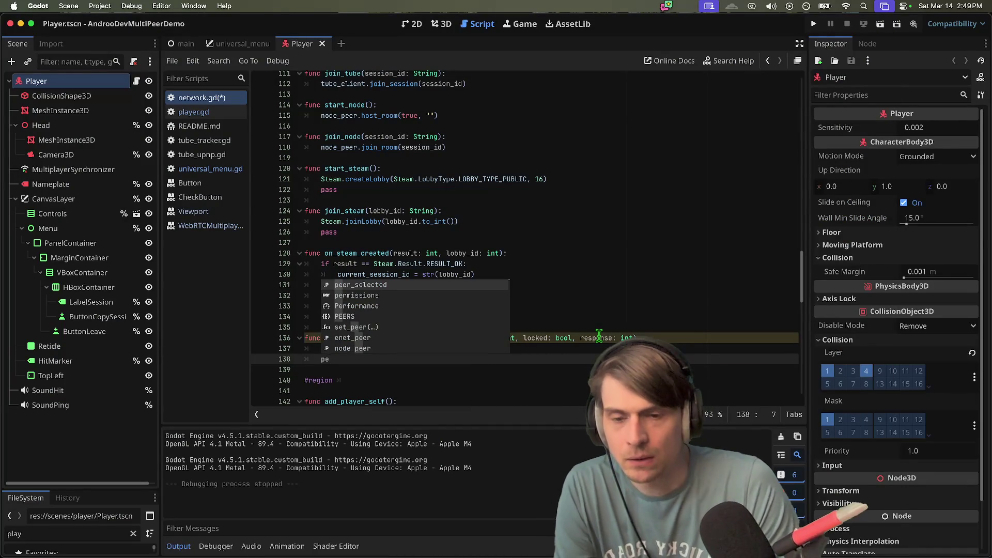
pyautogui.press('super+Tab')
pyautogui.press('super+Tab')
pyautogui.press('BackSpace')
pyautogui.write('steam')
pyautogui.press('Return')
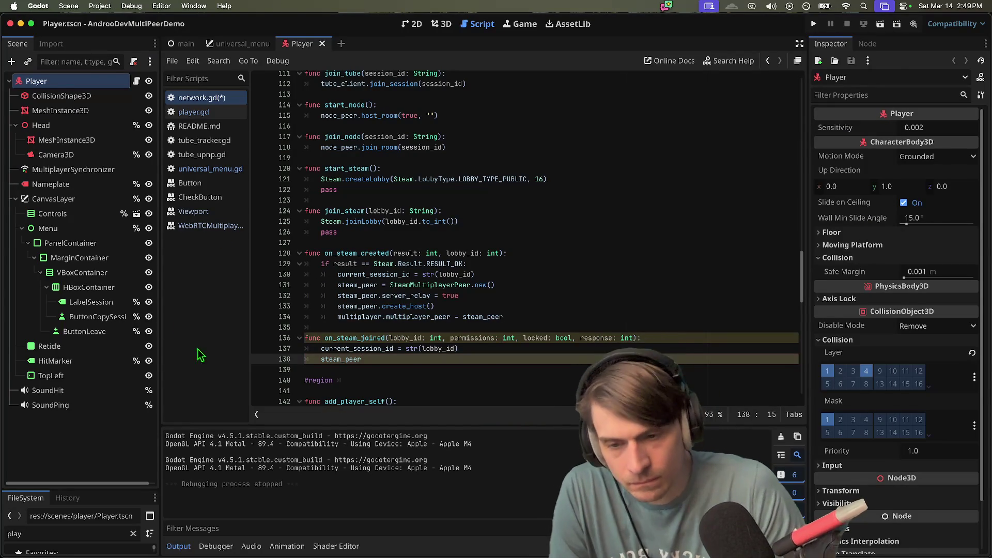
pyautogui.press('super+Tab')
pyautogui.press('super+Tab')
pyautogui.press('super+Tab')
pyautogui.press('super+Tab')
pyautogui.write('= S')
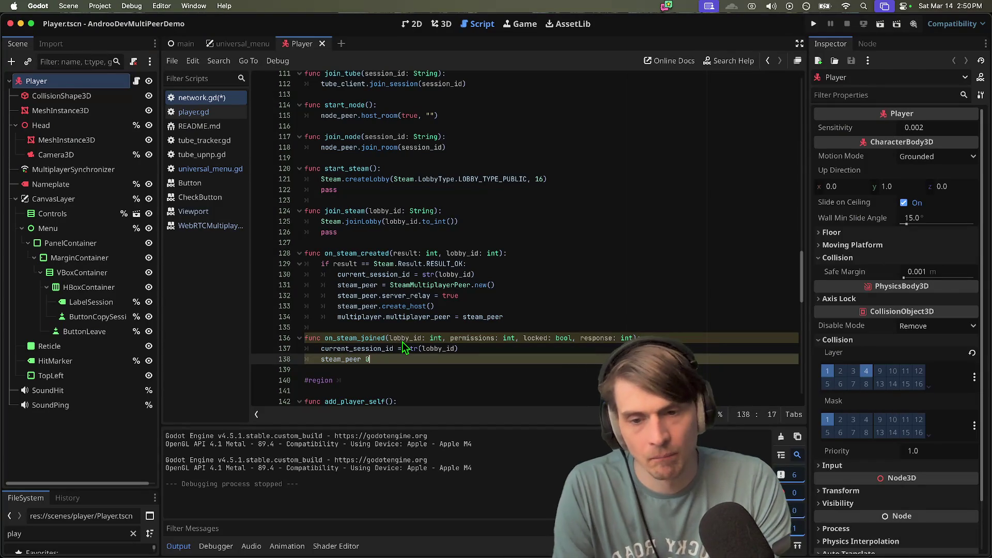
pyautogui.write('teamMul')
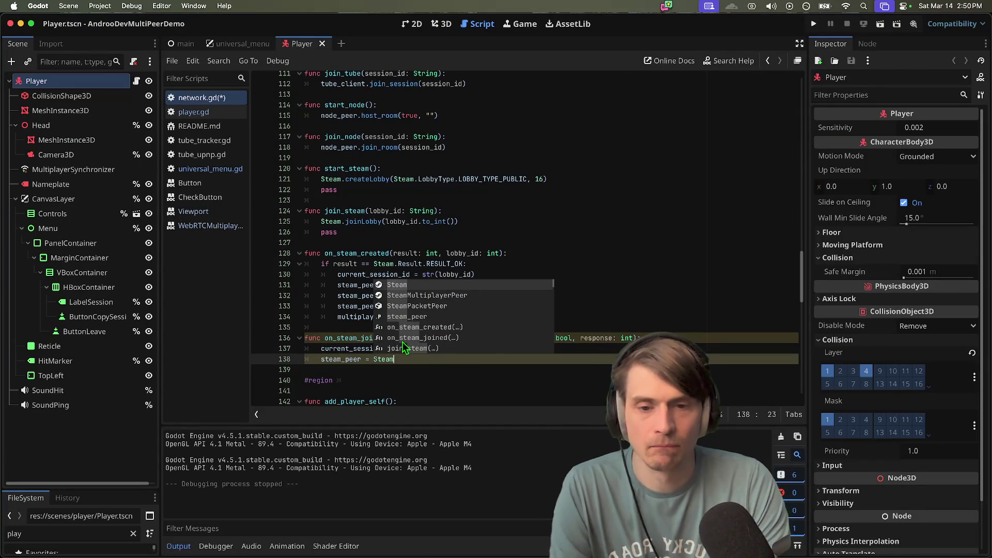
pyautogui.press('Return')
pyautogui.write('.new(')
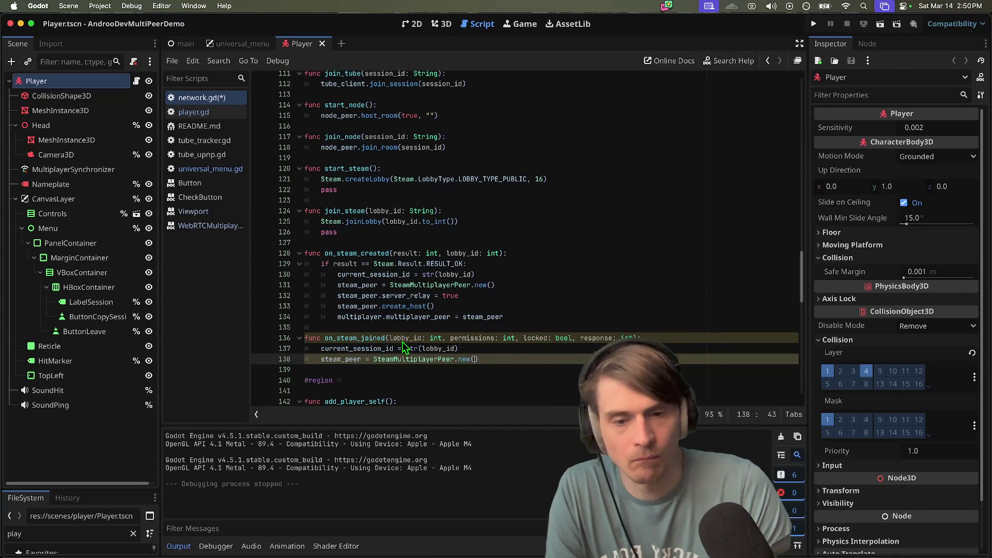
pyautogui.press('super+Tab')
pyautogui.press('super+Tab')
pyautogui.write(')')
pyautogui.press('Return')
pyautogui.press('super+Tab')
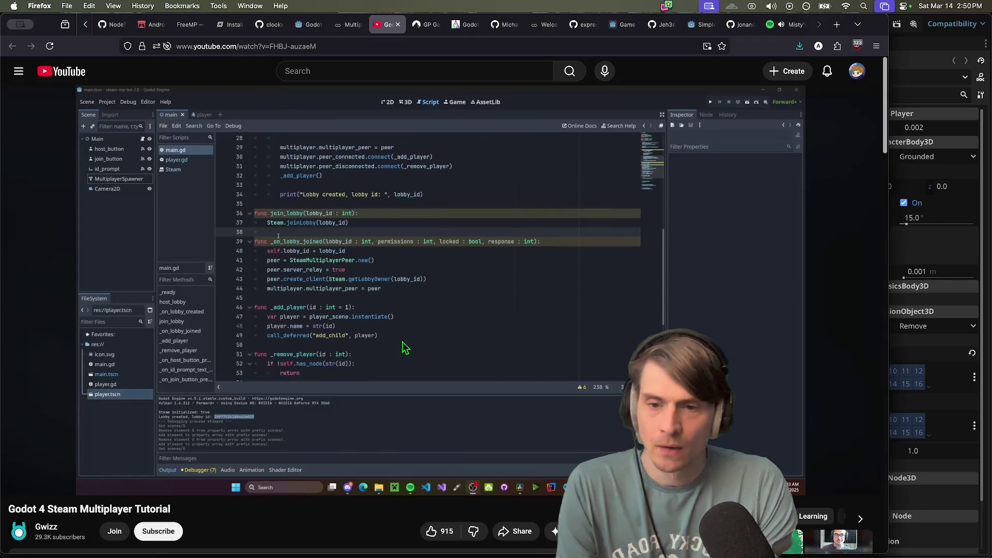
pyautogui.press('super+Tab')
# Set steam_peer.server_relay = true.
pyautogui.write('steam_peer.rel')
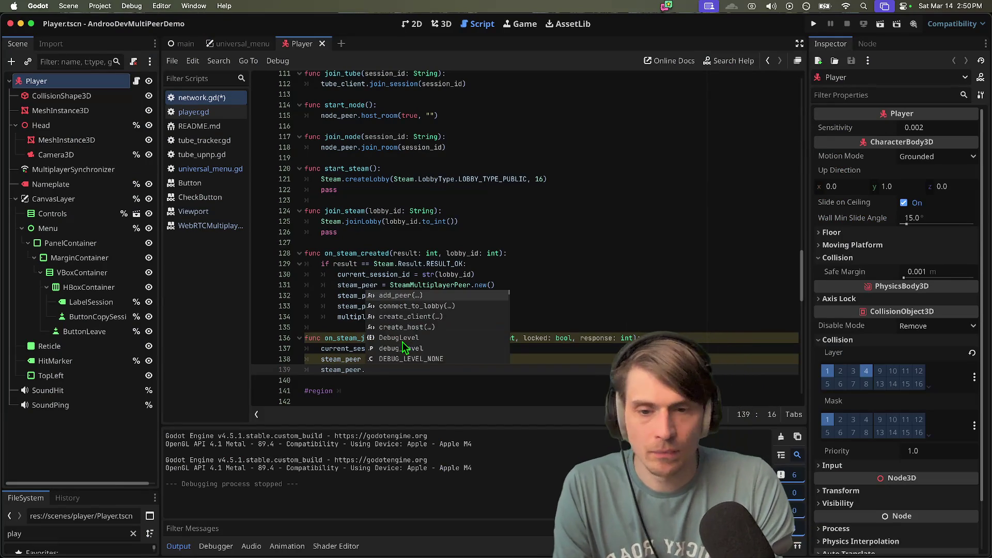
pyautogui.press('super+Tab')
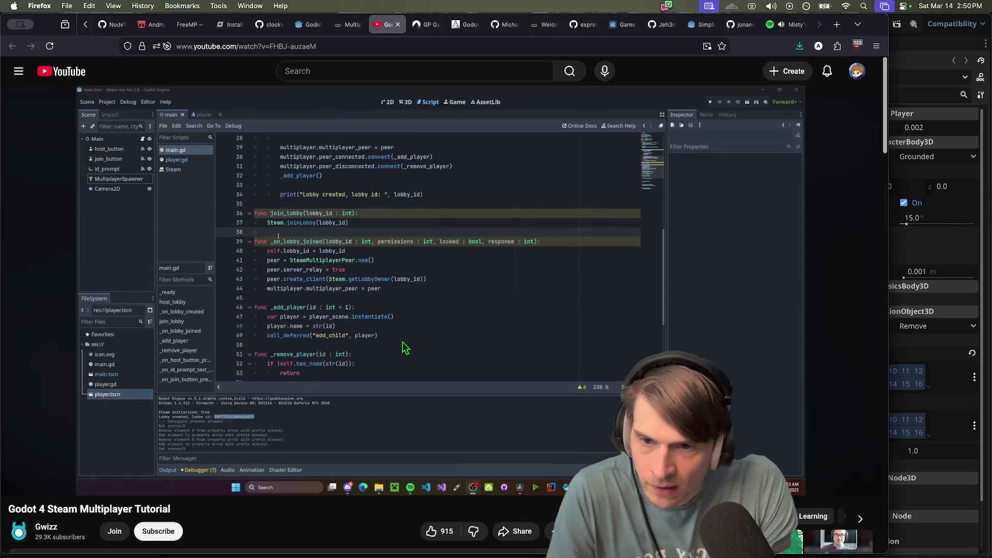
pyautogui.press('super+Tab')
pyautogui.press('Return')
pyautogui.write('= true')
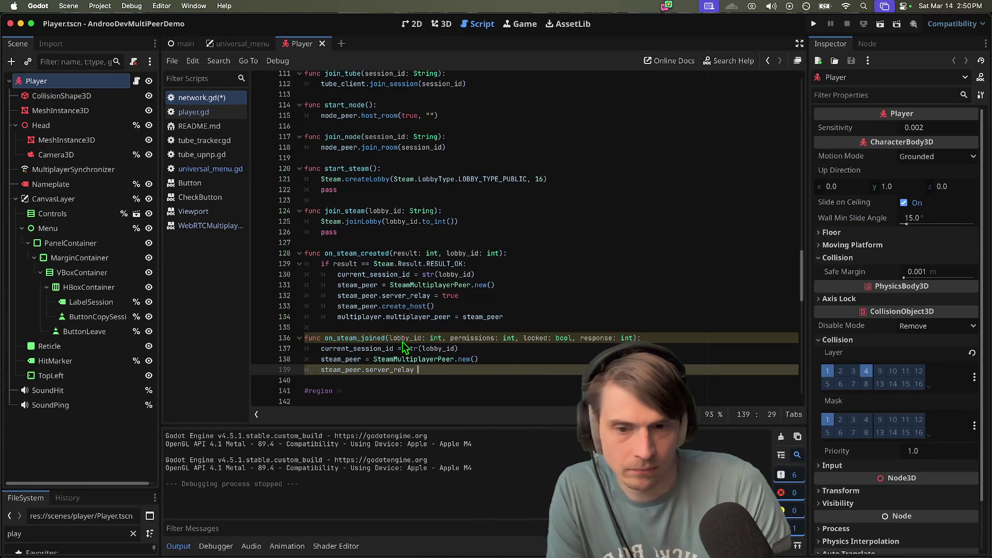
pyautogui.press('super+Tab')
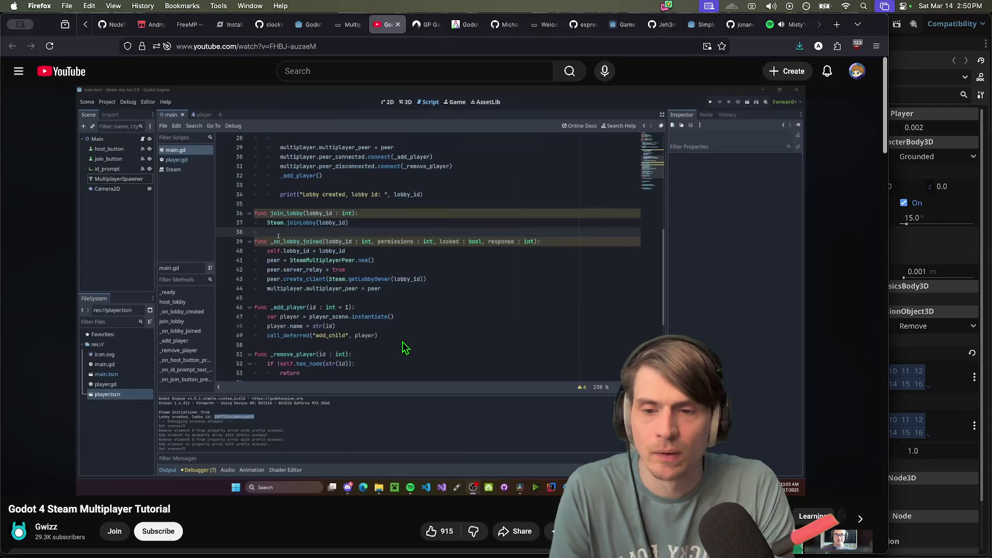
pyautogui.press('super+Tab')
# Call steam_peer.create_client with Steam.getLobbyOwner(lobby_id) as its first argument.
pyautogui.write('.create')
pyautogui.press('Return')
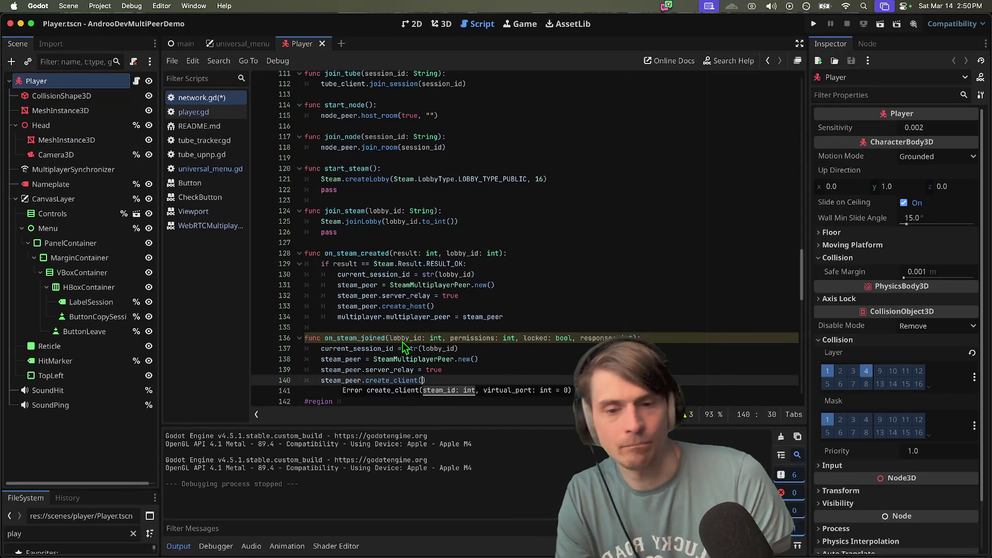
pyautogui.press('super+Tab')
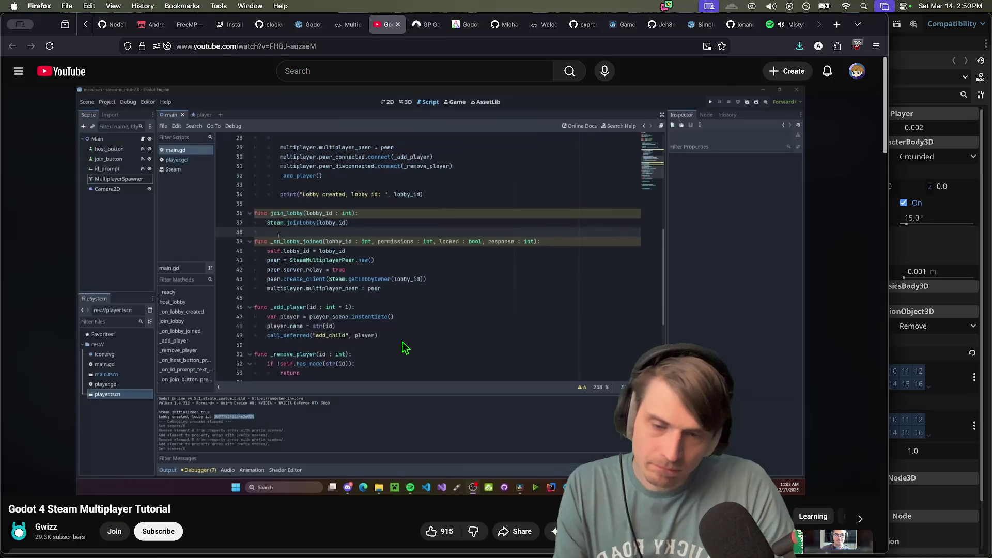
pyautogui.press('super+Tab')
pyautogui.write('Steam.get_')
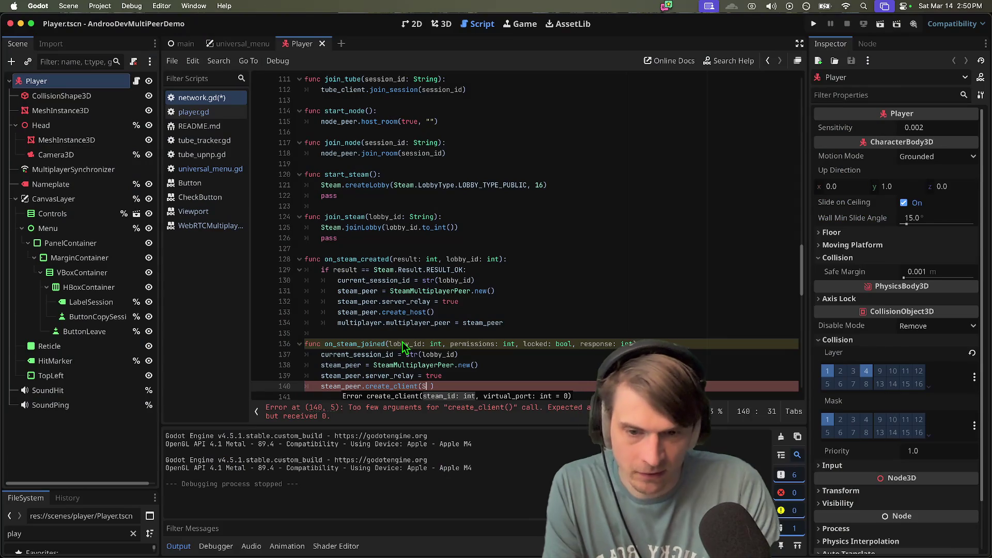
pyautogui.write('lobb')
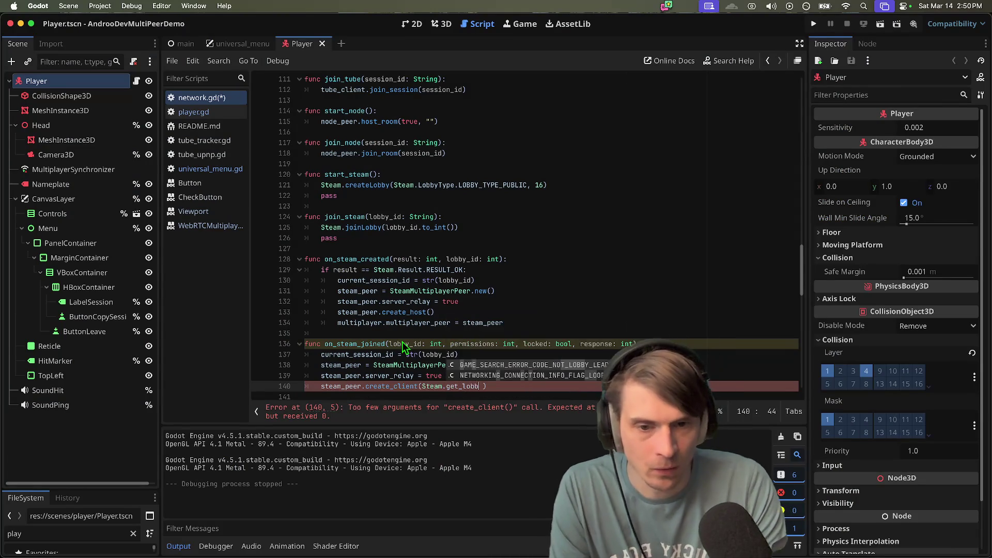
pyautogui.press('BackSpace')
pyautogui.press('BackSpace')
pyautogui.press('BackSpace')
pyautogui.write('Lobby')
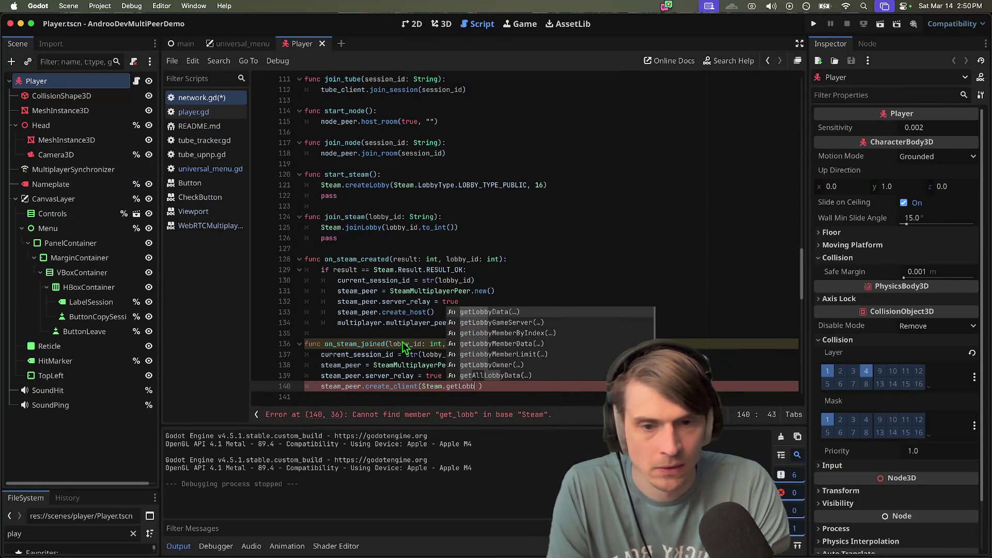
pyautogui.write('Owner(')
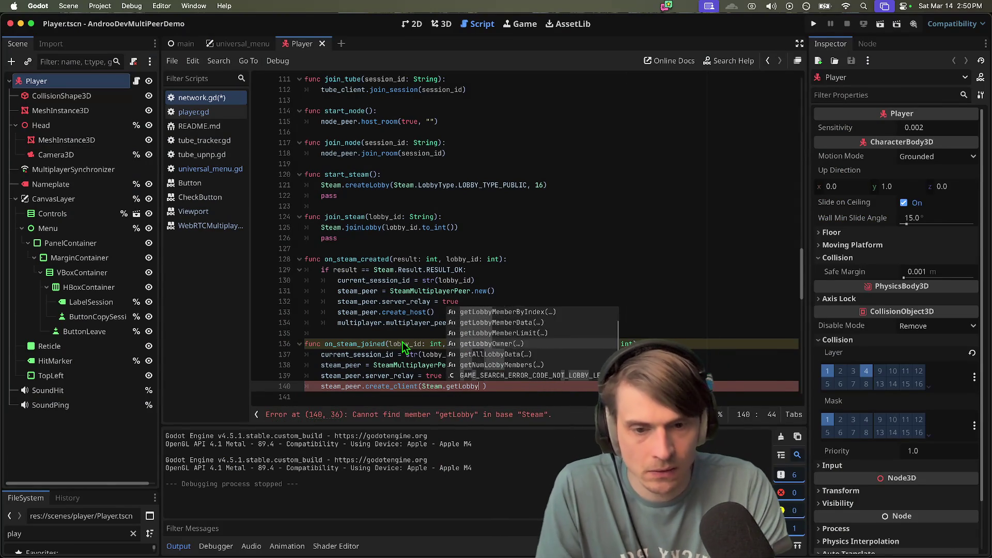
pyautogui.press('Return')
pyautogui.write('lobby_id')
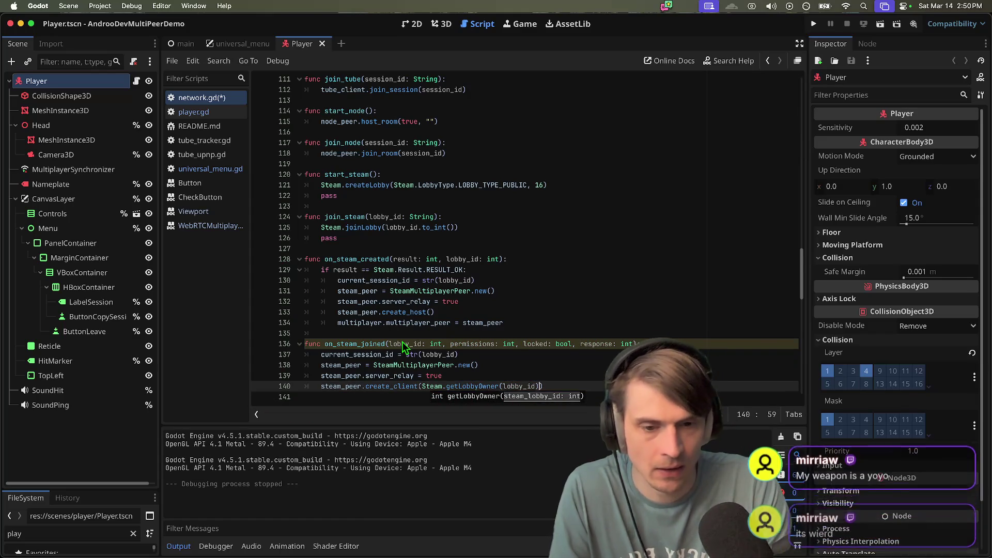
pyautogui.press('super+Tab')
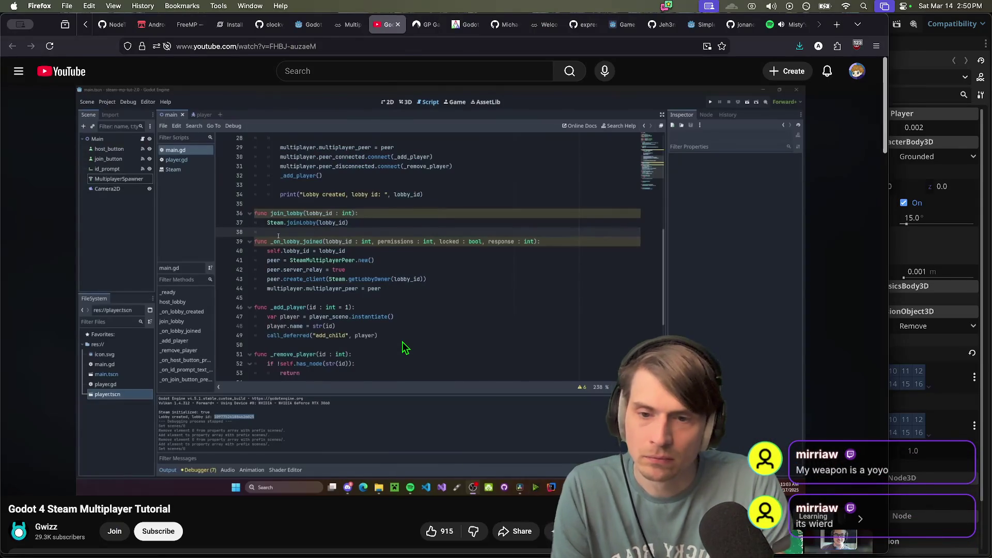
pyautogui.press('super+Tab')
pyautogui.click(406, 336)
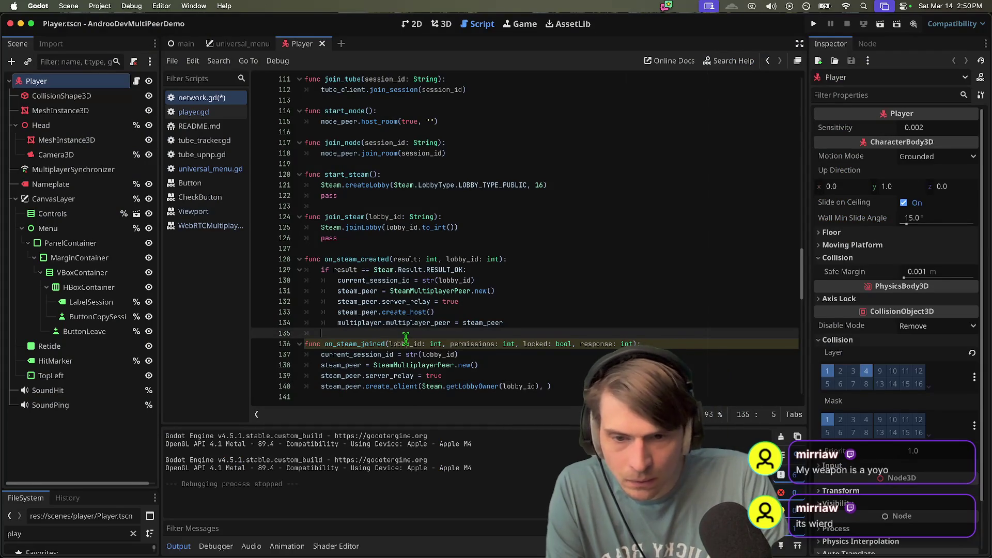
# Compare with the tutorial and underscore the unused permissions, locked and response parameters on line 136.
pyautogui.moveTo(406, 339); pyautogui.dragTo(423, 343)
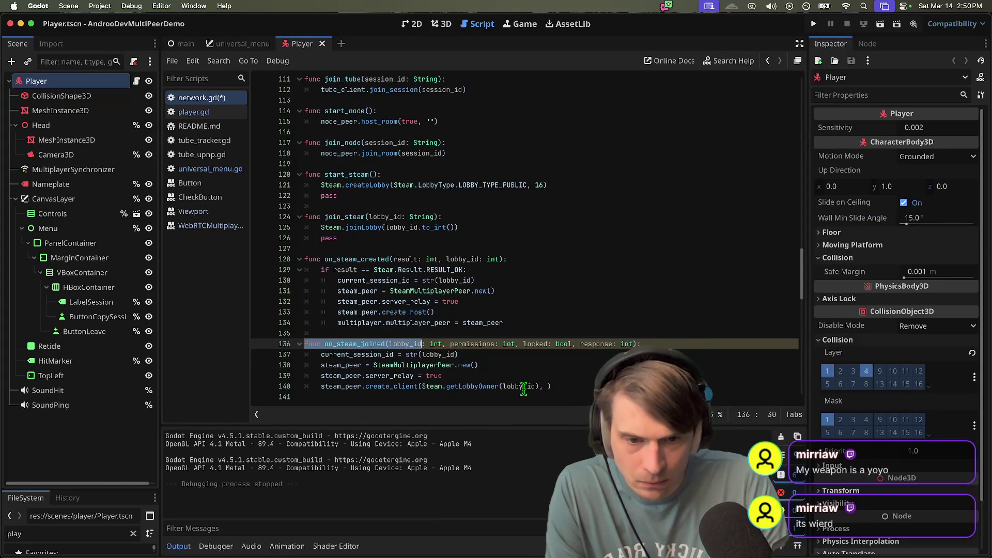
pyautogui.press('super+Tab')
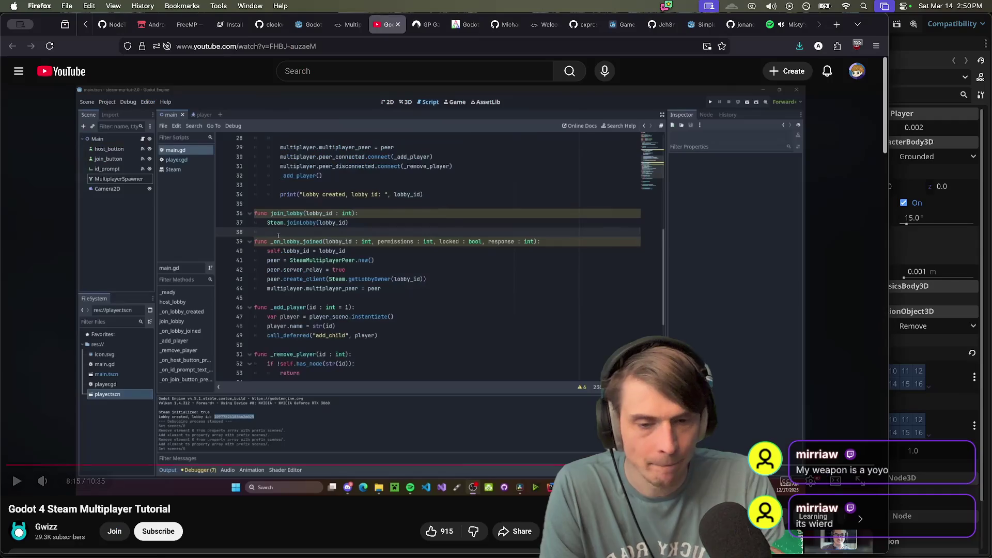
pyautogui.click(418, 316)
pyautogui.click(625, 283)
pyautogui.press('super+Tab')
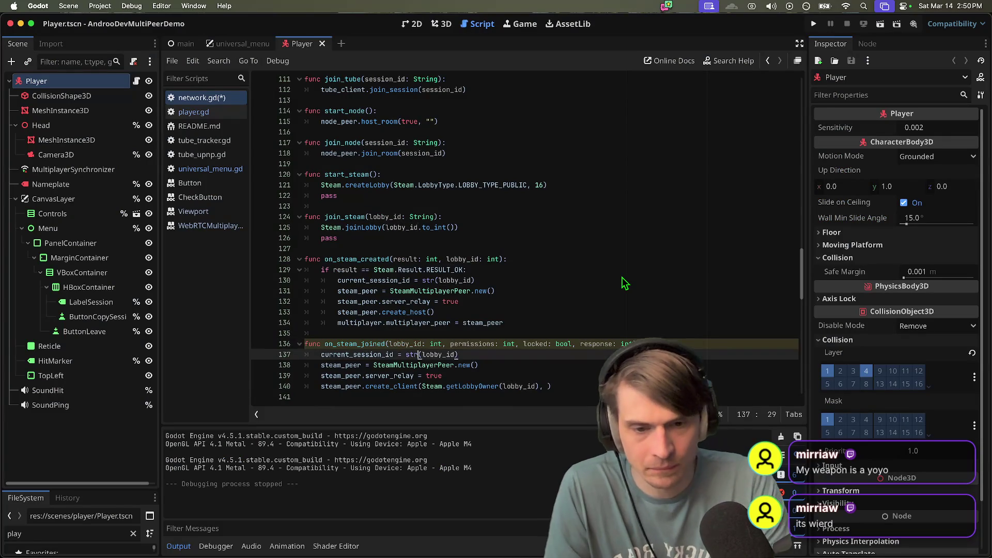
pyautogui.press('Down')
pyautogui.press('Down')
pyautogui.press('Down')
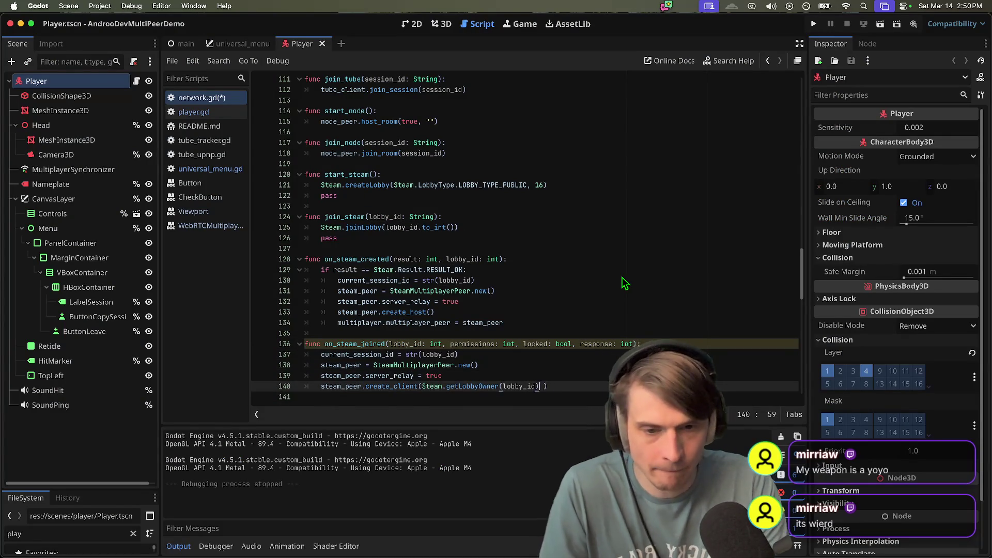
pyautogui.click(453, 342)
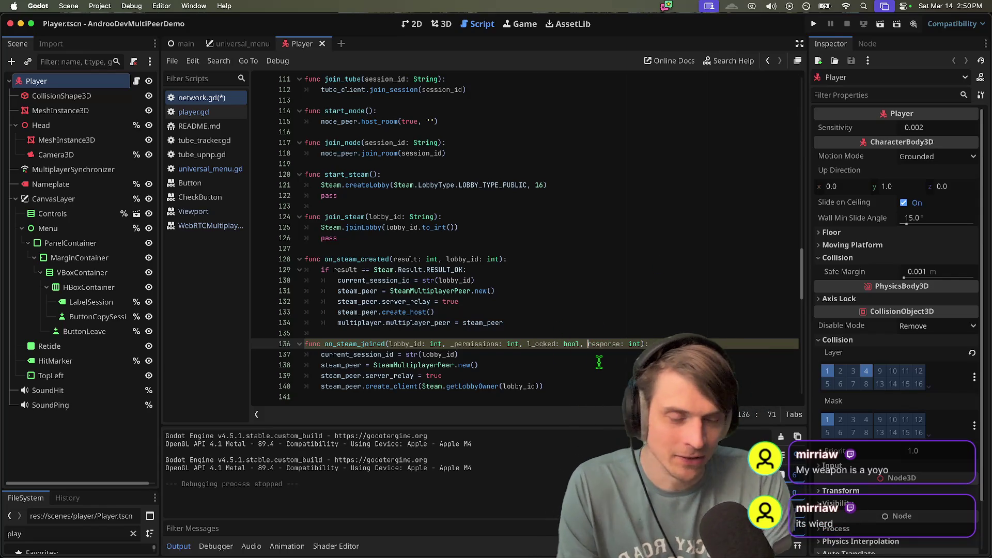
# Delete the stray trailing ', ' from the create_client call and indent empty line 141.
pyautogui.click(443, 386)
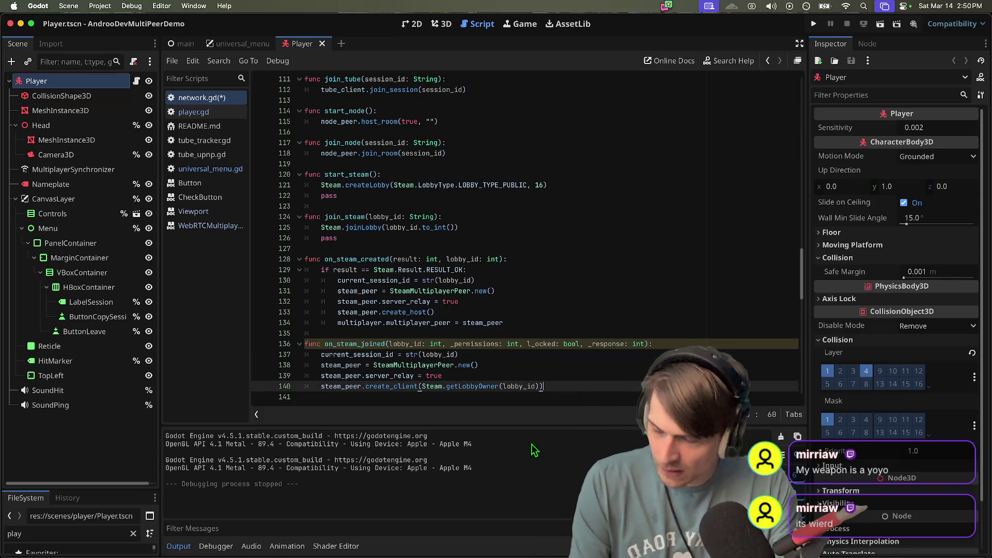
pyautogui.press('Down')
pyautogui.press('Tab')
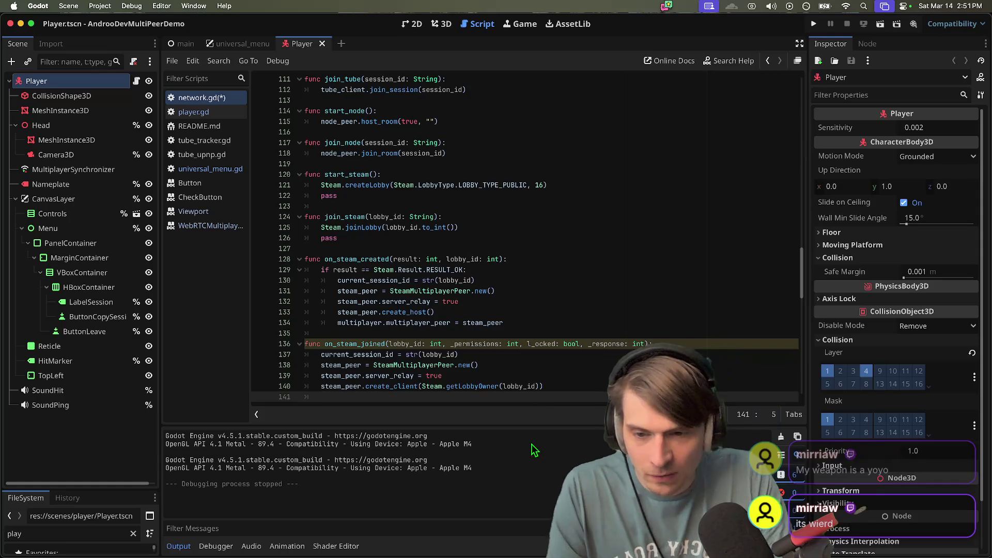
pyautogui.press('super+Tab')
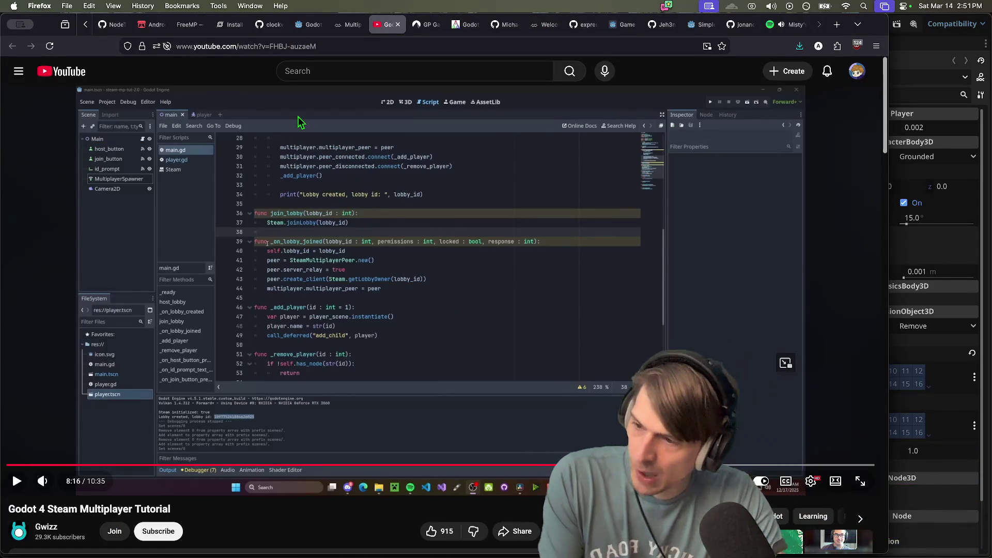
# Following the tutorial, add multiplayer.multiplayer_peer = steam_peer on line 141.
pyautogui.press('space')
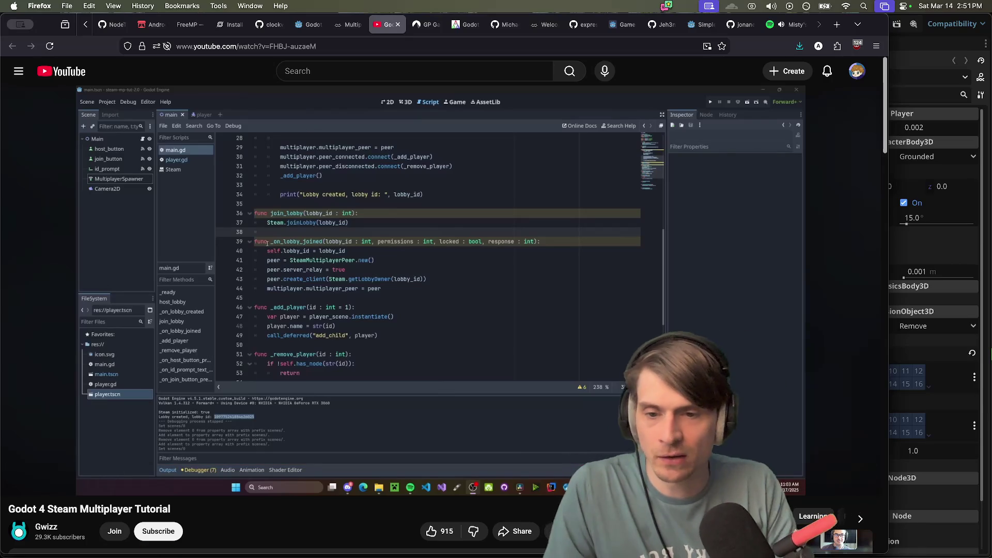
pyautogui.press('super+Tab')
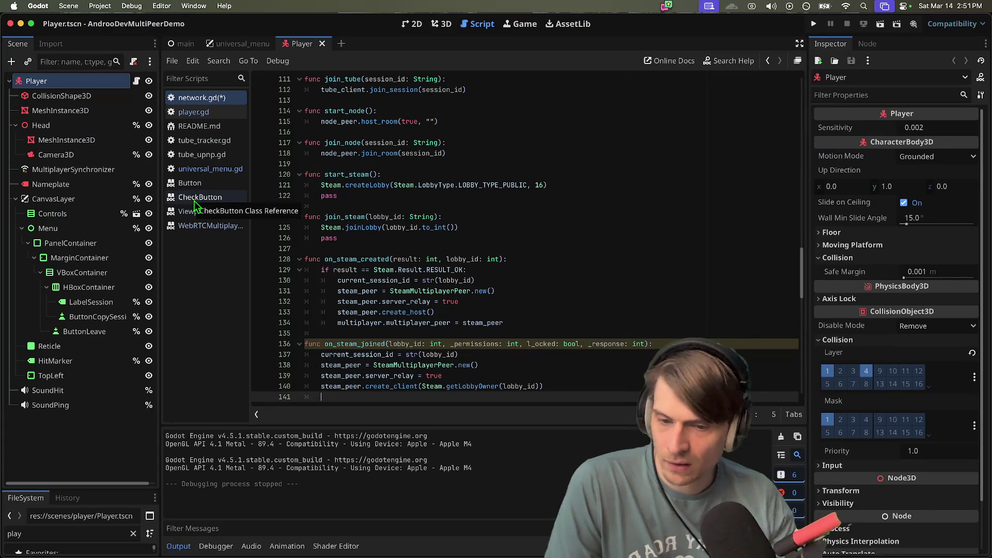
pyautogui.press('super+Tab')
pyautogui.press('super+Tab')
pyautogui.press('super+Tab')
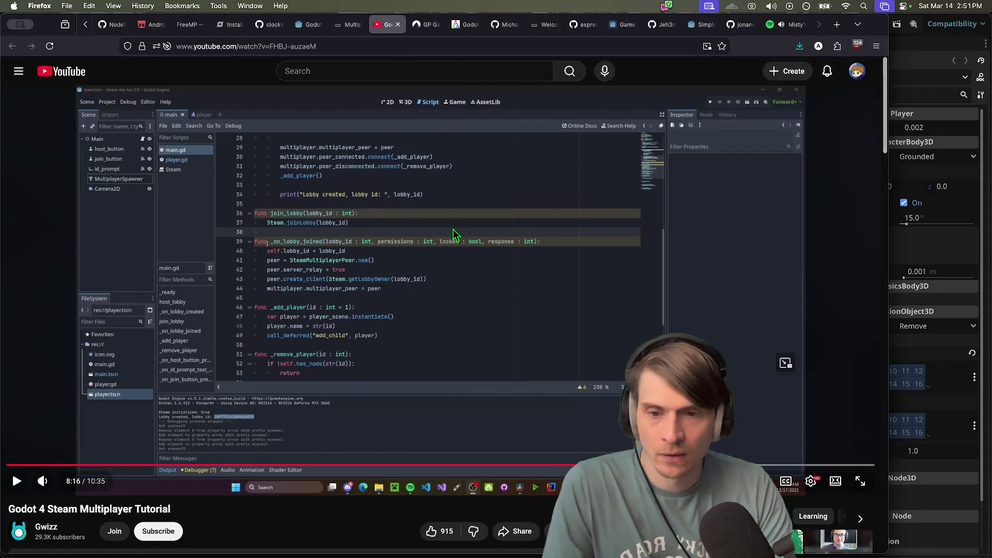
pyautogui.press('super+Tab')
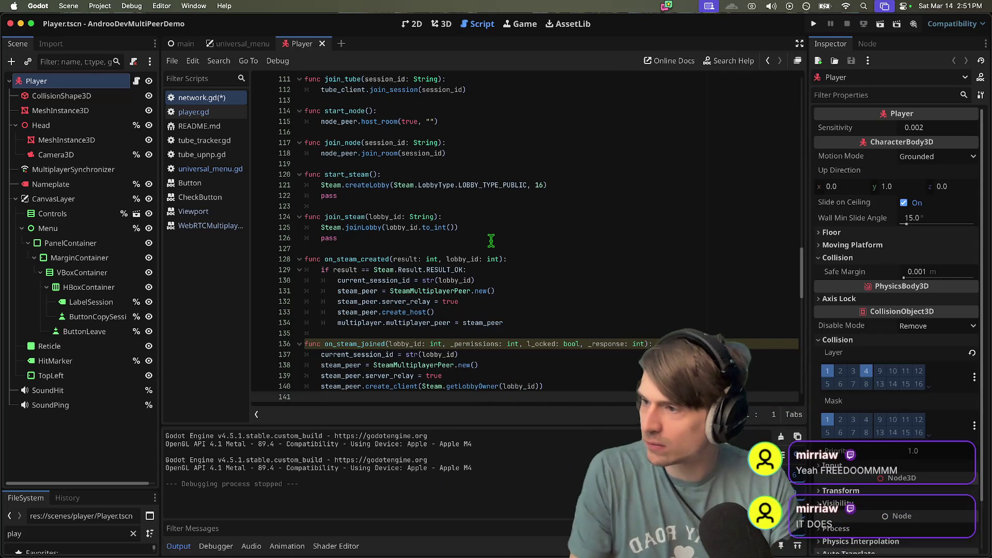
pyautogui.press('super+Tab')
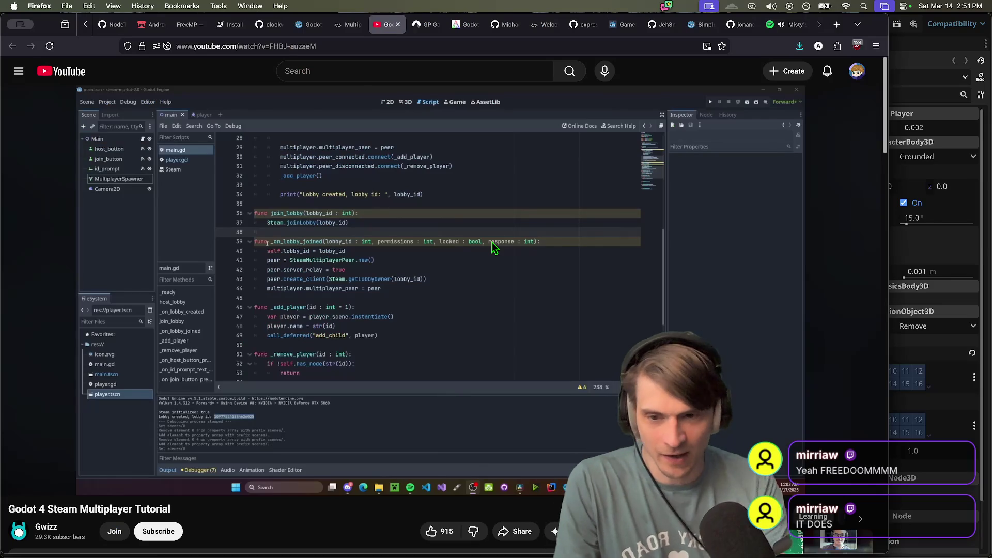
pyautogui.press('super+Tab')
pyautogui.write('ltiplayer.multiplay')
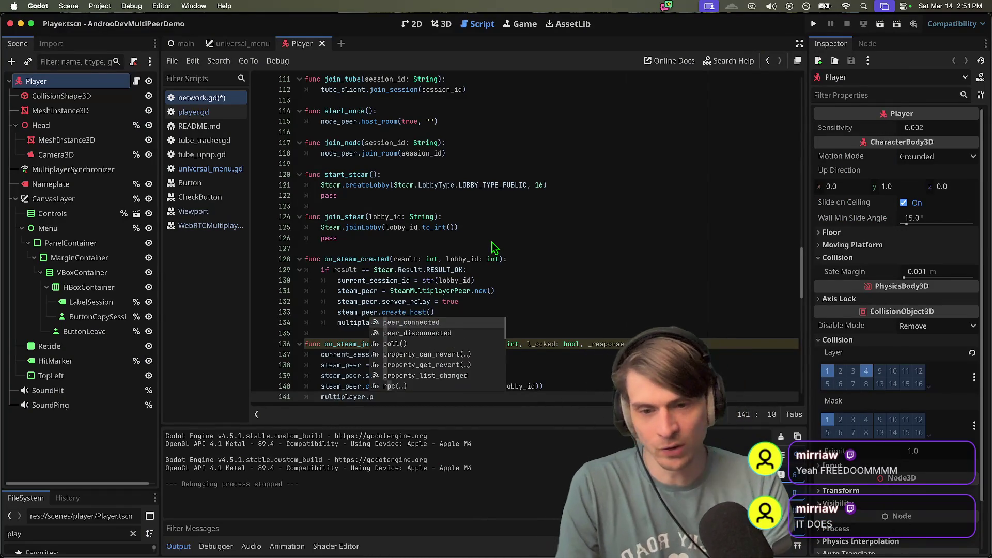
pyautogui.write('er_peer')
pyautogui.press('Return')
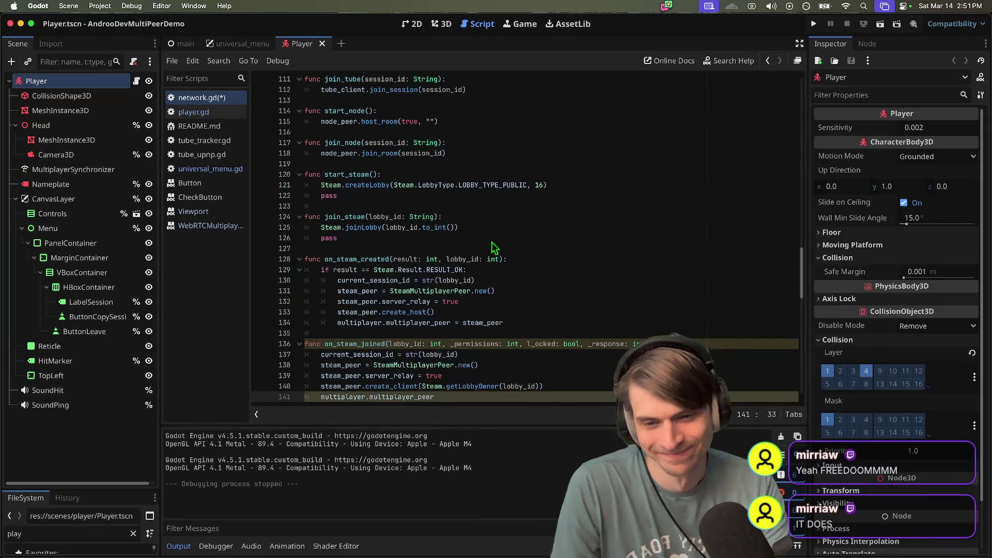
pyautogui.press('super+Tab')
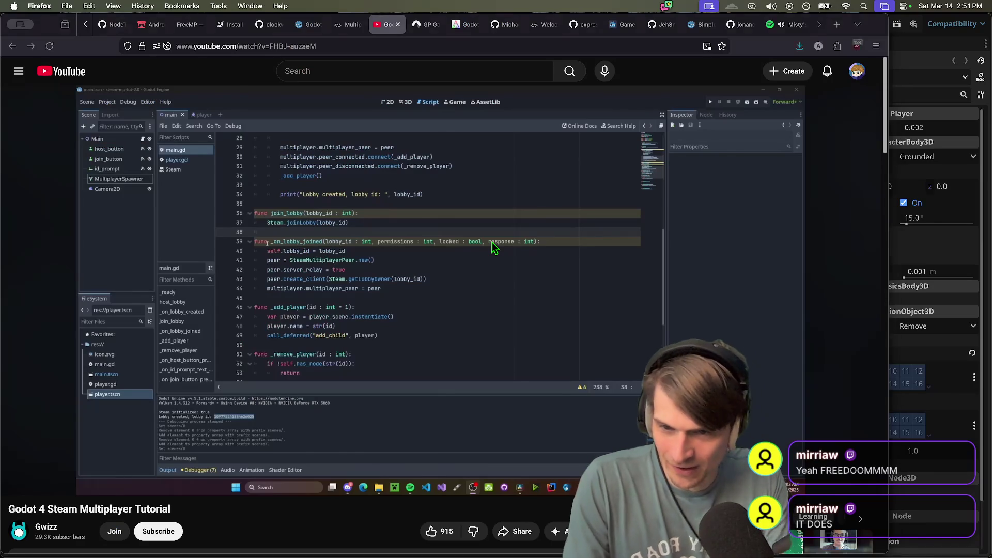
pyautogui.press('super+Tab')
pyautogui.write('steam_peer')
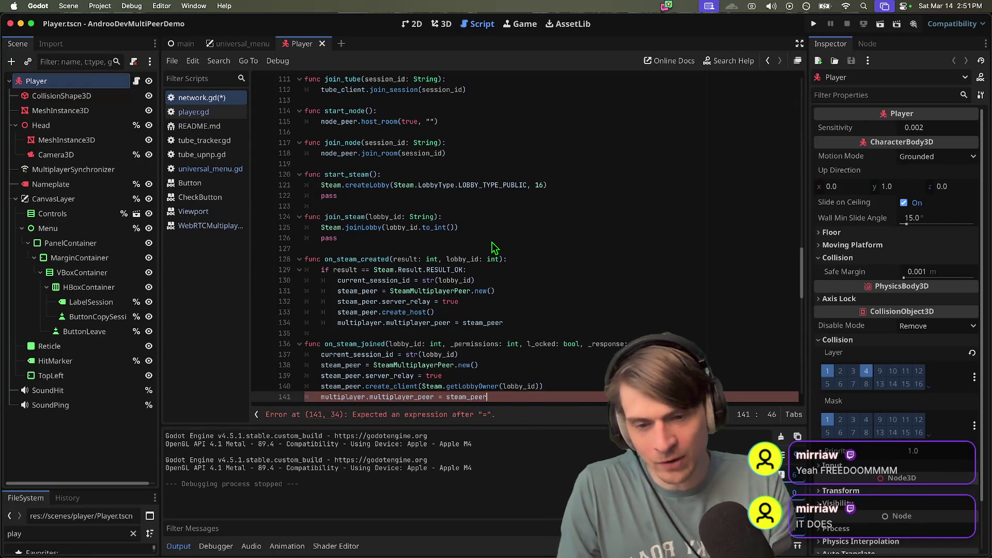
# Correct the l_ocked parameter to _locked and start a #region line below the function.
pyautogui.click(535, 344)
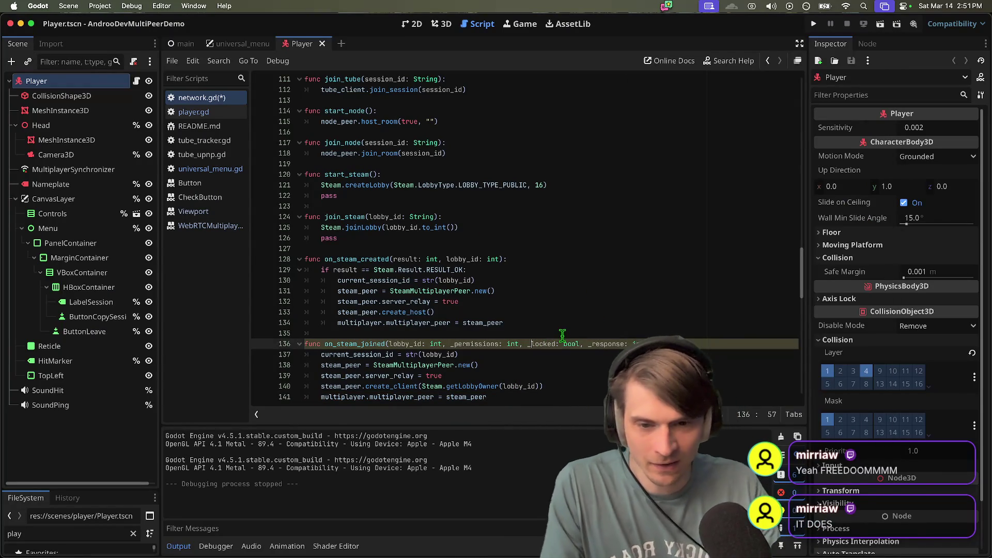
pyautogui.scroll(-2, 646, 372)
pyautogui.click(646, 369)
pyautogui.write('#region')
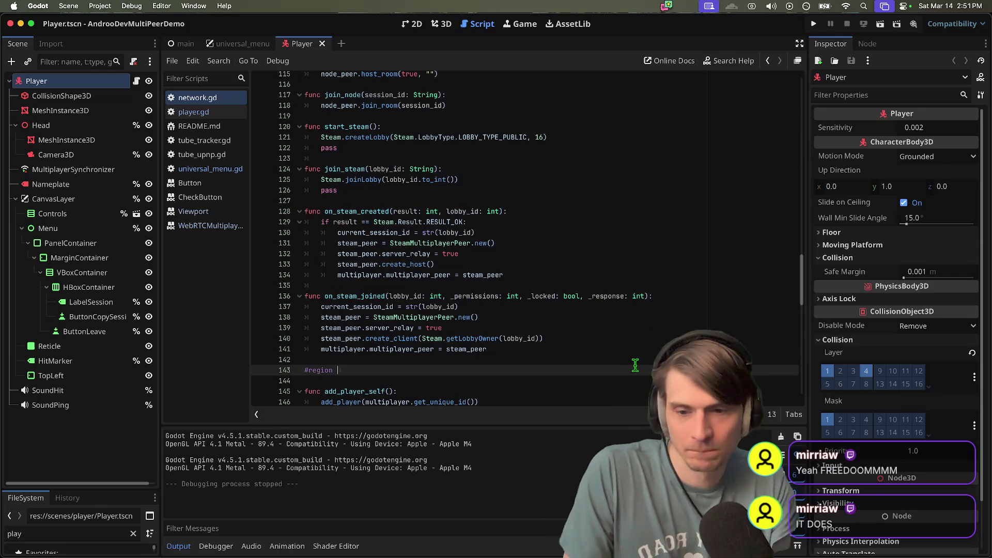
pyautogui.press('super+Tab')
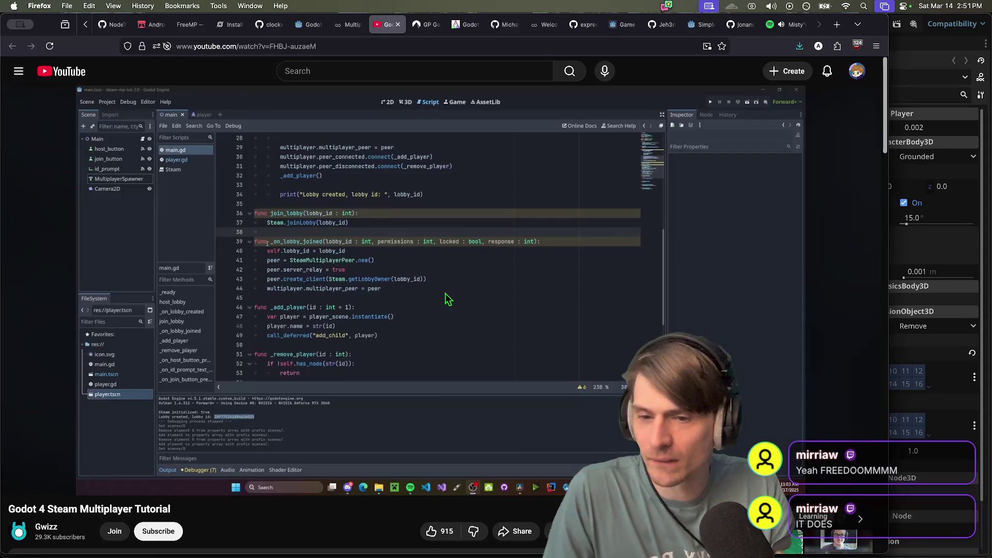
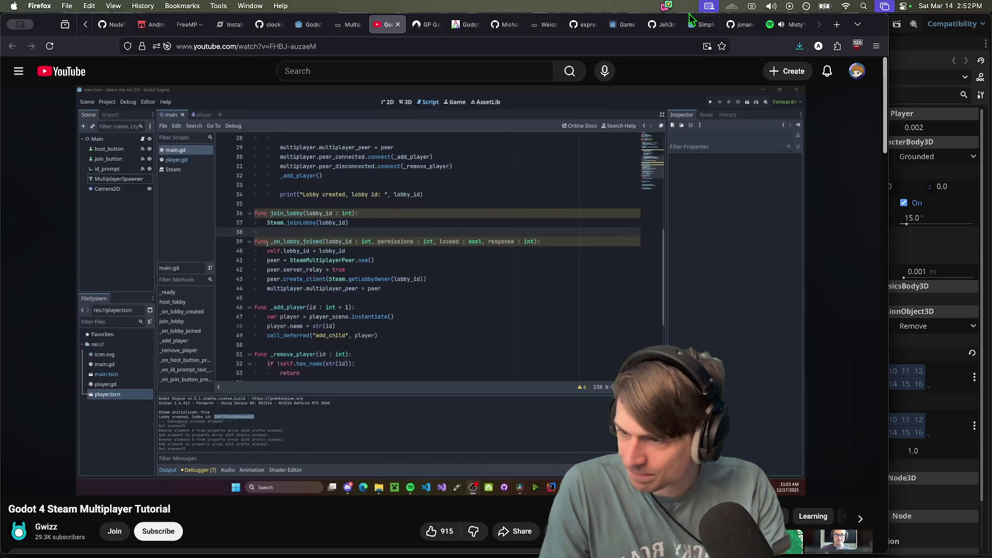
# Place the caret on empty line 142 of network.gd, then check the tutorial.
pyautogui.press('super+Tab')
pyautogui.scroll(-1, 554, 377)
pyautogui.click(571, 350)
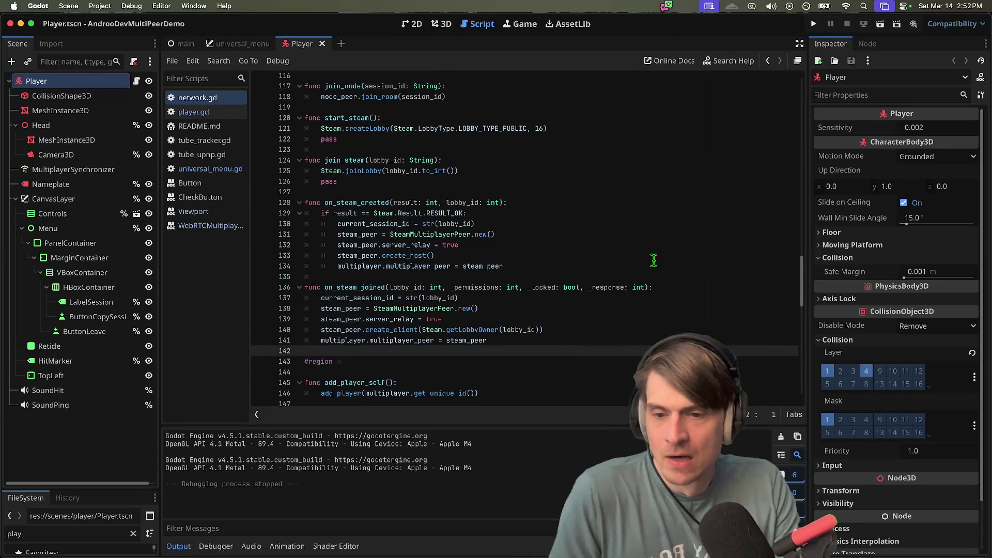
pyautogui.press('super+Tab')
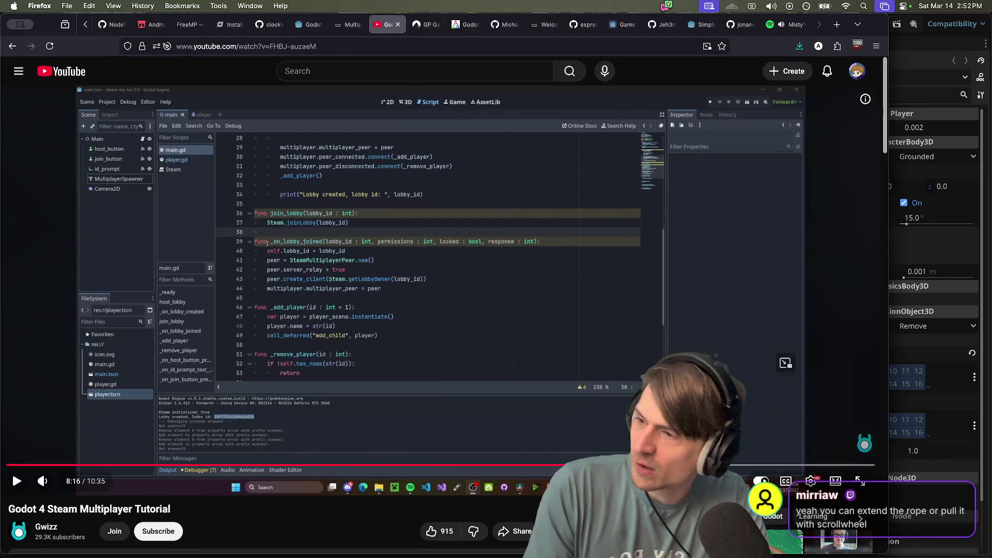
# Scroll through network.gd and insert an empty line after the on_steam_joined handler.
pyautogui.press('super+Tab')
pyautogui.scroll(-10, 584, 369)
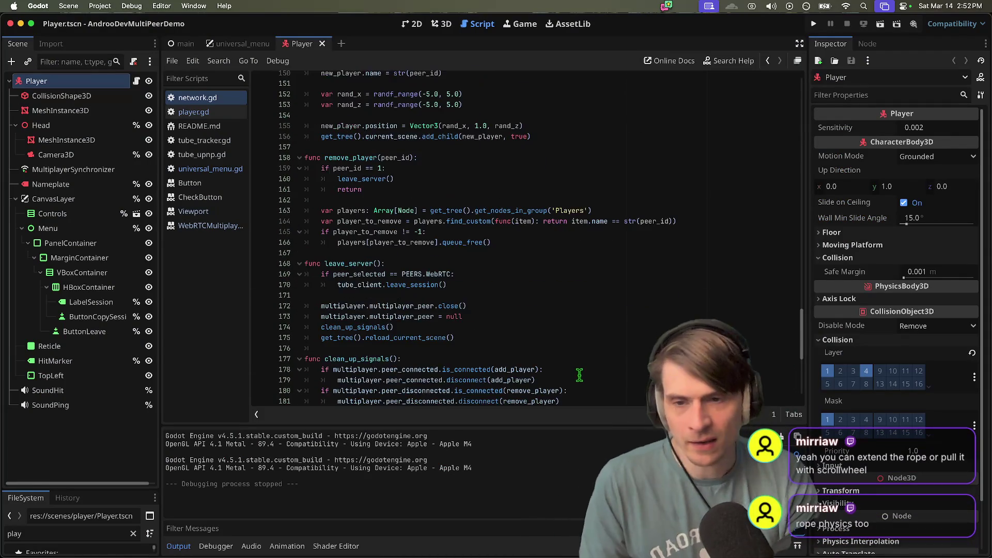
pyautogui.scroll(10, 583, 369)
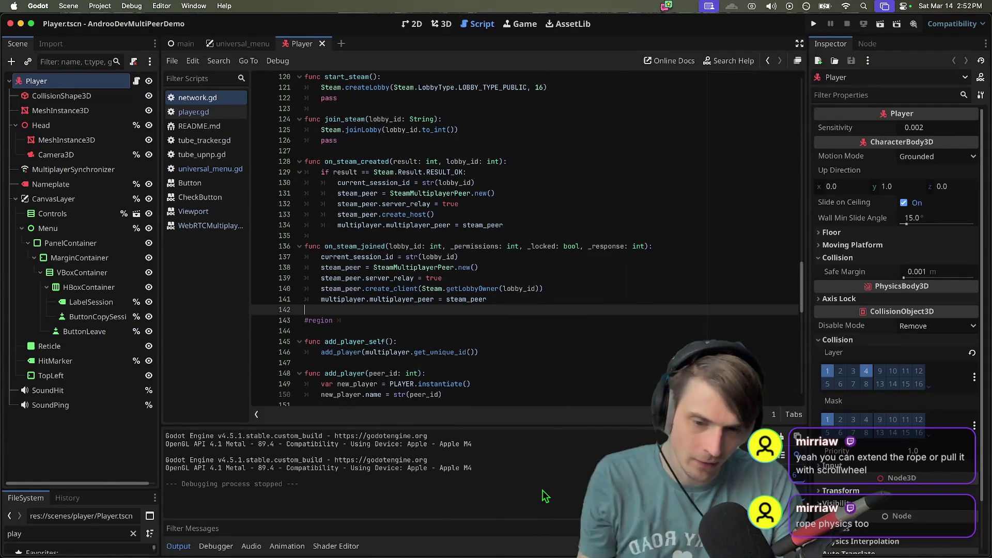
pyautogui.scroll(-10, 496, 356)
pyautogui.scroll(12, 517, 351)
pyautogui.scroll(-3, 562, 346)
pyautogui.scroll(-6, 566, 349)
pyautogui.scroll(14, 565, 349)
pyautogui.scroll(-7, 574, 325)
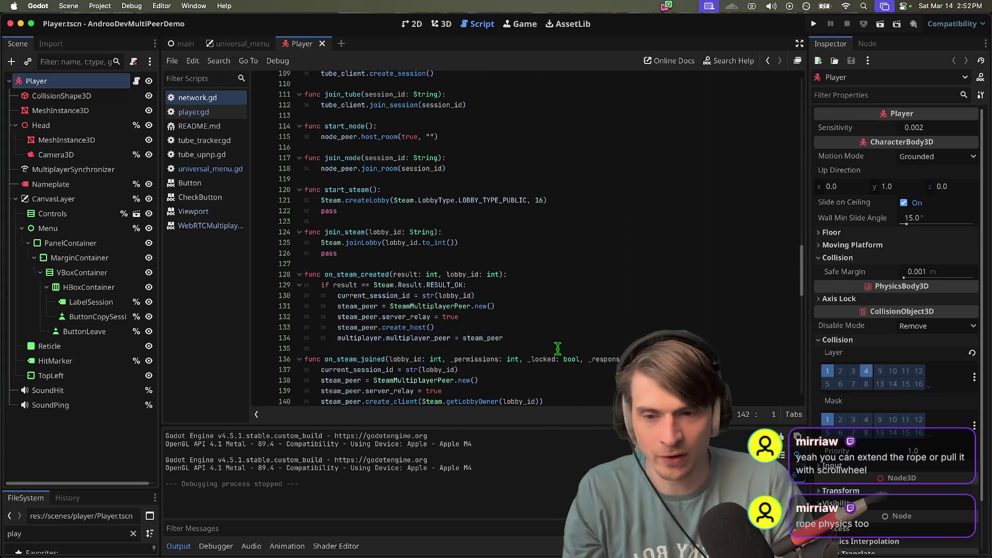
pyautogui.scroll(-2, 578, 309)
pyautogui.press('Return')
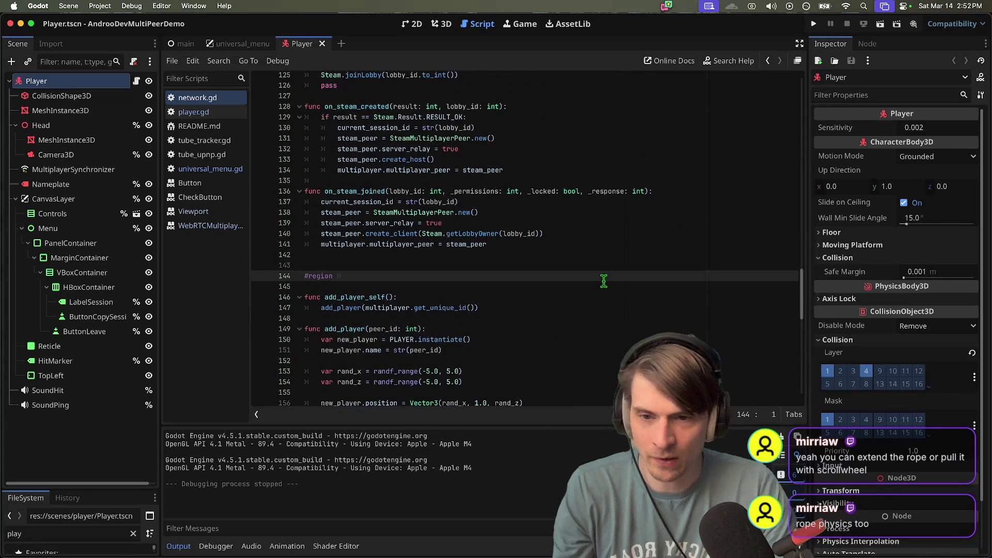
pyautogui.press('BackSpace')
# Compare the peer setup code and the _locked and _response parameters with the tutorial, then resume it.
pyautogui.press('super+Tab')
pyautogui.press('super+Tab')
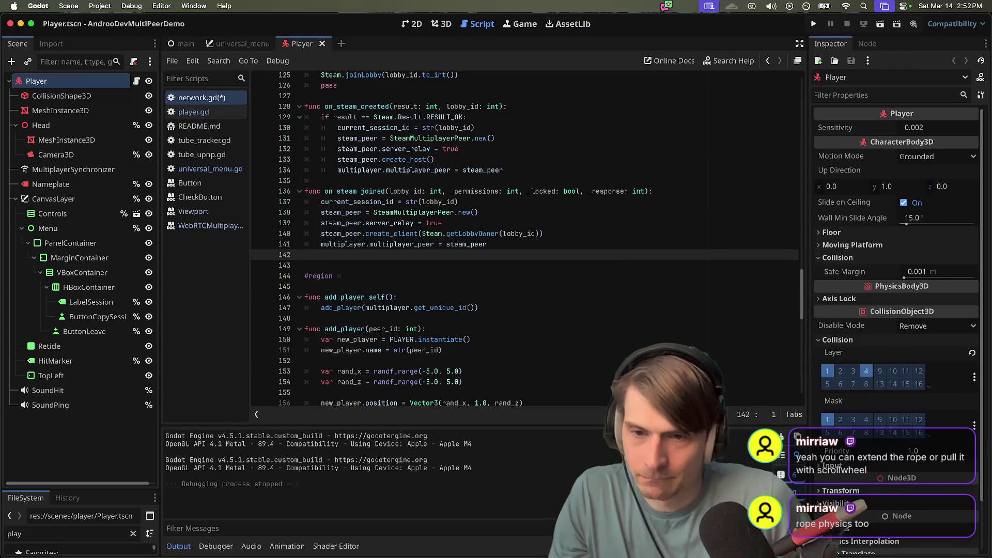
pyautogui.moveTo(703, 238); pyautogui.dragTo(394, 202)
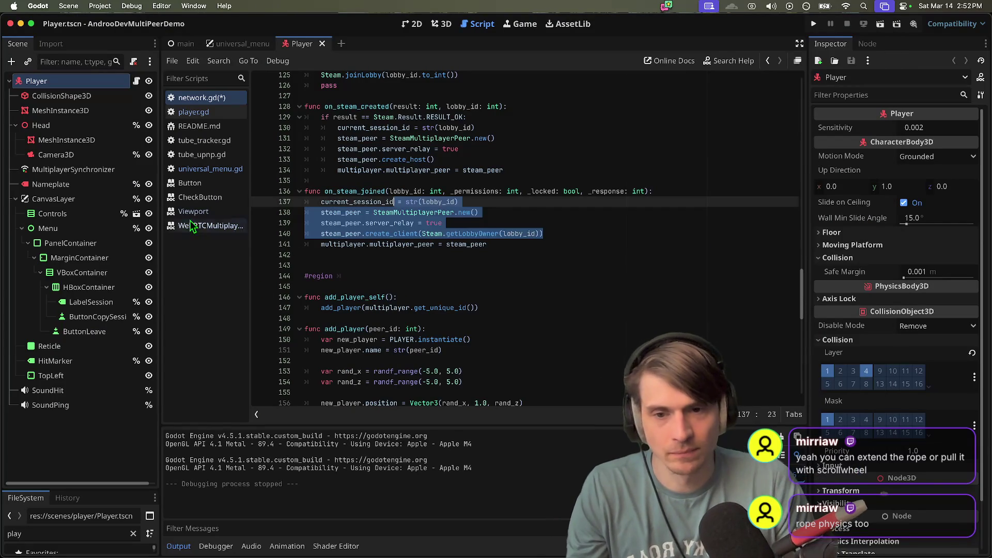
pyautogui.doubleClick(475, 191)
pyautogui.doubleClick(541, 191)
pyautogui.doubleClick(614, 191)
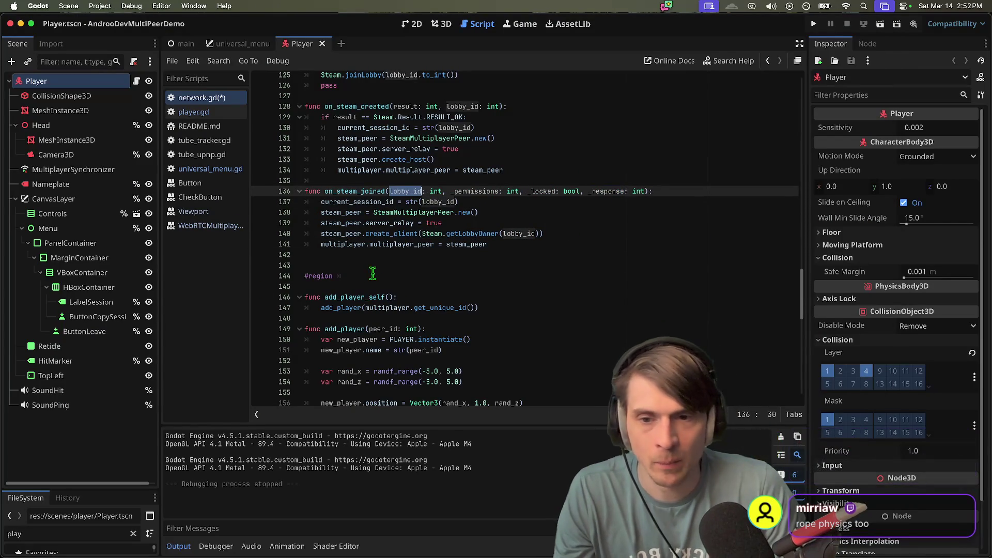
pyautogui.click(379, 254)
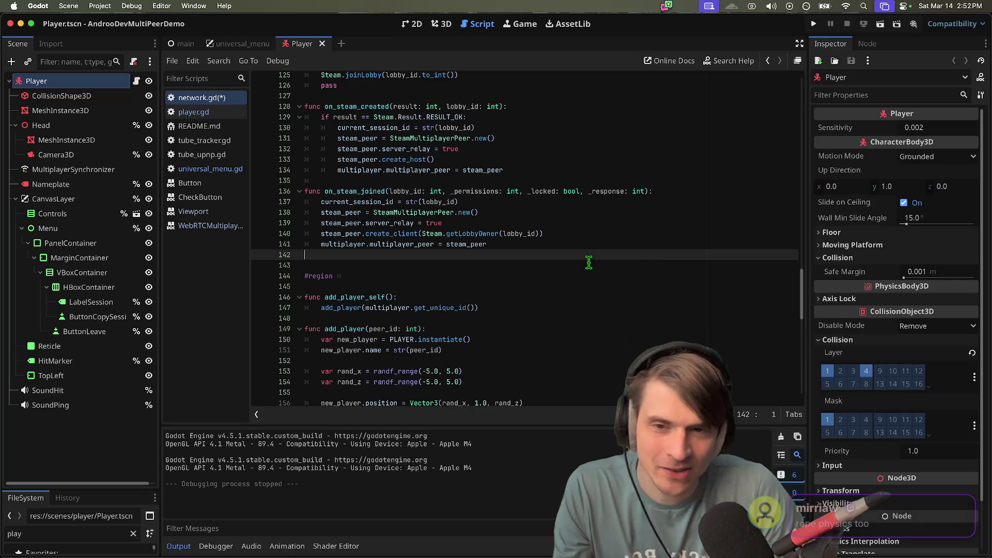
pyautogui.press('super+Tab')
pyautogui.click(607, 276)
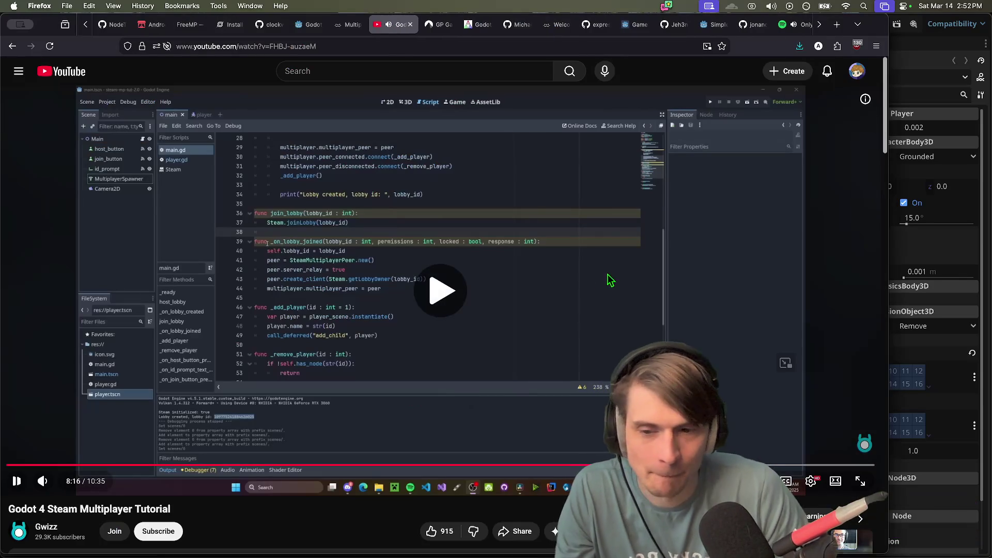
# Play and pause the tutorial around 9:04 to follow the lobby-join code.
pyautogui.rightClick(618, 171)
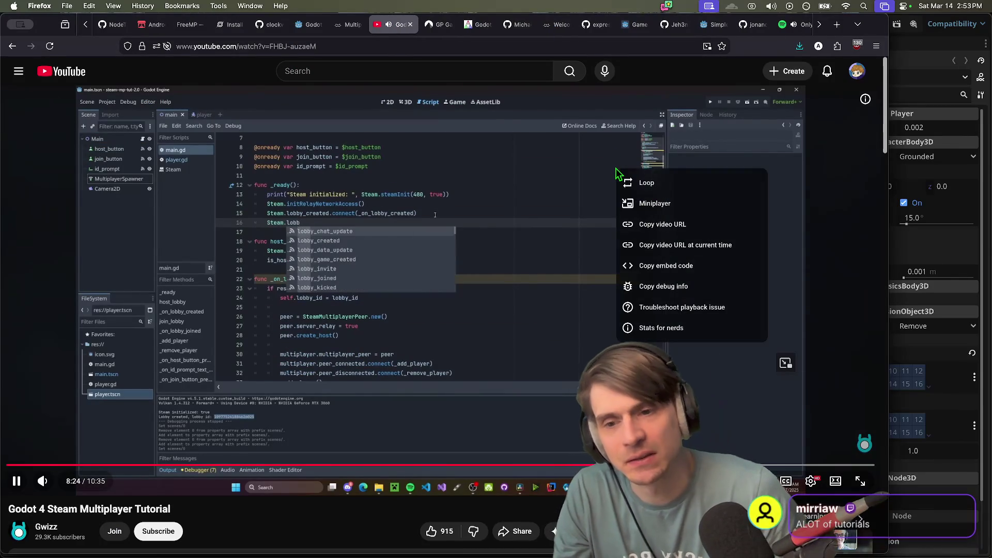
pyautogui.click(646, 85)
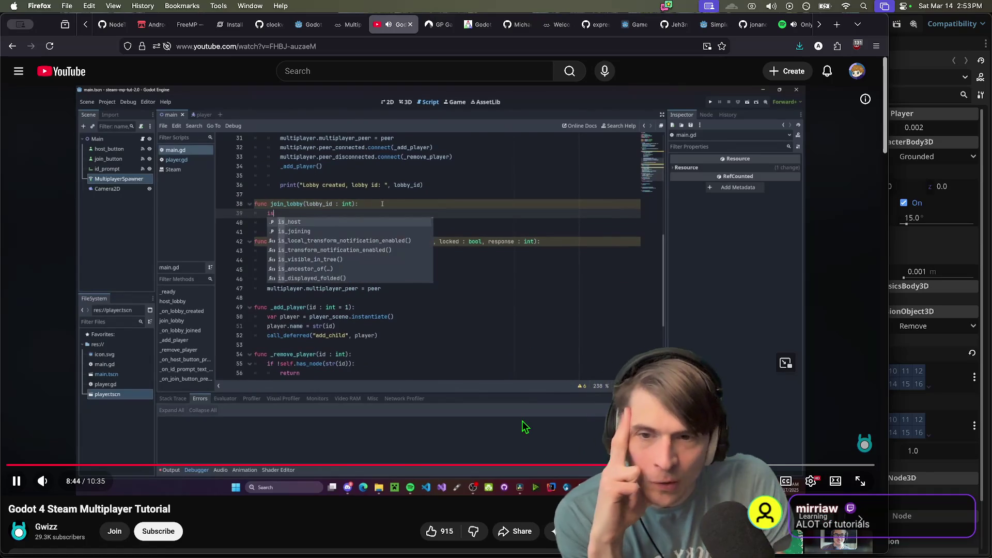
pyautogui.click(676, 244)
pyautogui.click(479, 254)
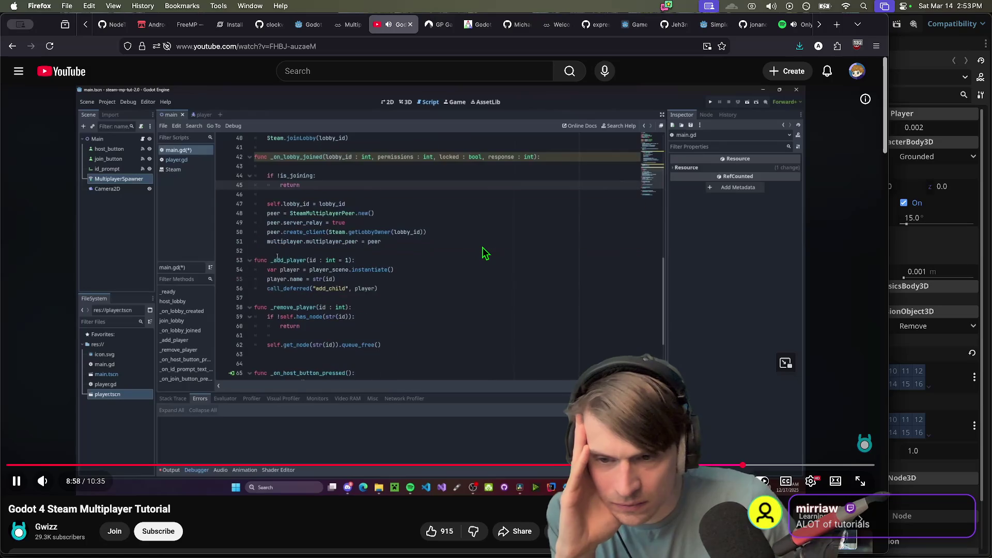
pyautogui.click(482, 252)
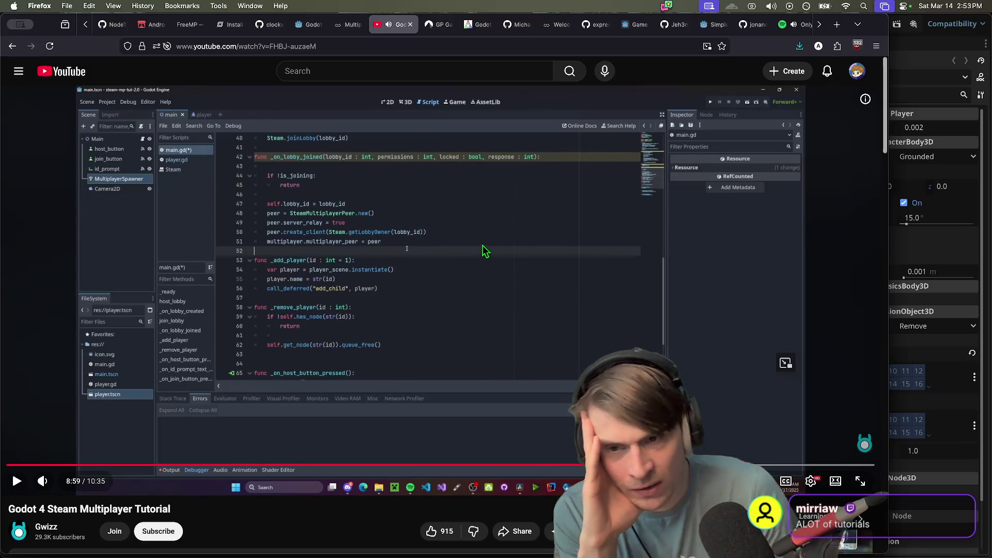
pyautogui.click(361, 164)
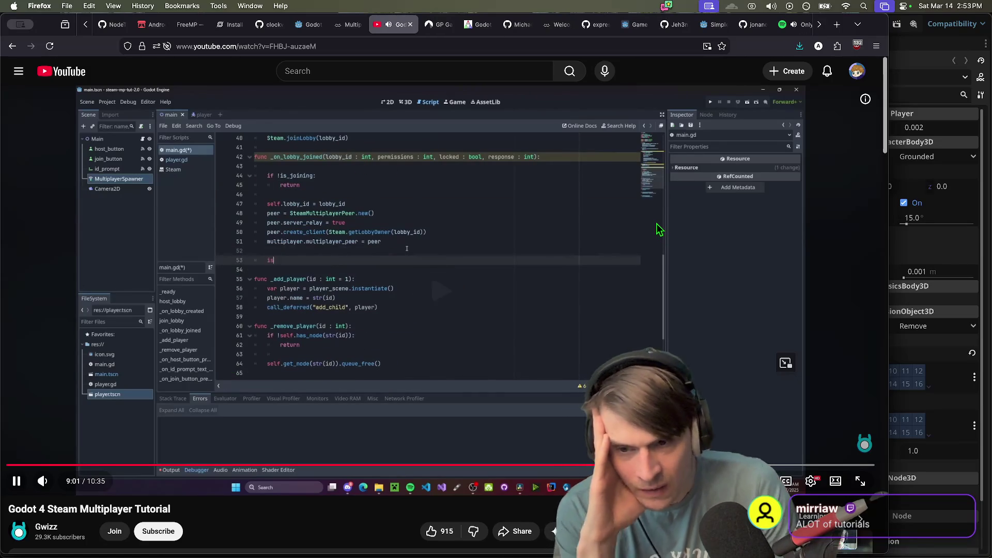
pyautogui.click(643, 228)
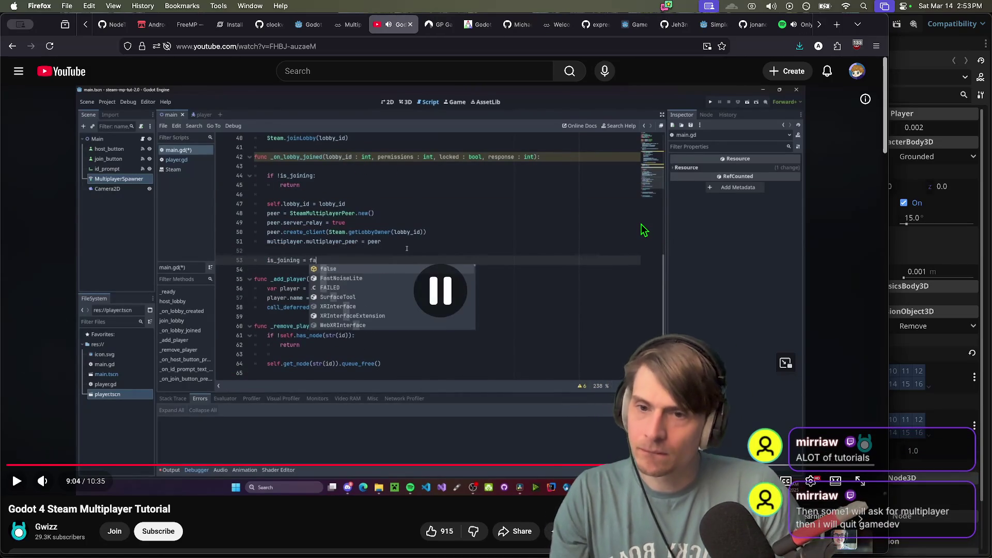
pyautogui.click(628, 261)
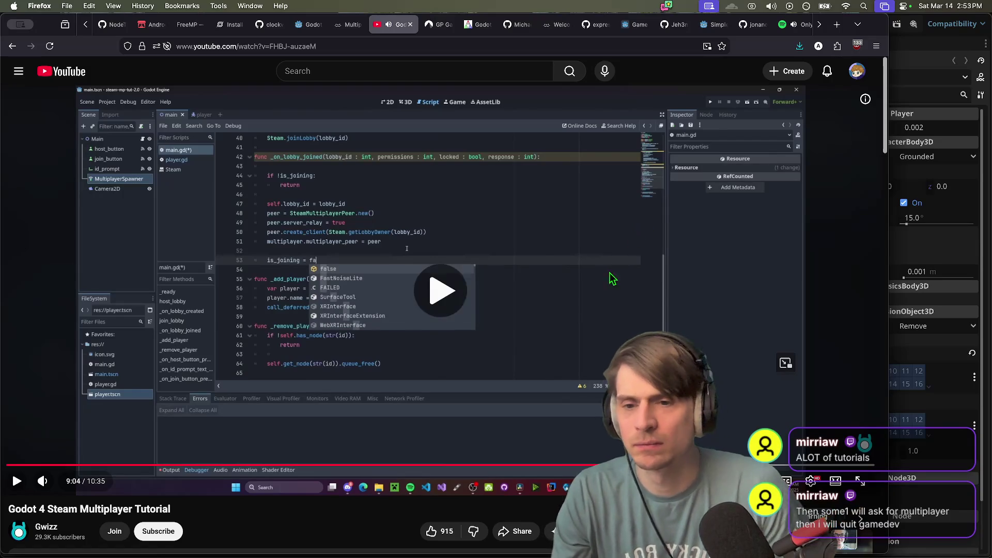
pyautogui.click(394, 296)
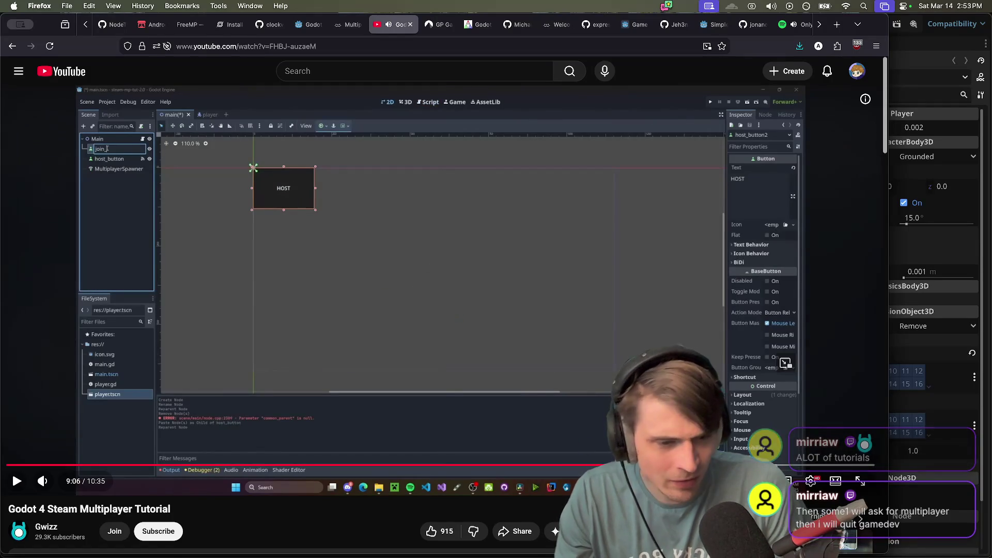
# Rewind the tutorial to 8:34, replay the is_joining part and pause it.
pyautogui.click(740, 465)
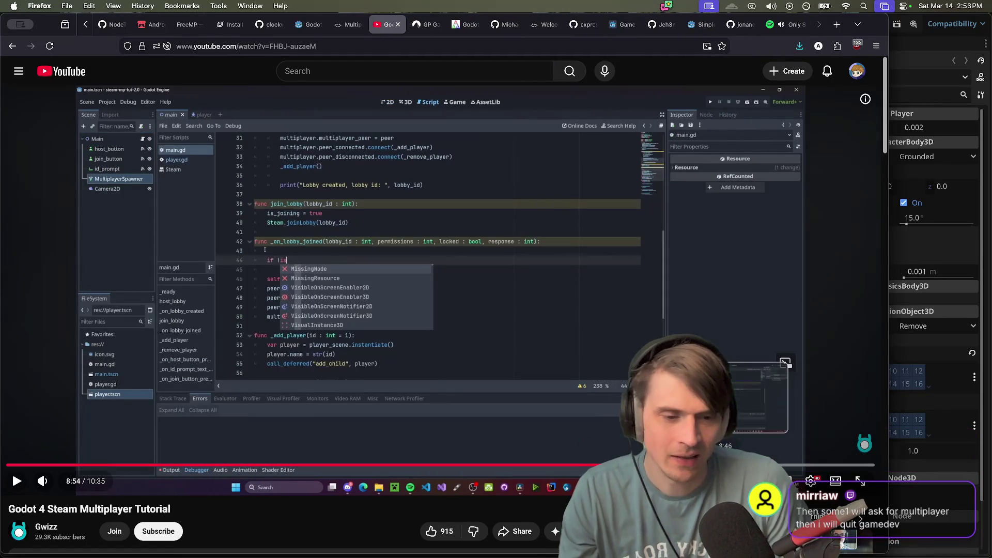
pyautogui.click(726, 465)
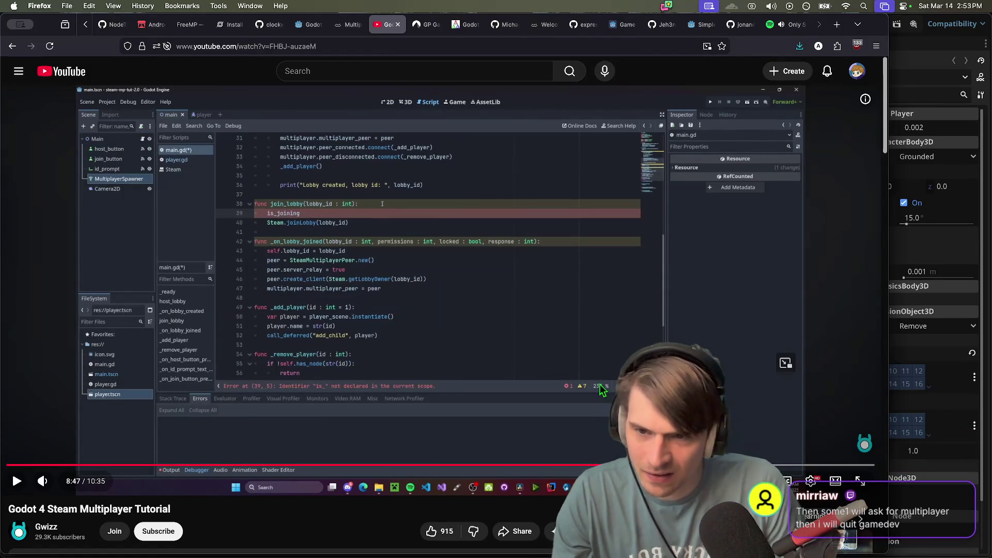
pyautogui.click(708, 465)
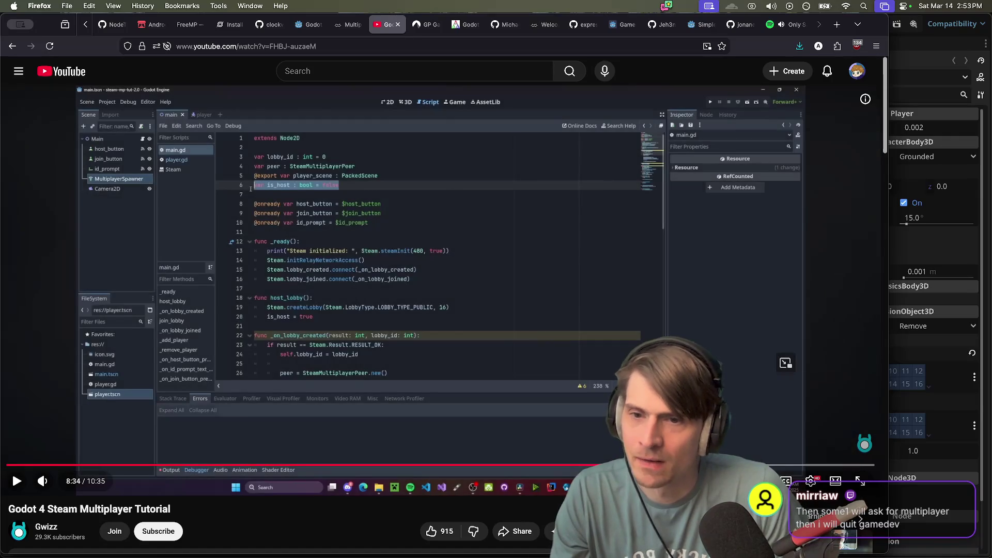
pyautogui.press('space')
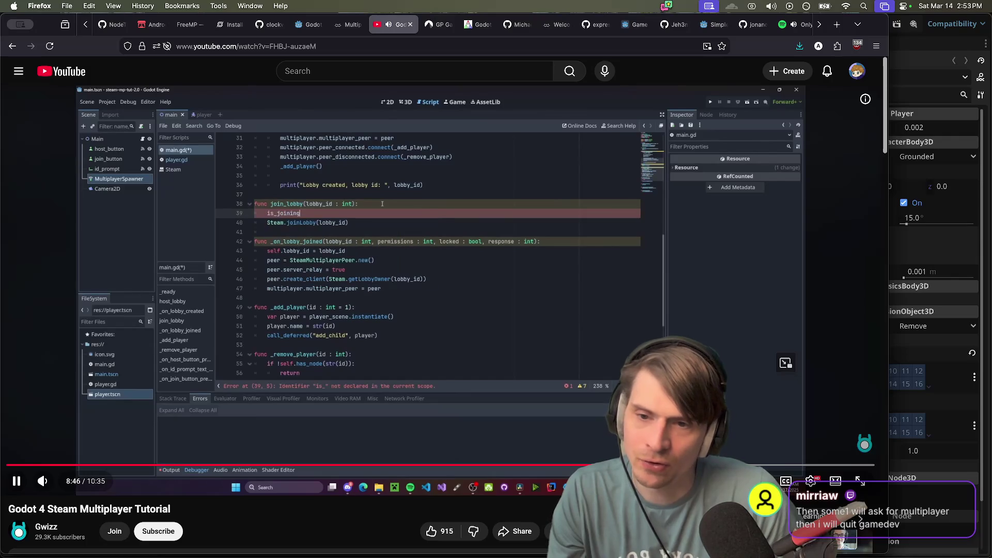
pyautogui.press('space')
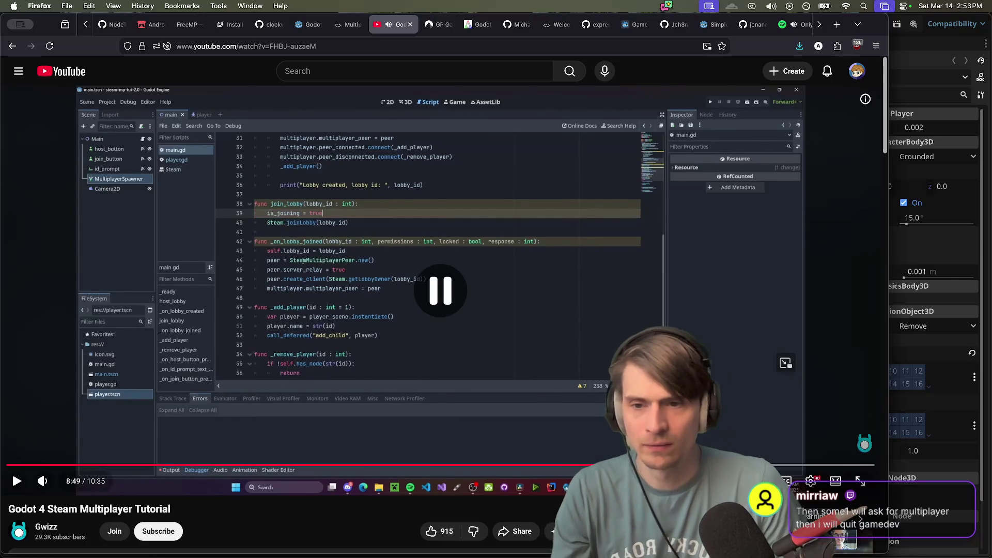
pyautogui.press('super+Tab')
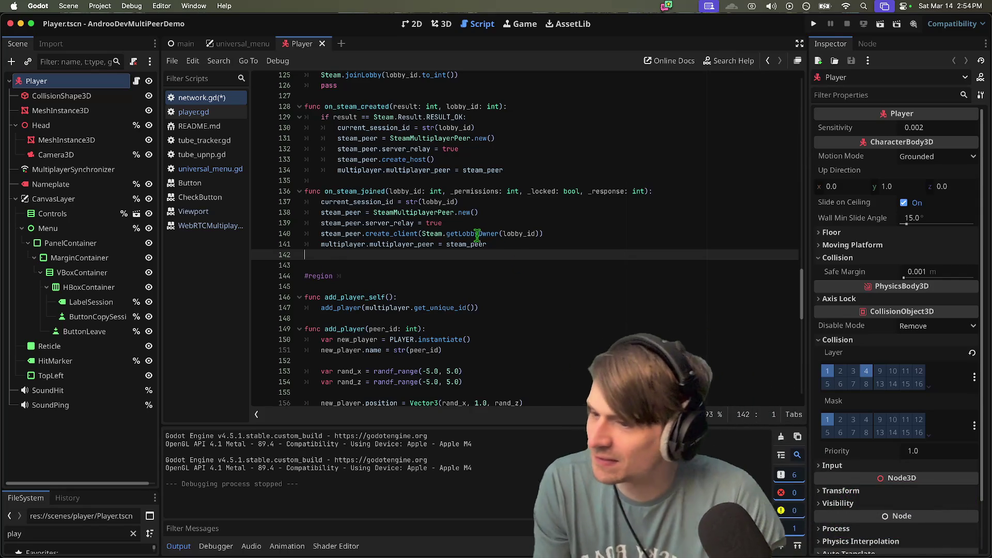
# Review the PEERS.GodotSteam block, then save and run the demo, allowing the first microphone prompt.
pyautogui.scroll(20, 521, 309)
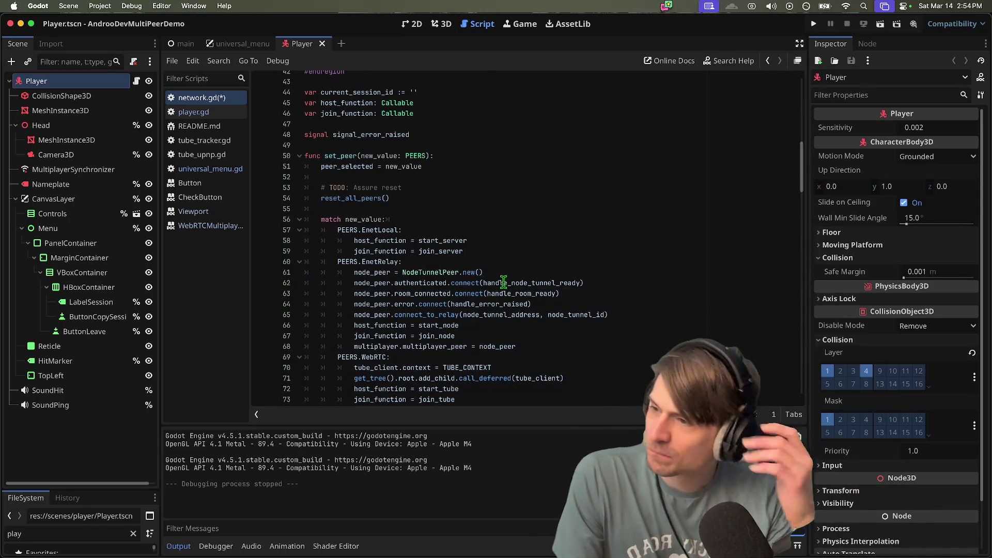
pyautogui.moveTo(504, 282)
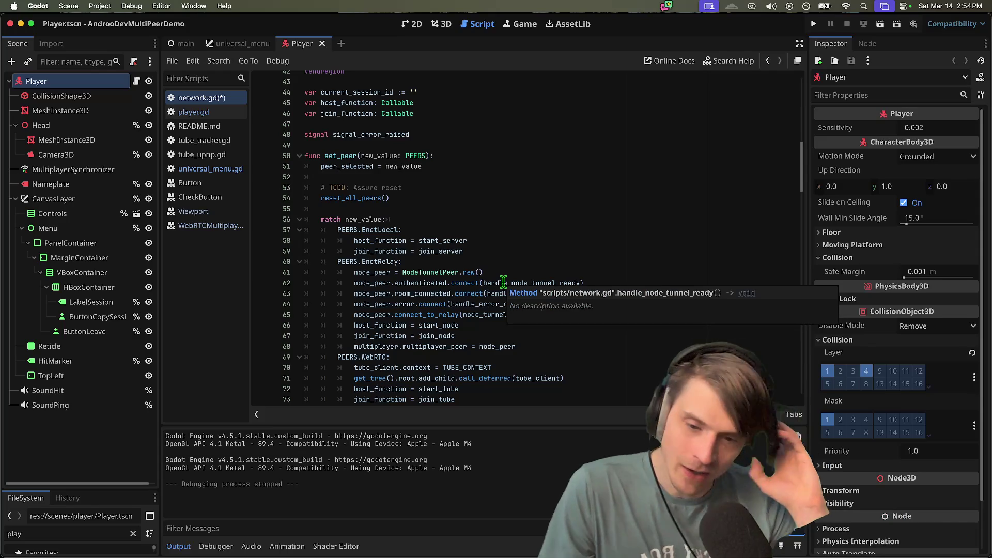
pyautogui.scroll(-3, 412, 336)
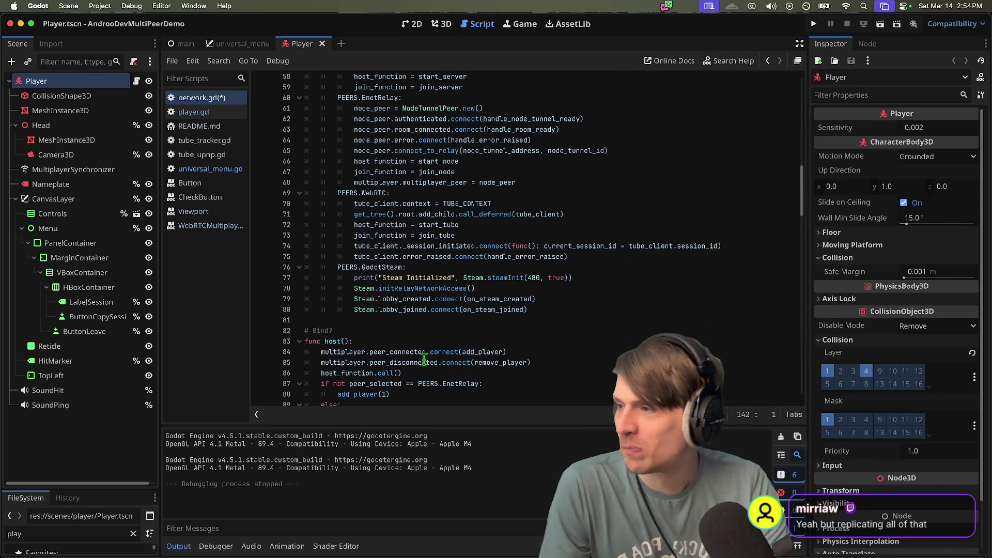
pyautogui.moveTo(423, 358)
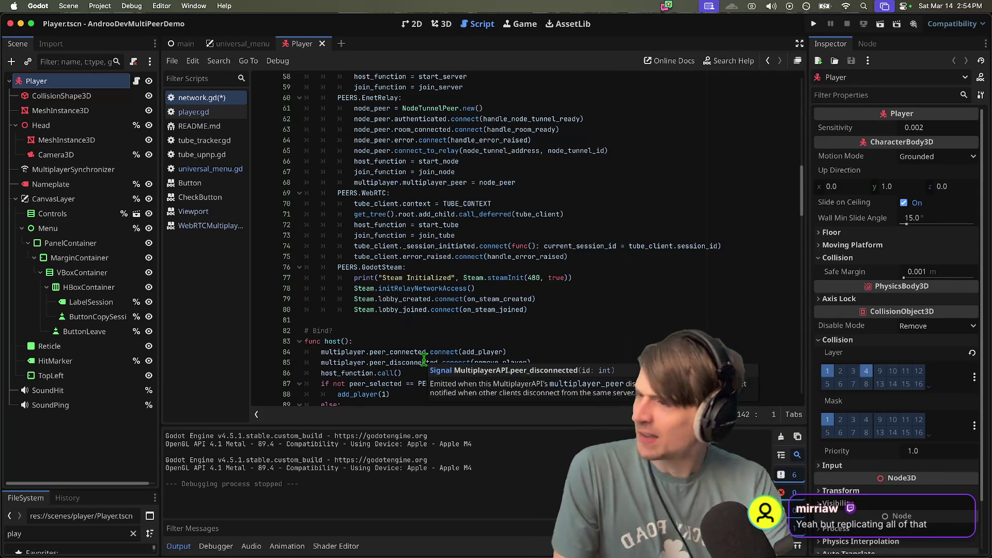
pyautogui.click(417, 319)
pyautogui.scroll(-4, 509, 280)
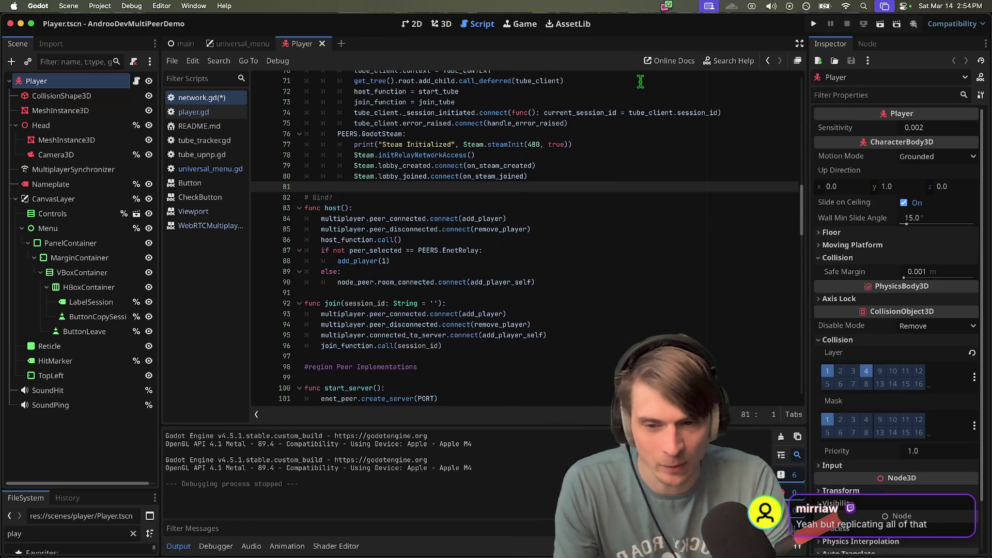
pyautogui.scroll(-1, 604, 107)
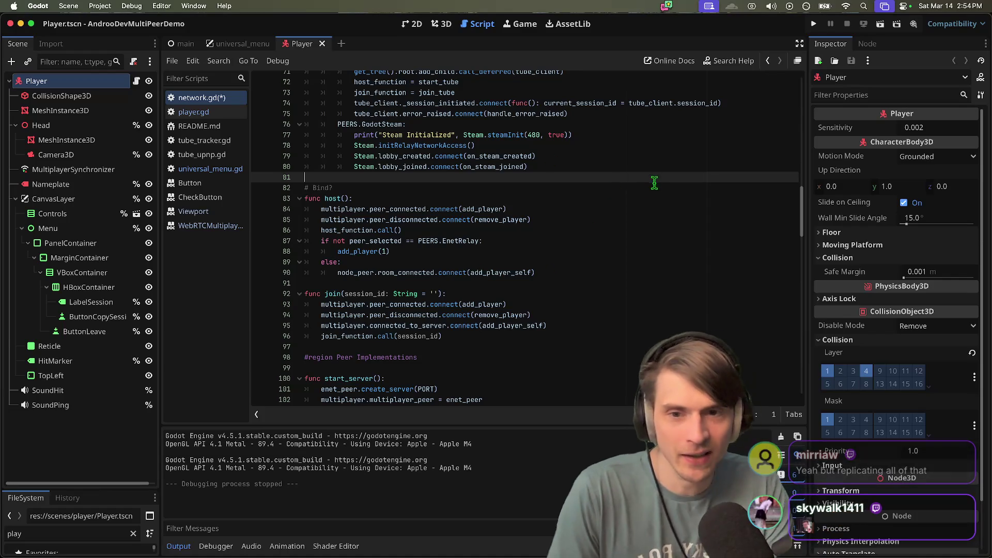
pyautogui.scroll(-5, 517, 196)
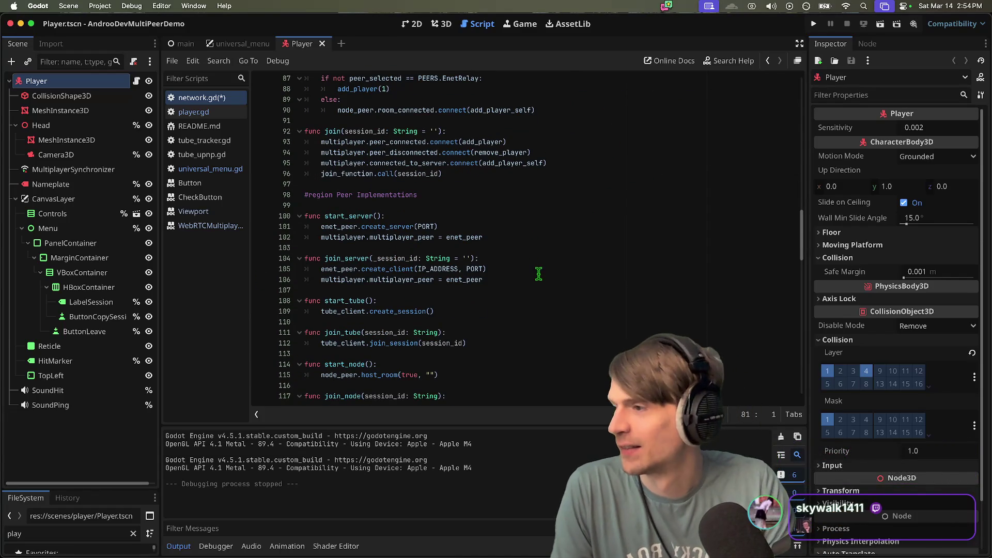
pyautogui.scroll(3, 538, 274)
pyautogui.scroll(2, 544, 298)
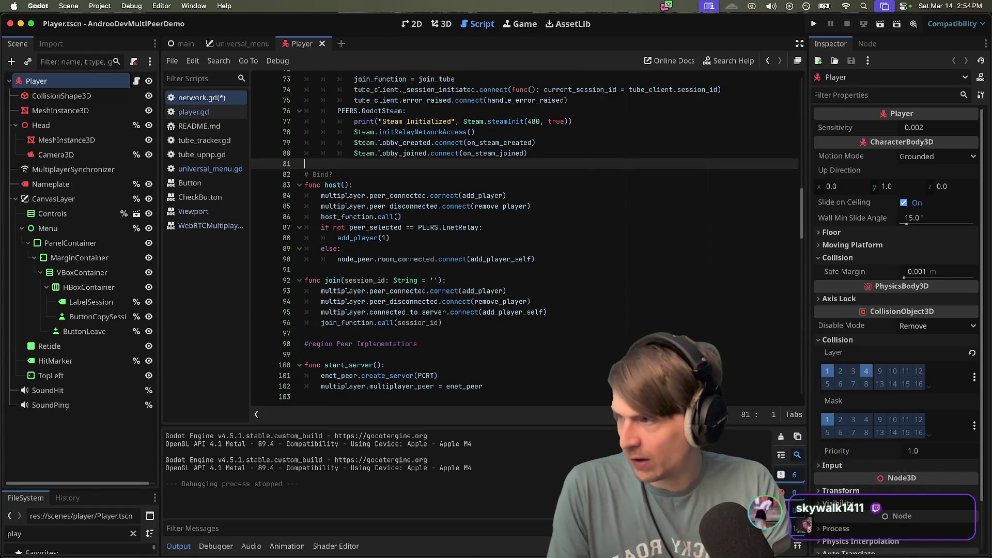
pyautogui.press('super+b')
pyautogui.click(518, 213)
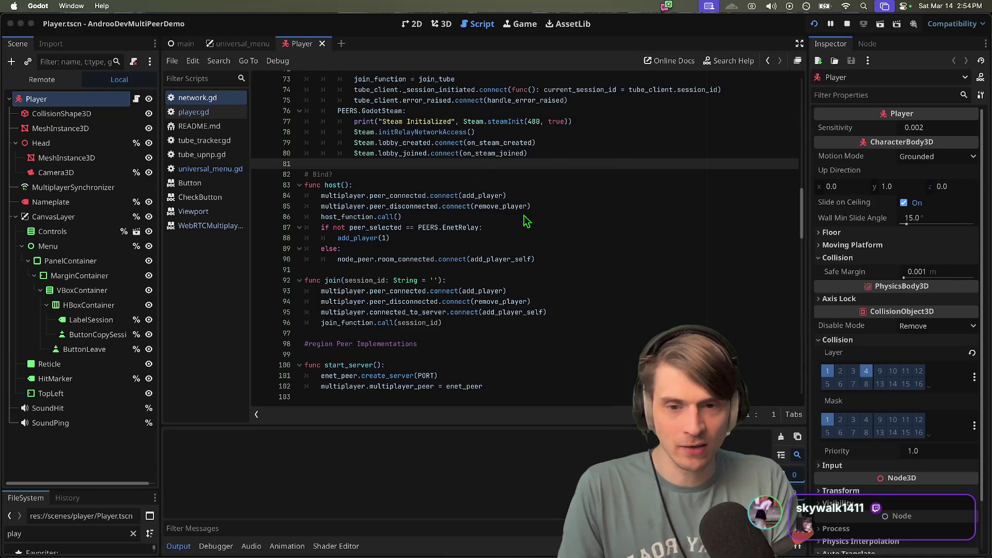
# Allow the second instance's microphone and confirm GodotSteam appears in the Select Peer list.
pyautogui.click(526, 215)
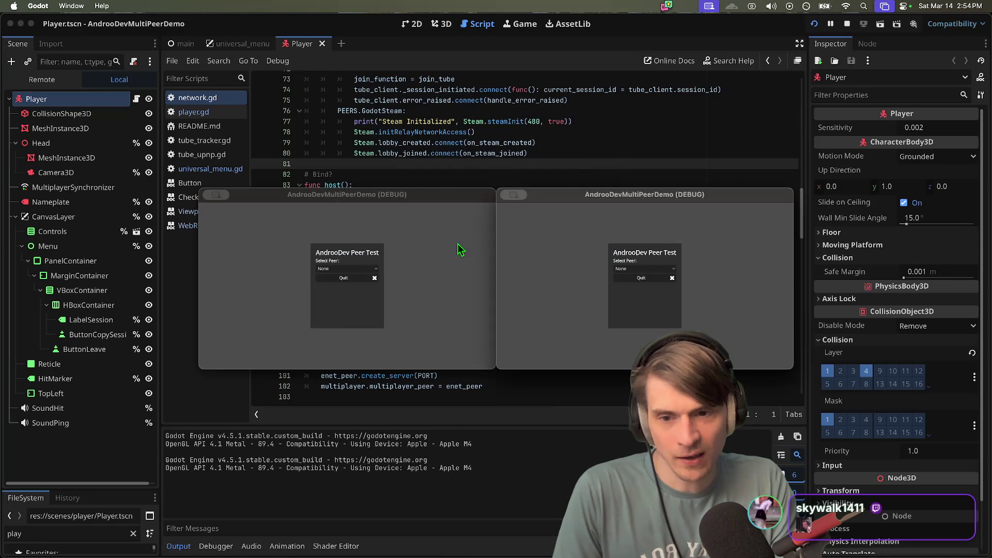
pyautogui.click(372, 269)
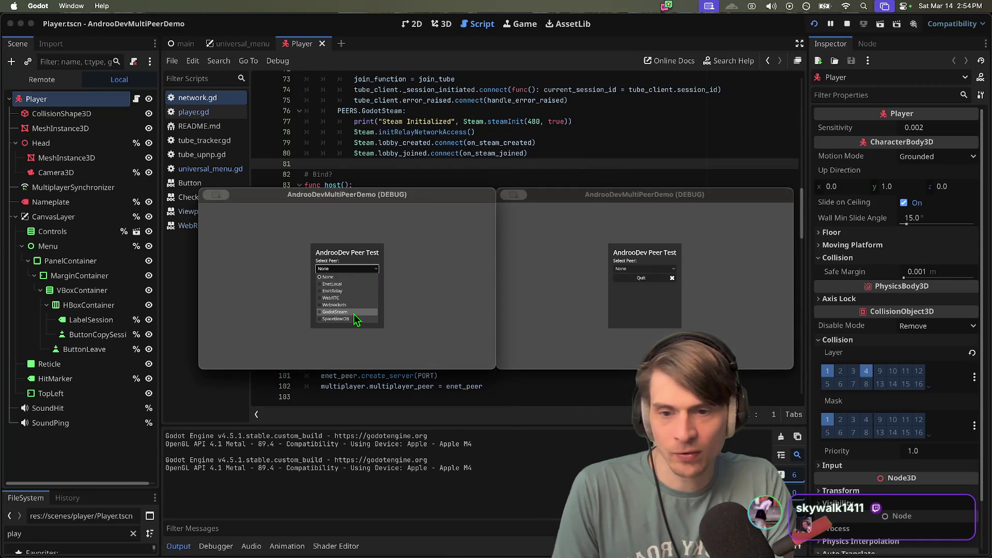
pyautogui.click(436, 344)
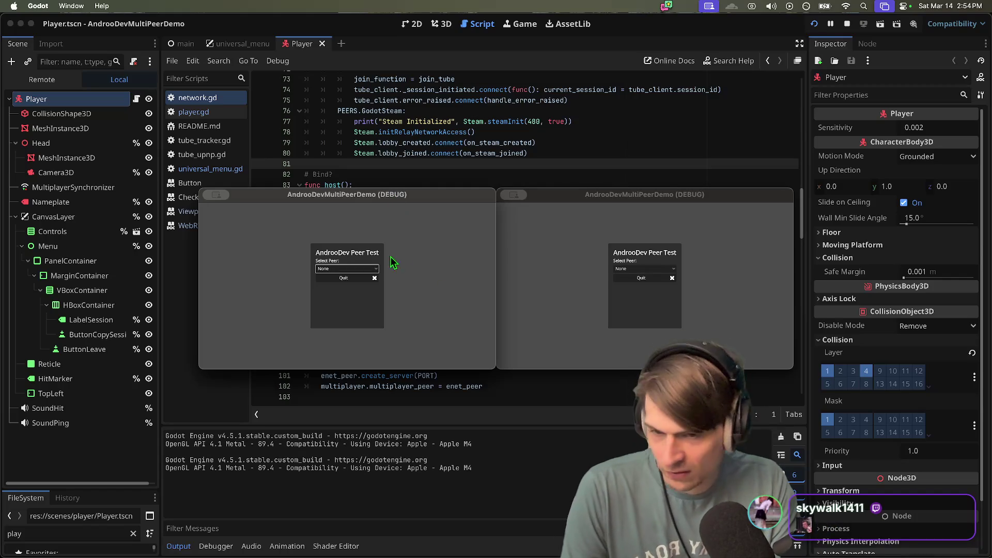
pyautogui.click(361, 270)
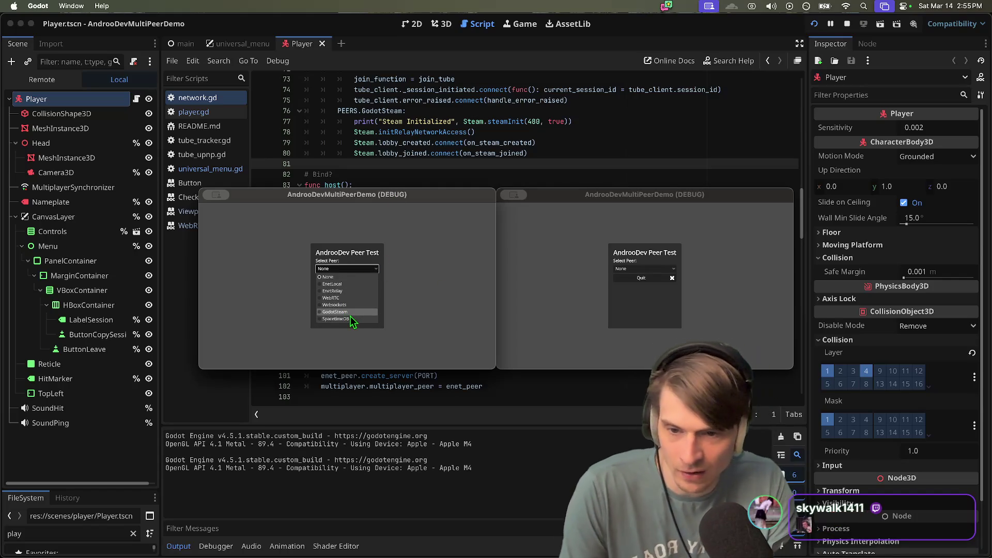
pyautogui.click(396, 339)
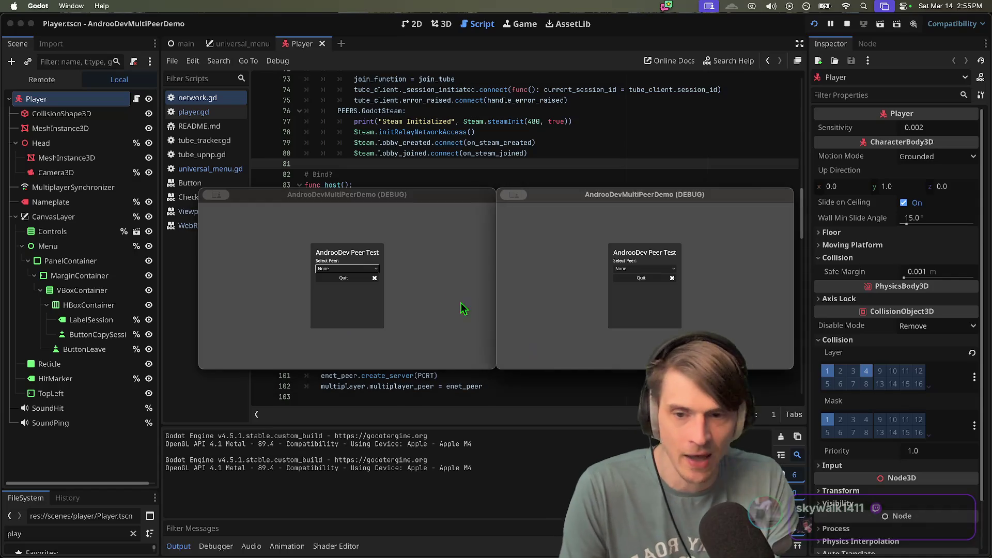
# Stop the demo and move to the commented-out Epic entry in the PEERS enum.
pyautogui.press('super+q')
pyautogui.scroll(15, 533, 272)
pyautogui.click(532, 272)
pyautogui.press('Up')
pyautogui.press('Up')
pyautogui.press('Up')
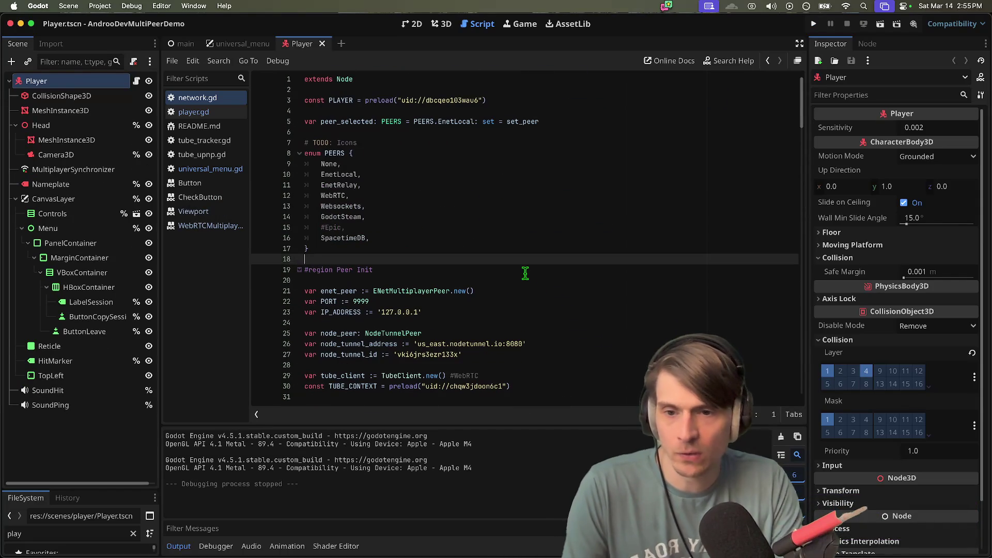
# Rerun the demo, allow microphone access for both instances, and close both debug windows.
pyautogui.press('super+b')
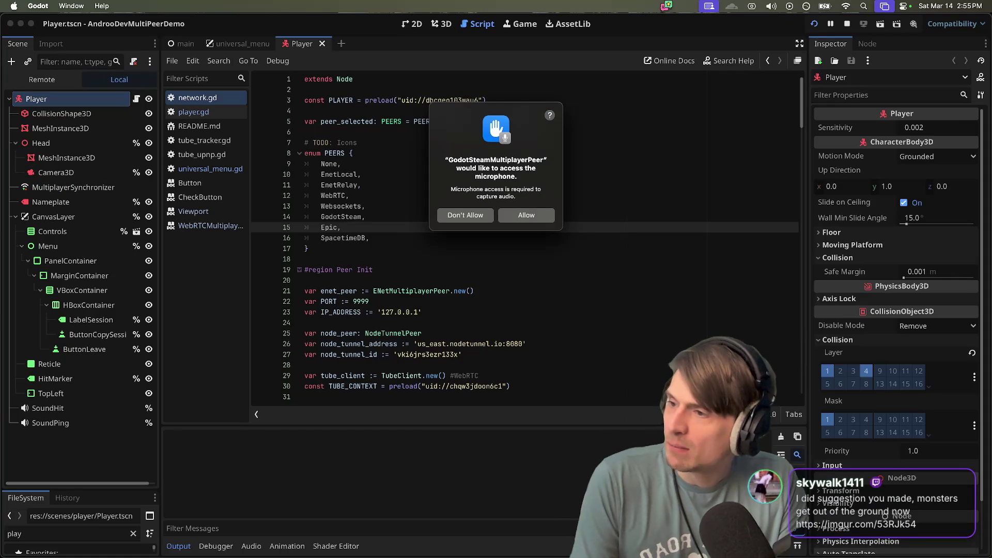
pyautogui.click(522, 215)
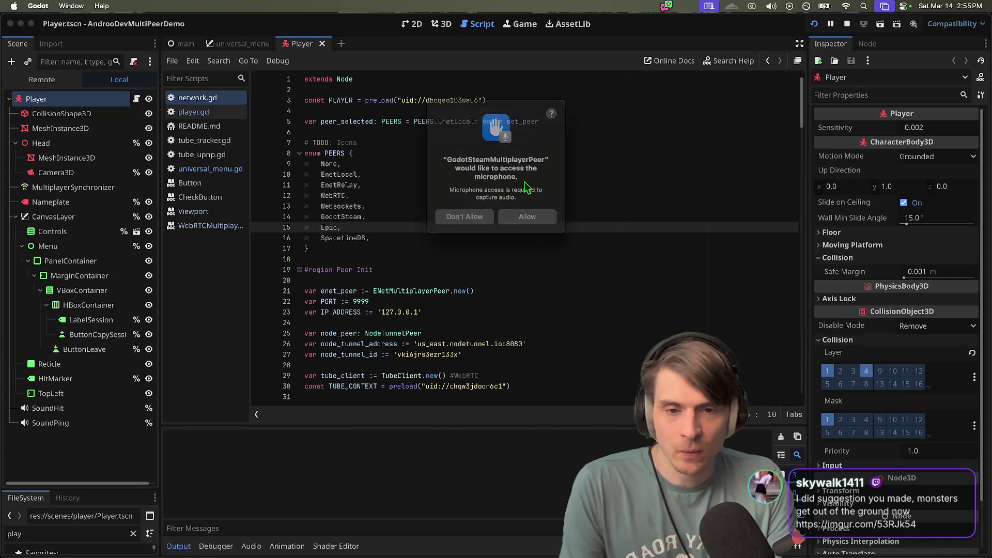
pyautogui.click(522, 215)
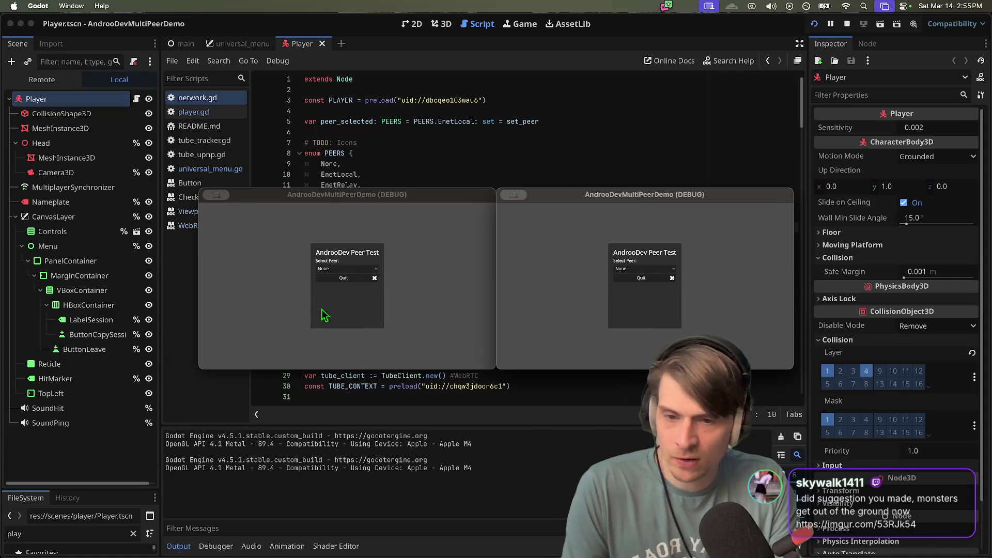
pyautogui.click(344, 278)
pyautogui.click(578, 298)
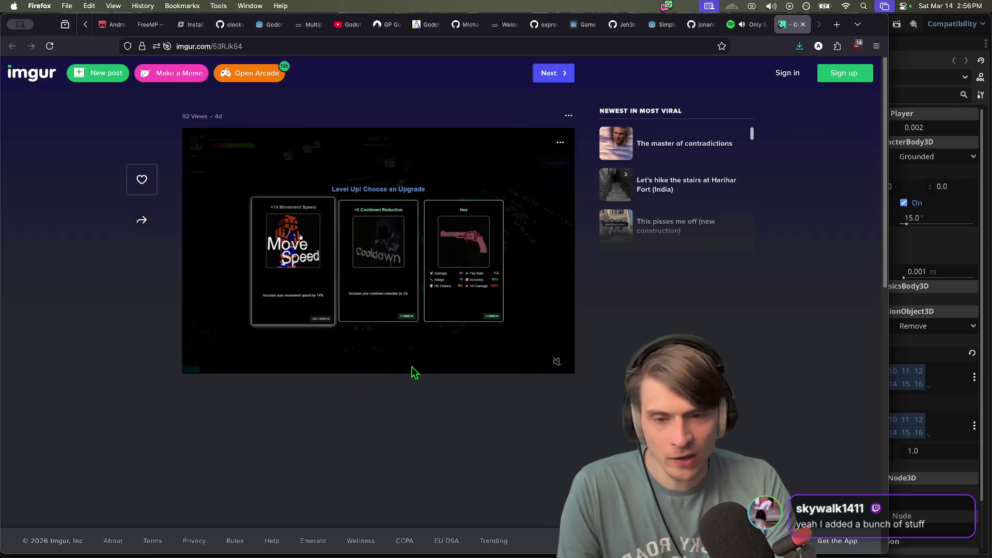
# Scrub, pause and replay the Imgur wave-survival clip around wave 13, then close the tab.
pyautogui.click(459, 362)
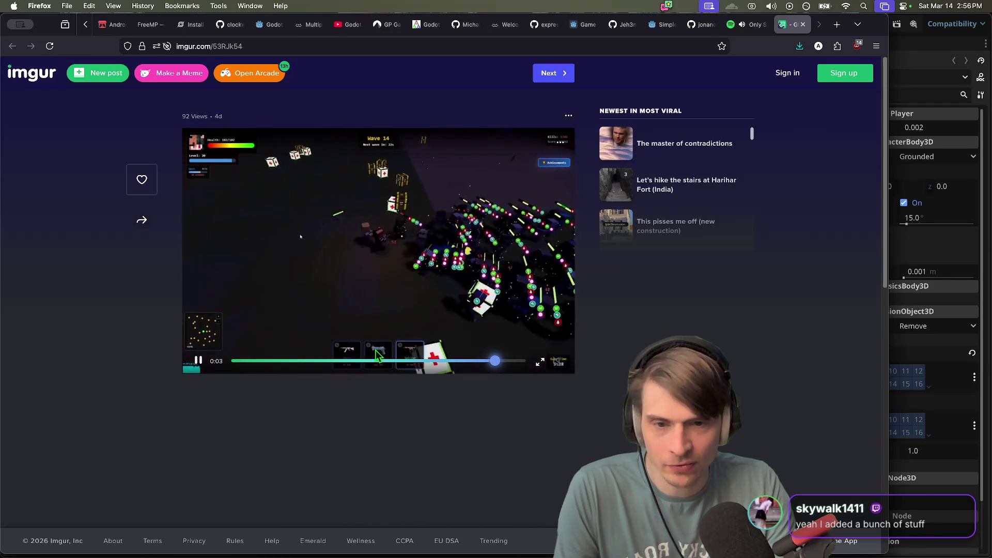
pyautogui.click(252, 361)
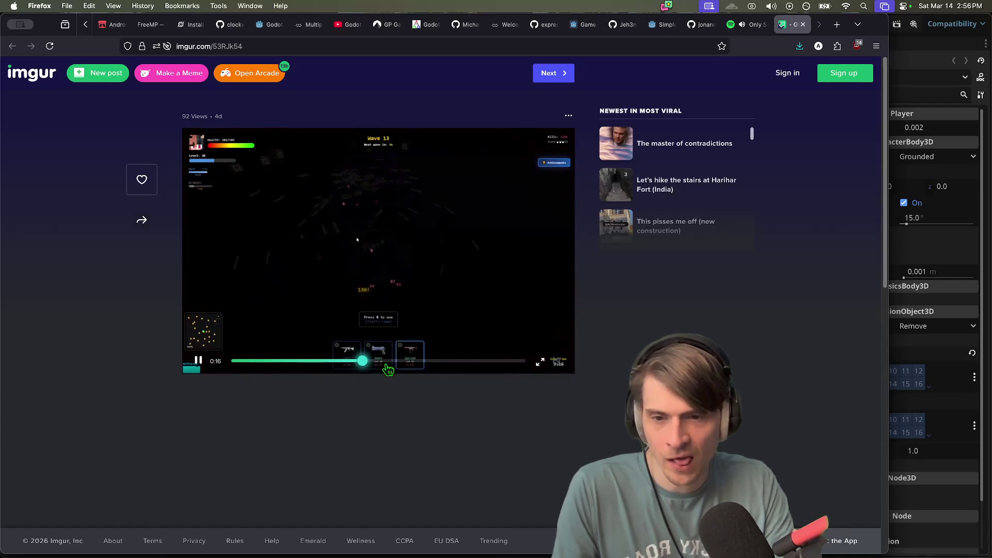
pyautogui.click(422, 366)
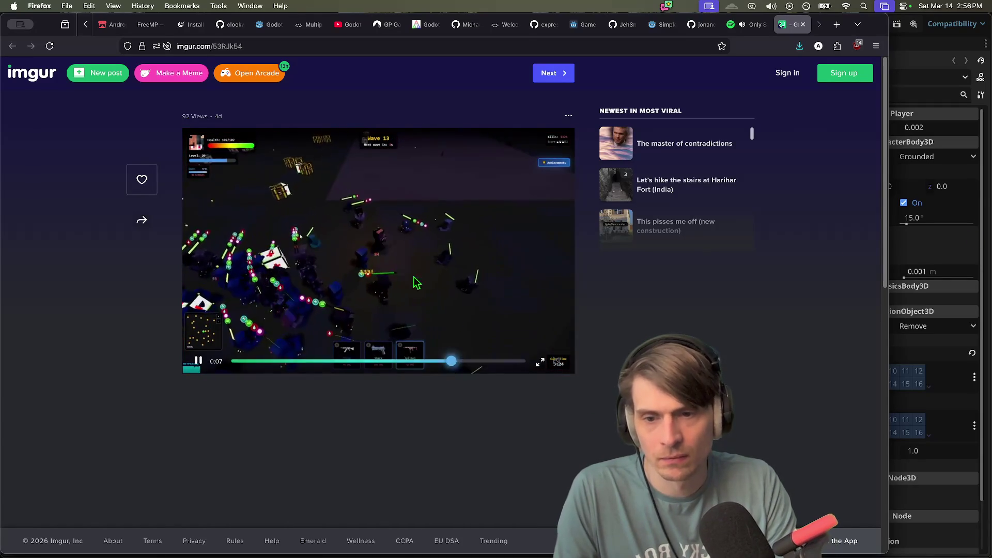
pyautogui.click(199, 361)
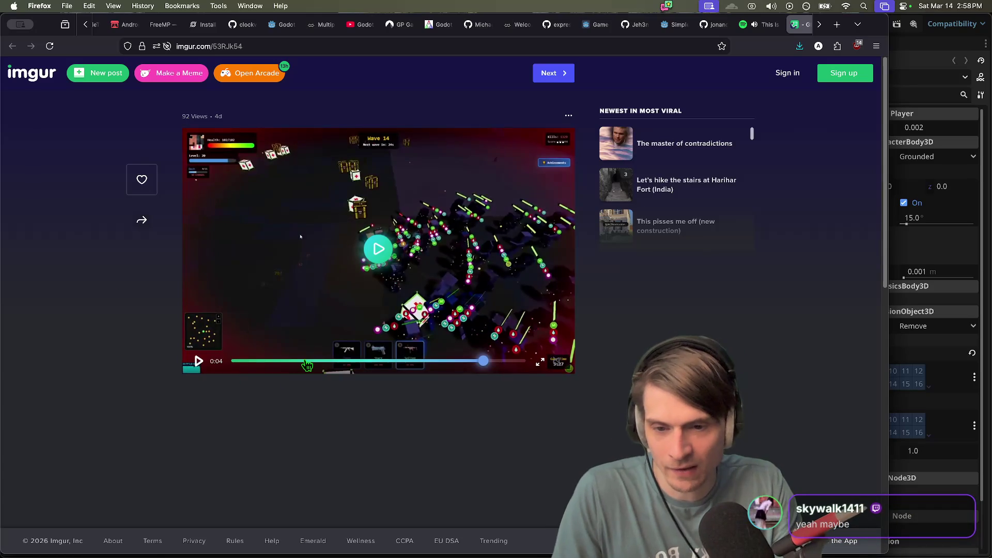
pyautogui.click(304, 362)
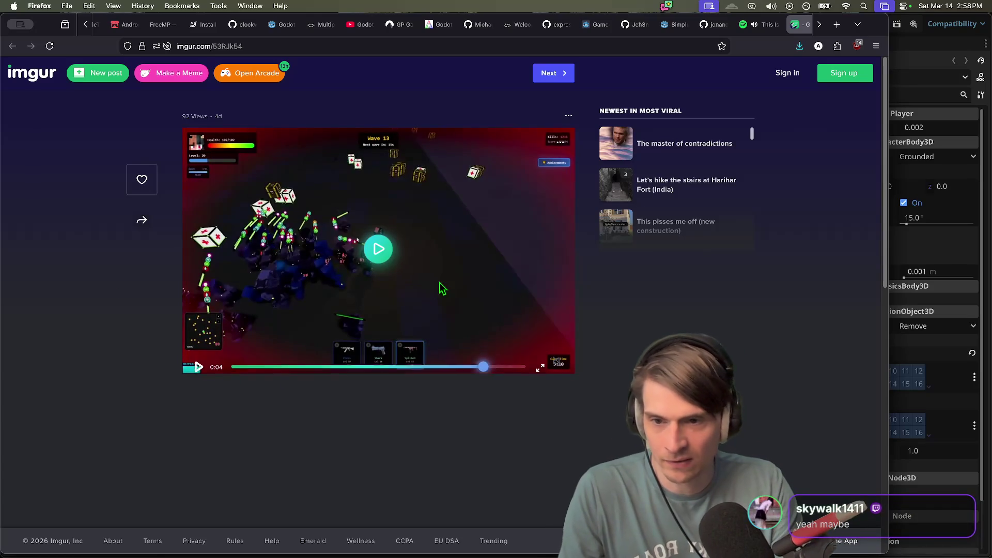
pyautogui.click(380, 245)
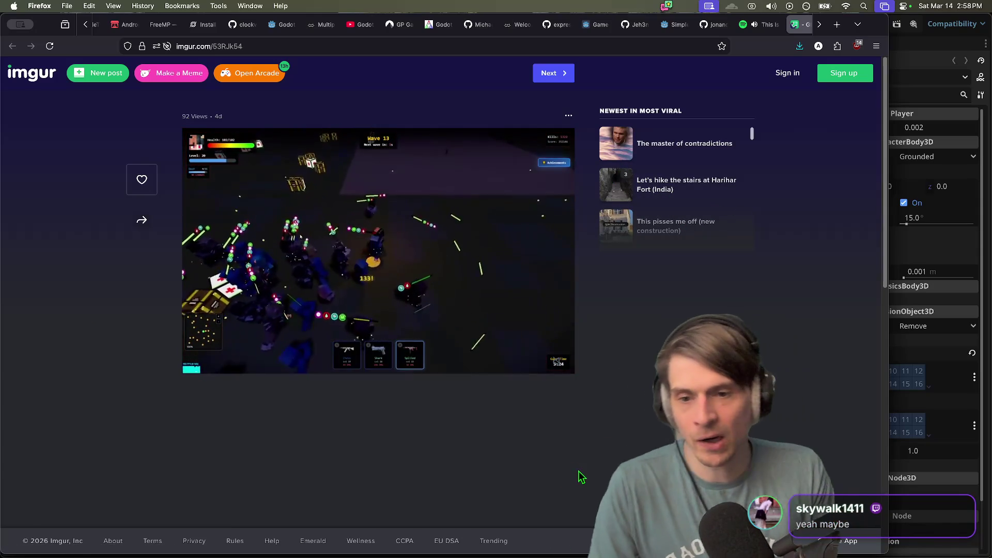
pyautogui.press('super+w')
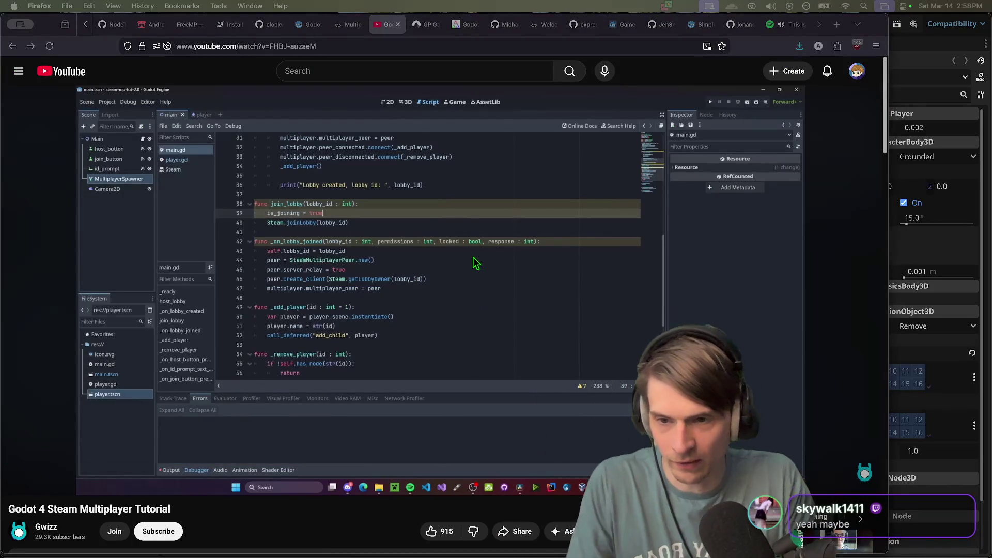
# Step through network.gd from the PEERS enum to the Bind comment below the GodotSteam setup.
pyautogui.press('super+Tab')
pyautogui.press('super+Tab')
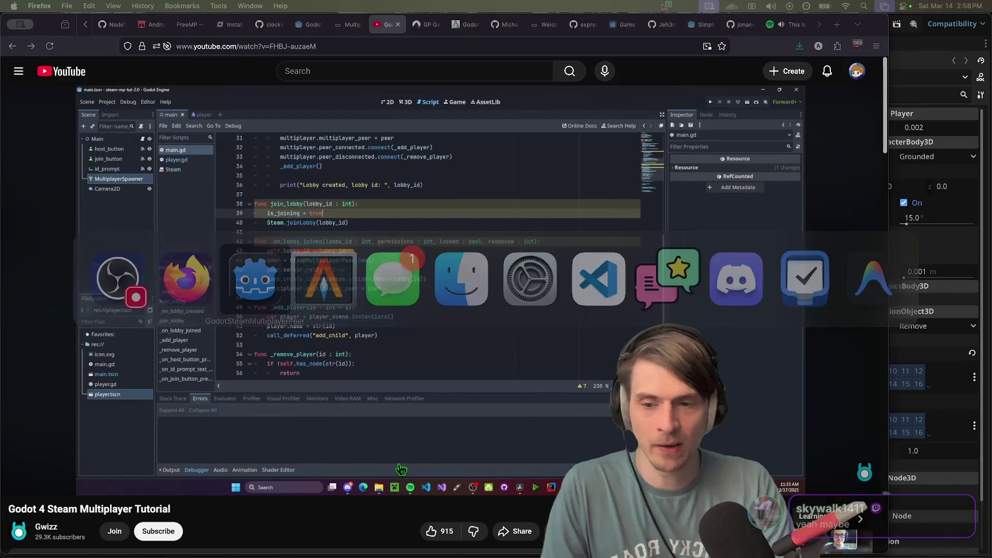
pyautogui.press('Down')
pyautogui.press('Down')
pyautogui.press('Down')
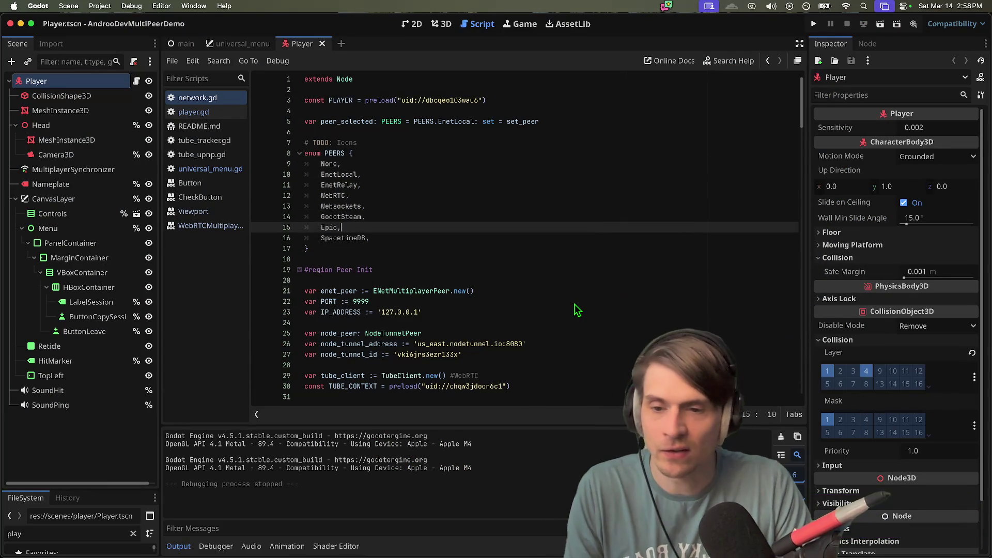
pyautogui.press('Down')
pyautogui.press('Down')
pyautogui.press('Down')
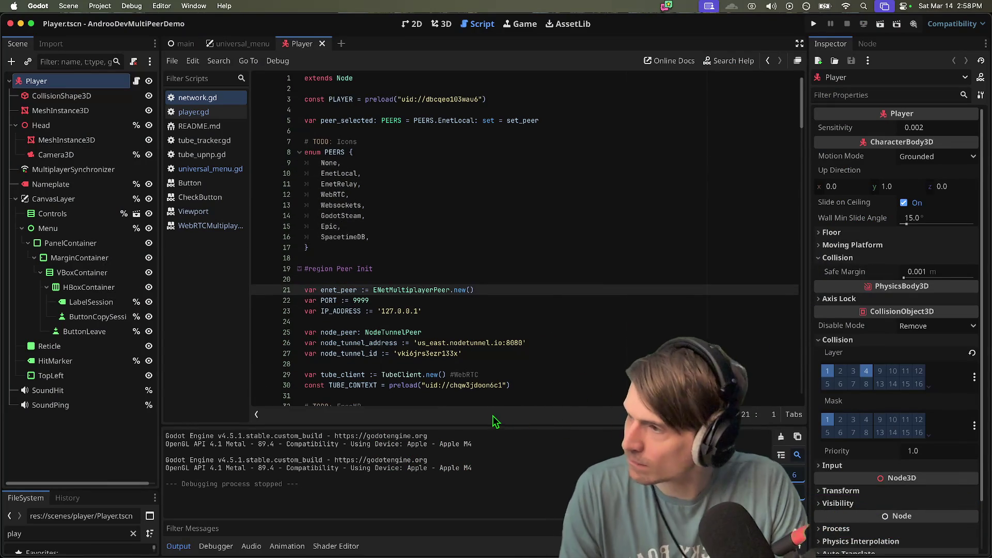
pyautogui.scroll(-15, 511, 372)
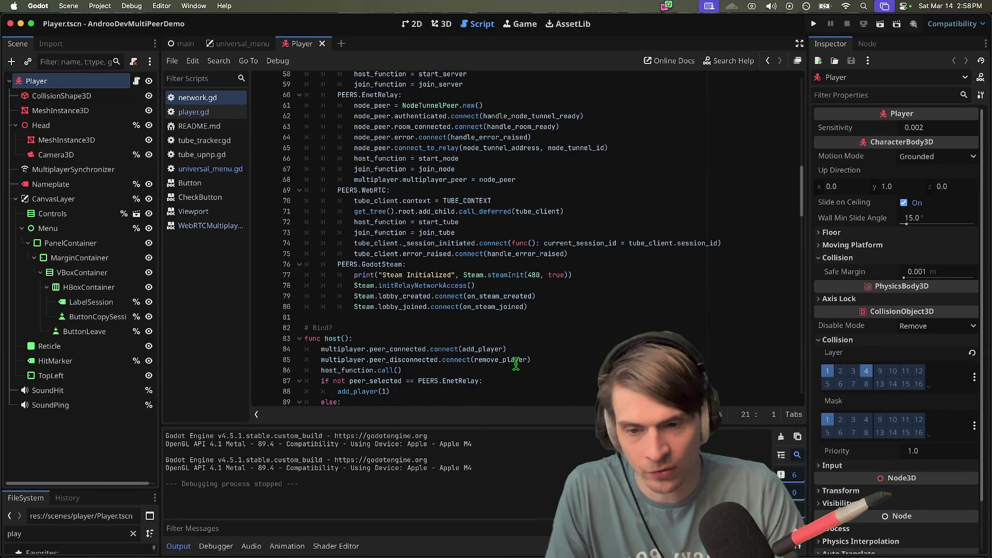
pyautogui.click(563, 307)
pyautogui.press('Down')
pyautogui.press('Down')
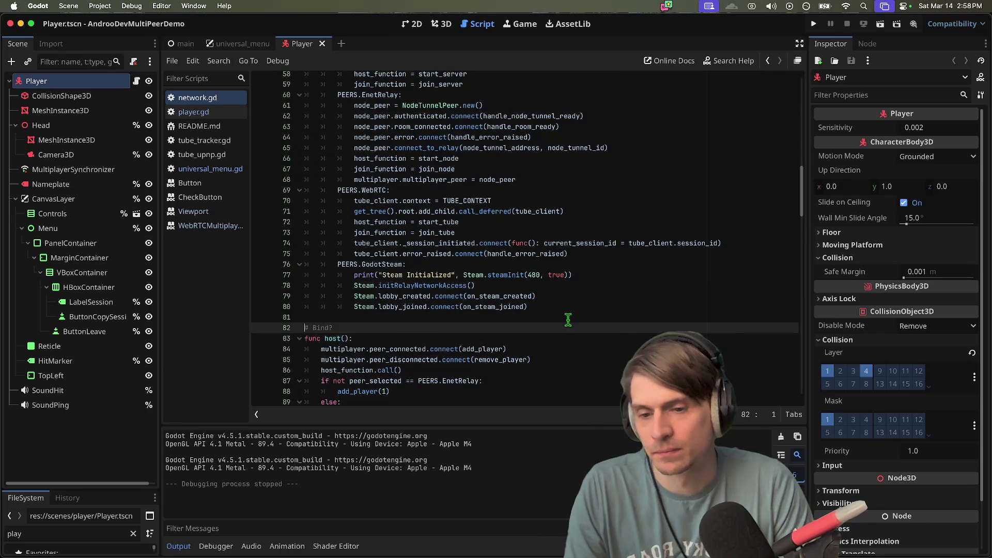
pyautogui.scroll(-11, 568, 320)
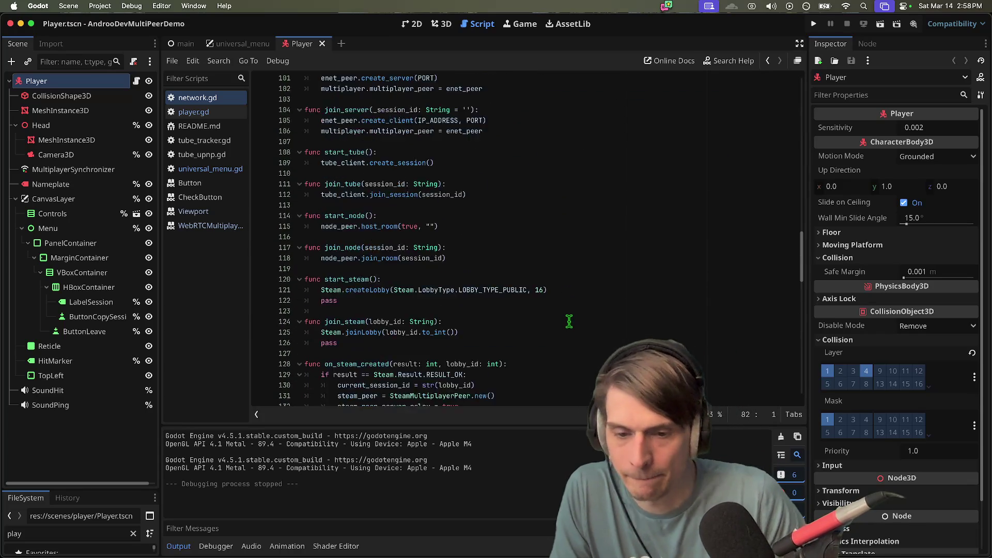
pyautogui.scroll(-6, 569, 321)
# Tidy the empty line and trailing whitespace around the #region line after on_steam_joined.
pyautogui.click(603, 293)
pyautogui.press('Delete')
pyautogui.press('BackSpace')
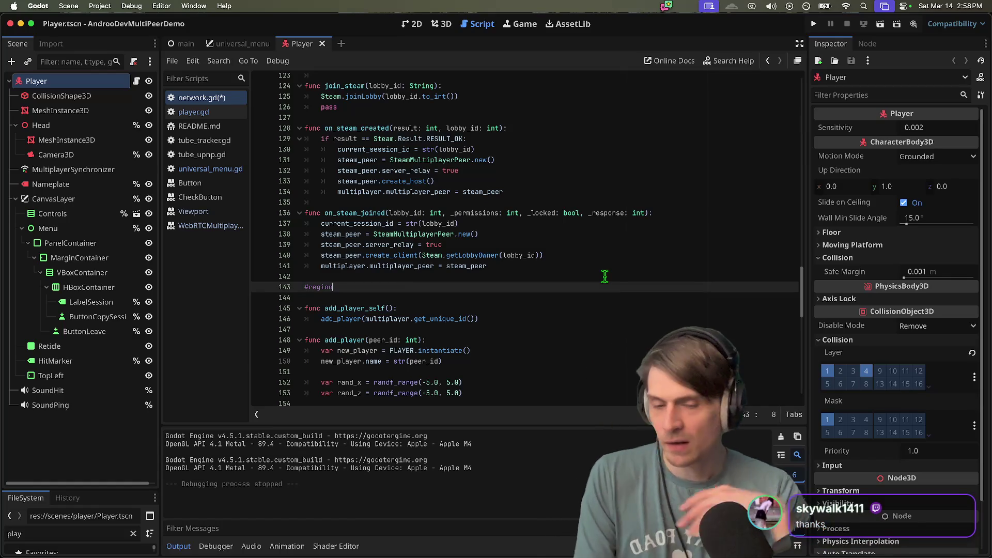
pyautogui.press('Down')
# Save and run the demo from line 190 and dismiss the microphone prompt.
pyautogui.scroll(-6, 610, 300)
pyautogui.scroll(-6, 614, 320)
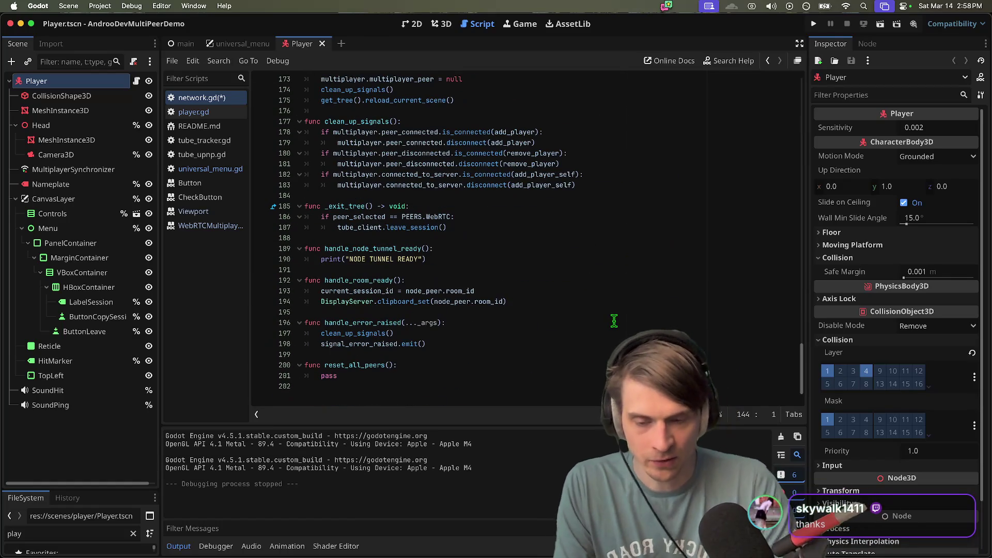
pyautogui.click(575, 257)
pyautogui.press('super+b')
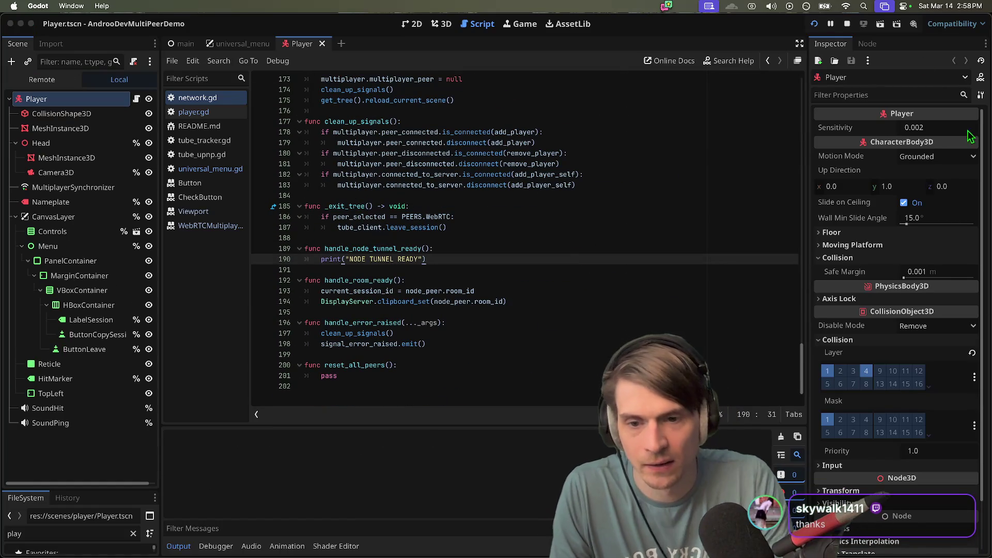
pyautogui.click(518, 217)
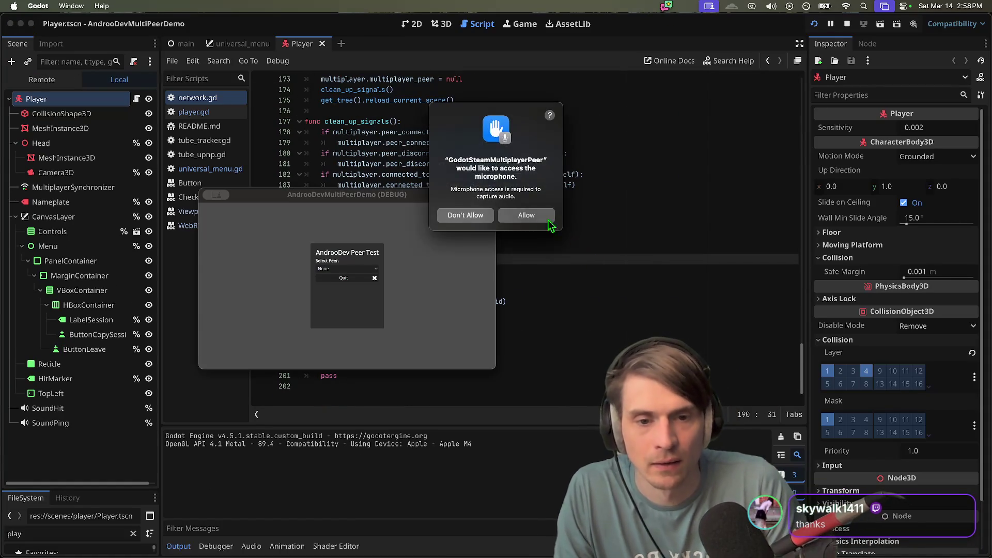
# Choose EnetRelay in the first game window and GodotSteam in the second as peers.
pyautogui.click(518, 217)
pyautogui.click(336, 270)
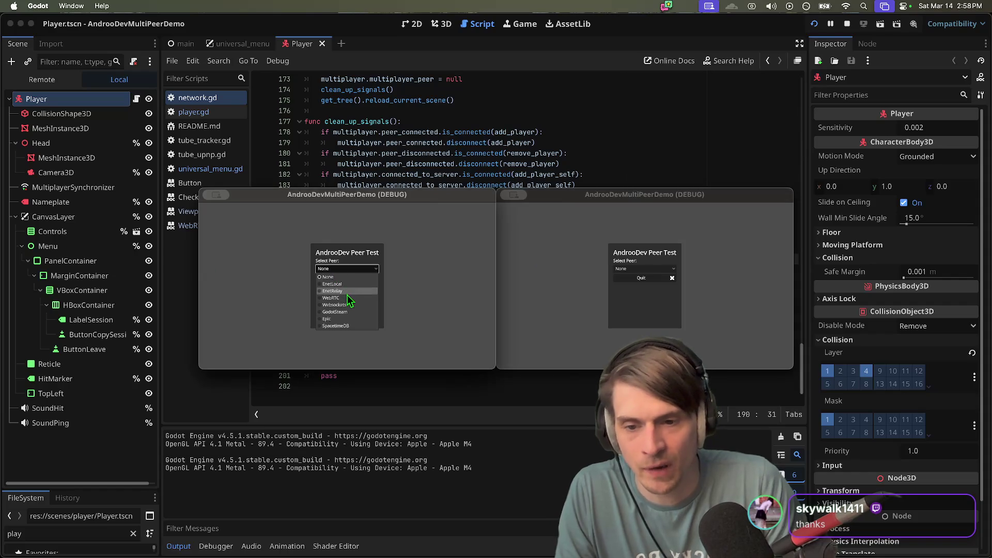
pyautogui.click(332, 291)
pyautogui.click(643, 300)
pyautogui.click(655, 273)
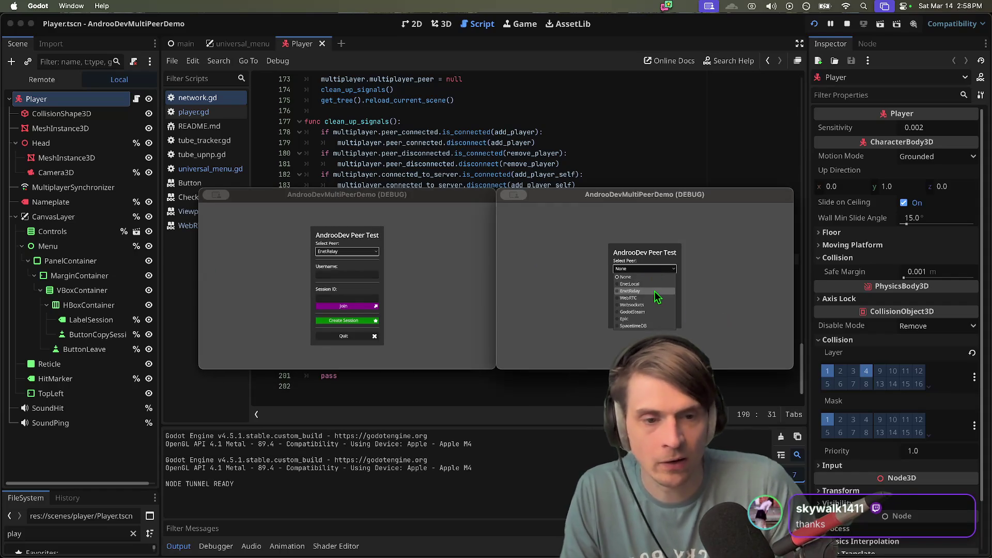
pyautogui.click(655, 314)
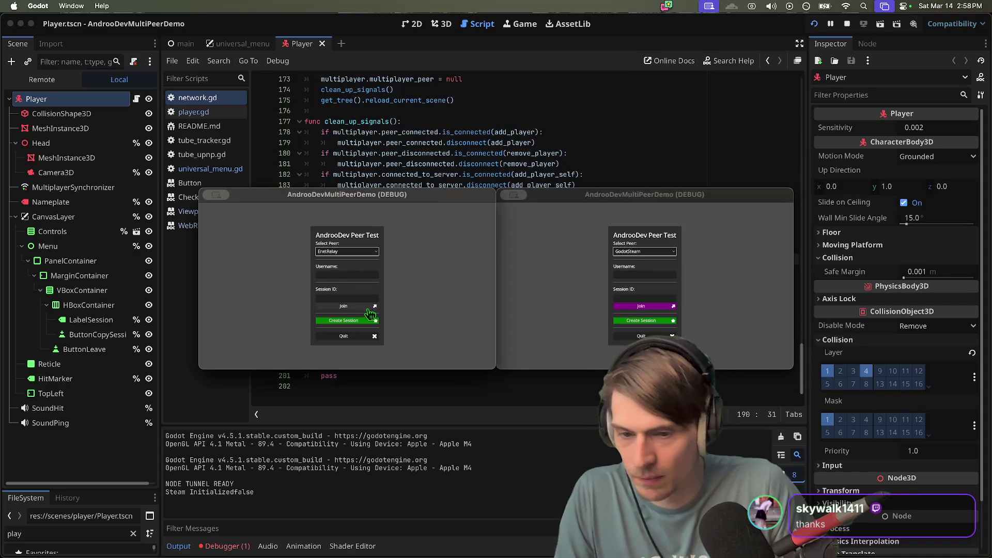
pyautogui.click(476, 354)
# Stop the run and show the Session 2 error on network.gd line 78 in the Debugger.
pyautogui.press('super+q')
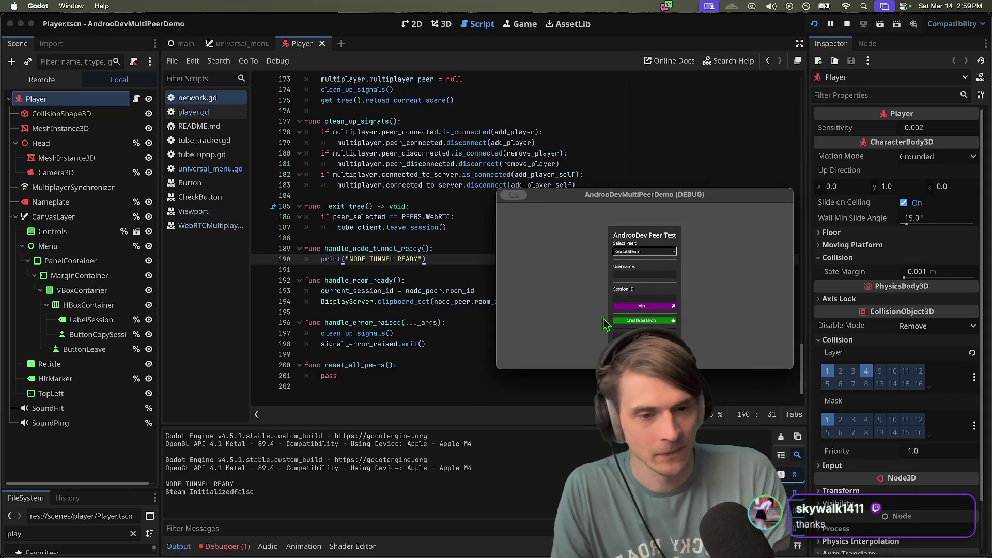
pyautogui.press('super+q')
pyautogui.click(606, 219)
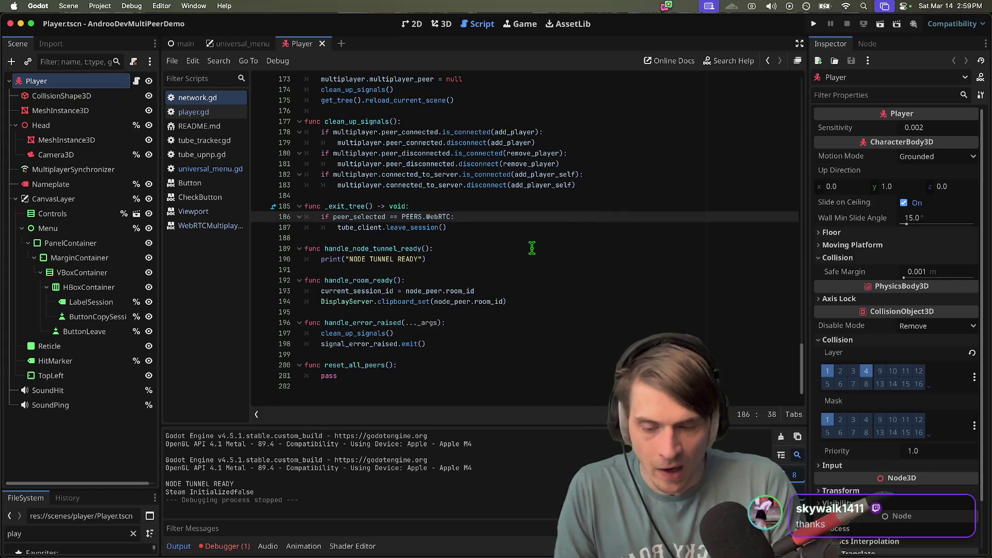
pyautogui.click(227, 546)
pyautogui.click(225, 396)
pyautogui.click(236, 414)
pyautogui.click(238, 452)
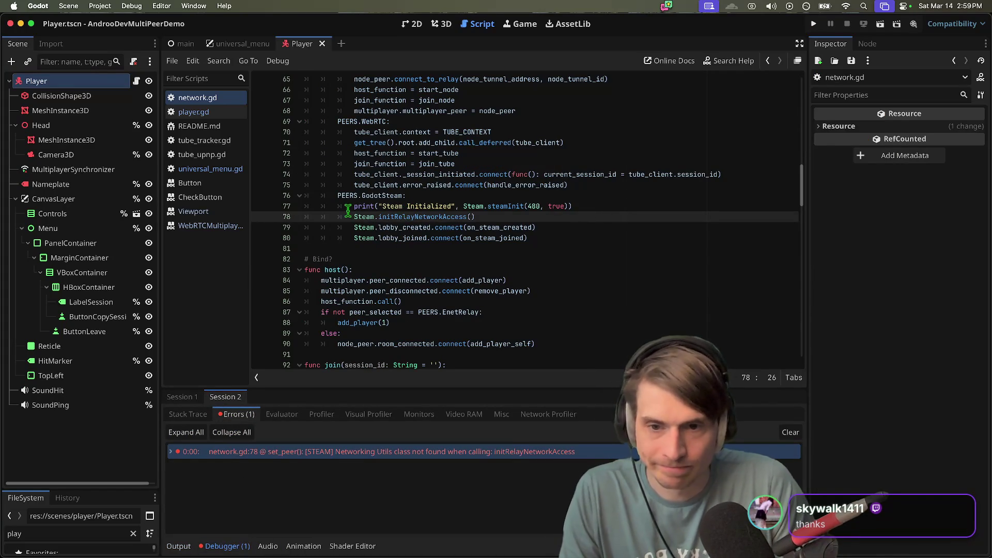
# Rerun the demo and switch the first window's peer from EnetRelay to GodotSteam.
pyautogui.click(391, 206)
pyautogui.press('super+b')
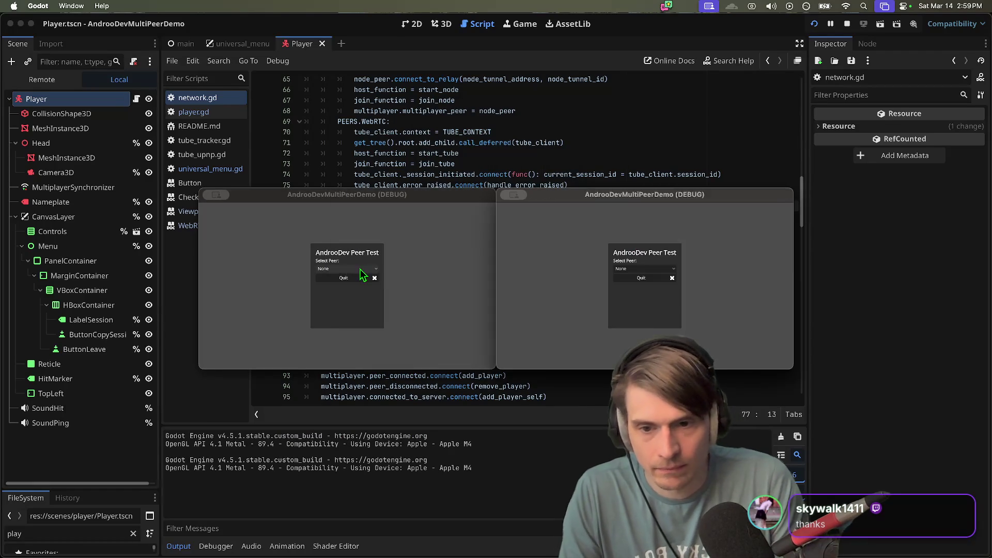
pyautogui.click(347, 269)
pyautogui.click(365, 274)
pyautogui.click(359, 253)
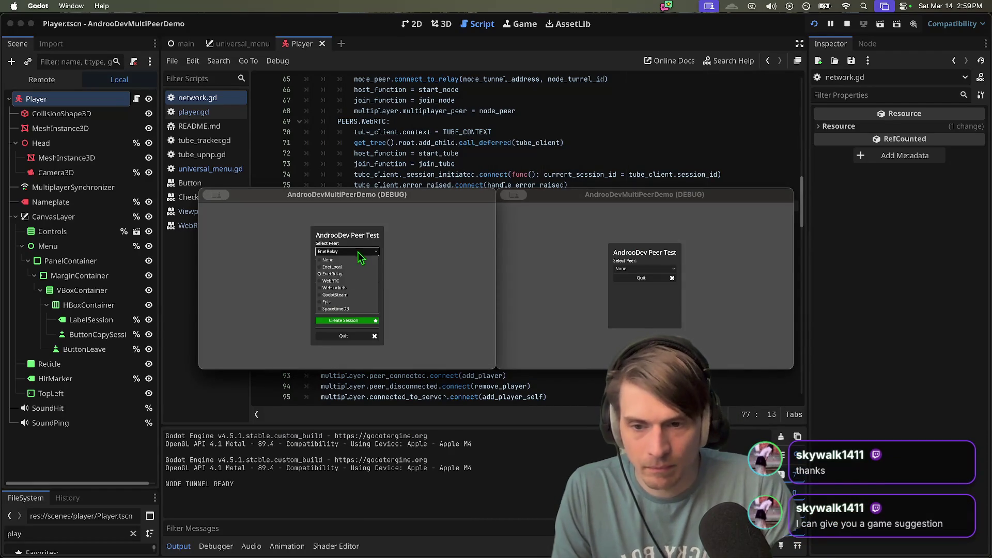
pyautogui.click(356, 295)
# Check the Debugger panel, then launch Steam from the Dock's Applications stack.
pyautogui.click(236, 547)
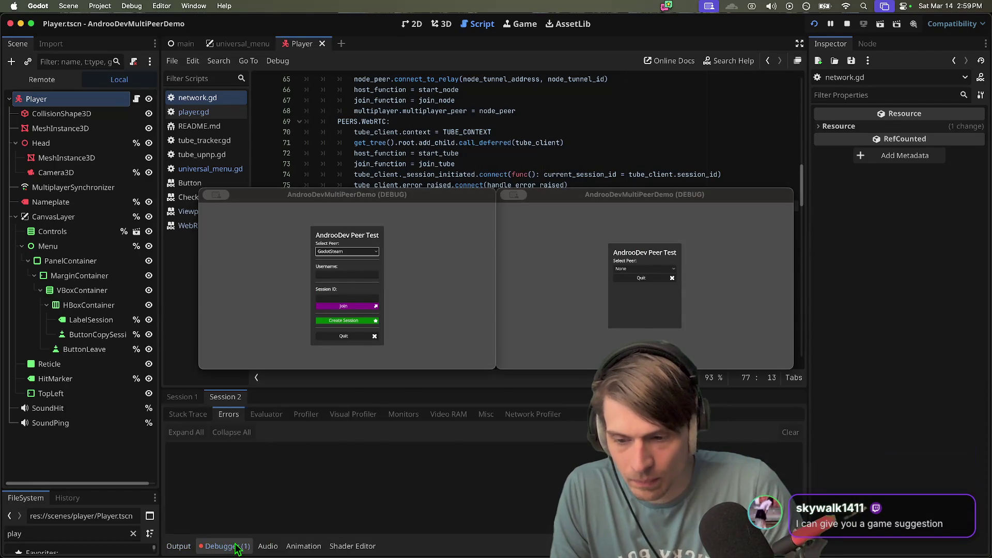
pyautogui.click(236, 546)
pyautogui.click(236, 547)
pyautogui.moveTo(236, 557)
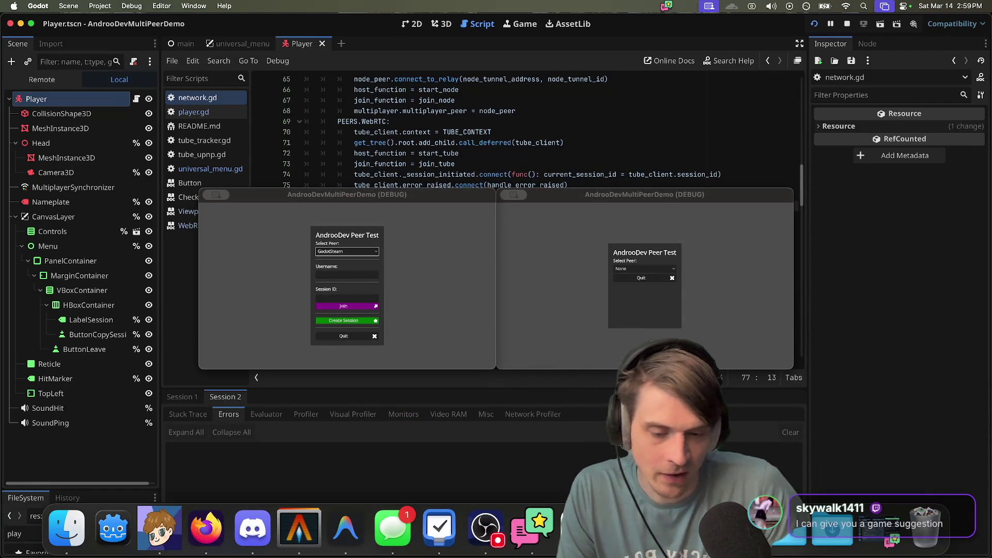
pyautogui.click(837, 528)
pyautogui.scroll(-3, 749, 310)
pyautogui.click(933, 454)
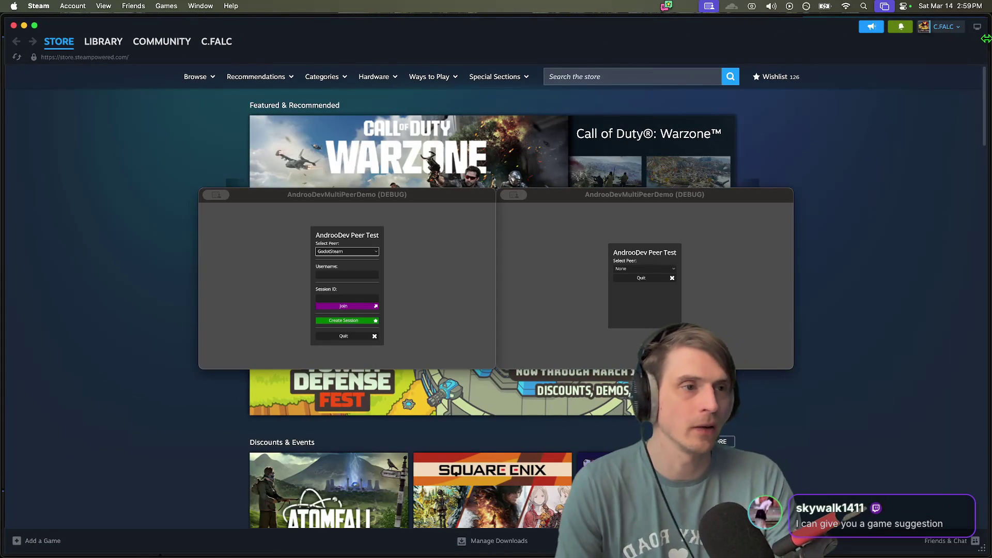
# Narrow the Steam window, glance at its notifications, then return to the Godot editor.
pyautogui.moveTo(985, 38)
pyautogui.mouseDown()
pyautogui.moveTo(775, 26)
pyautogui.moveTo(984, 26)
pyautogui.moveTo(899, 23)
pyautogui.moveTo(988, 3)
pyautogui.mouseUp()
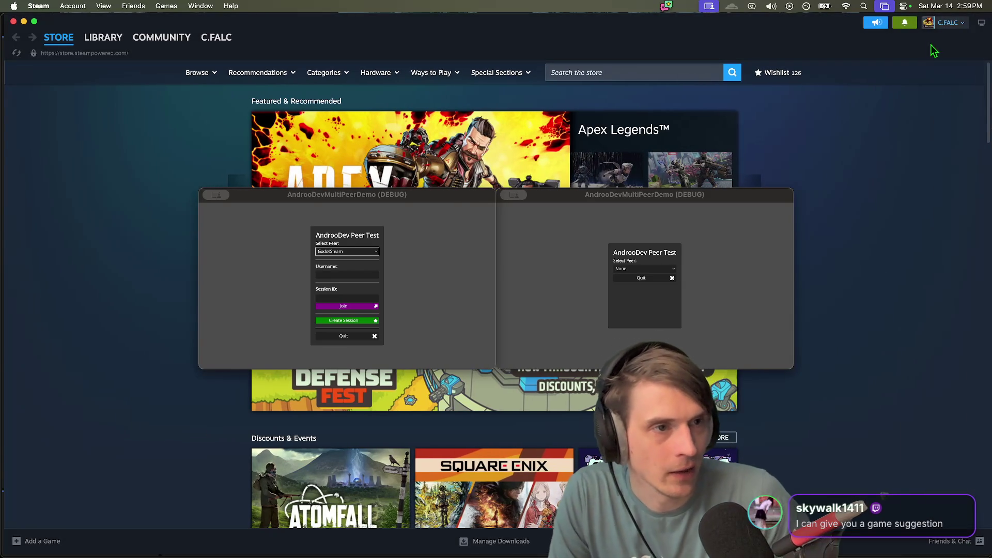
pyautogui.click(903, 25)
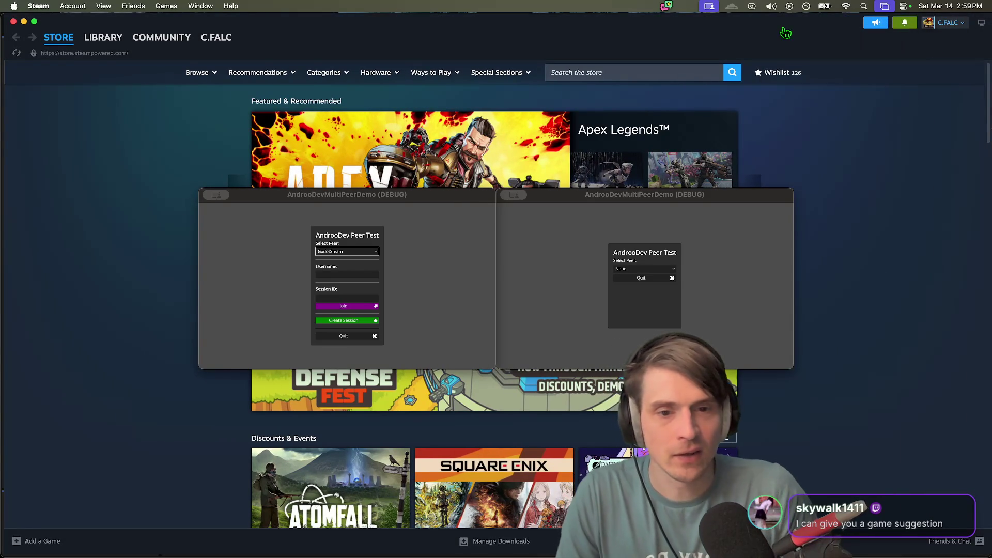
pyautogui.click(305, 261)
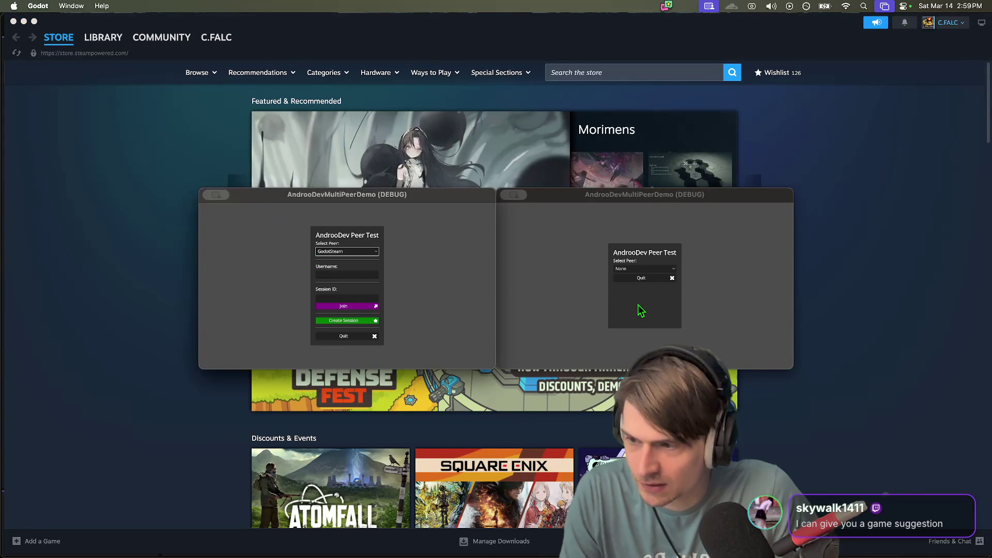
pyautogui.press('super+Tab')
pyautogui.press('super+Tab')
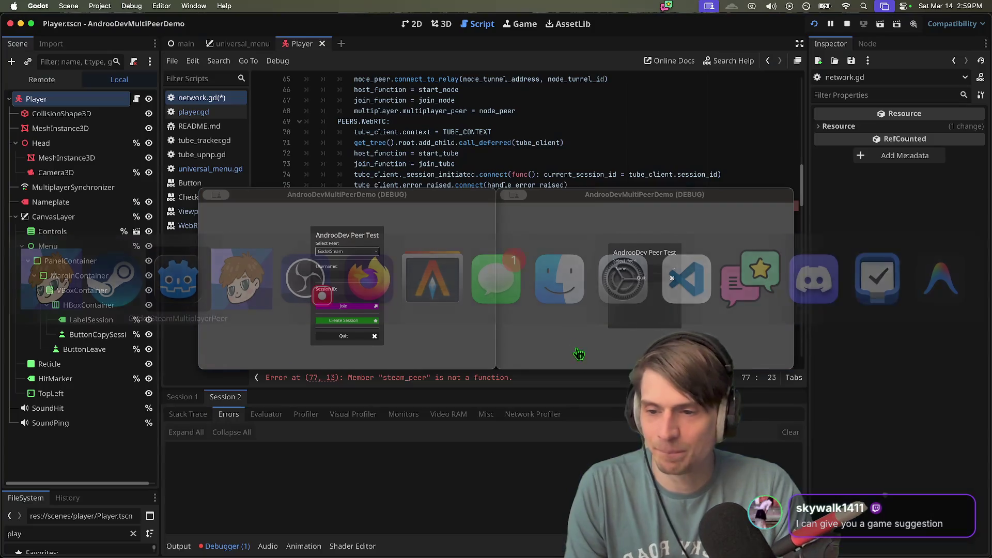
# Stop the game, restore the Steam init print on line 77 with undo/redo, and save network.gd.
pyautogui.click(850, 26)
pyautogui.press('super+z')
pyautogui.press('super+z')
pyautogui.scroll(-10, 524, 247)
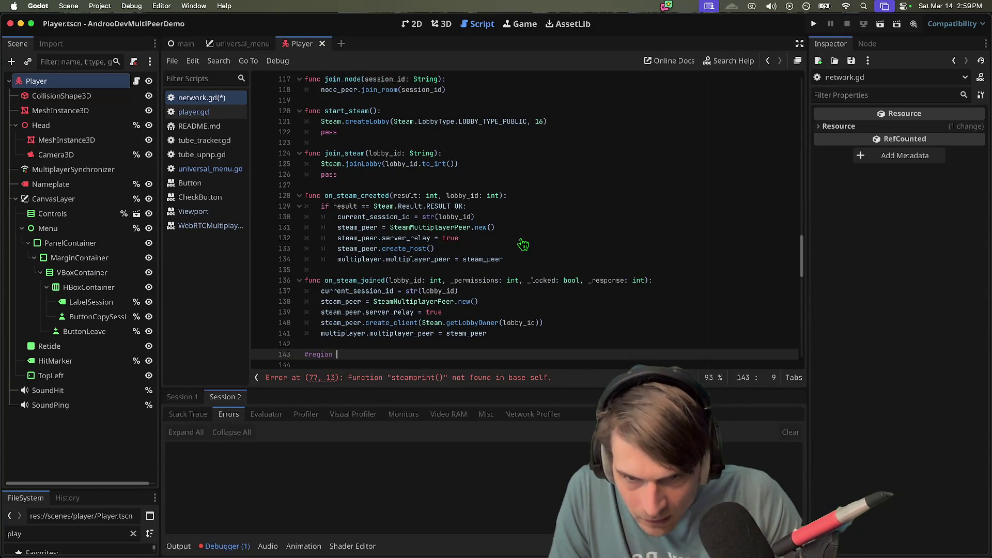
pyautogui.press('super+shift+z')
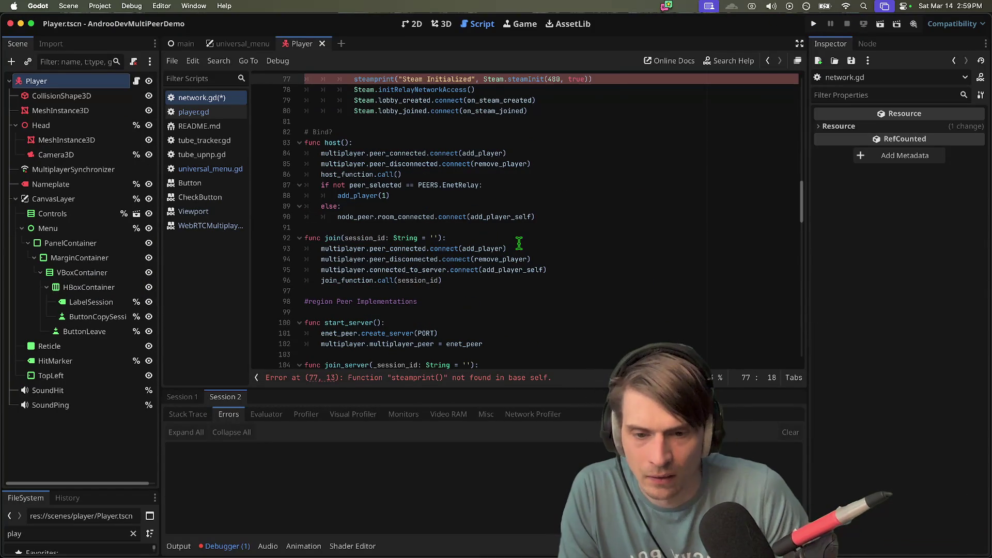
pyautogui.press('super+s')
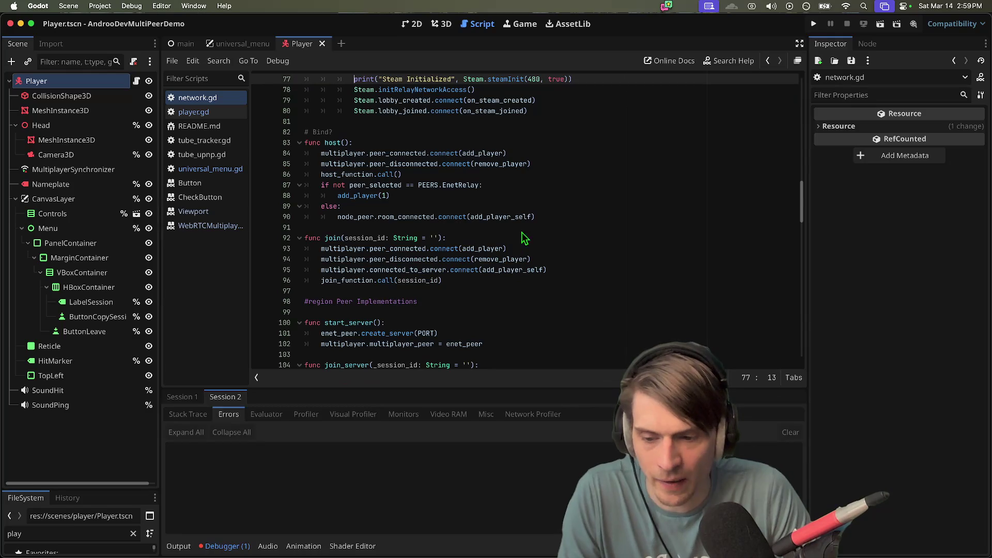
# Rerun the demo with GodotSteam as the peer so it prints 'Steam Initializedtrue', then stop it.
pyautogui.press('super+b')
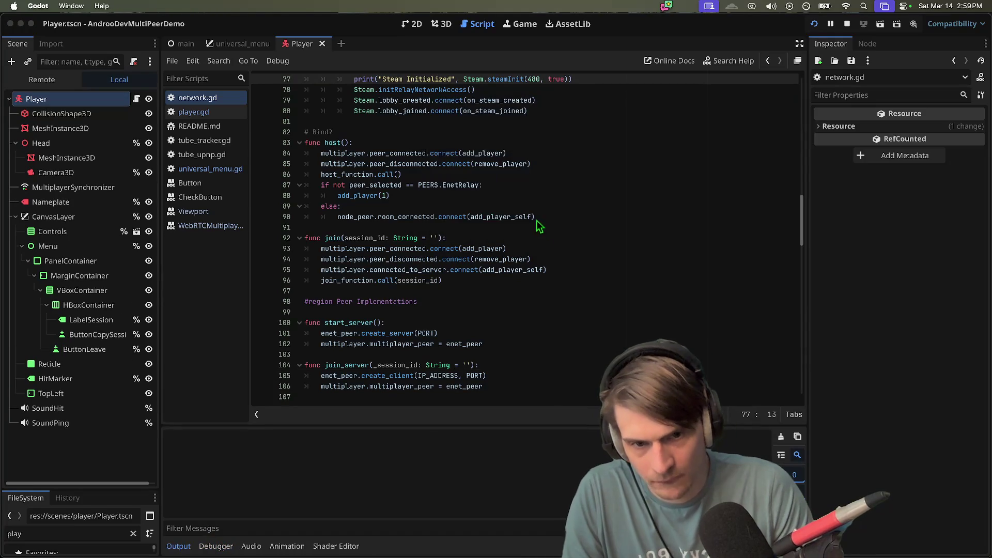
pyautogui.click(537, 215)
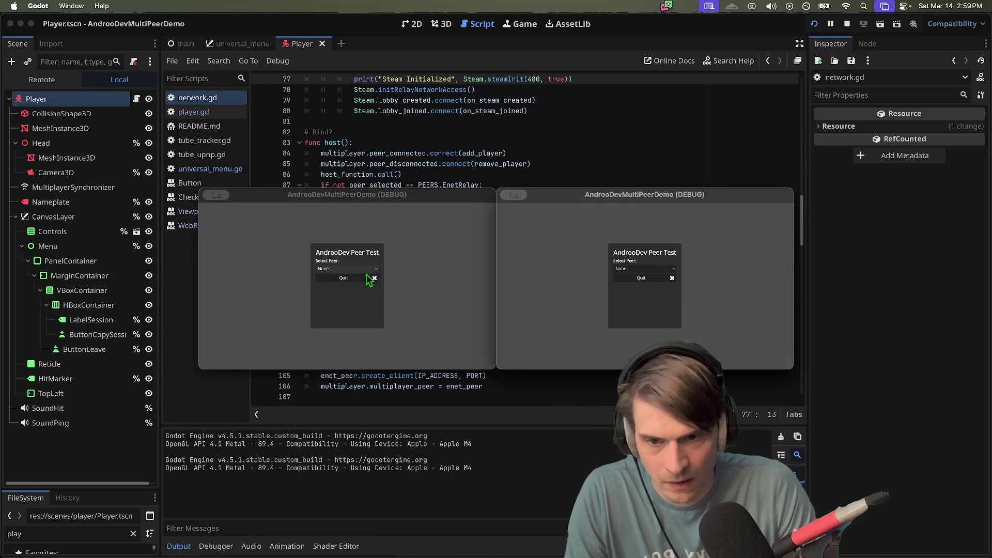
pyautogui.click(343, 269)
pyautogui.click(336, 314)
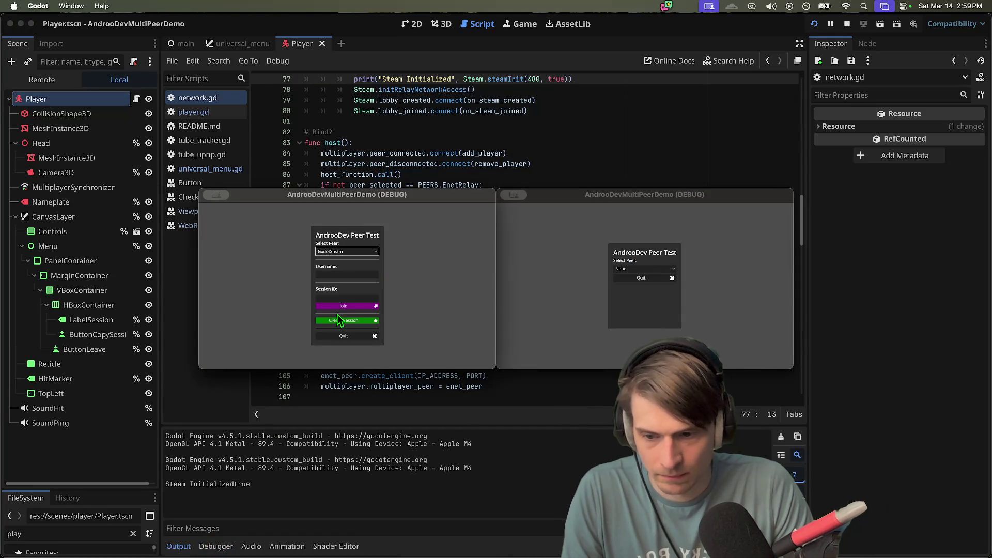
pyautogui.click(487, 491)
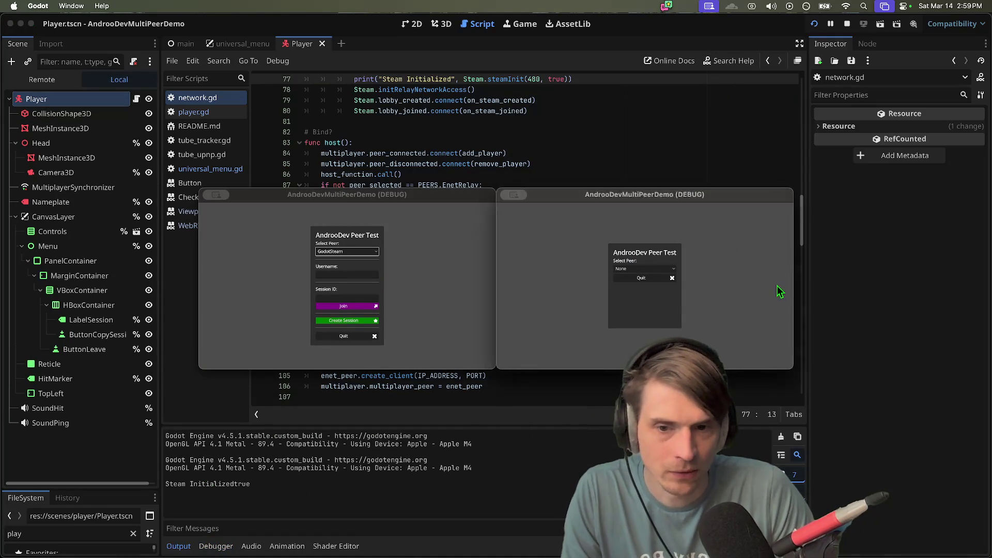
pyautogui.press('super+q')
pyautogui.press('super+q')
# Quit the Steam client from its taskbar menu.
pyautogui.moveTo(855, 523)
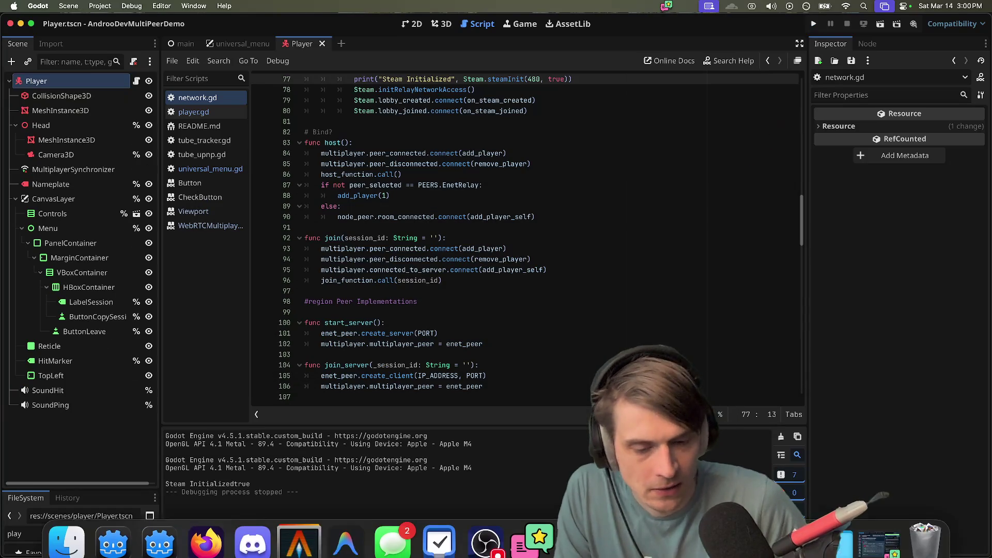
pyautogui.rightClick(749, 527)
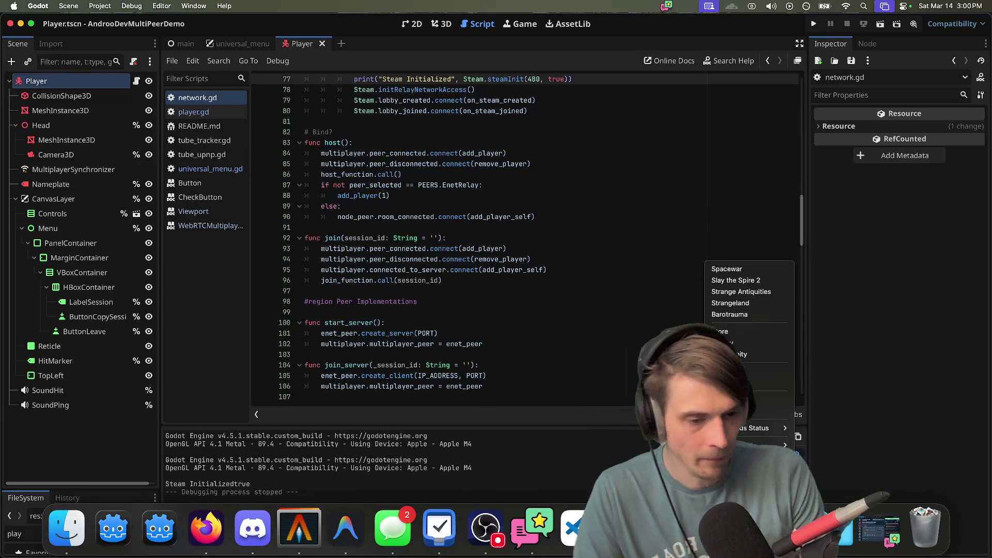
pyautogui.click(749, 488)
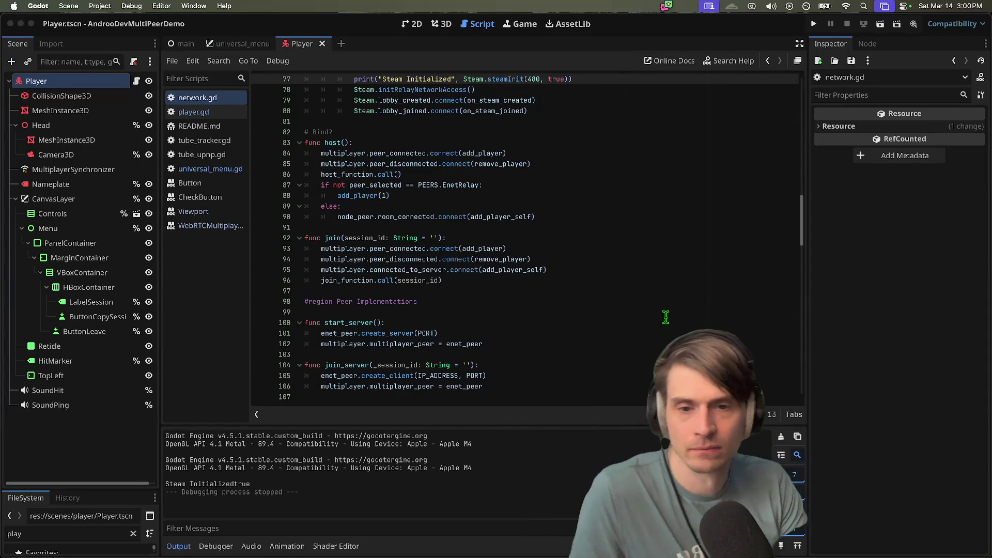
# Change line 77 to prints with the 'Steam Initialized:' label before steamInit(480, true), then save and run.
pyautogui.click(641, 258)
pyautogui.scroll(8, 620, 290)
pyautogui.click(515, 318)
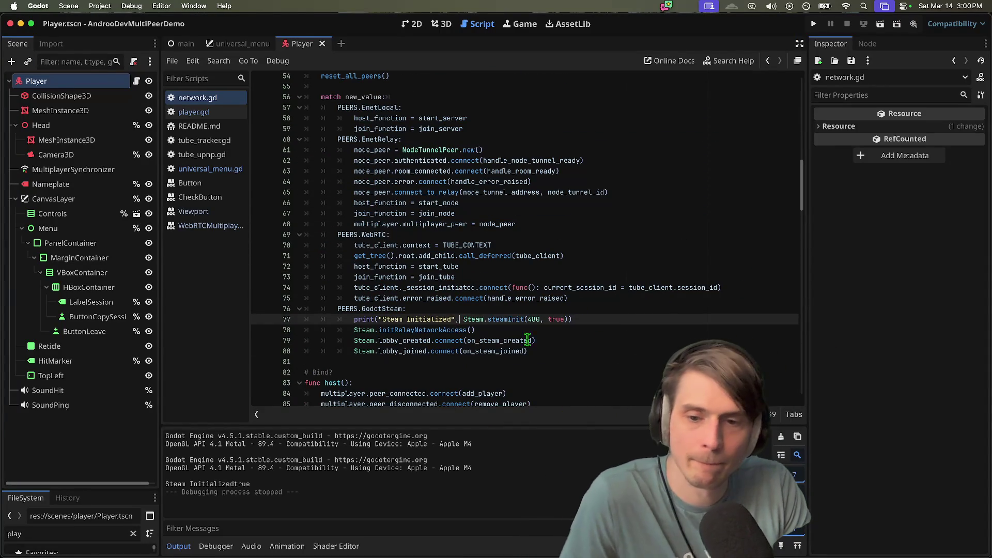
pyautogui.doubleClick(358, 318)
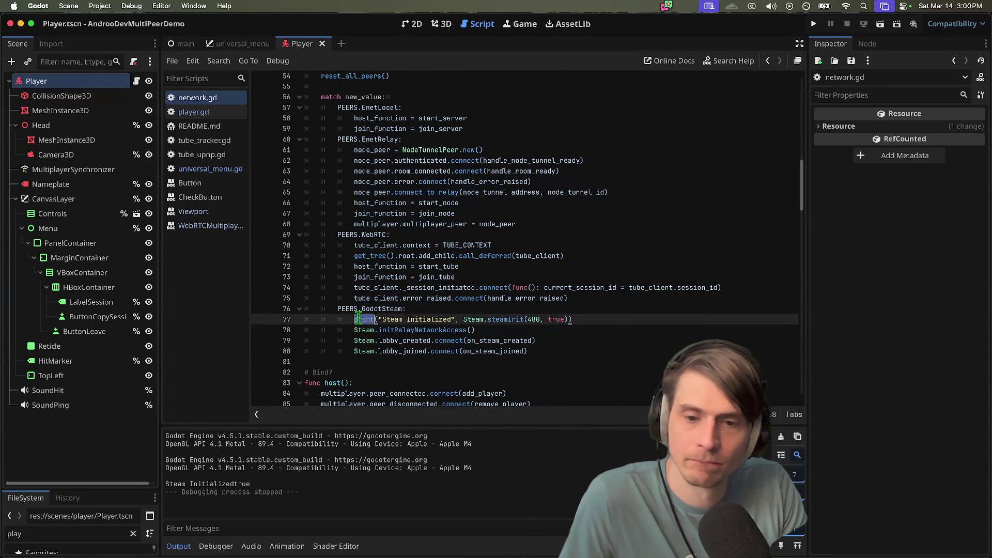
pyautogui.doubleClick(432, 319)
pyautogui.press('super+s')
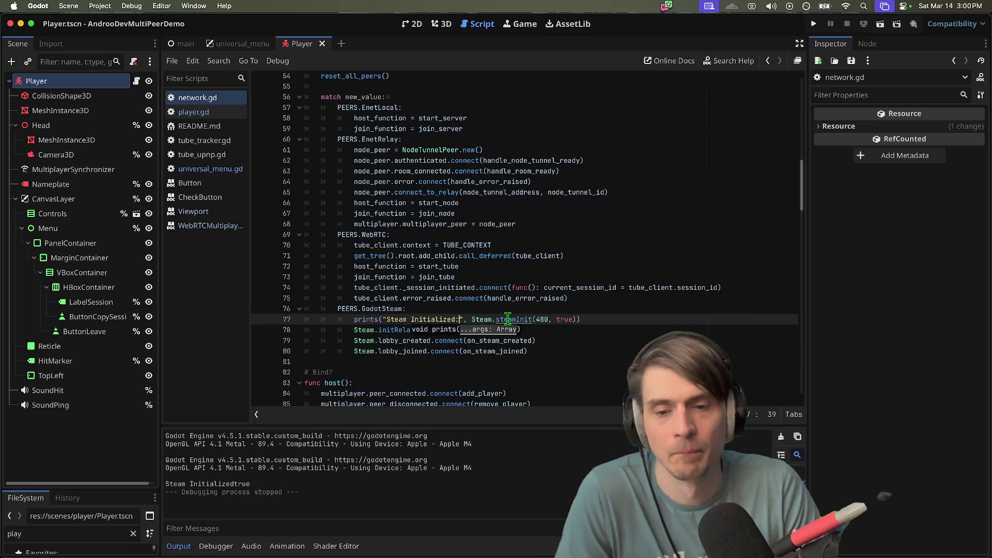
pyautogui.press('super+b')
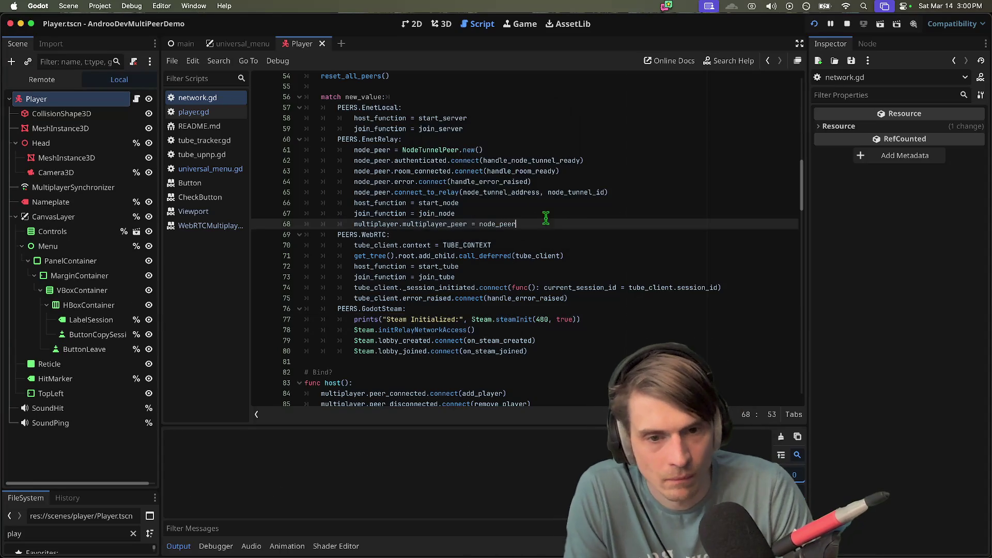
# Choose GodotSteam as the network peer, see 'Steam Initialized: false' logged, and close the second game instance.
pyautogui.click(535, 215)
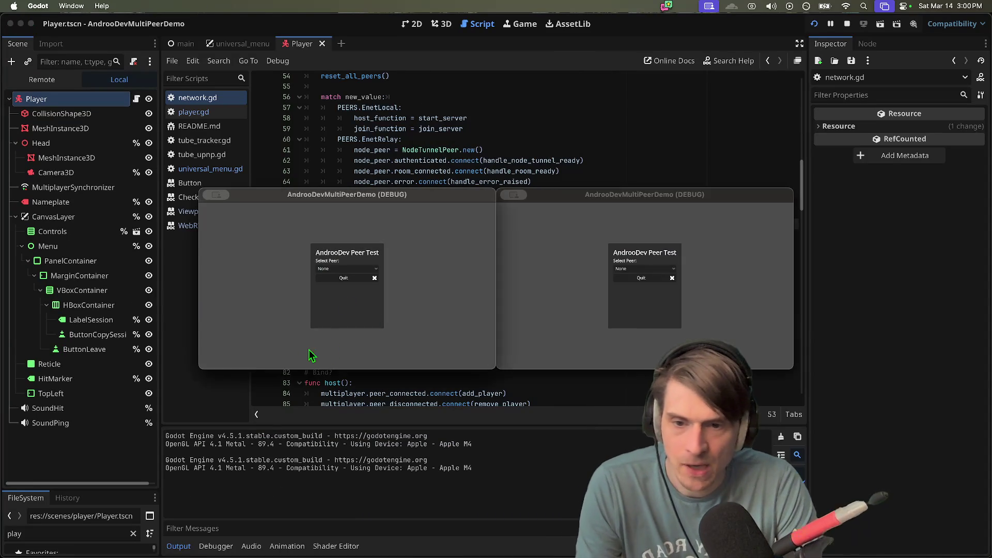
pyautogui.click(352, 270)
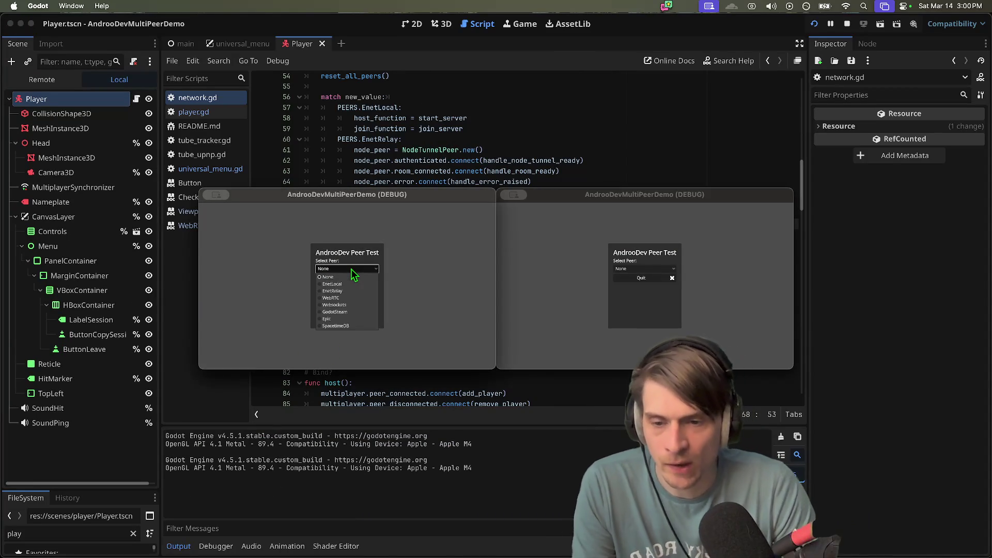
pyautogui.click(356, 313)
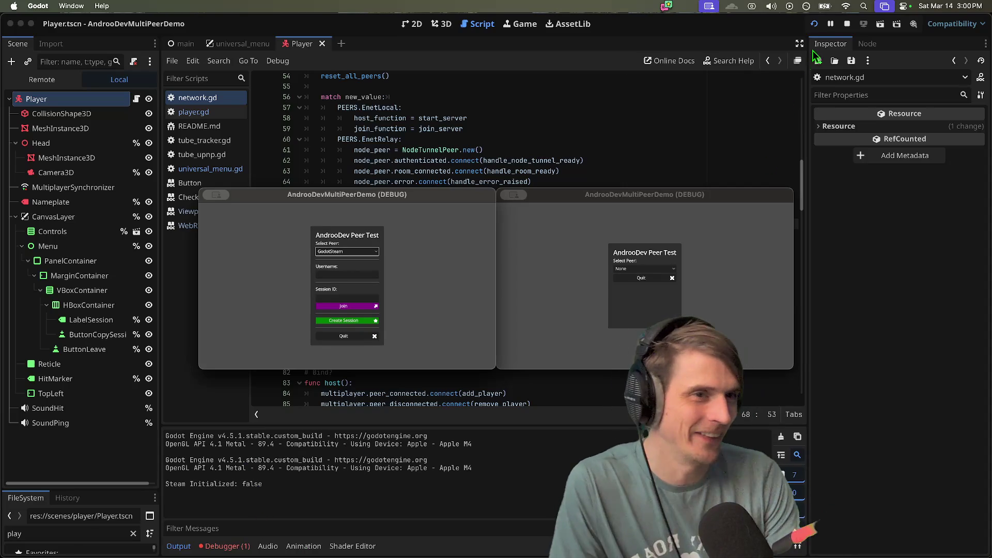
pyautogui.click(698, 252)
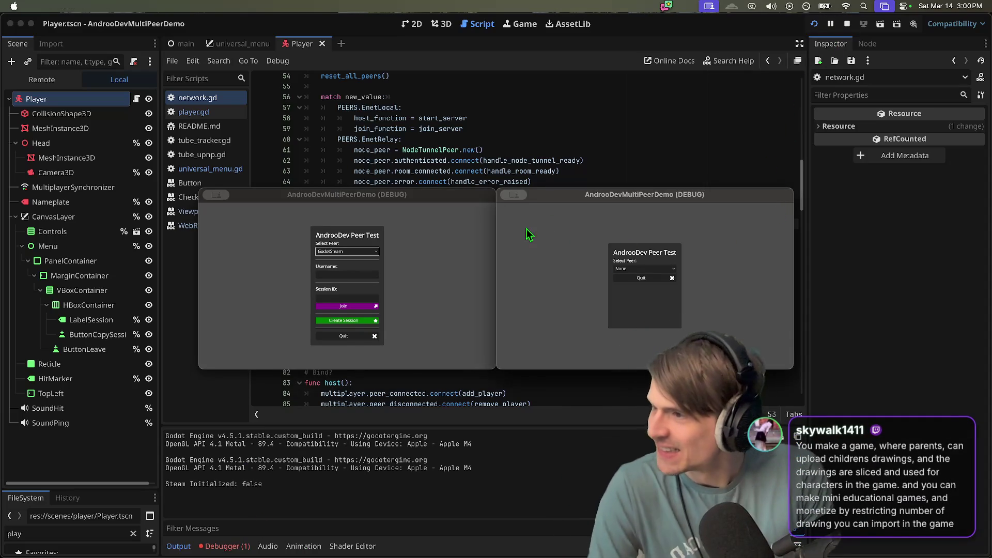
pyautogui.press('super+q')
pyautogui.press('super+q')
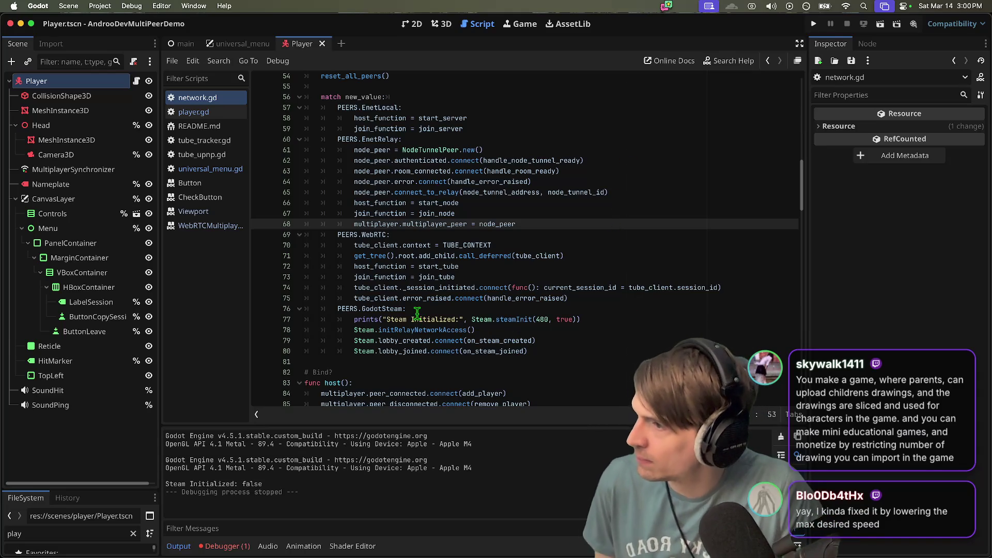
# Place the caret on blank line 81 of network.gd and return to the Firefox tutorial.
pyautogui.click(431, 367)
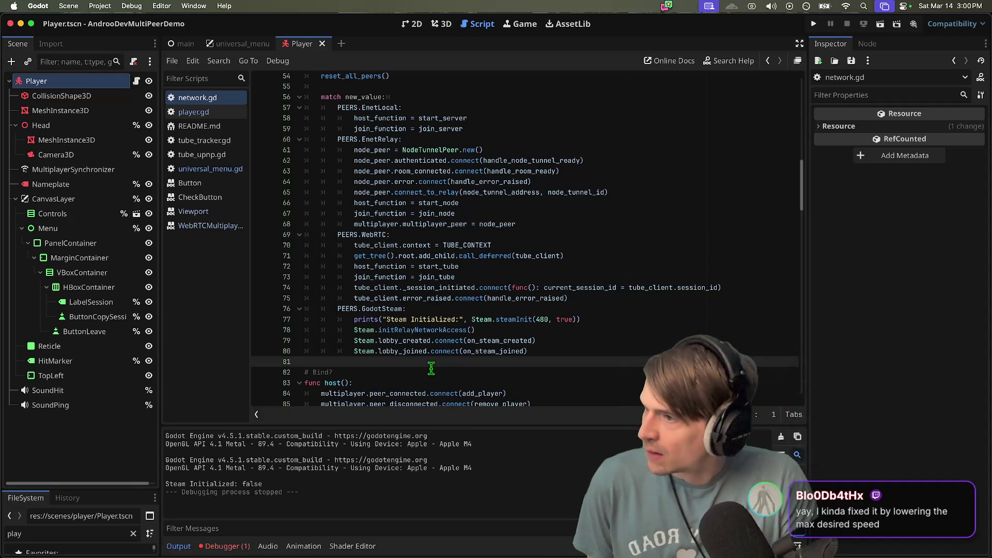
pyautogui.moveTo(117, 542)
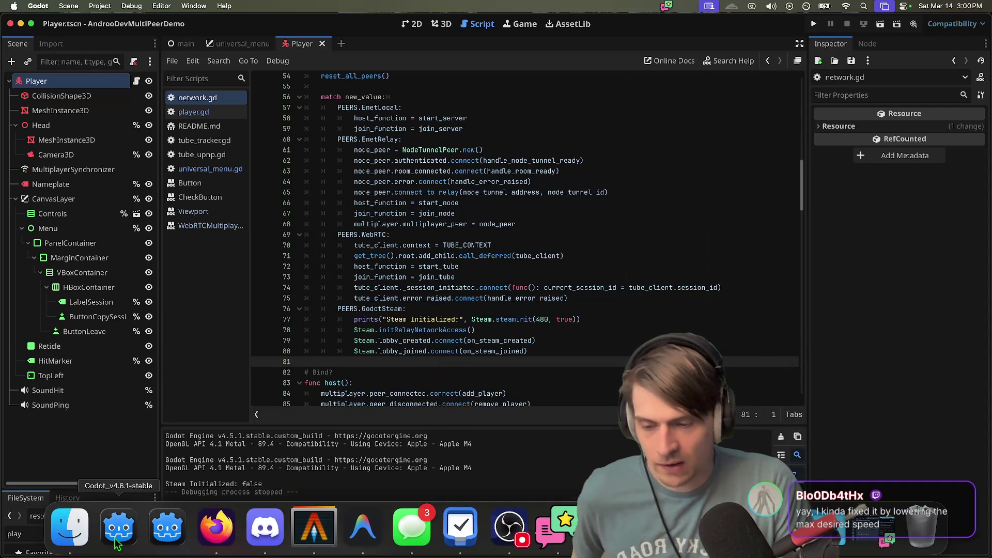
pyautogui.click(235, 524)
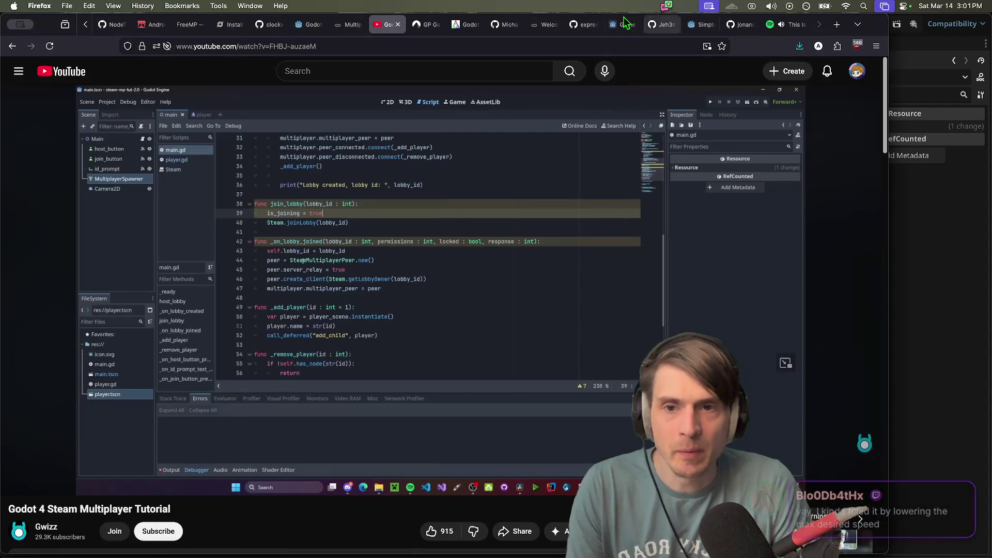
# Open Father John Misty's artist page in Spotify and browse his discography, briefly viewing Mahashmashana.
pyautogui.click(794, 29)
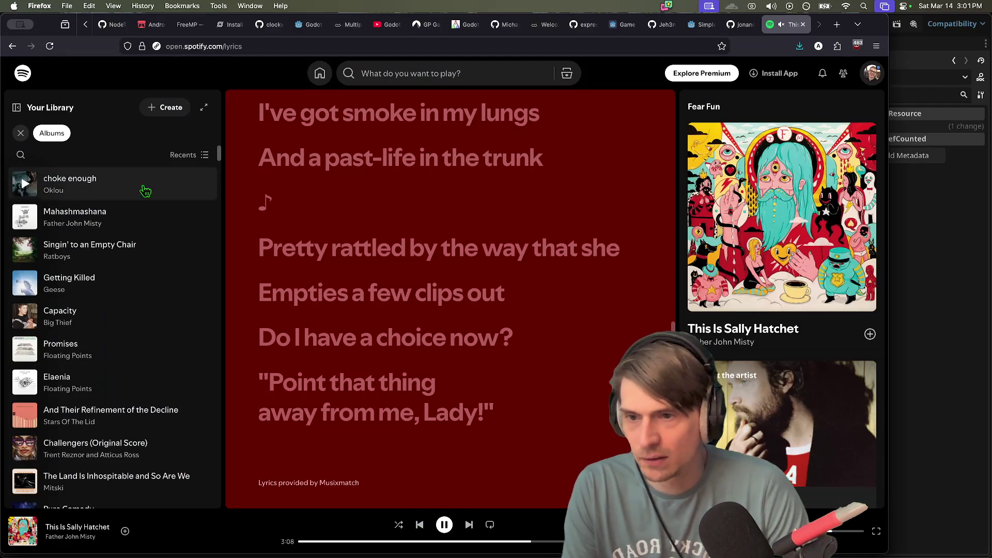
pyautogui.scroll(8, 393, 191)
pyautogui.click(689, 331)
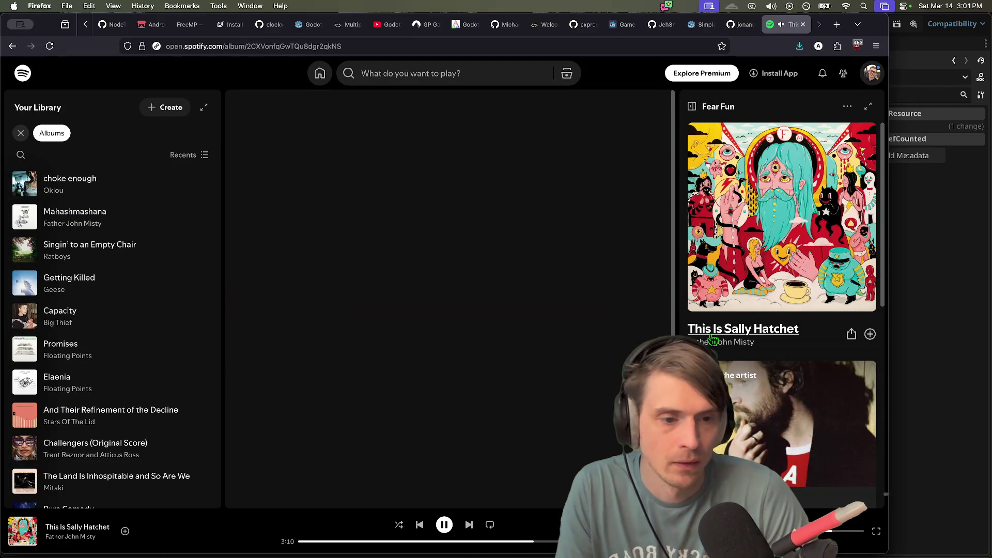
pyautogui.click(741, 343)
pyautogui.scroll(-15, 464, 361)
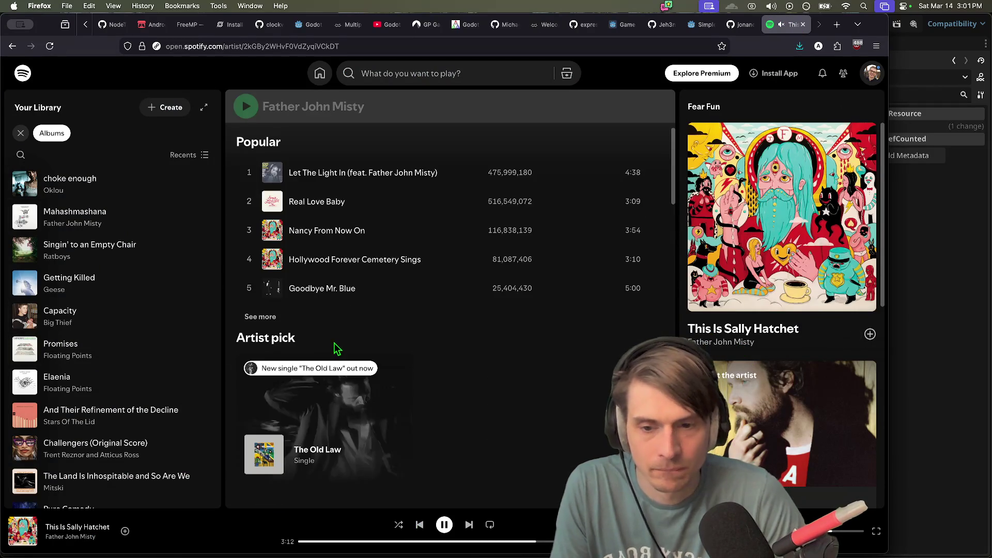
pyautogui.scroll(-5, 492, 410)
pyautogui.scroll(20, 489, 408)
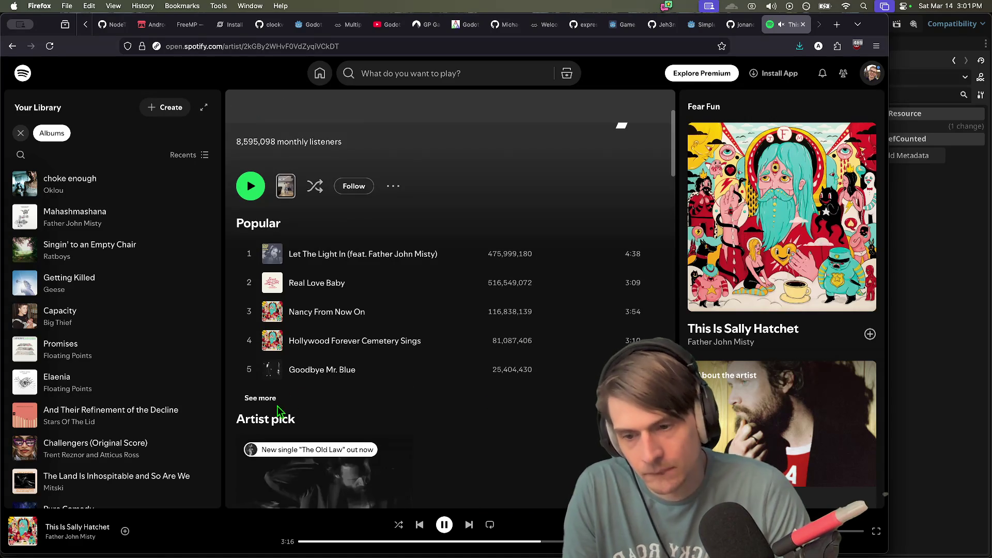
pyautogui.scroll(-20, 382, 228)
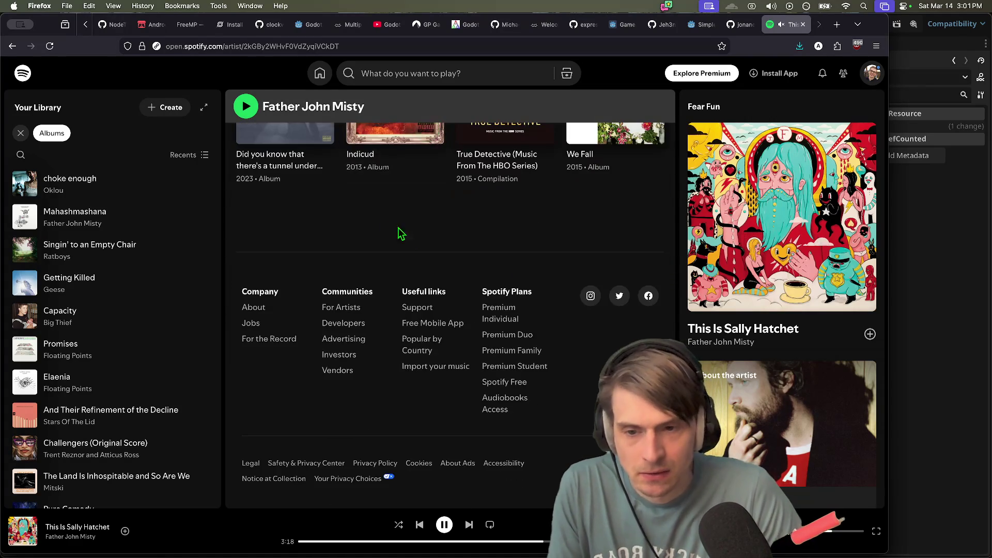
pyautogui.scroll(20, 454, 258)
pyautogui.scroll(-5, 28, 352)
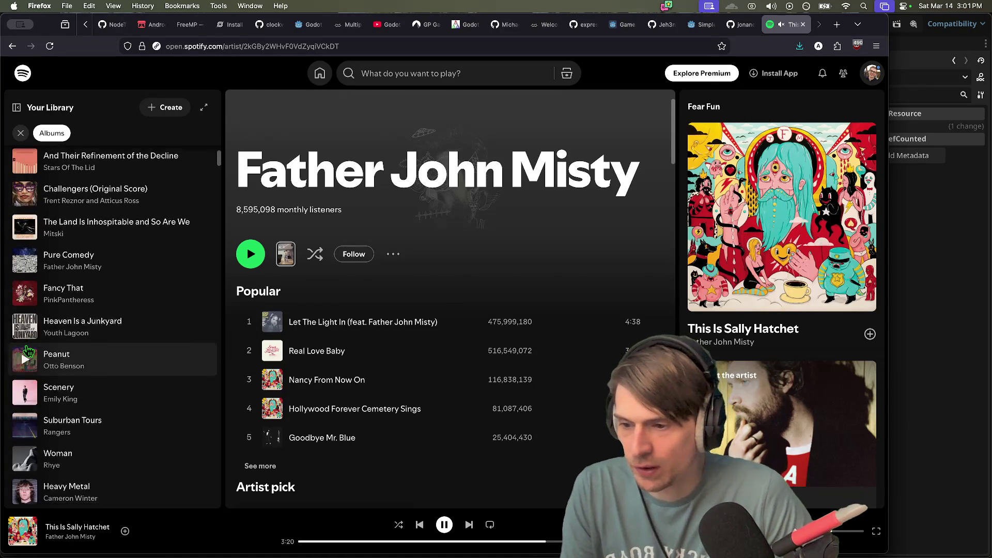
pyautogui.scroll(-8, 67, 325)
pyautogui.scroll(5, 118, 329)
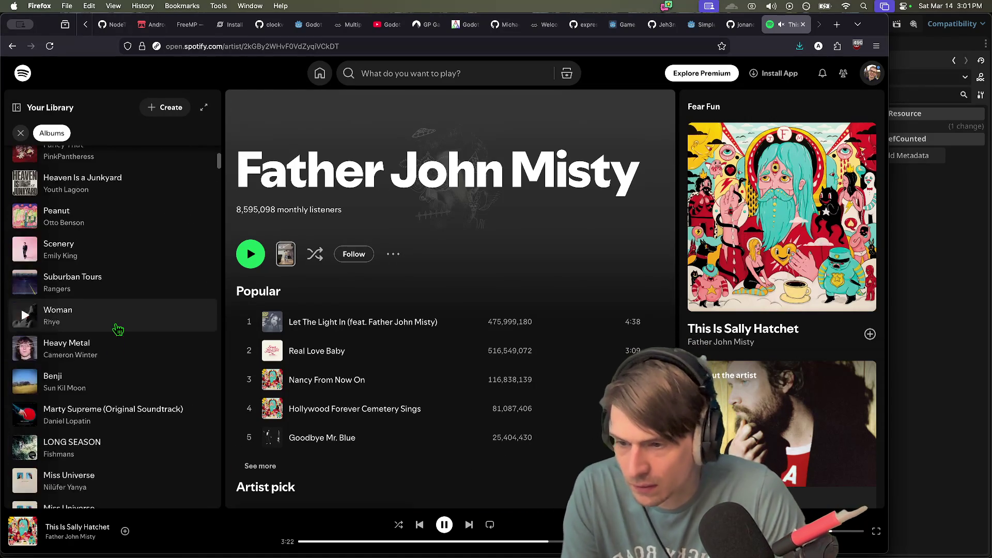
pyautogui.scroll(5, 114, 344)
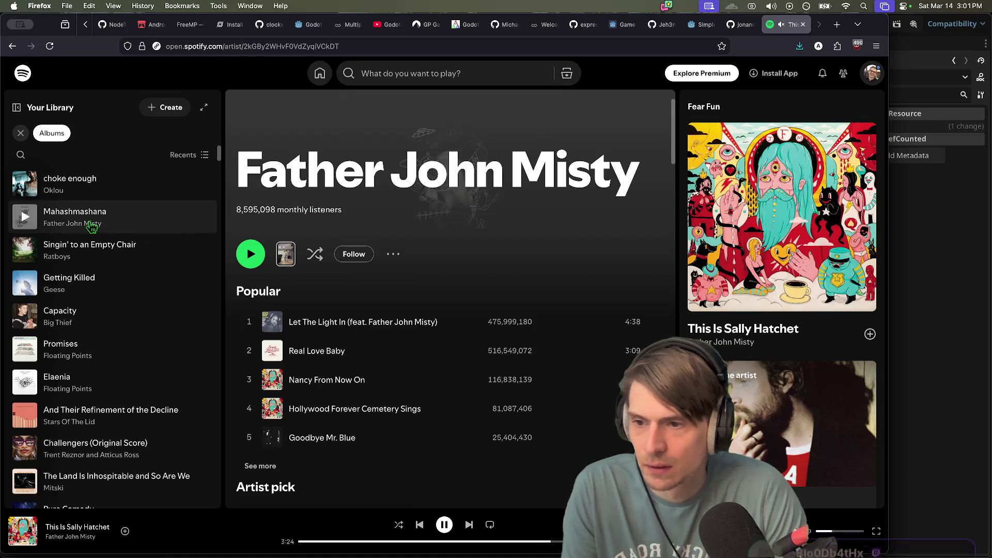
pyautogui.click(92, 226)
pyautogui.click(300, 332)
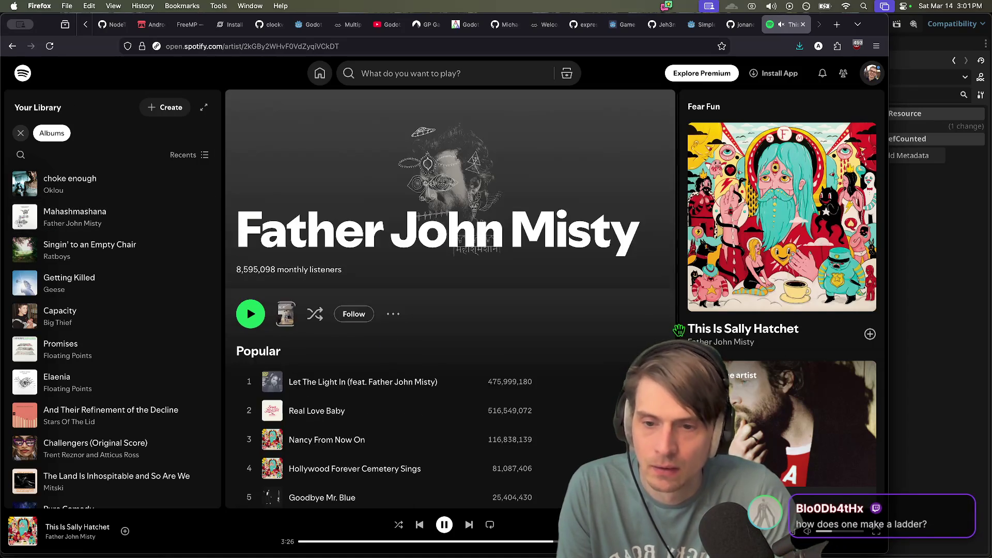
pyautogui.scroll(-10, 581, 361)
pyautogui.scroll(3, 580, 361)
# Filter the discography to Albums, play Pure Comedy from track 1, and show its lyrics.
pyautogui.click(326, 311)
pyautogui.click(272, 311)
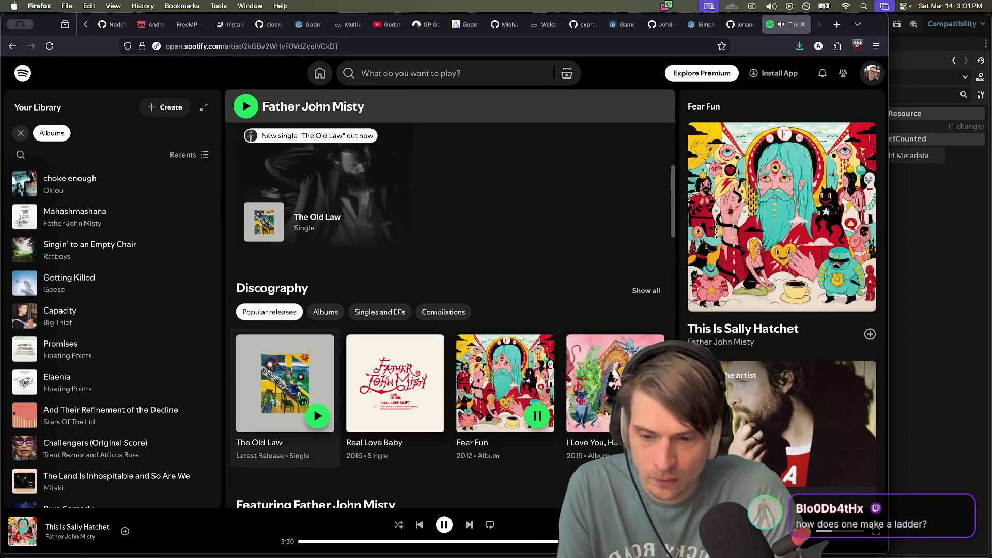
pyautogui.click(316, 312)
pyautogui.scroll(-1, 522, 412)
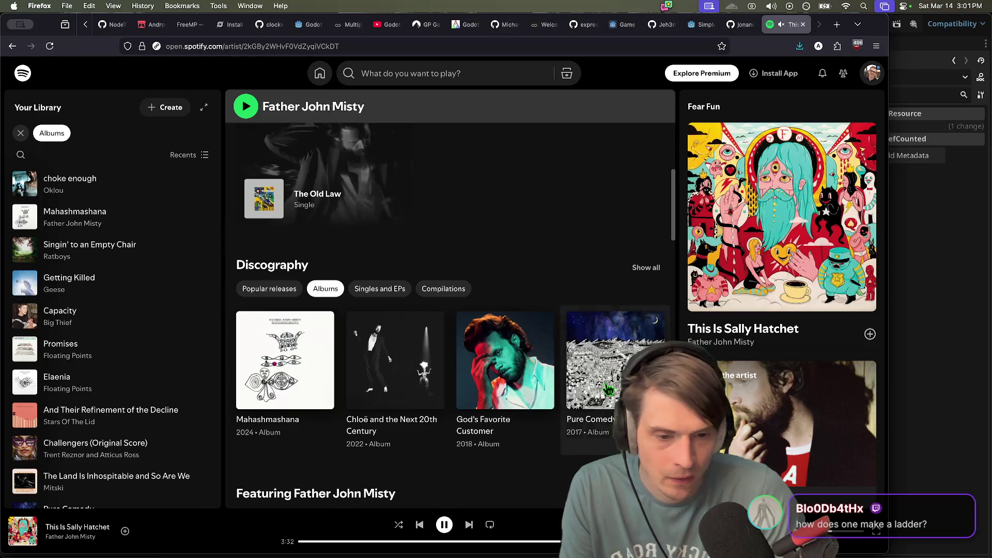
pyautogui.click(576, 384)
pyautogui.press('Return')
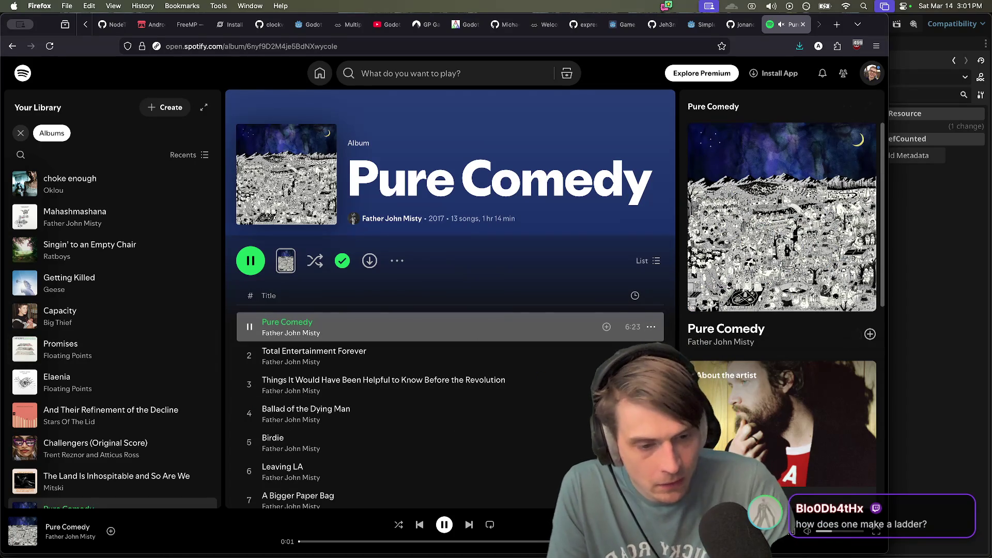
pyautogui.hotkey('alt', 'shift', 'j')
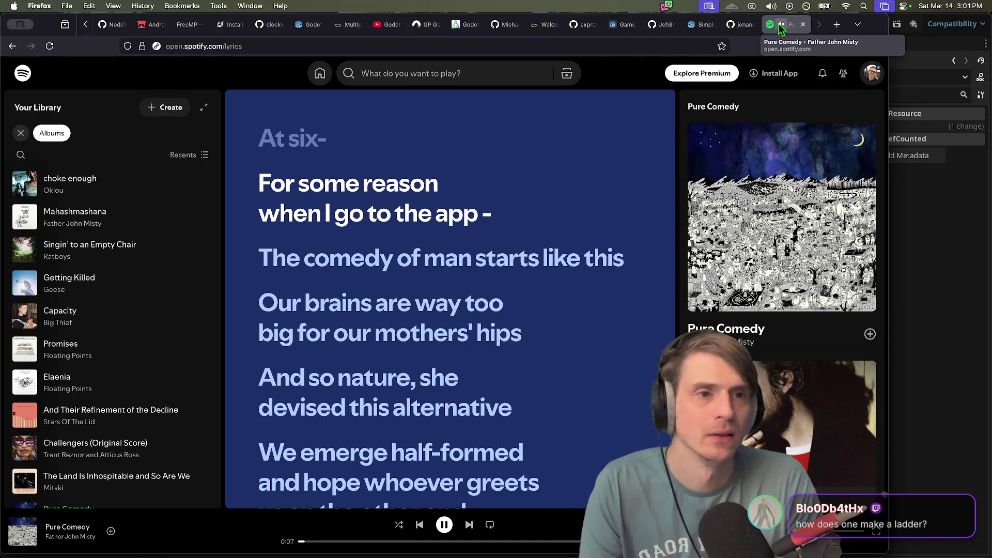
# Load reddit.com in a new Firefox tab and pick r/godot from the Recent list.
pyautogui.click(836, 25)
pyautogui.write('god')
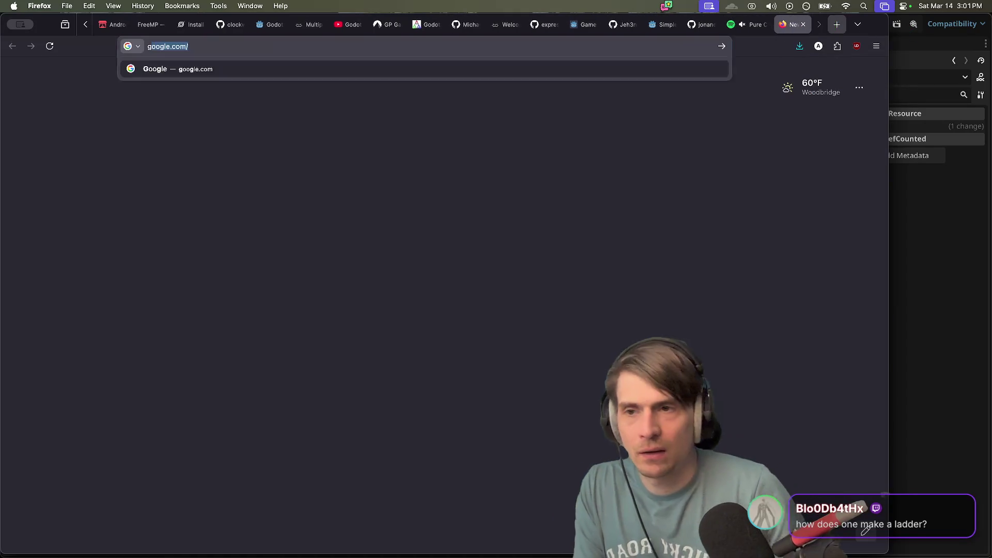
pyautogui.press('BackSpace')
pyautogui.press('BackSpace')
pyautogui.press('BackSpace')
pyautogui.write('re')
pyautogui.press('Return')
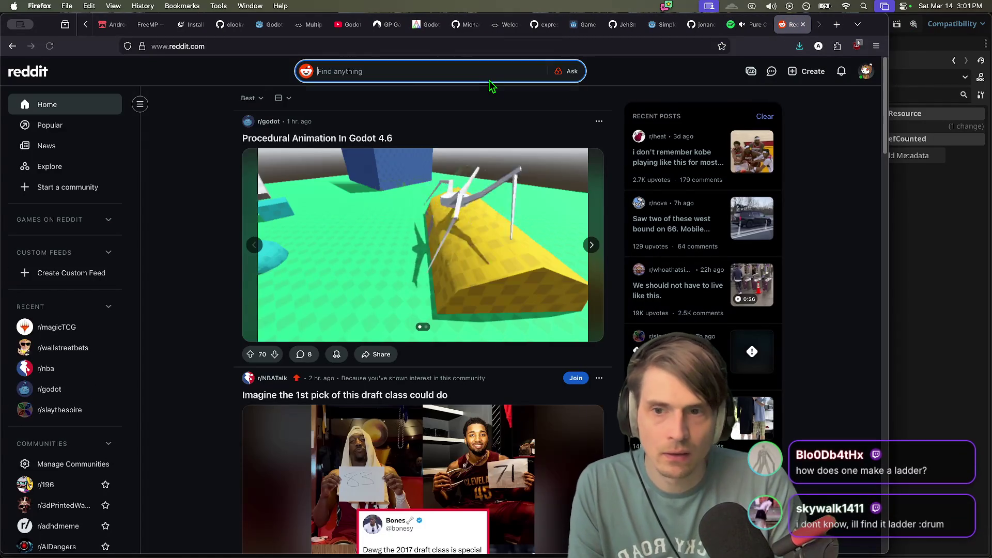
pyautogui.click(268, 126)
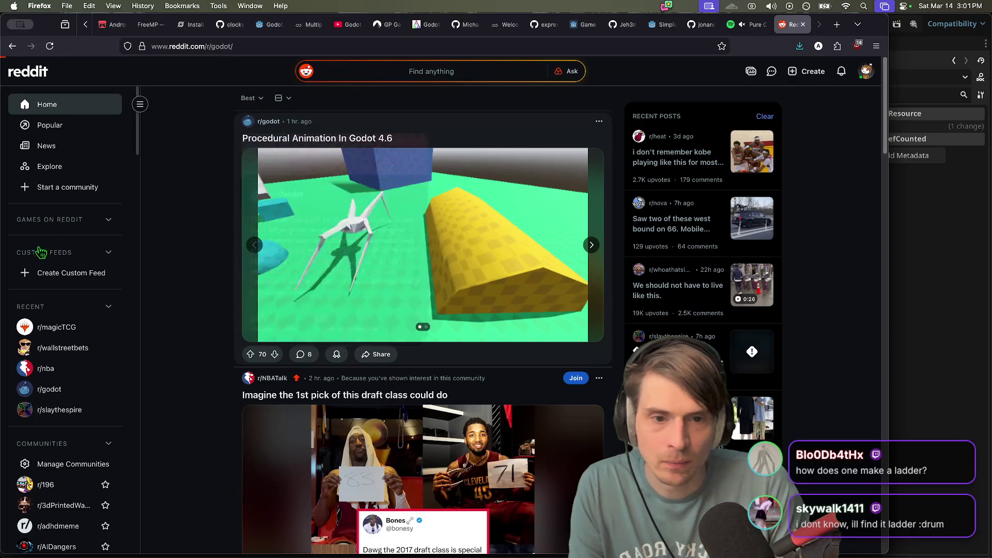
# Sort r/godot to show this week's top posts.
pyautogui.scroll(-3, 236, 272)
pyautogui.scroll(3, 217, 277)
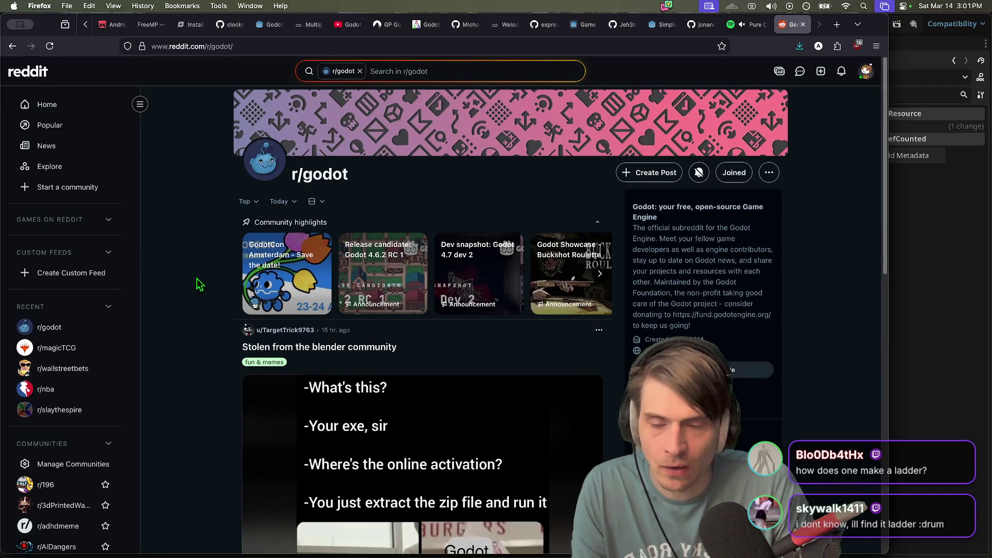
pyautogui.click(281, 309)
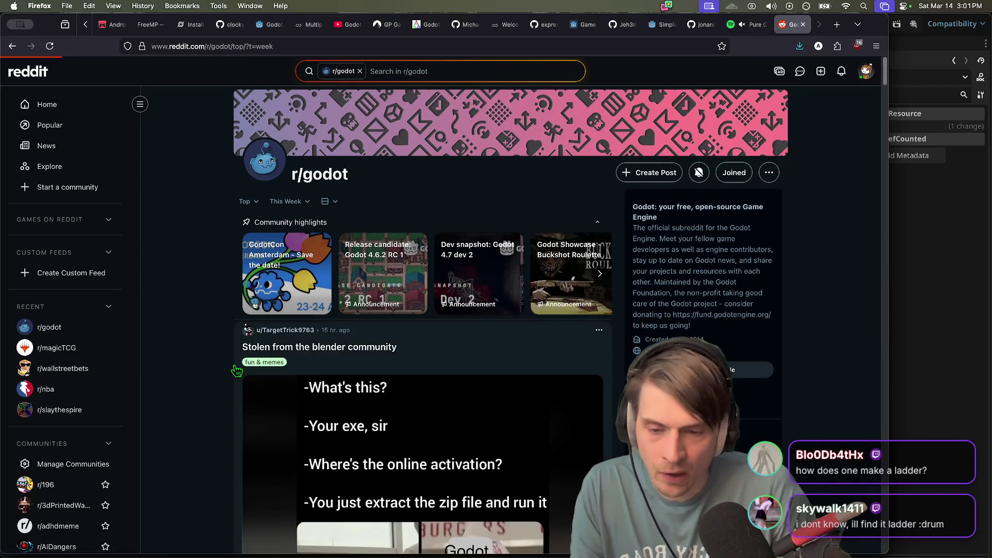
# Scroll through the weekly top posts and open 'Souls-like ladder system in Godot 4.6'.
pyautogui.scroll(-6, 212, 375)
pyautogui.scroll(-20, 212, 376)
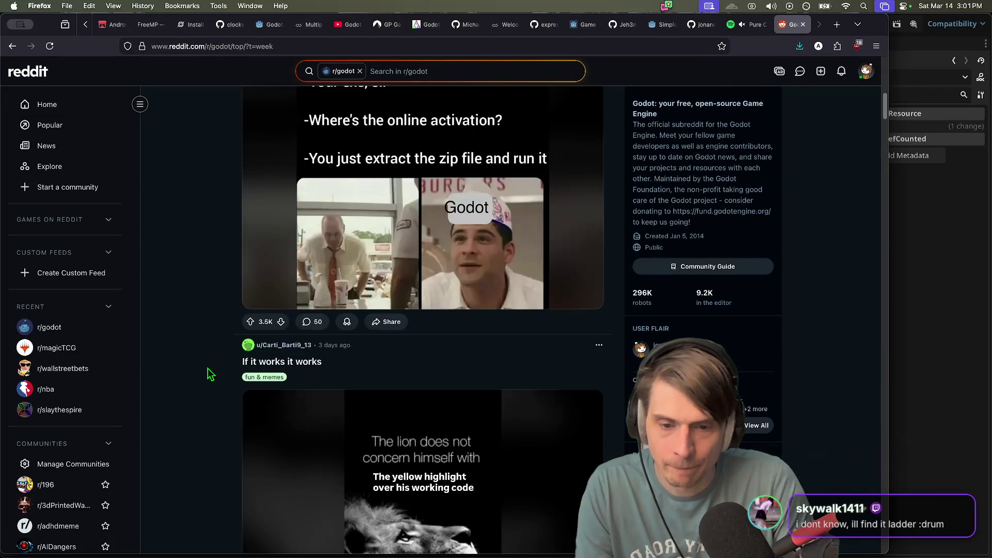
pyautogui.scroll(-20, 212, 362)
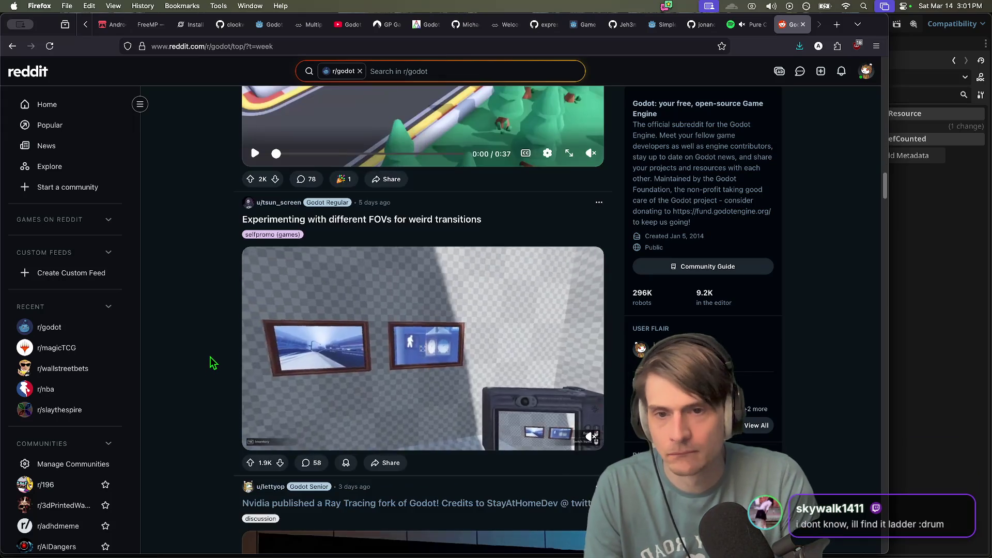
pyautogui.scroll(-20, 216, 356)
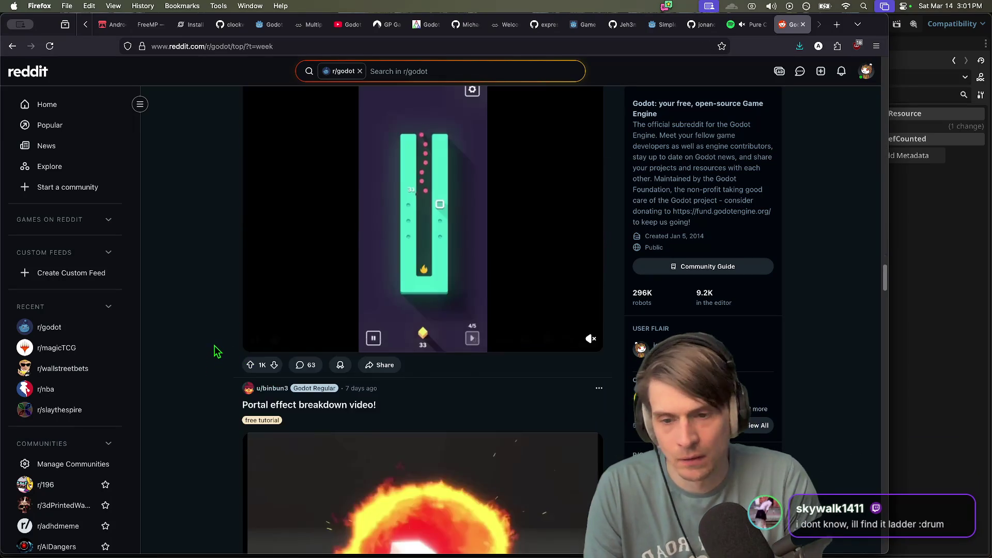
pyautogui.scroll(-20, 216, 364)
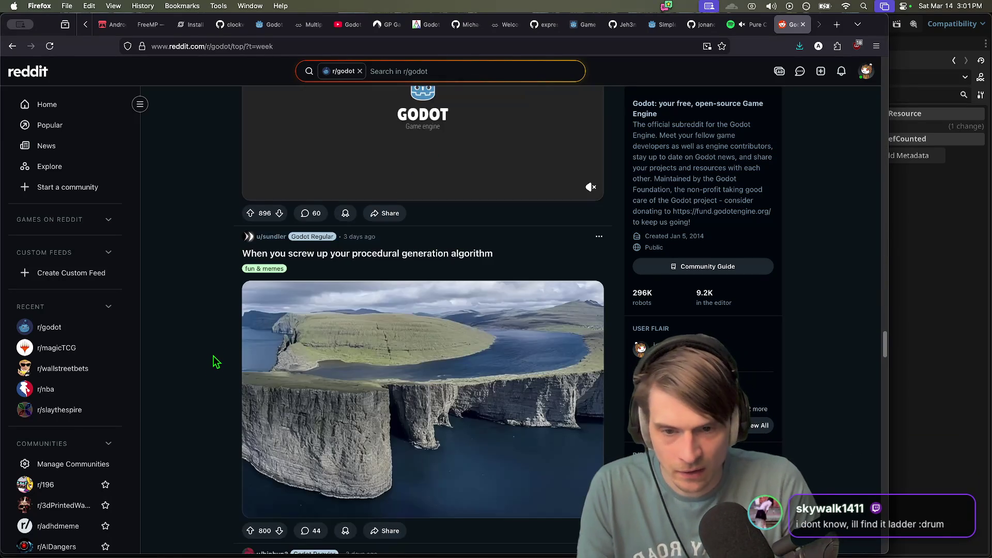
pyautogui.scroll(-10, 212, 361)
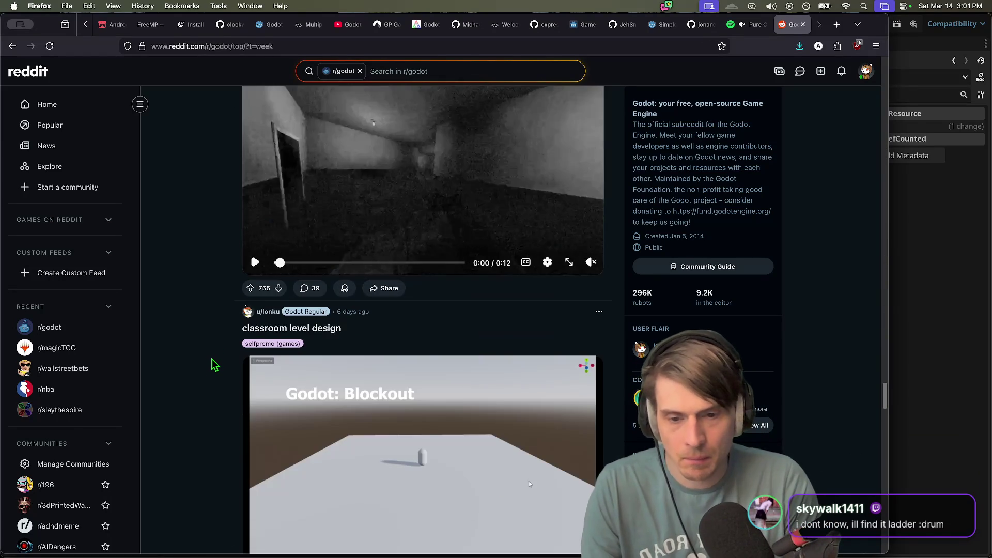
pyautogui.scroll(-5, 209, 354)
pyautogui.scroll(-10, 209, 356)
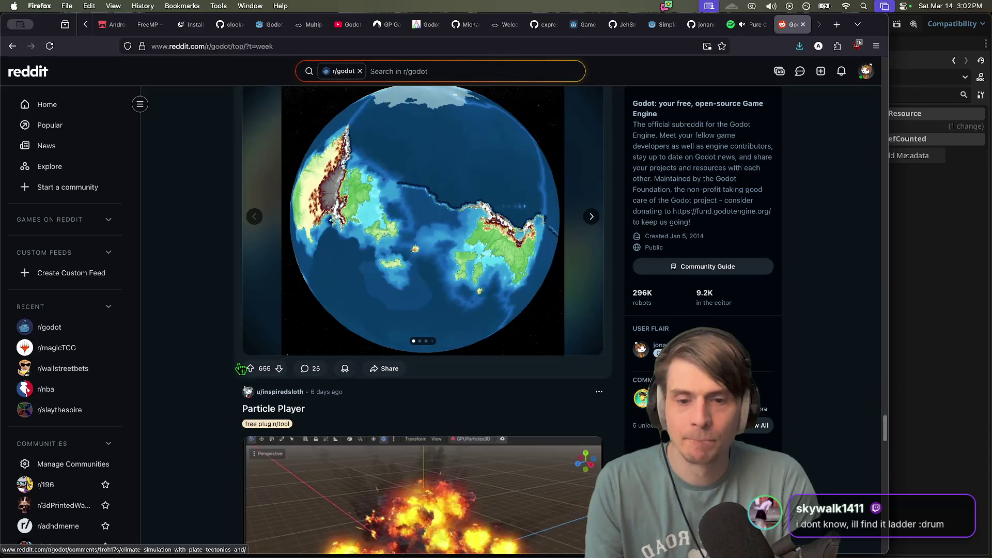
pyautogui.scroll(-15, 223, 372)
pyautogui.scroll(10, 222, 418)
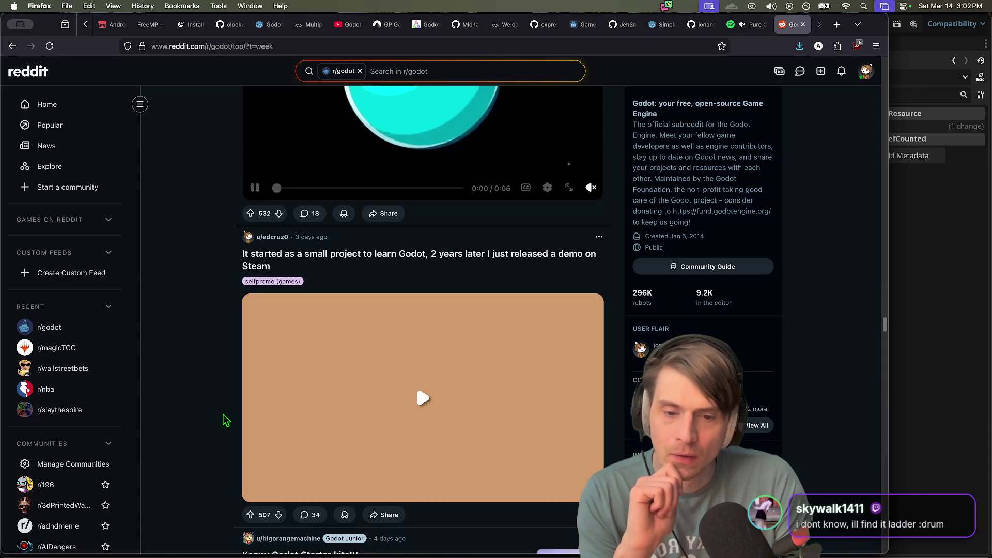
pyautogui.scroll(-5, 222, 419)
pyautogui.scroll(-20, 221, 403)
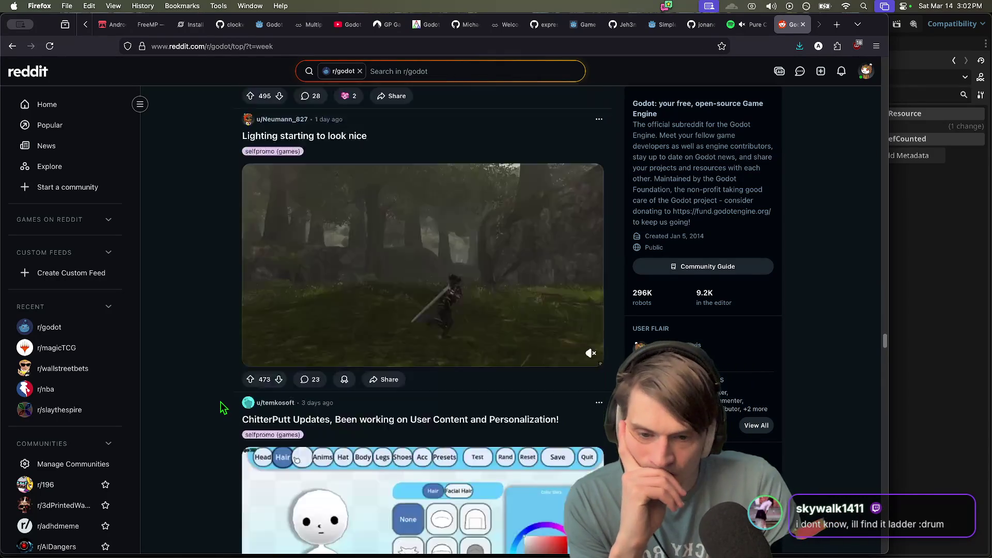
pyautogui.scroll(-20, 217, 398)
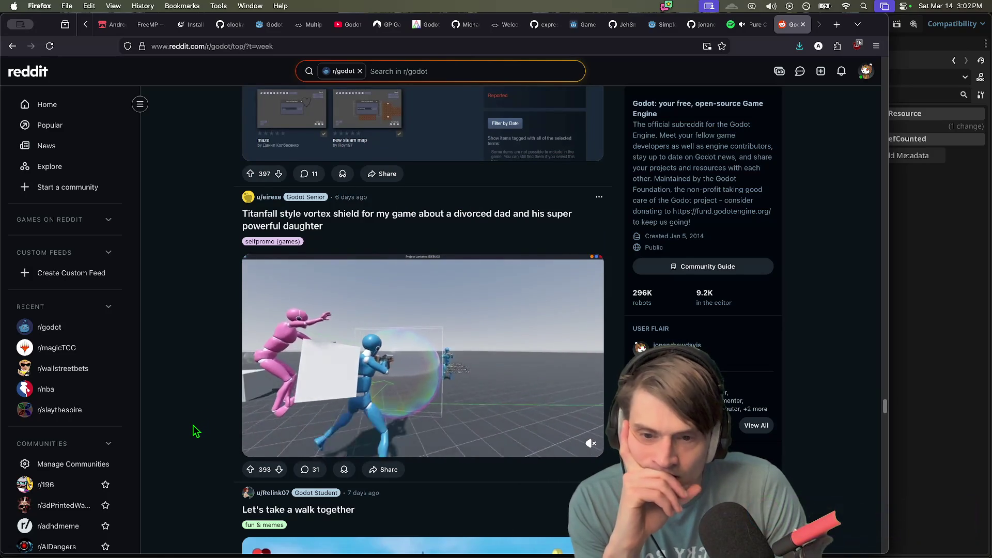
pyautogui.scroll(-5, 216, 341)
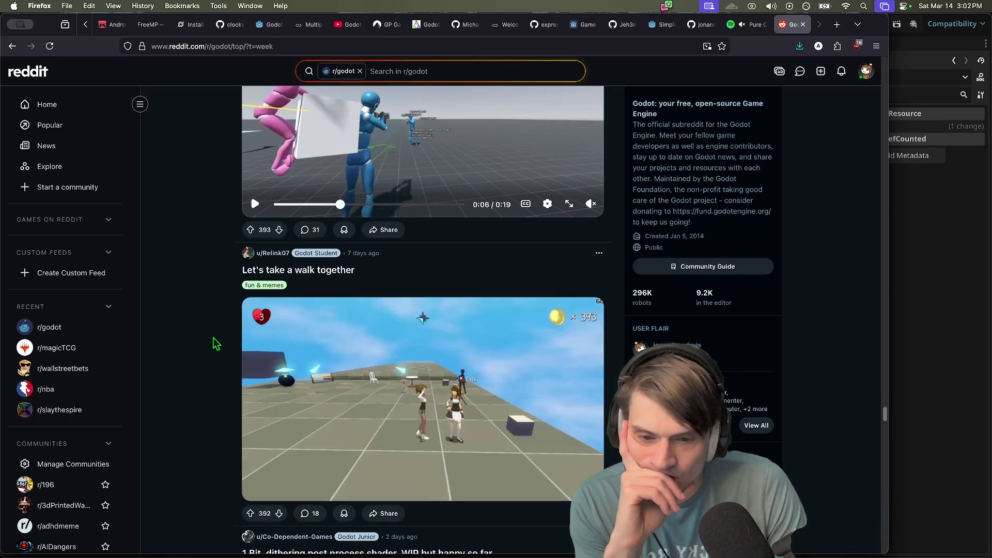
pyautogui.scroll(-20, 231, 325)
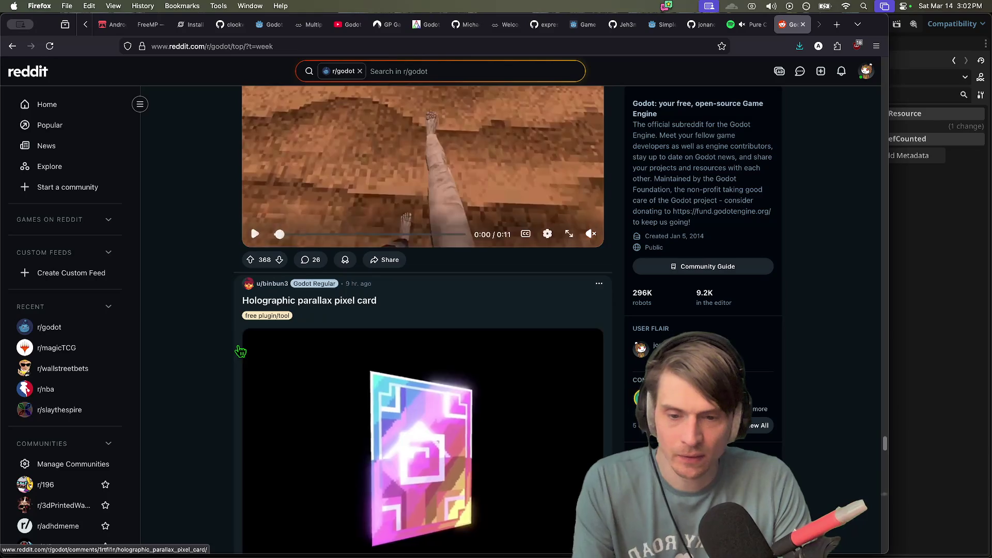
pyautogui.scroll(-3, 224, 374)
pyautogui.scroll(5, 224, 374)
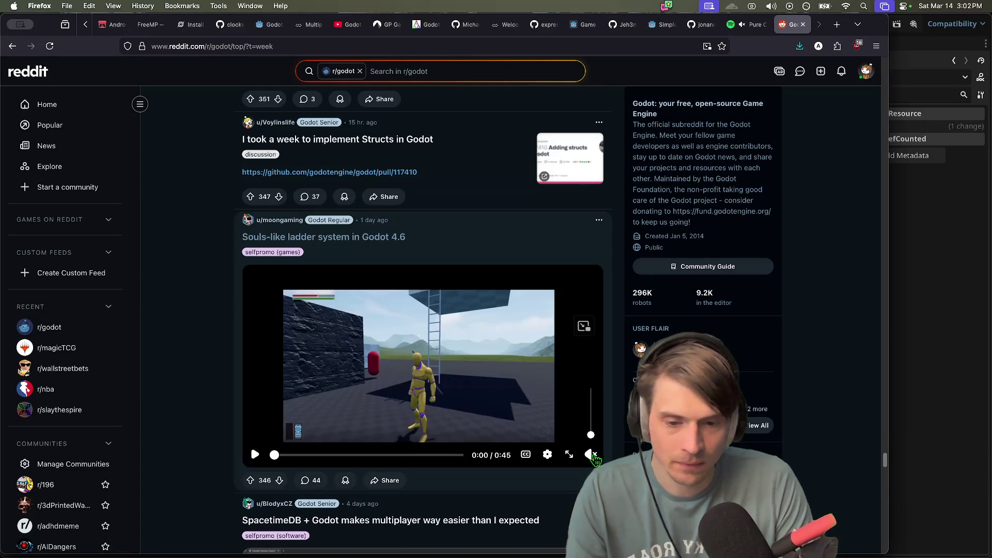
pyautogui.click(572, 242)
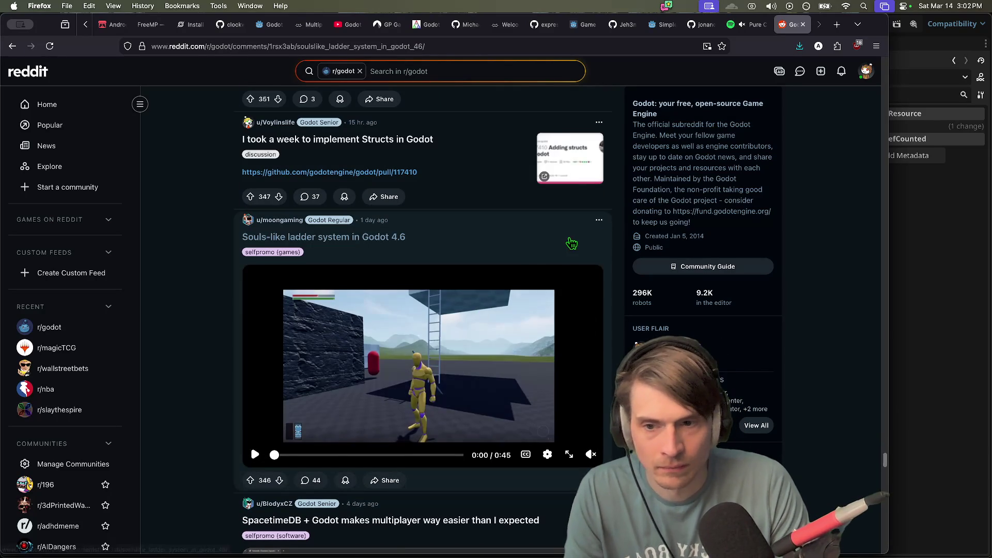
# Pause the ladder video and scroll through the post's comments.
pyautogui.click(461, 211)
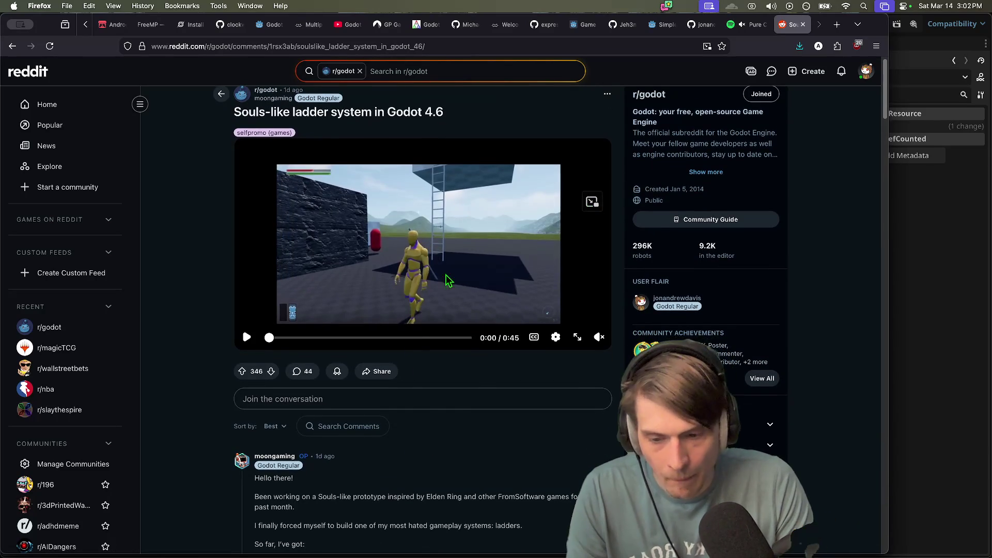
pyautogui.scroll(-5, 447, 279)
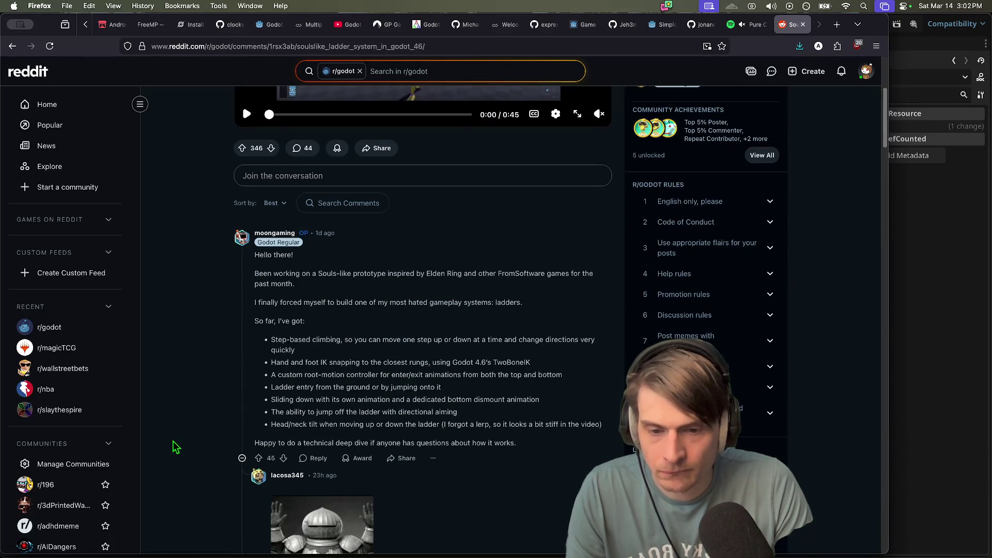
pyautogui.scroll(-4, 465, 452)
pyautogui.scroll(-2, 504, 450)
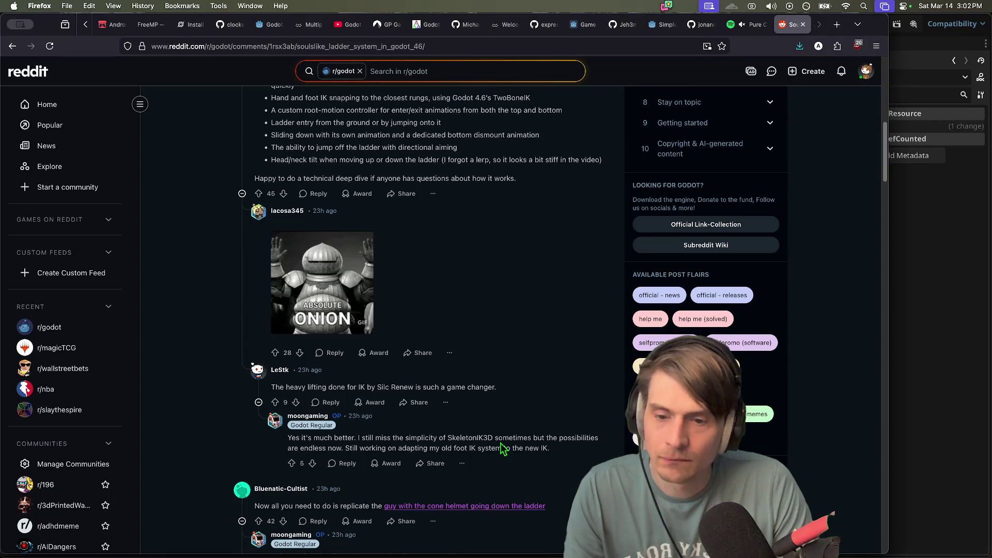
pyautogui.scroll(12, 552, 495)
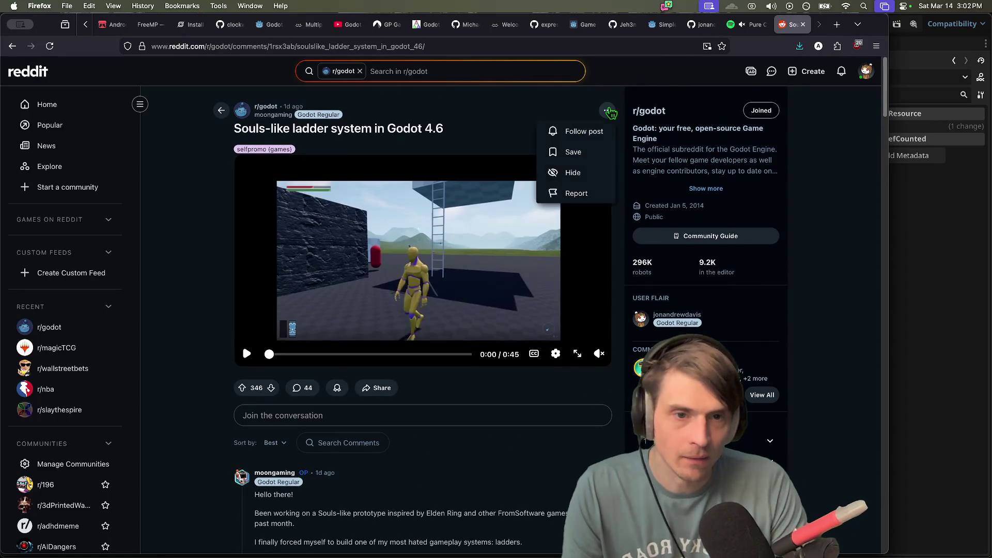
# Copy the post's address, then load the shared imgur showcase album in a new tab.
pyautogui.click(421, 108)
pyautogui.press('super+l')
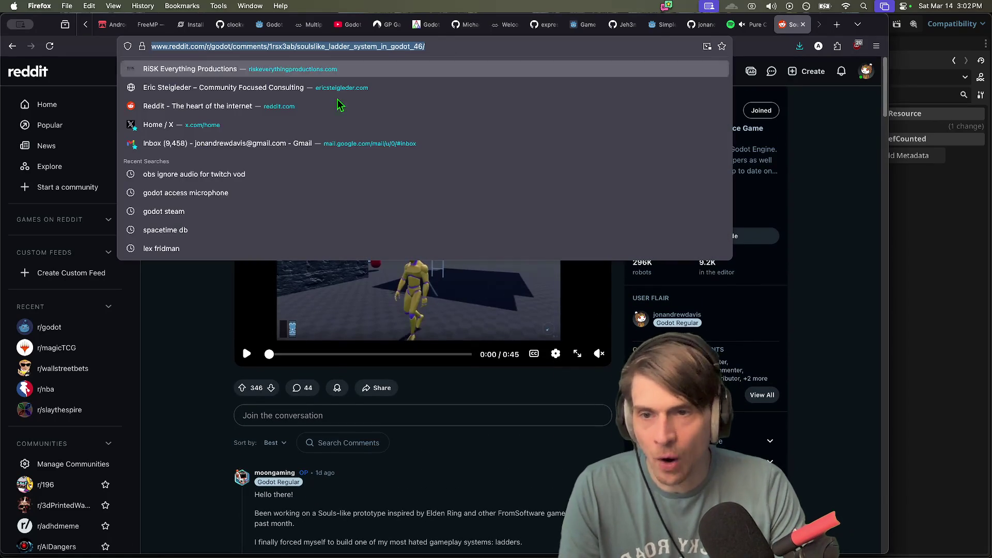
pyautogui.press('Escape')
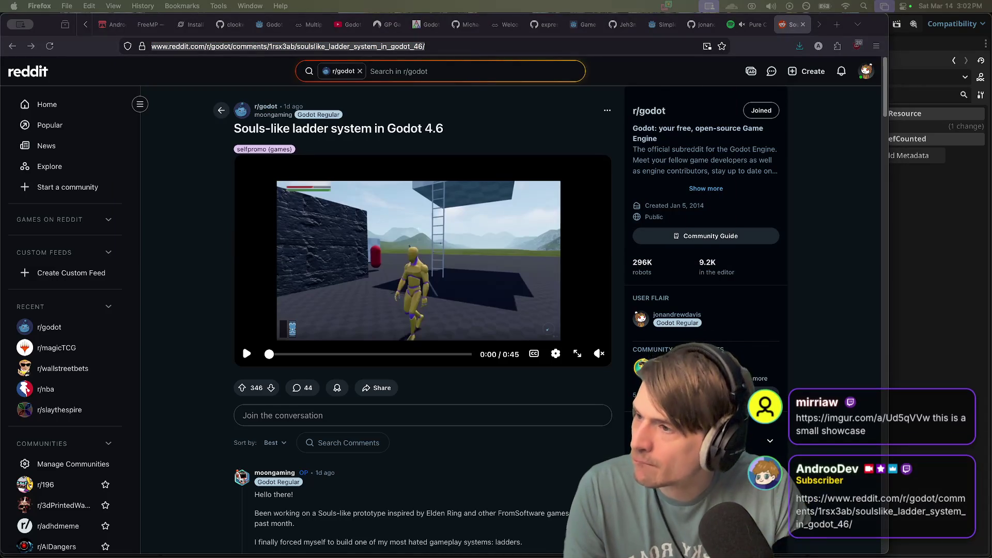
pyautogui.press('super+t')
pyautogui.press('super+v')
pyautogui.press('Return')
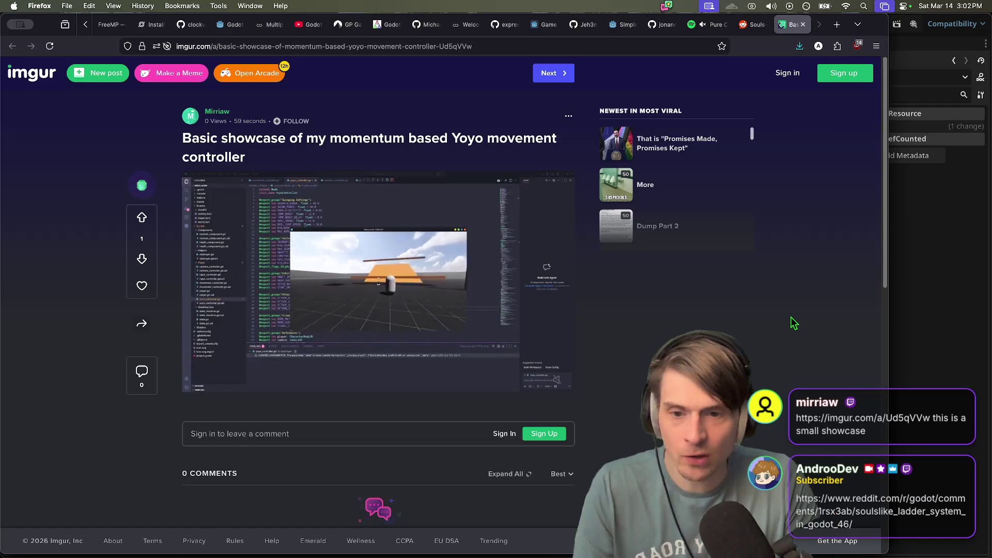
# Watch the Yoyo movement controller showcase video full screen to 0:55, then exit full screen.
pyautogui.moveTo(487, 312)
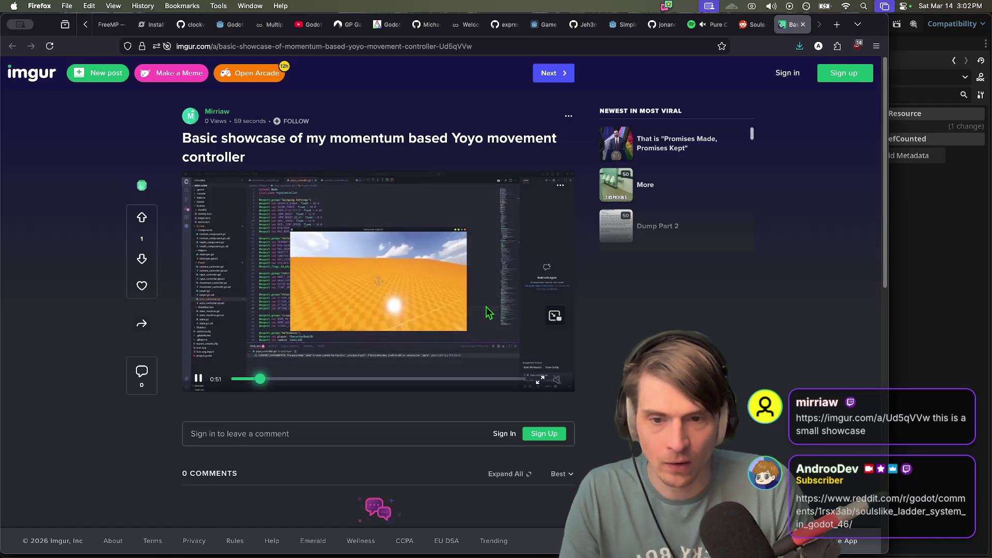
pyautogui.click(539, 385)
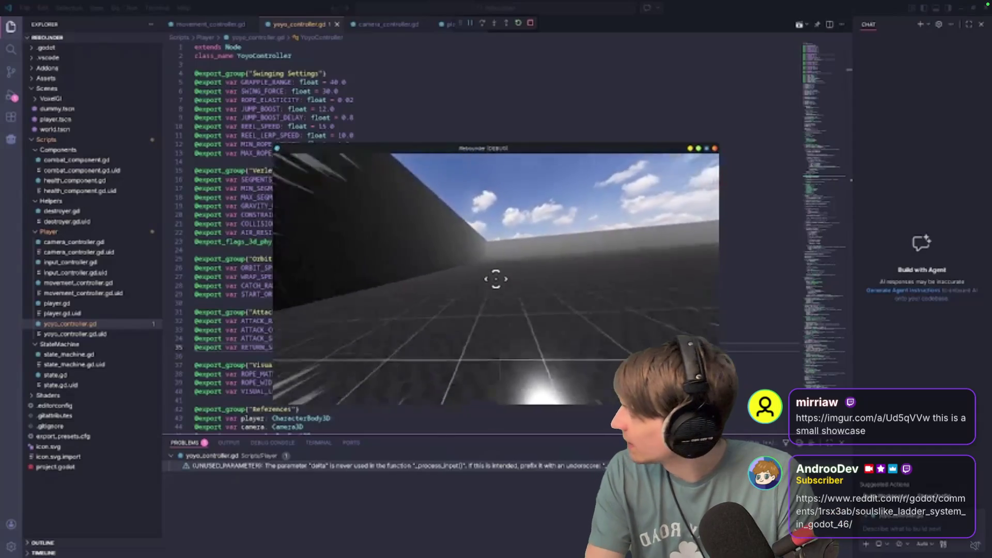
pyautogui.moveTo(466, 265)
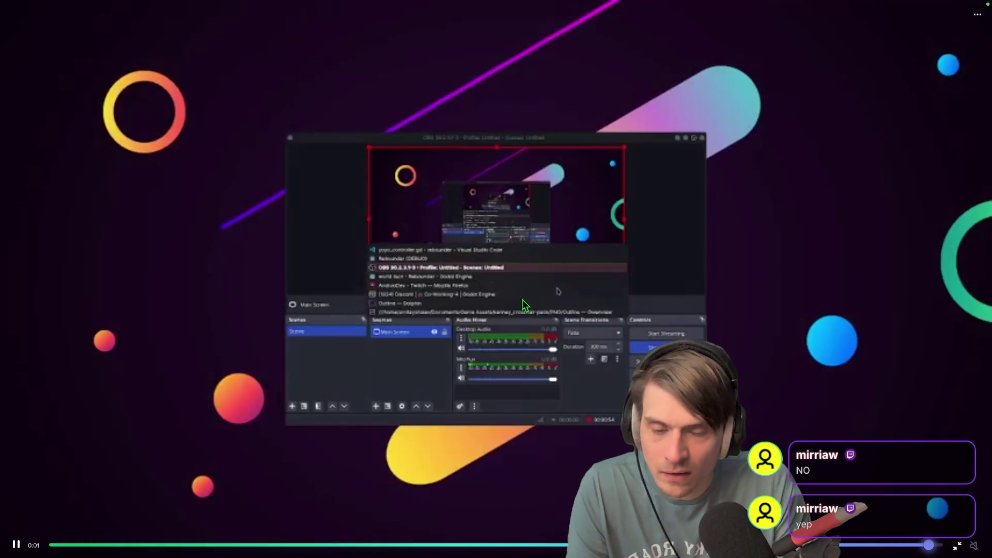
pyautogui.press('Escape')
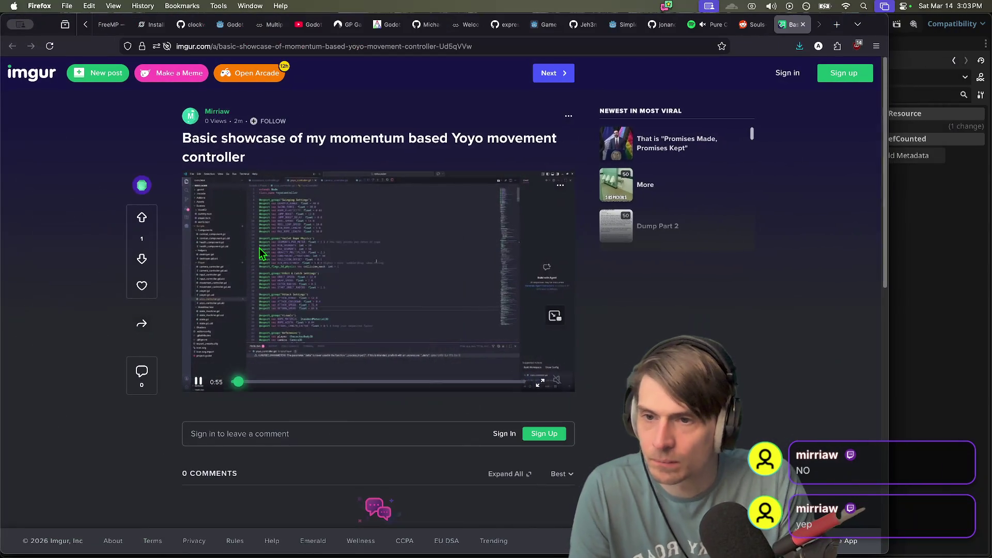
# Search the Asset Library for 'state machine' and list all assets by the Simple State Machine controller's author.
pyautogui.click(238, 26)
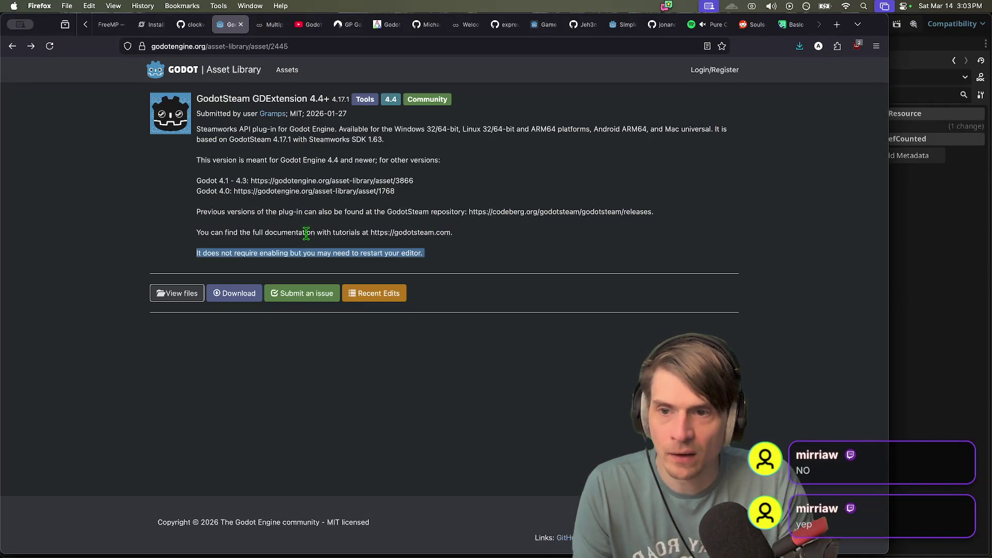
pyautogui.click(299, 70)
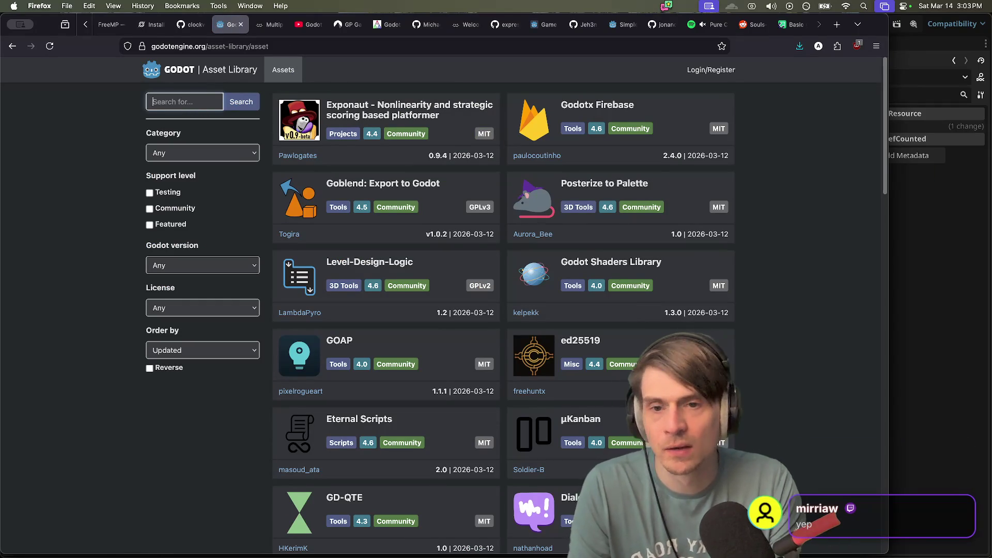
pyautogui.write('te')
pyautogui.press('Return')
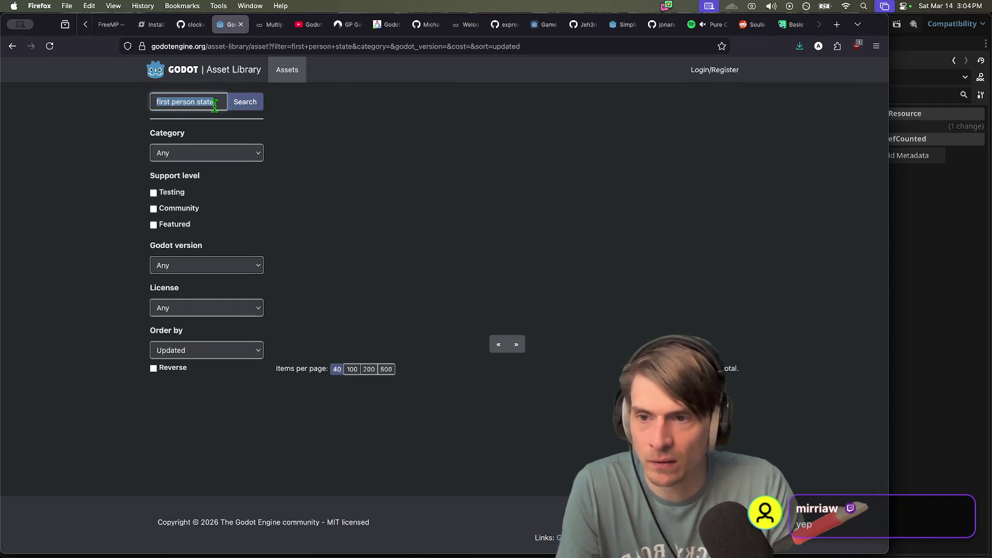
pyautogui.press('Return')
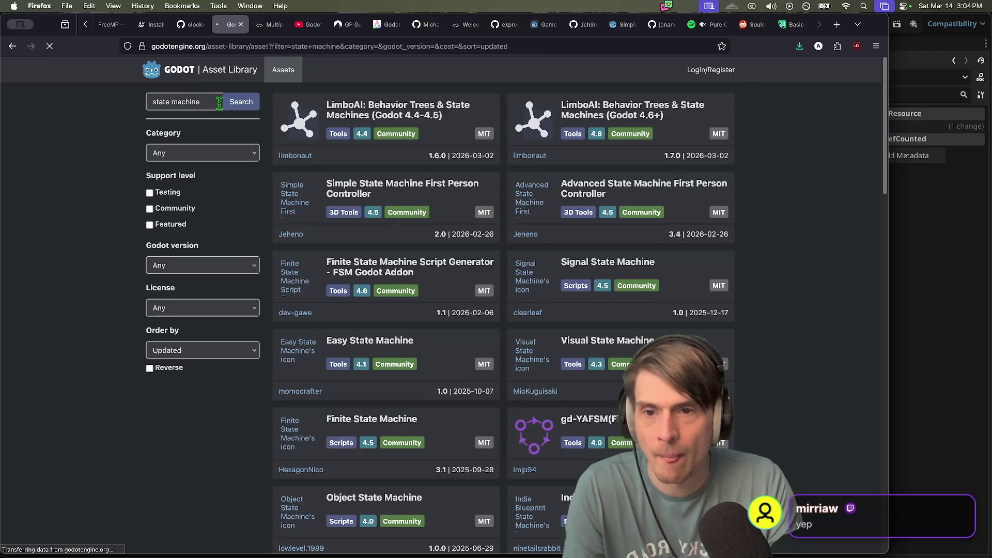
pyautogui.click(380, 206)
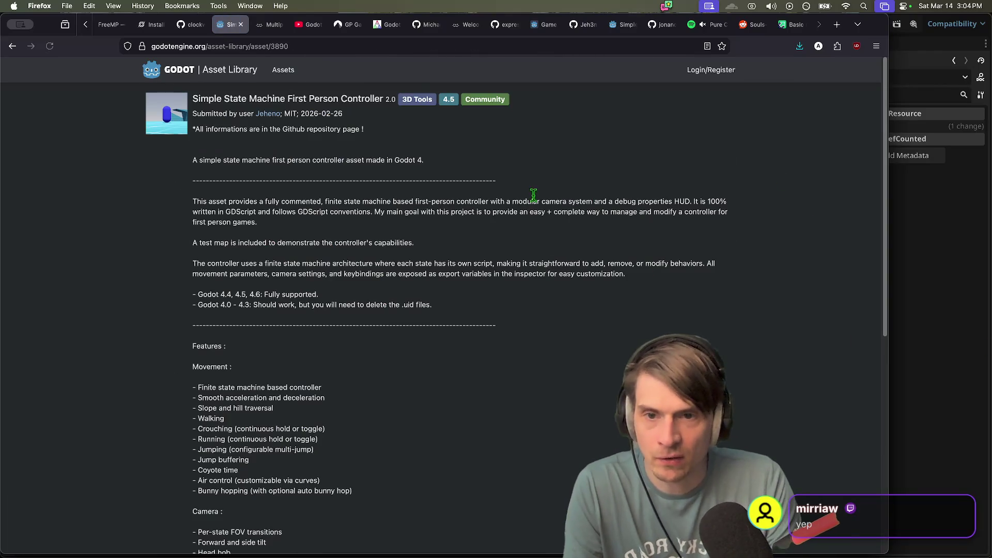
pyautogui.click(268, 113)
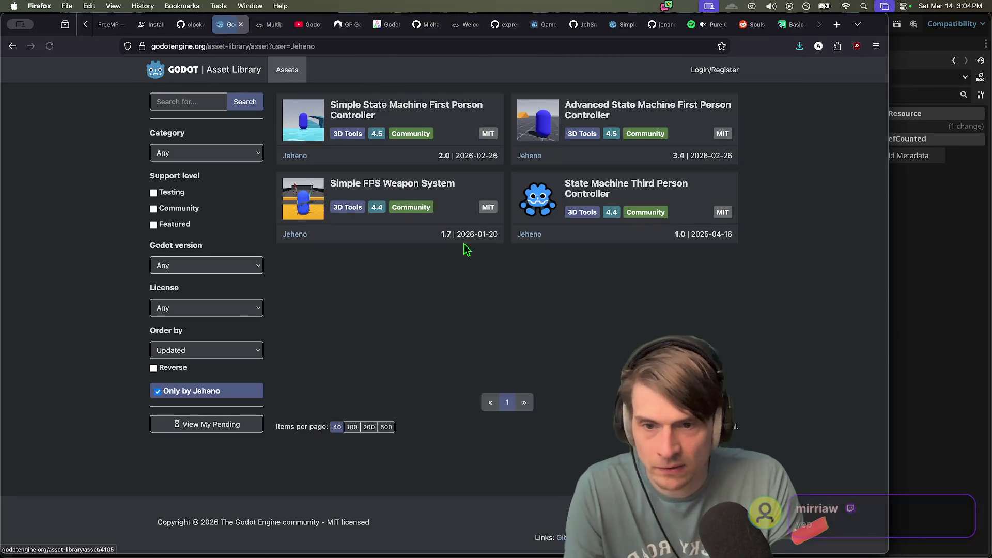